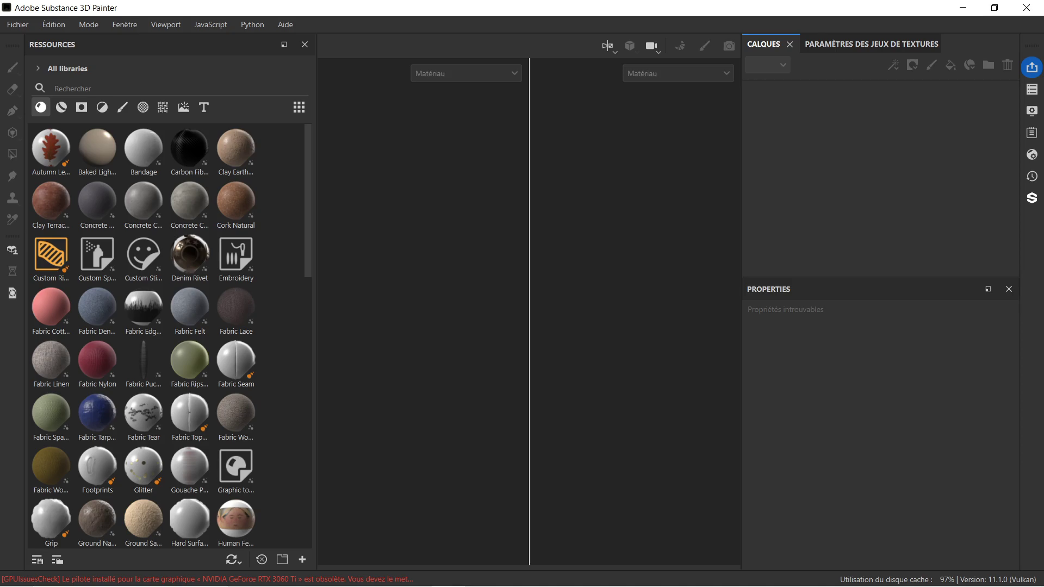
Widen the 3D view and open the porte sous sol folder in File Explorer.
left_click_drag(529, 237, 654, 240)
mouse_move(350, 560)
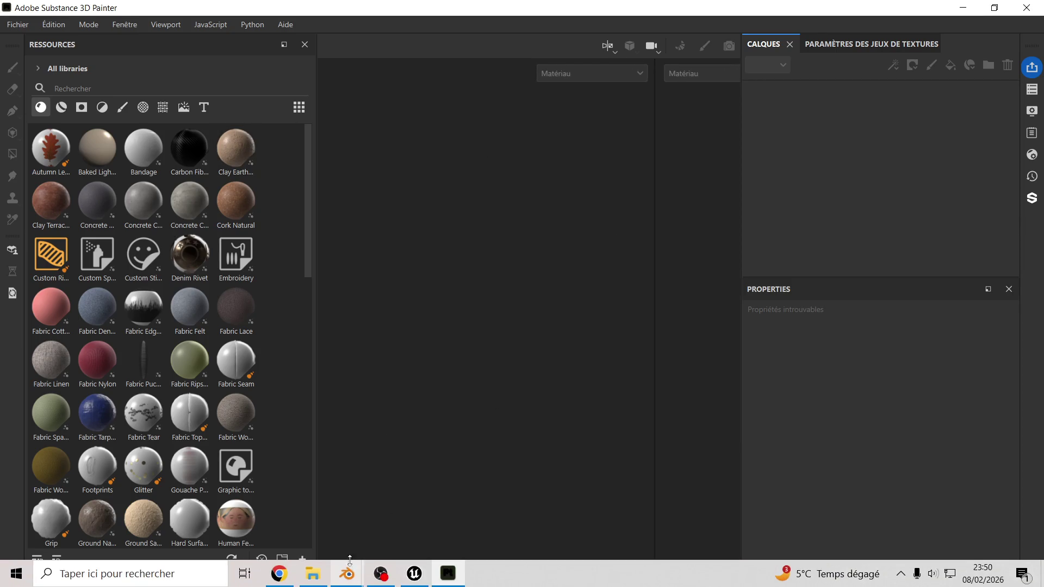
left_click(313, 574)
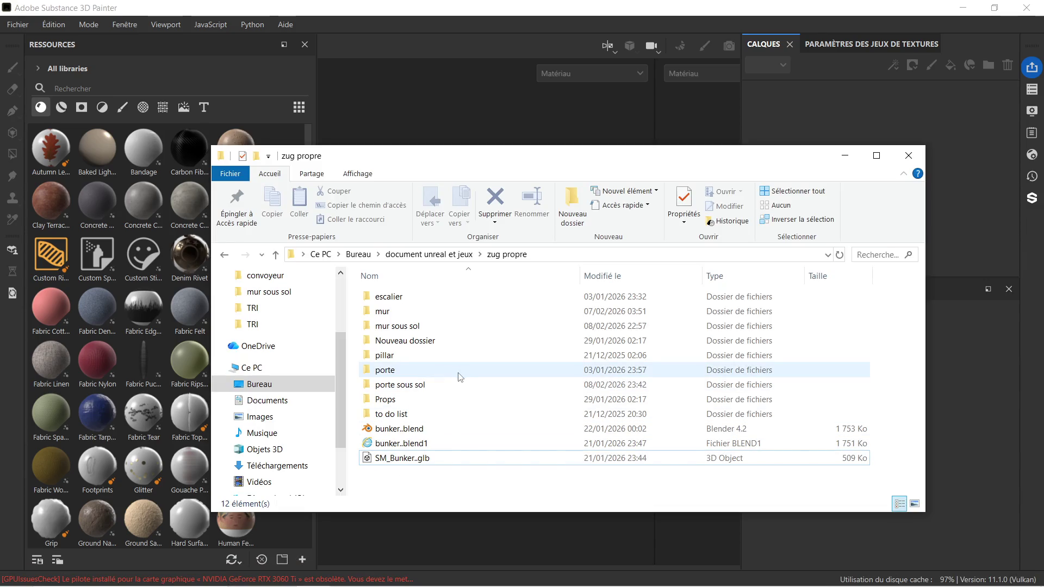
double_click(441, 386)
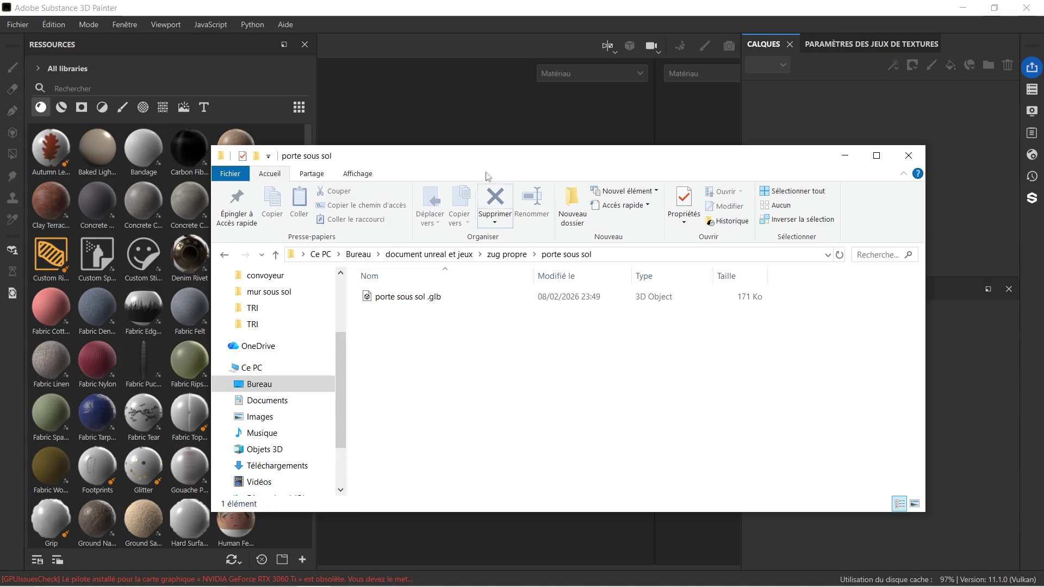
left_click_drag(481, 156, 794, 176)
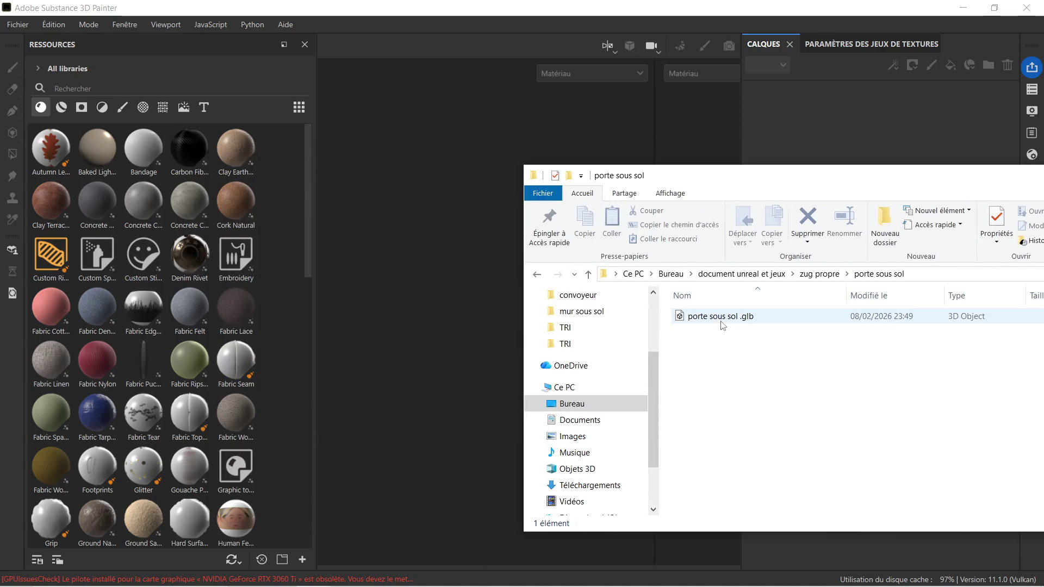
Drop porte sous sol .glb into Painter and confirm it as a new project.
left_click_drag(722, 325, 477, 295)
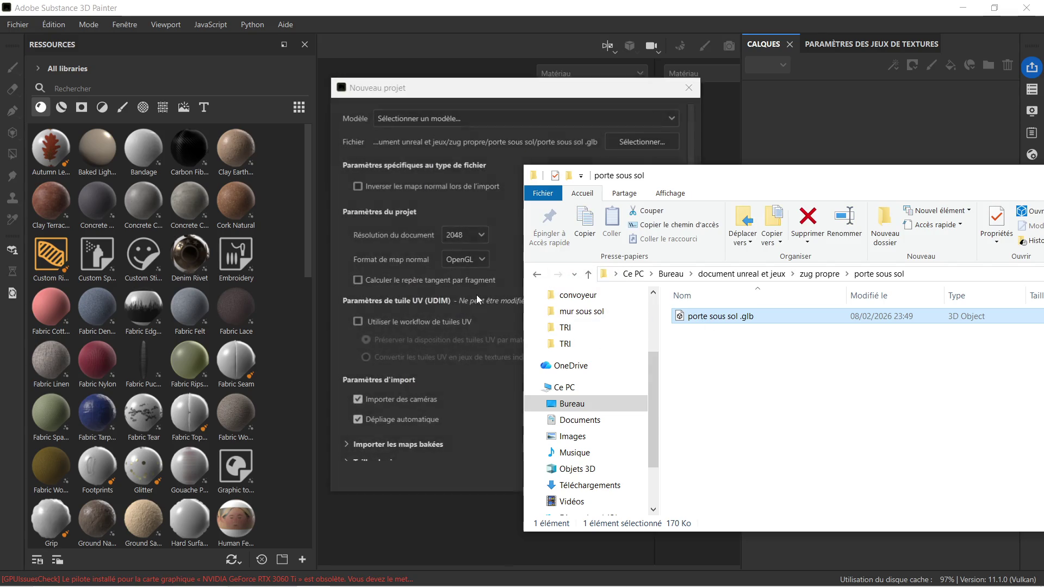
left_click(485, 397)
left_click(566, 474)
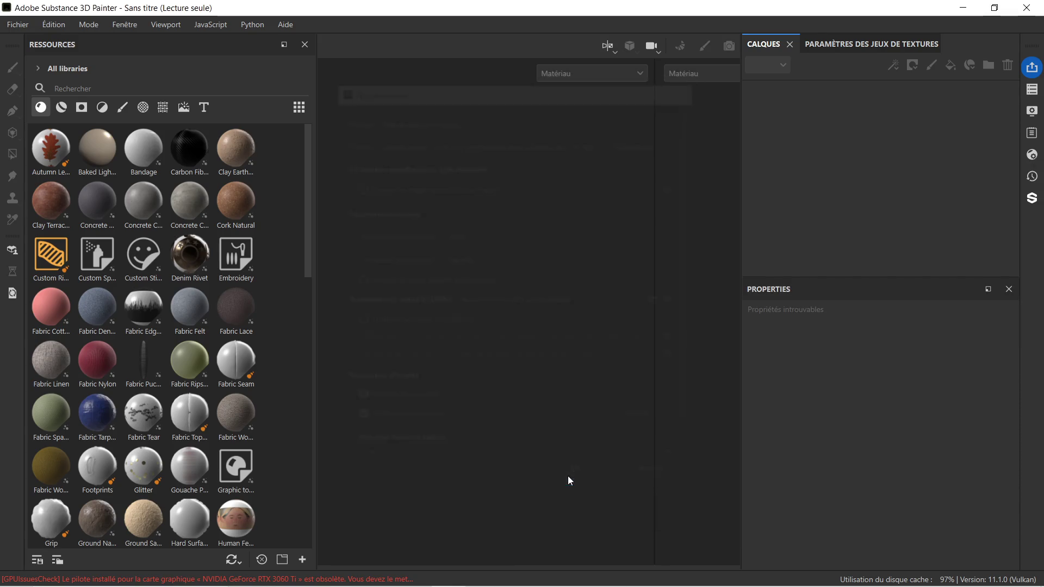
Orbit the viewport until the basement door model faces the camera.
mouse_move(611, 303)
left_mouse_down("alt")
mouse_move(587, 314)
mouse_move(569, 299)
mouse_move(456, 289)
left_mouse_up("alt")
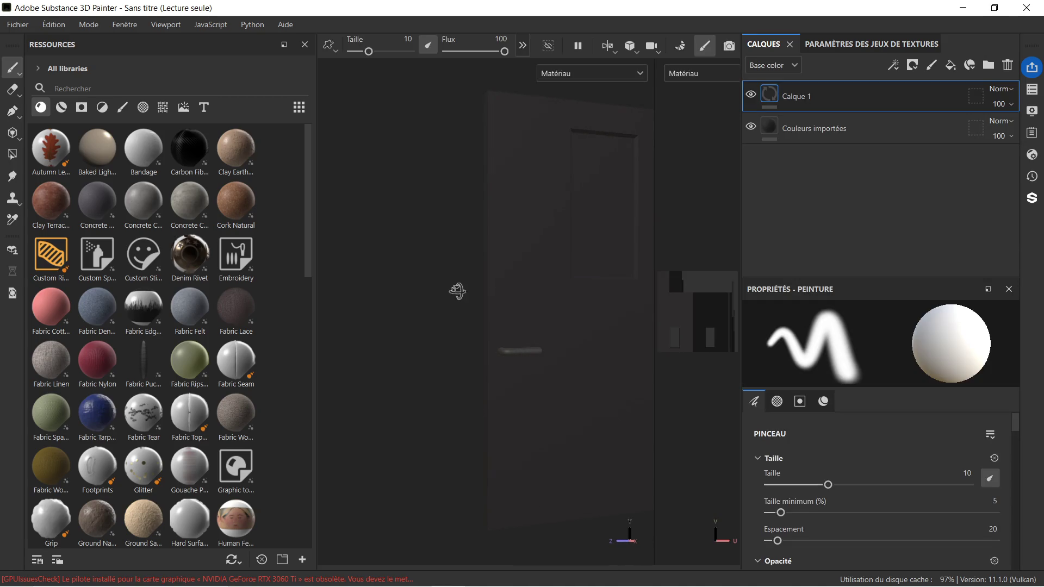
mouse_move(555, 288)
left_mouse_down("alt")
mouse_move(487, 301)
mouse_move(511, 298)
mouse_move(483, 284)
left_mouse_up("alt")
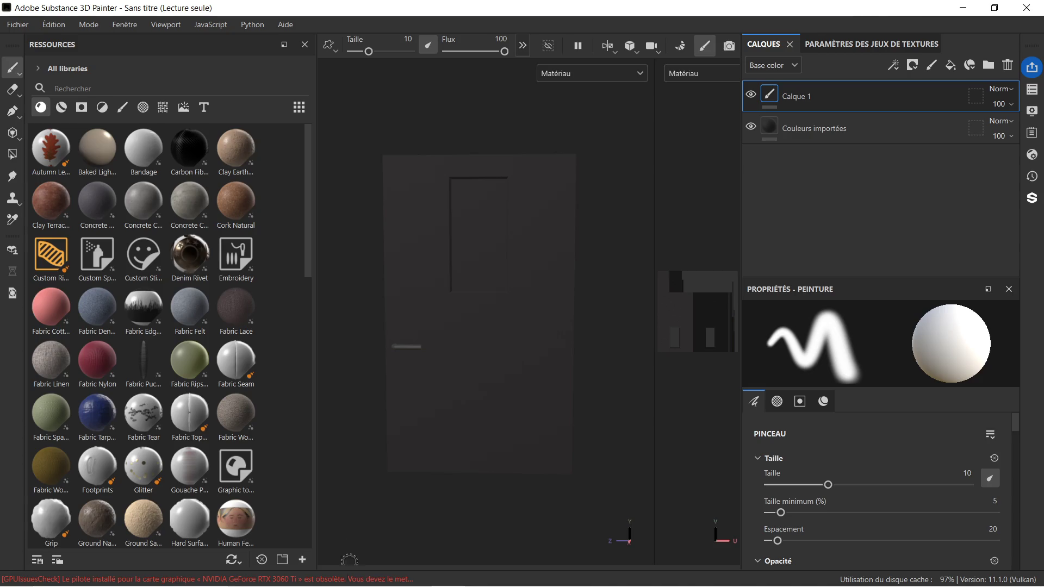
mouse_move(352, 580)
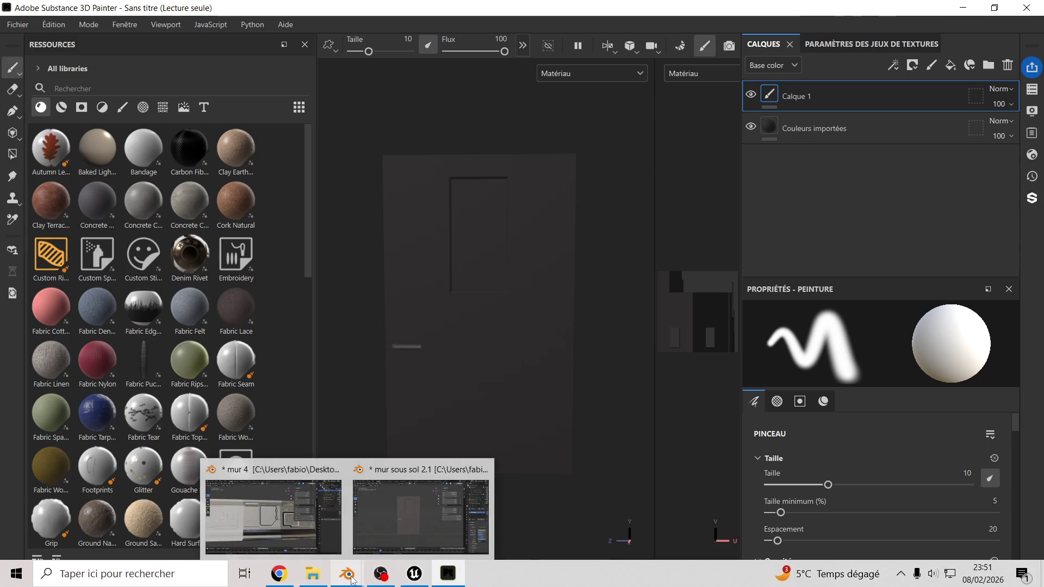
mouse_move(448, 573)
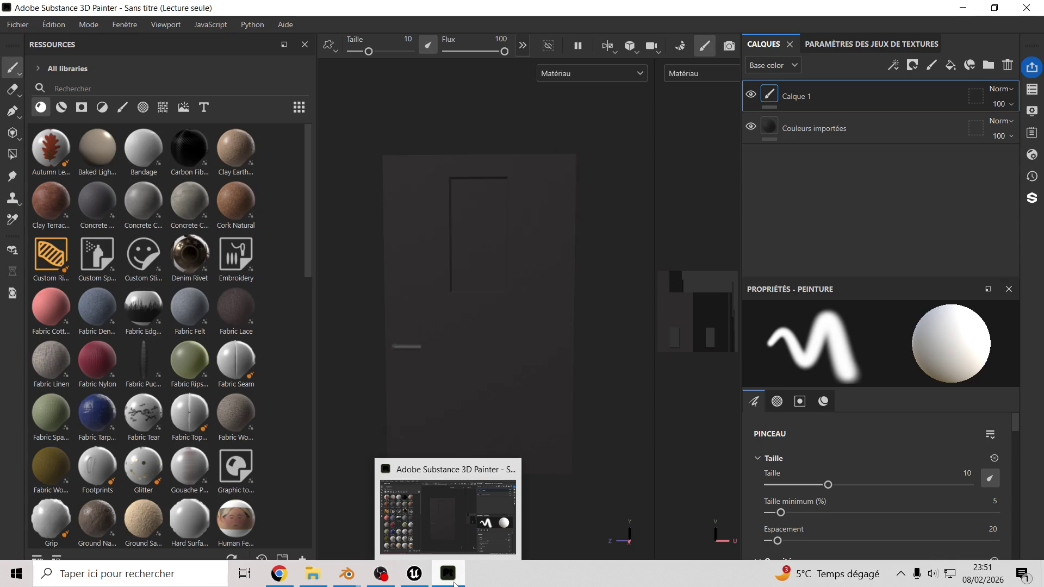
Minimize Painter, launch a second Painter instance and return Explorer to zug propre.
left_click(963, 8)
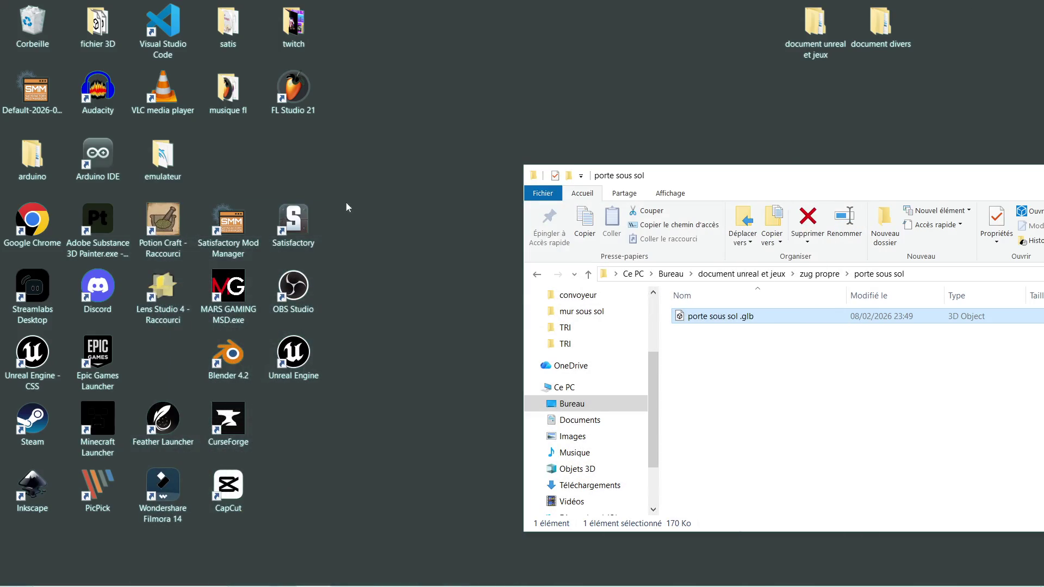
double_click(96, 227)
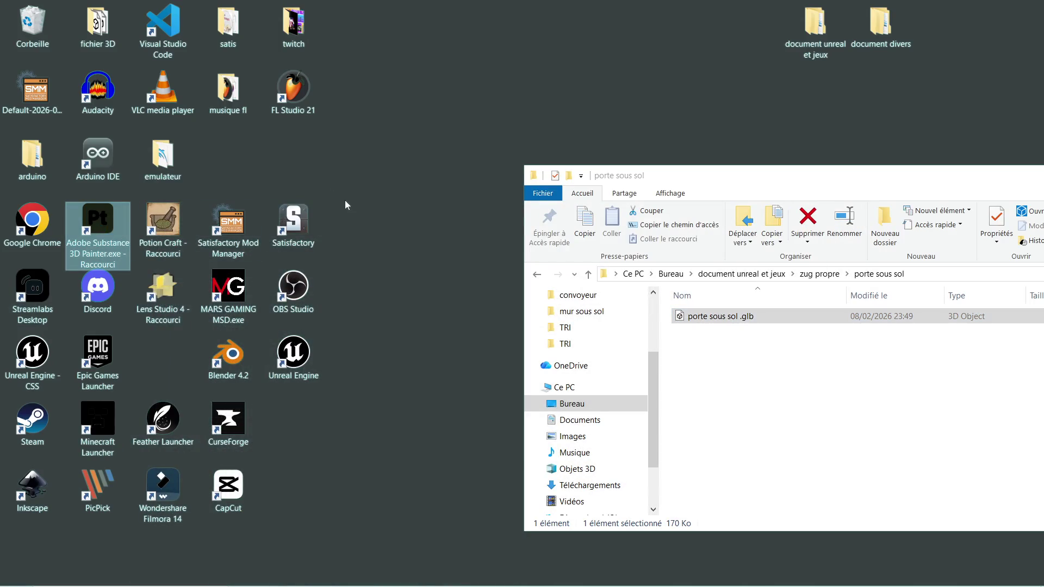
left_click(889, 186)
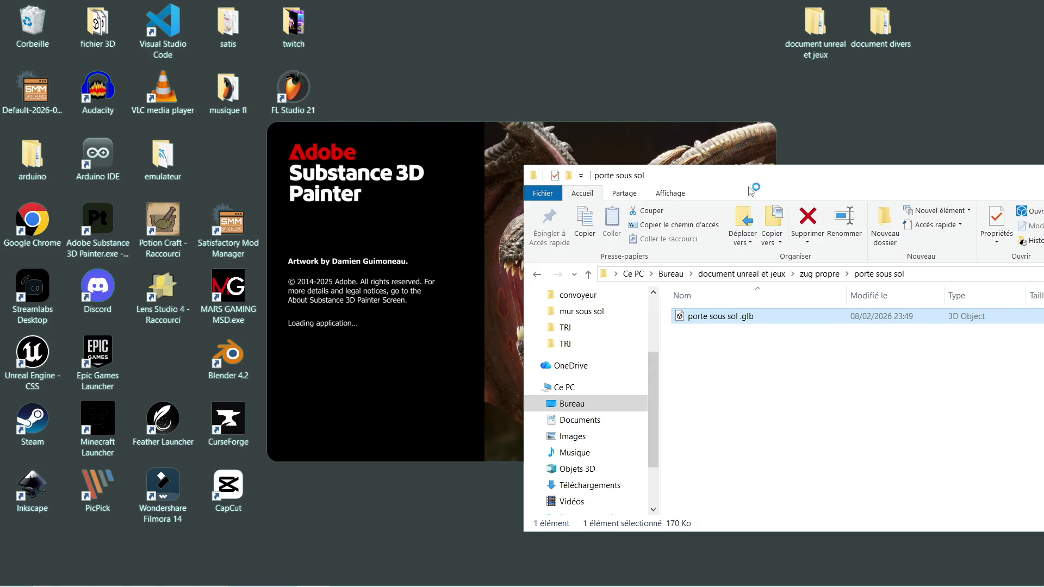
left_click_drag(759, 181, 556, 179)
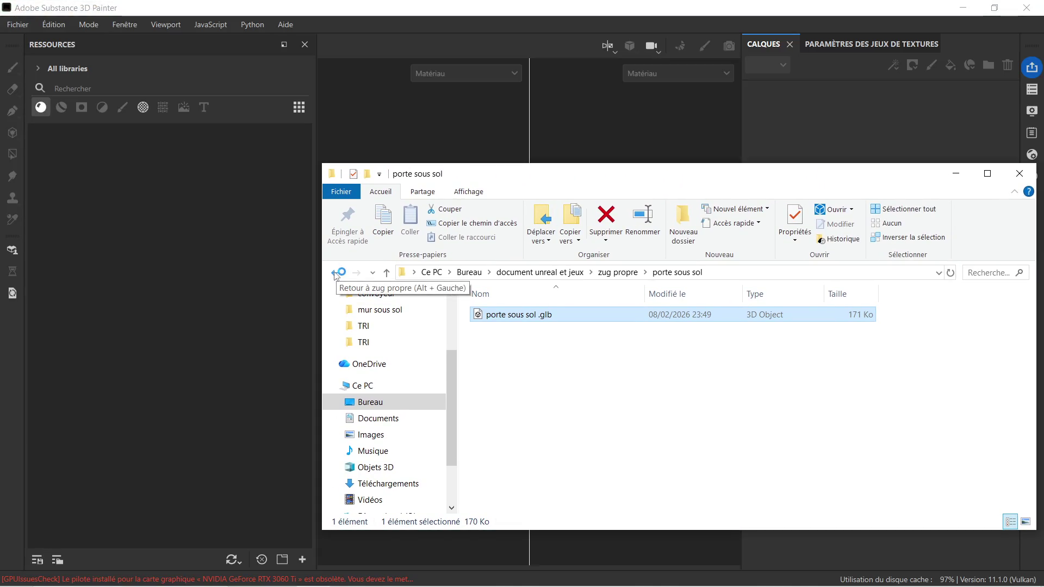
left_click(336, 272)
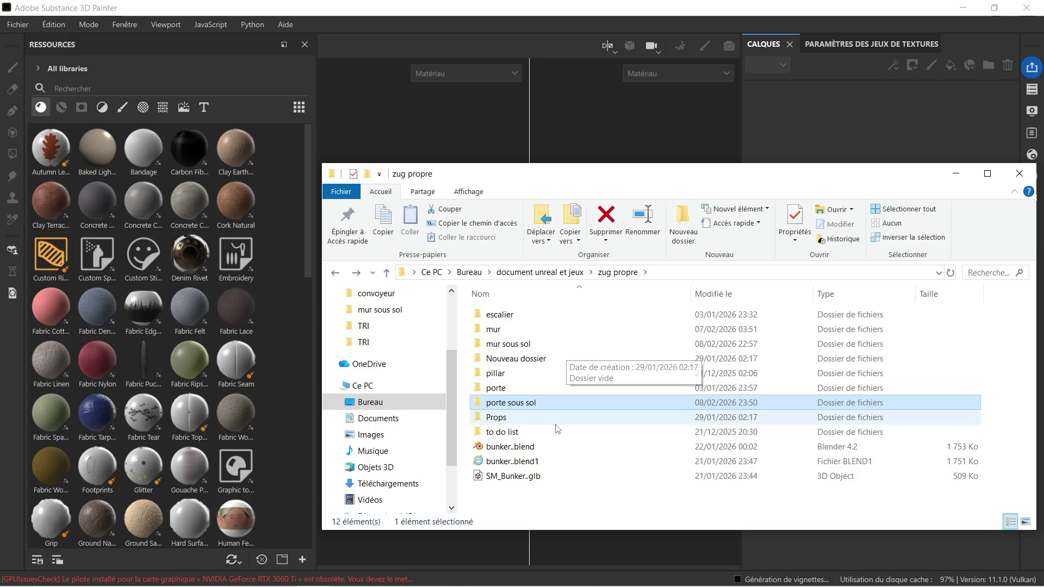
Open the mur sous sol folder and drop mur sous sol 2.1 .spp into Painter.
double_click(548, 345)
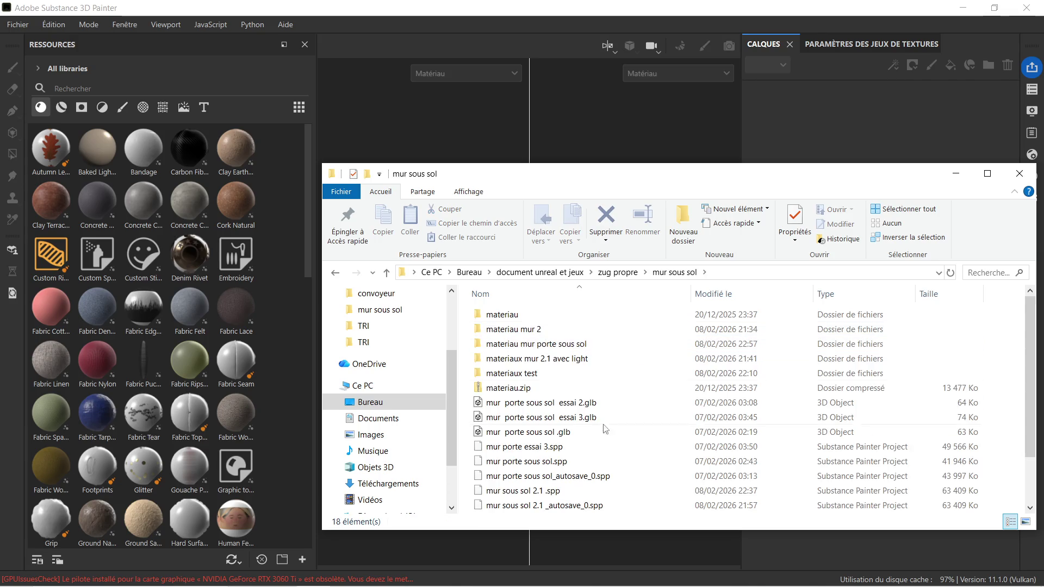
scroll(558, 432, "down", 2)
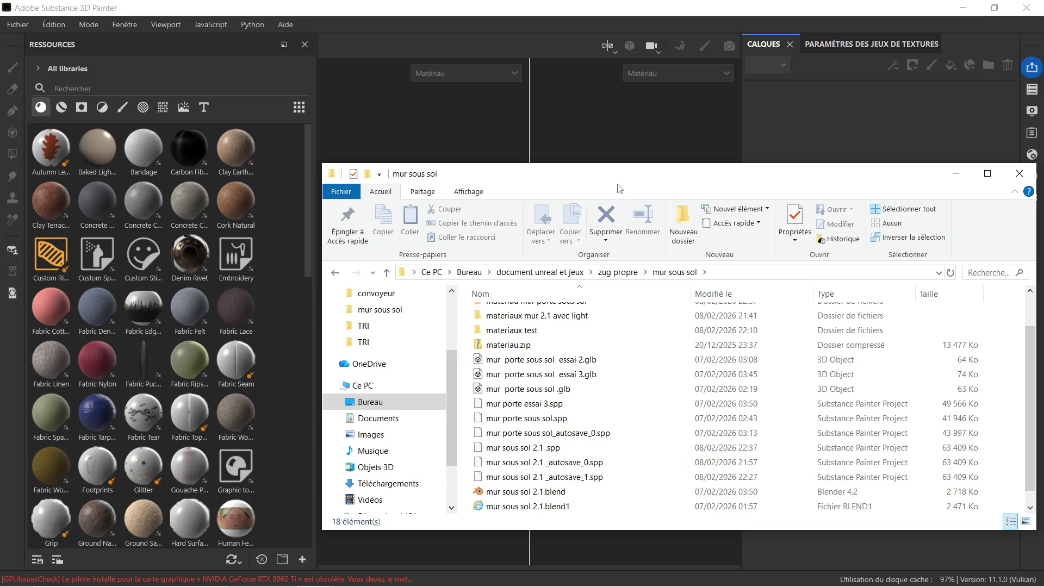
left_click_drag(644, 181, 844, 182)
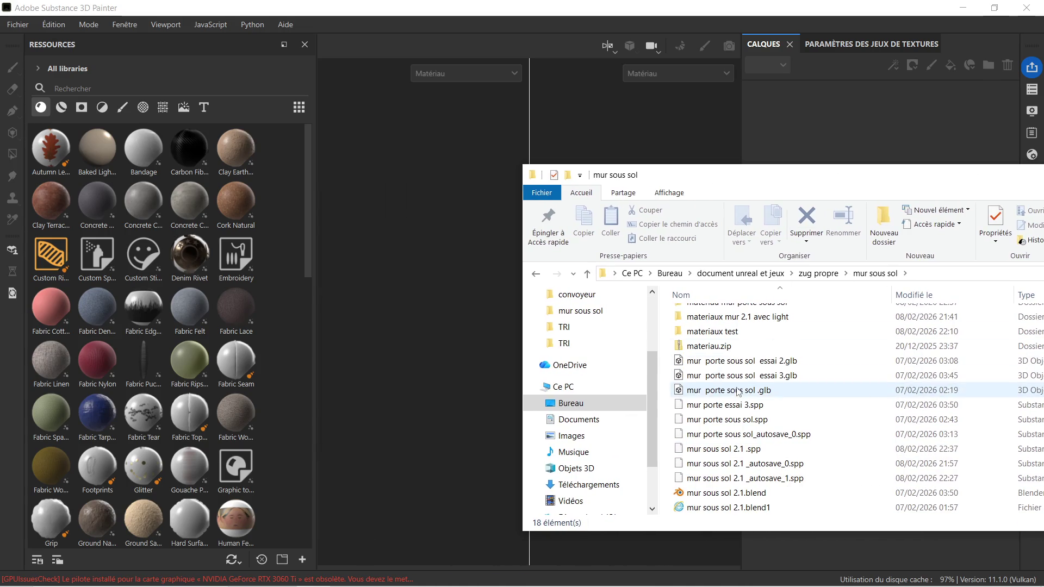
left_click_drag(754, 449, 479, 374)
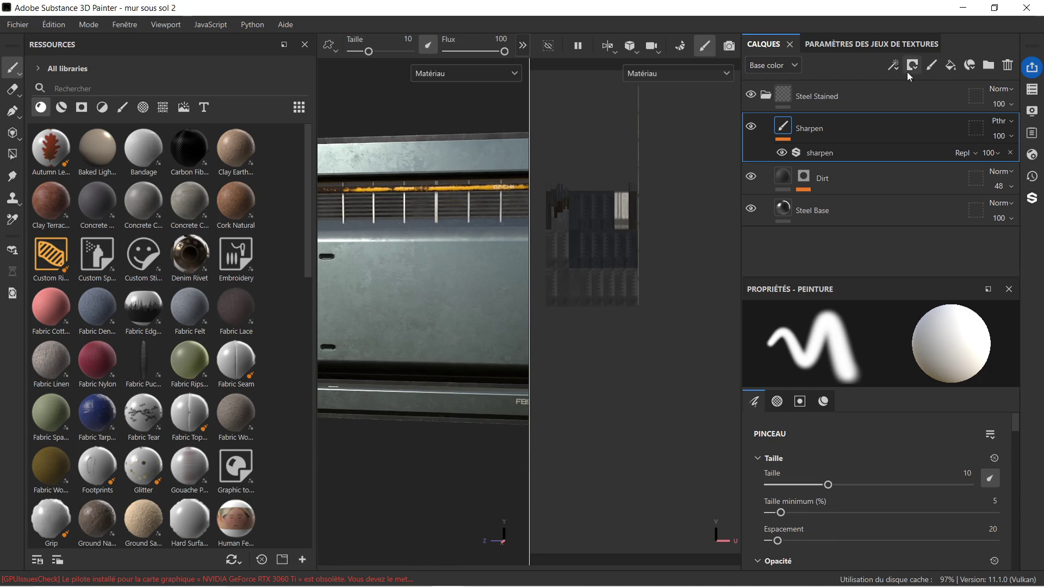
Inspect the M_wall_body.001 texture set's layers, collapse Steel Dark Aged, then minimize Painter.
left_click(1033, 91)
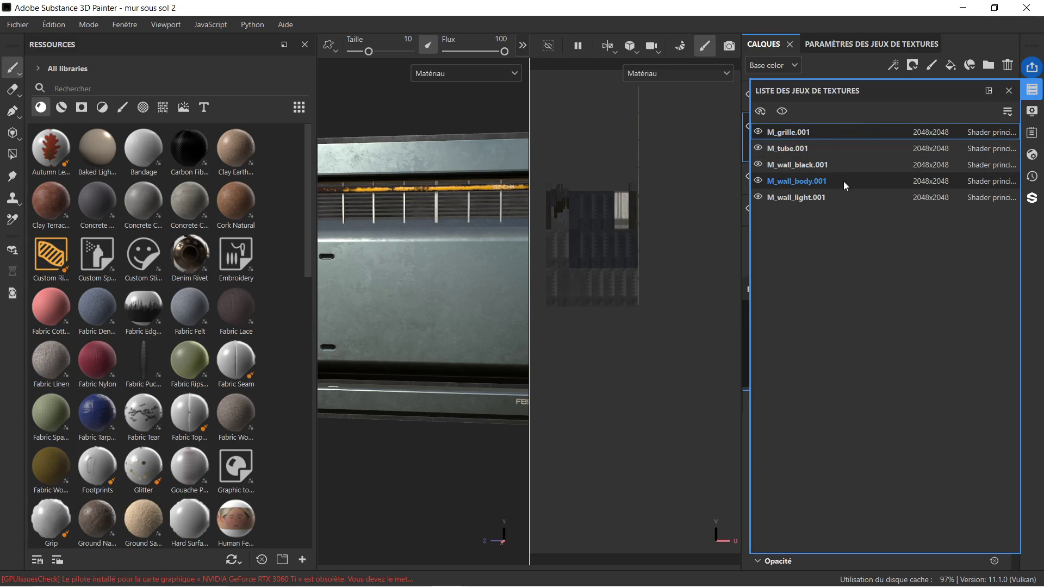
left_click(817, 183)
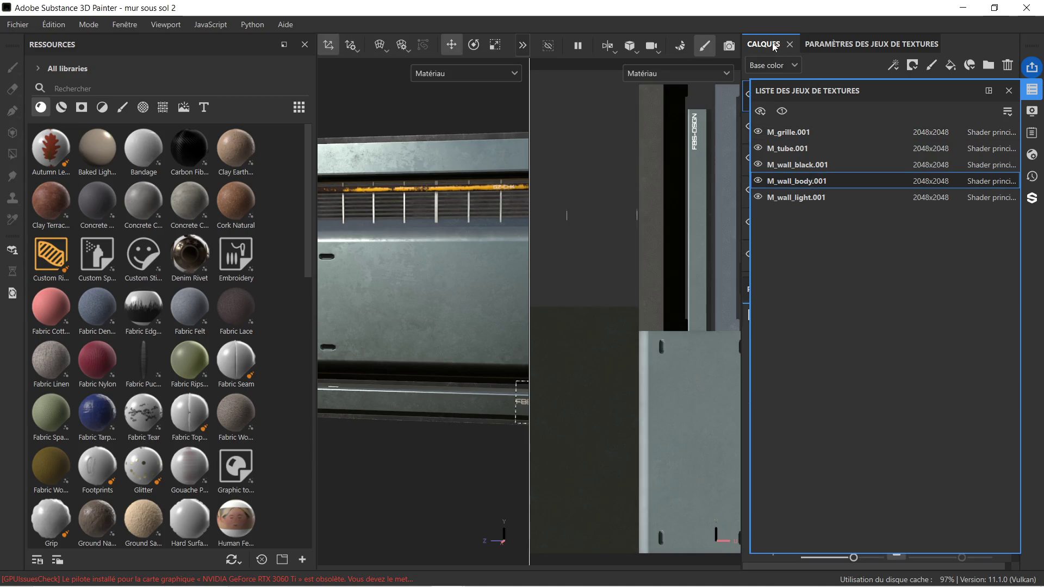
left_click(1009, 90)
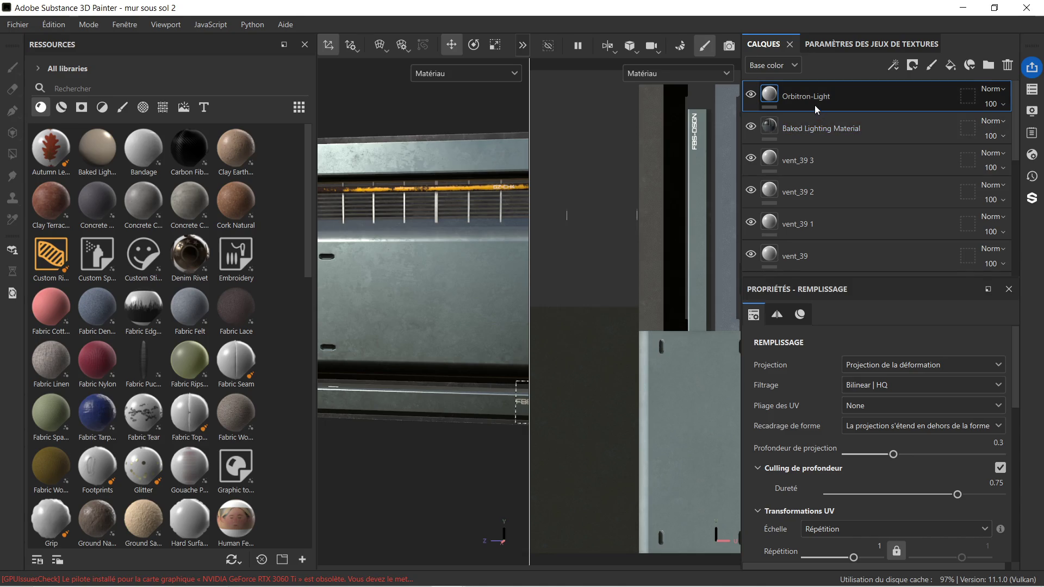
scroll(834, 179, "down", 10)
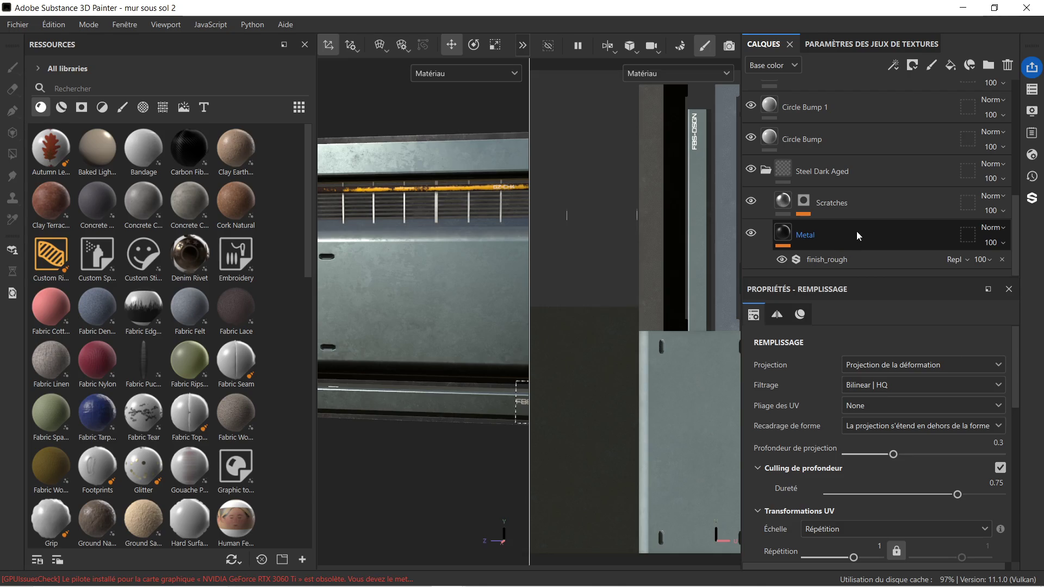
left_click(765, 171)
left_click(829, 203)
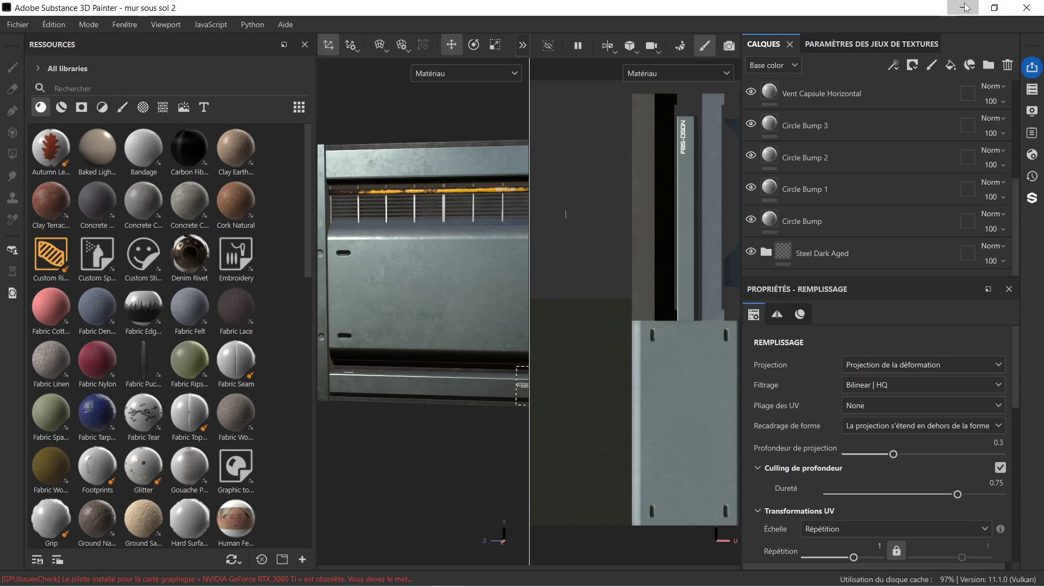
left_click(976, 17)
left_click(448, 574)
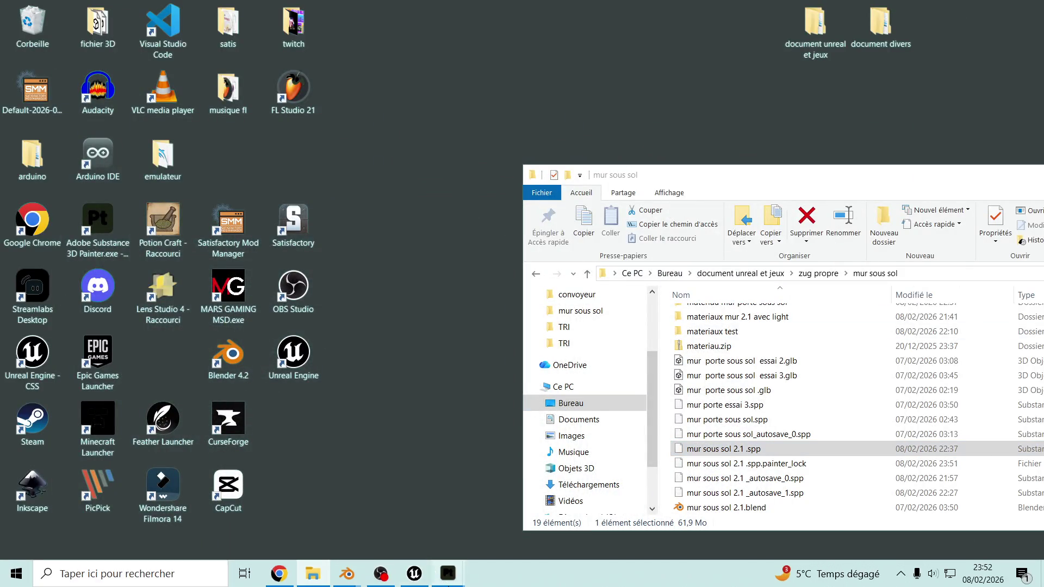
Return to the door project and filter the resources to steel materials.
left_click(425, 525)
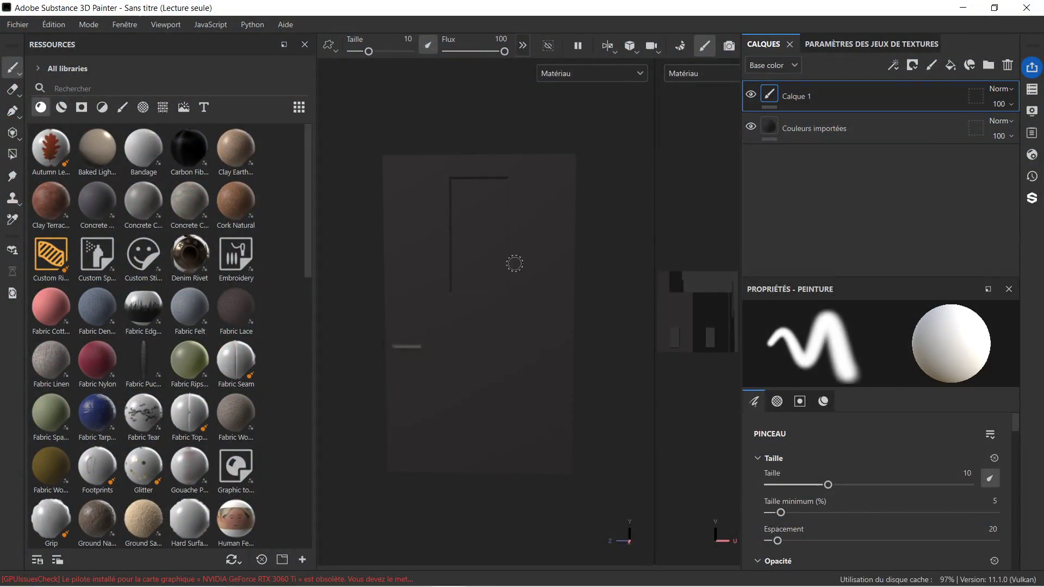
left_click(121, 83)
type("steel")
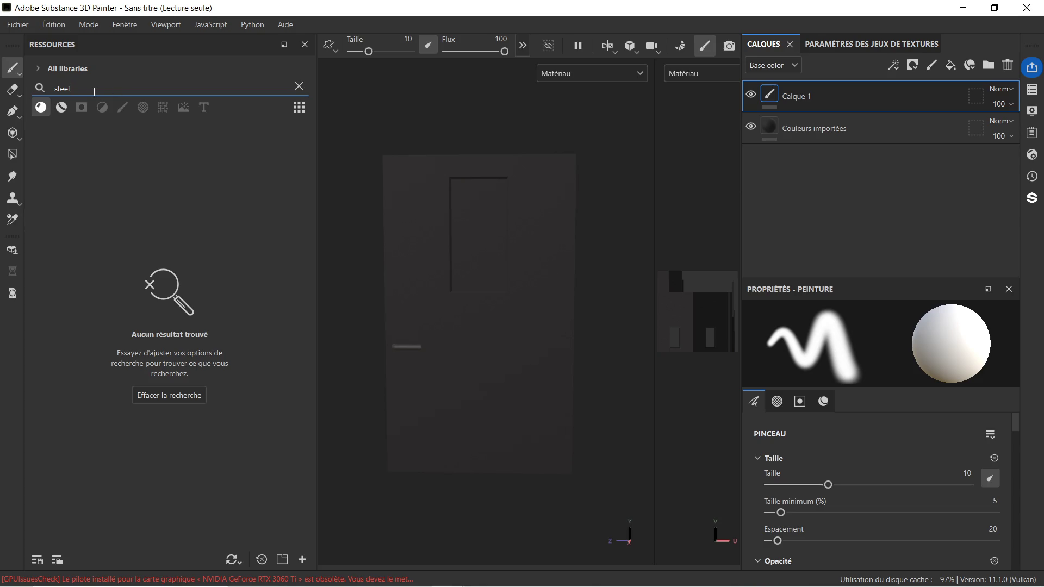
left_click(60, 107)
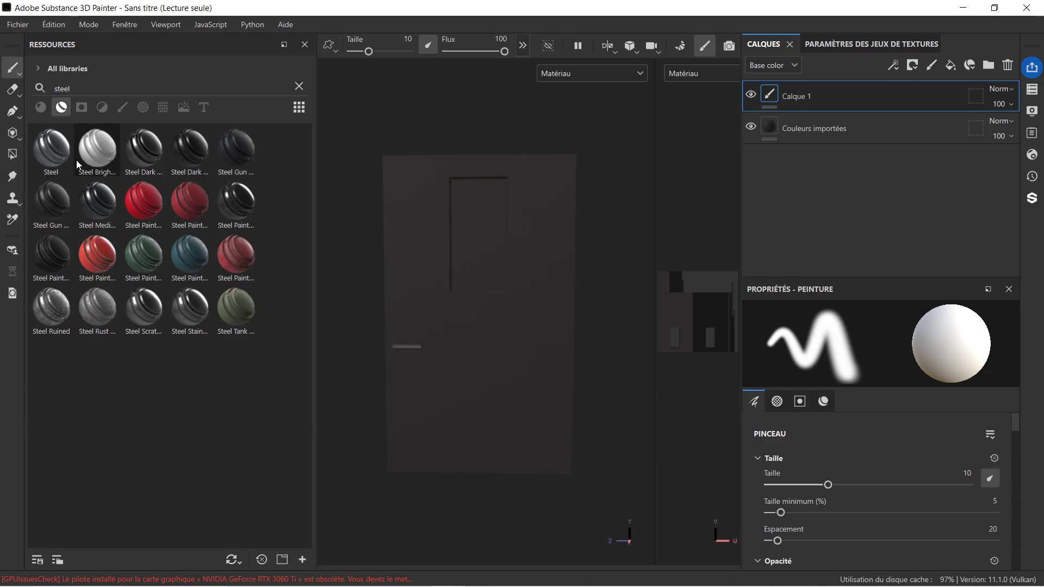
Drop Steel Dark Aged onto the door mesh and select the Couleurs importées layer.
mouse_move(193, 161)
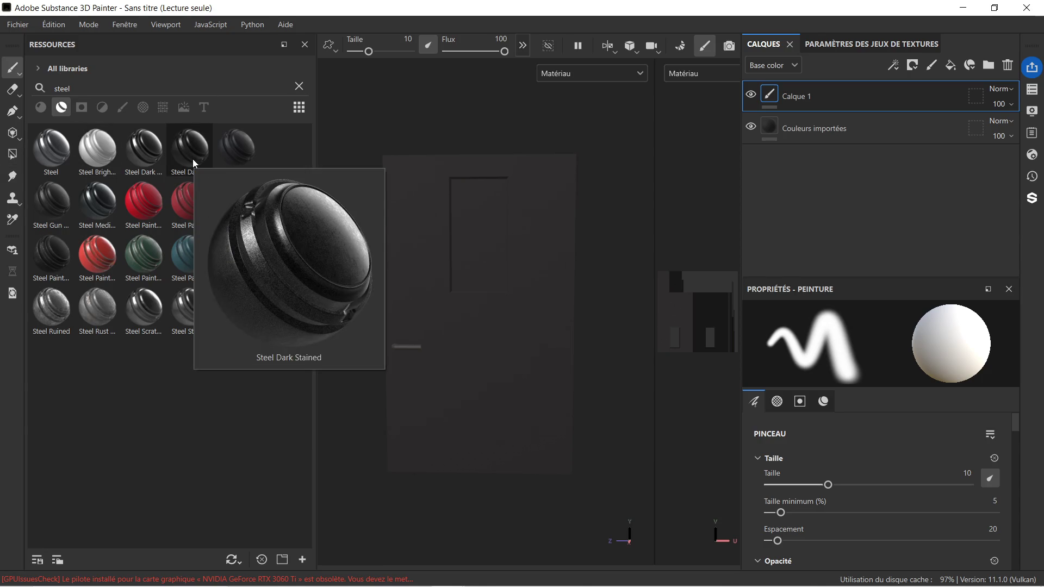
mouse_move(159, 157)
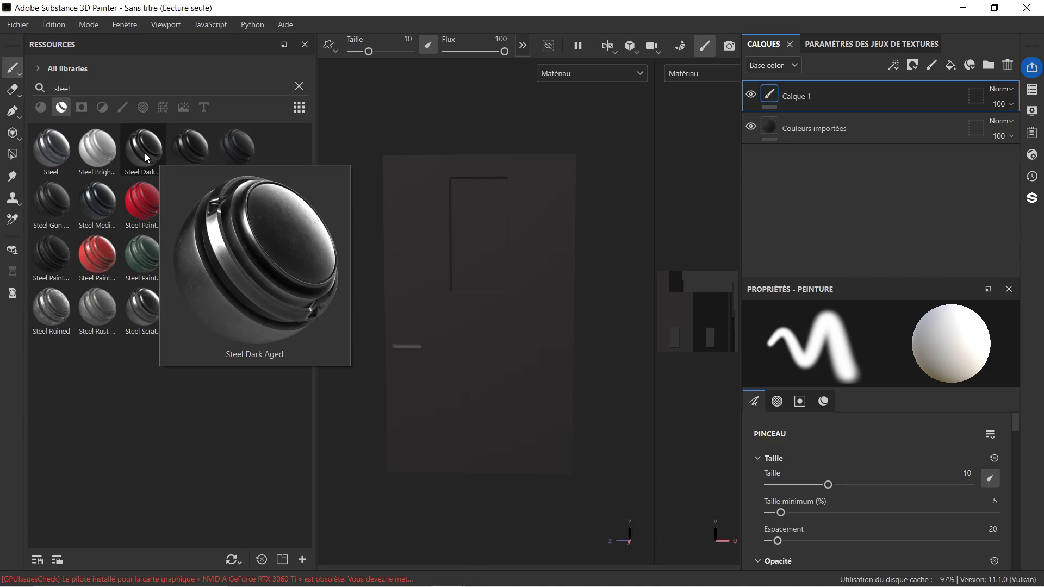
mouse_move(147, 155)
left_mouse_down()
mouse_move(410, 399)
mouse_move(426, 387)
left_mouse_up()
left_click(838, 167)
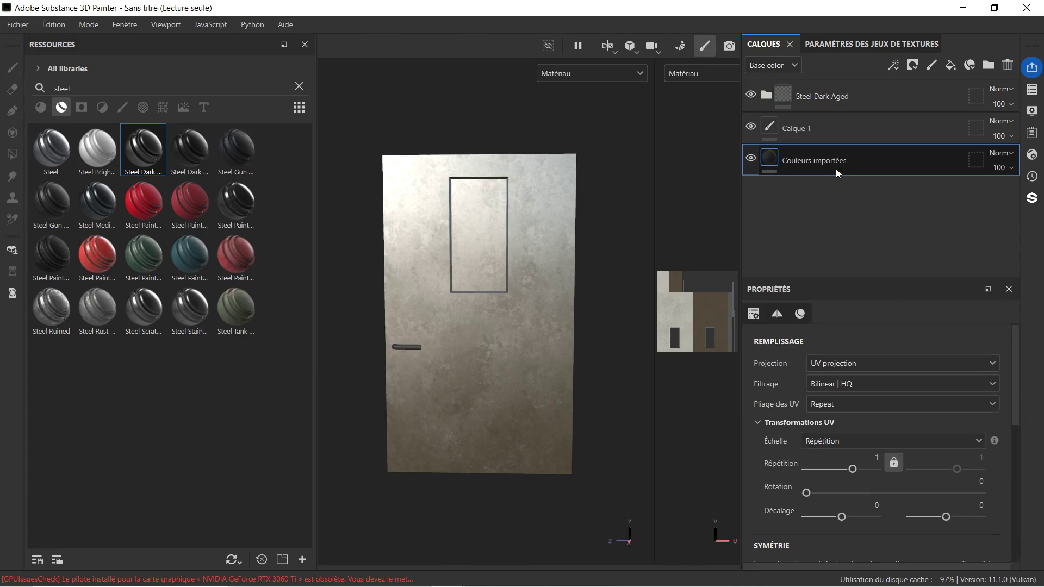
Delete the extra layers and bake the door's mesh maps from Texture Set Settings.
key("Delete")
key("Delete")
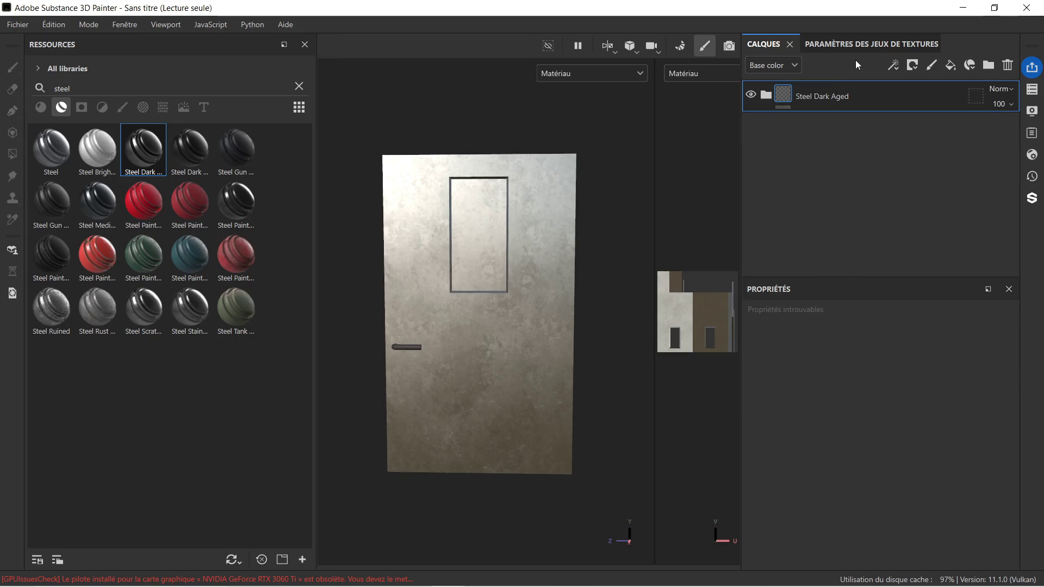
left_click(865, 44)
scroll(895, 174, "down", 10)
left_click(939, 220)
left_click(707, 536)
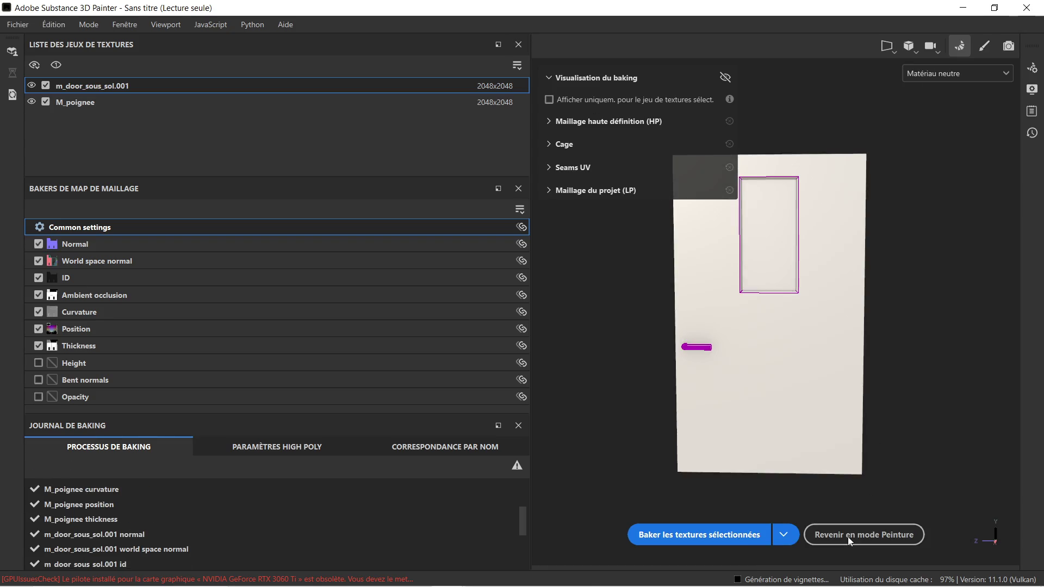
left_click(847, 537)
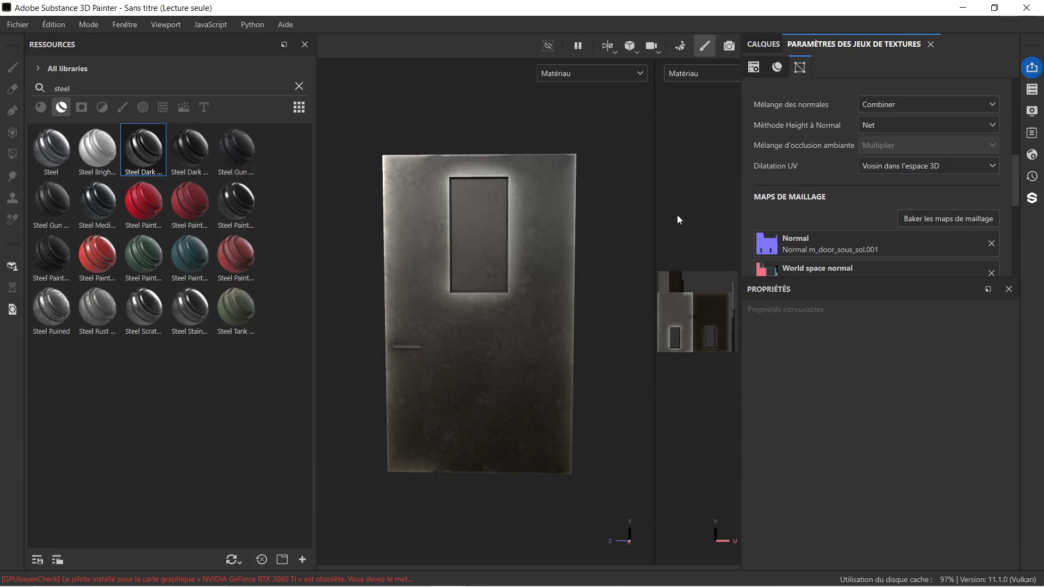
Orbit to inspect the baked edge wear and return to the layer stack.
scroll(485, 248, "up", 2)
scroll(487, 283, "down", 3)
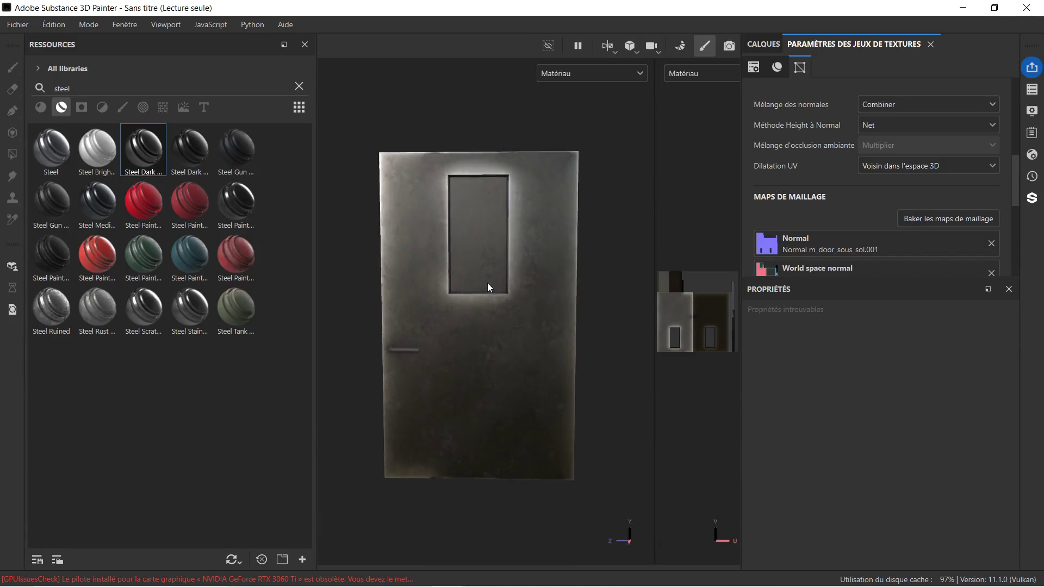
mouse_move(450, 373)
left_mouse_down("alt")
mouse_move(489, 373)
mouse_move(532, 350)
mouse_move(419, 366)
mouse_move(458, 338)
left_mouse_up("alt")
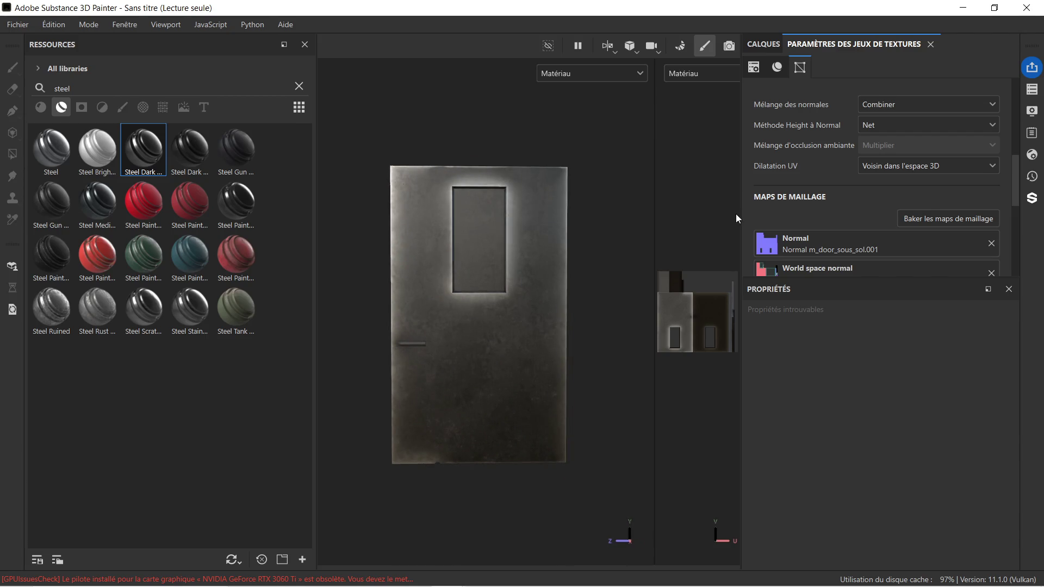
left_click(763, 44)
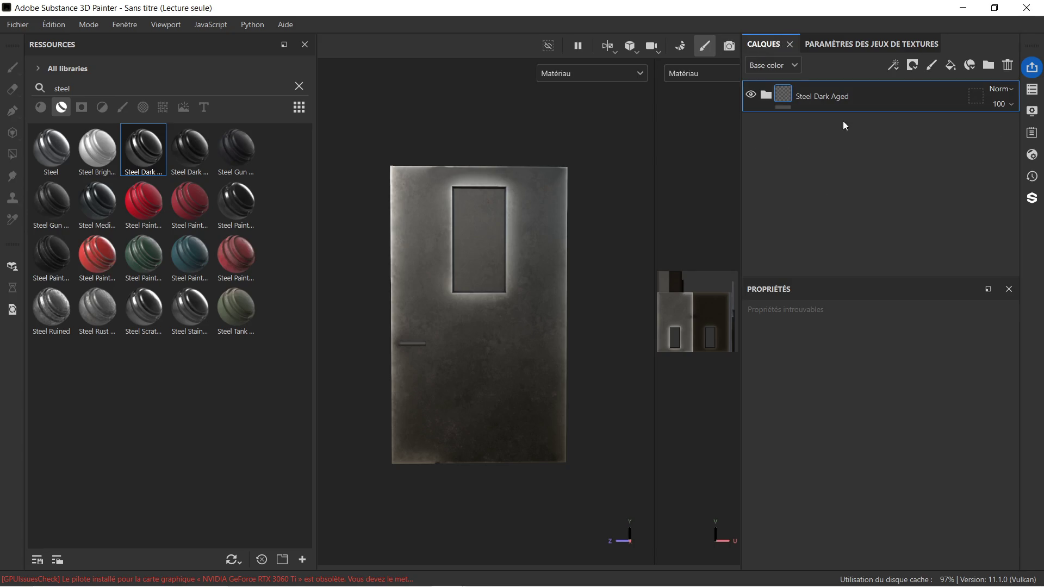
right_click(873, 103)
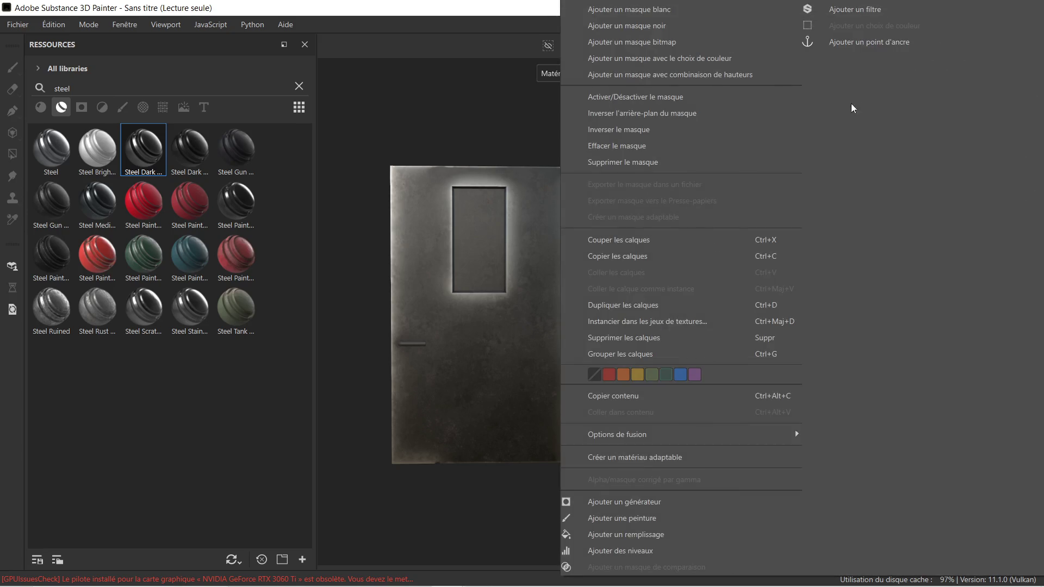
Add a black mask to Steel Dark Aged and polygon-fill steel on the left strip, top and right panel.
left_click(643, 26)
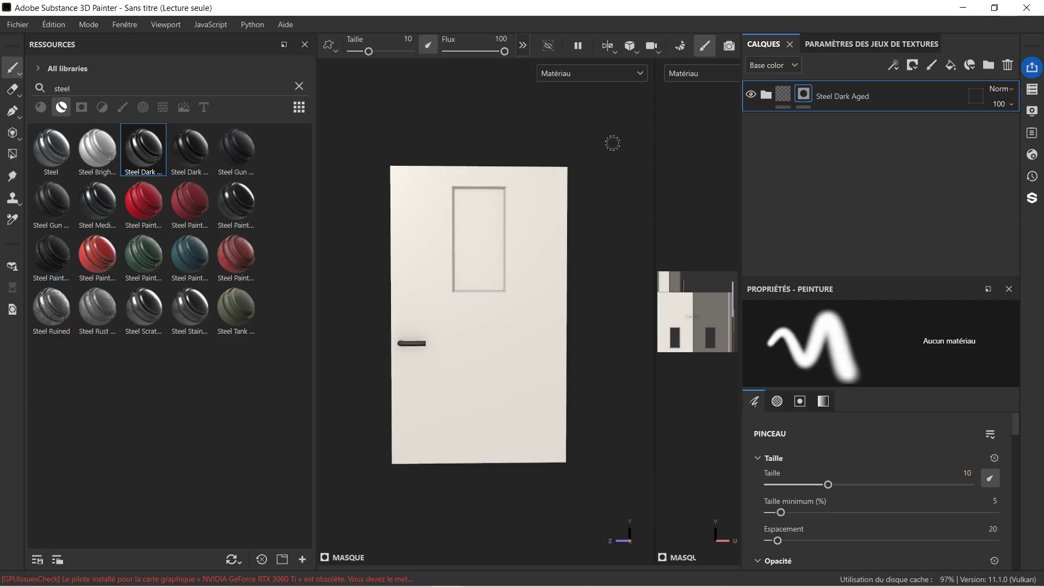
scroll(601, 296, "up", 2)
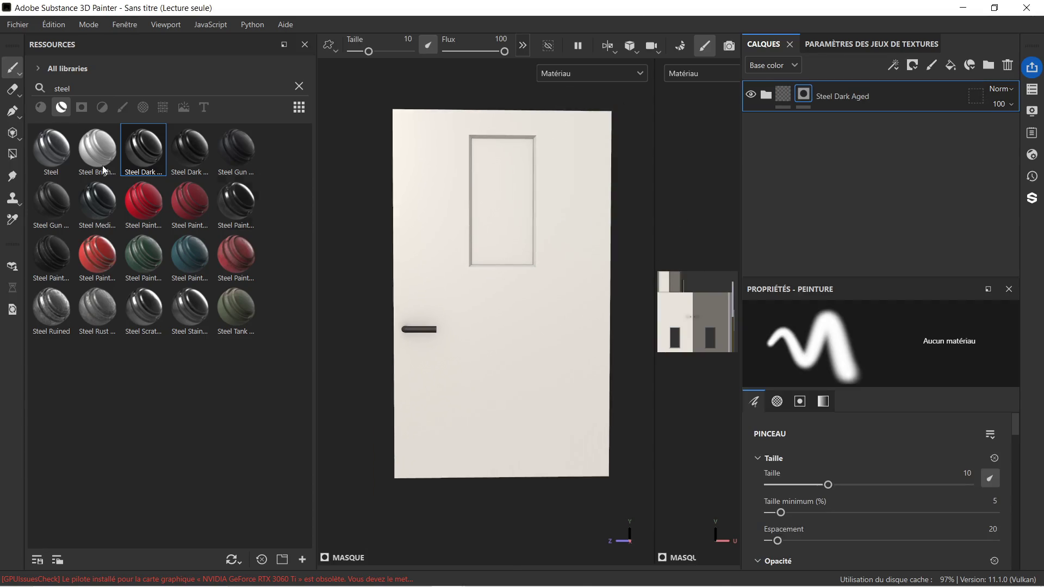
left_click(11, 154)
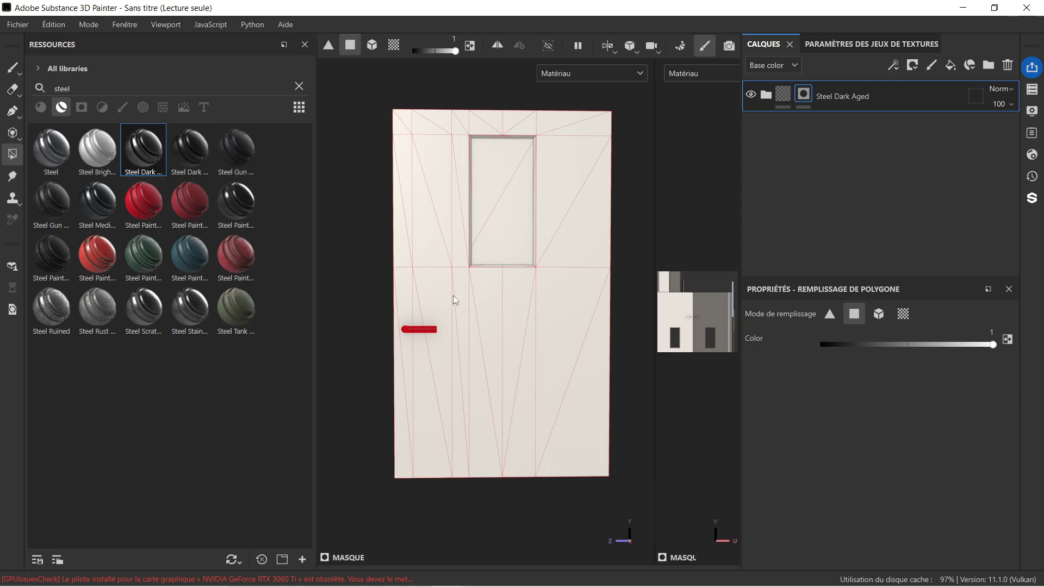
left_click(400, 295)
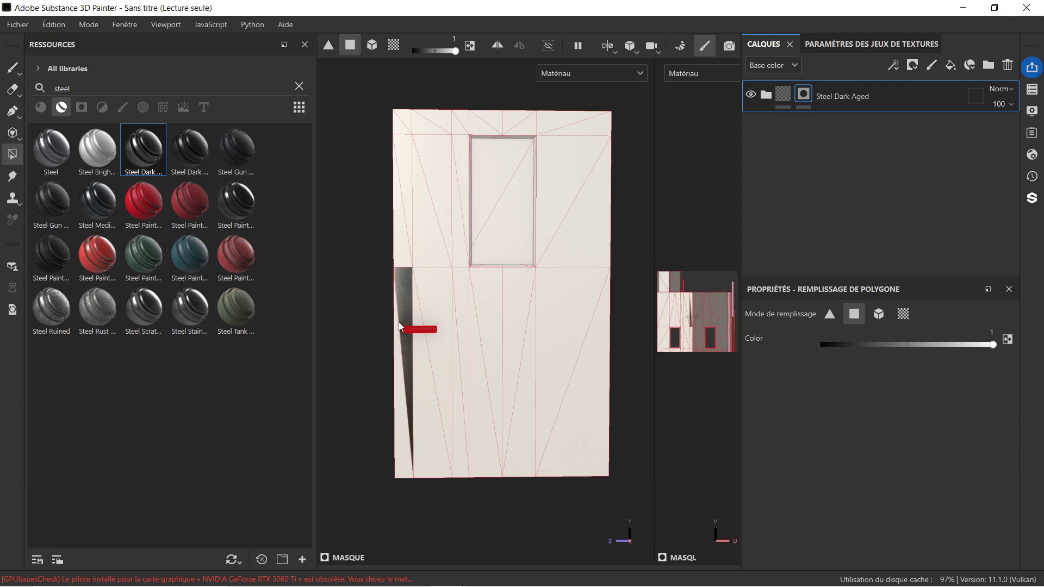
left_click(407, 252)
left_click(400, 124)
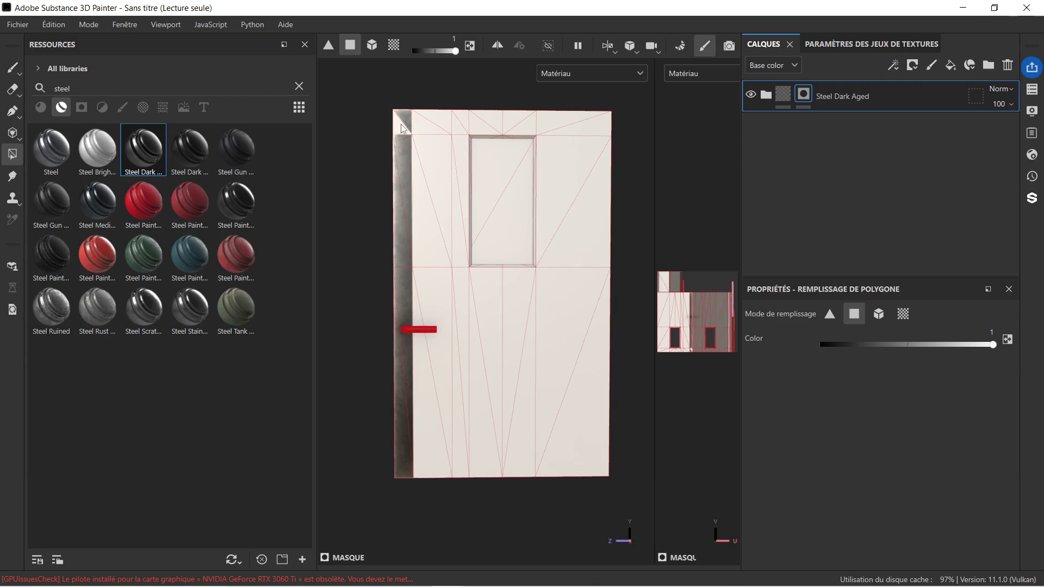
left_click(459, 121)
left_click(466, 123)
left_click(514, 120)
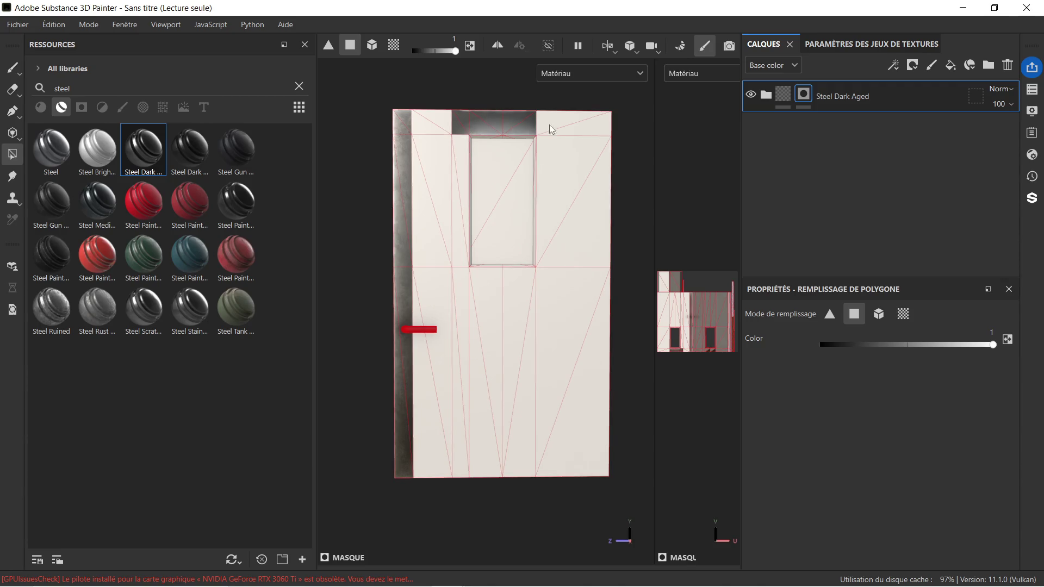
left_click(573, 154)
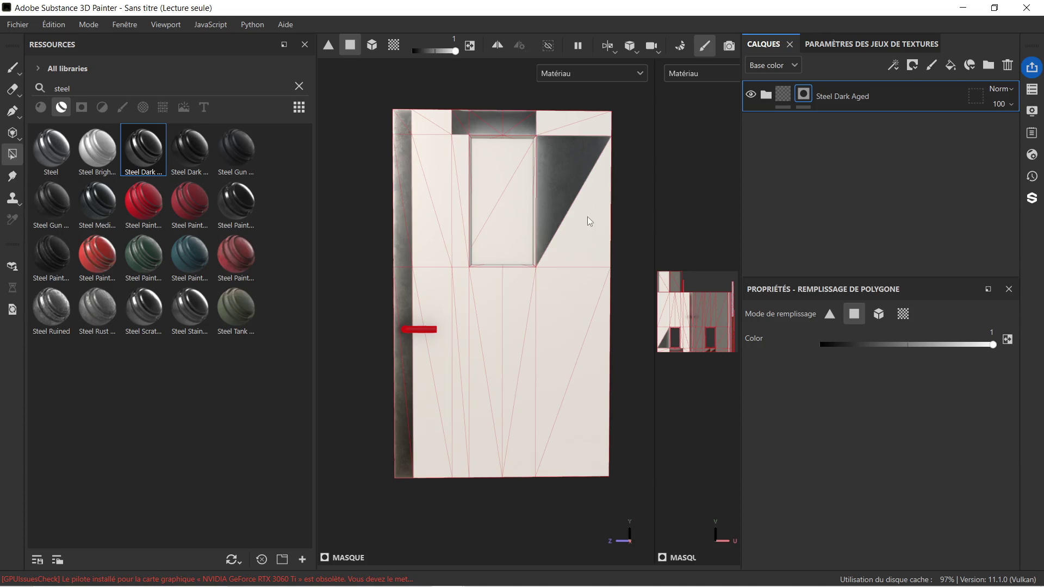
left_click(587, 216)
left_click(581, 129)
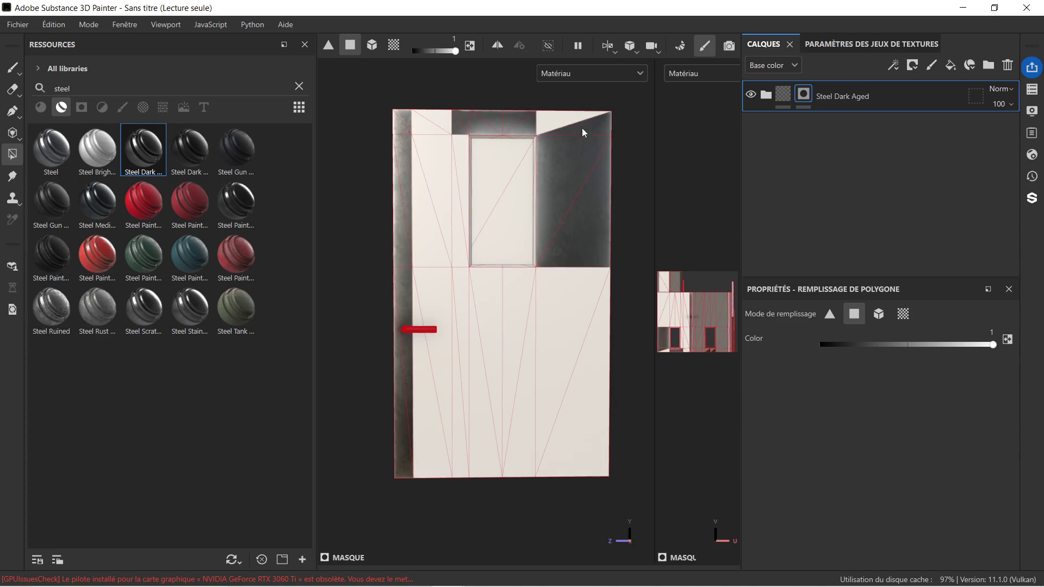
left_click(555, 127)
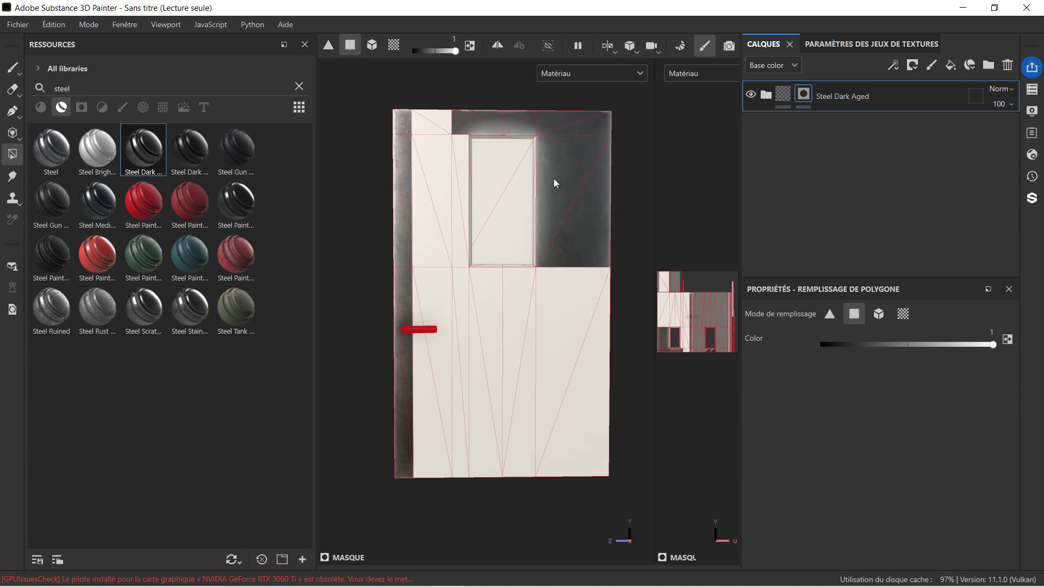
left_click(462, 170)
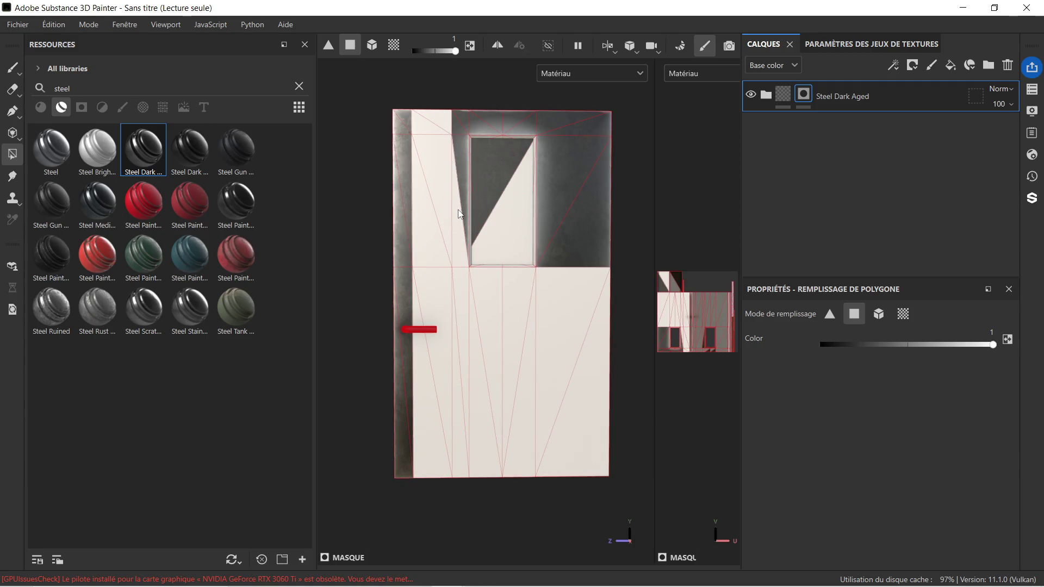
Set the fill colour to 0 to clear the window triangle, then back to revealing steel.
scroll(480, 162, "up", 3)
left_click_drag(993, 344, 771, 347)
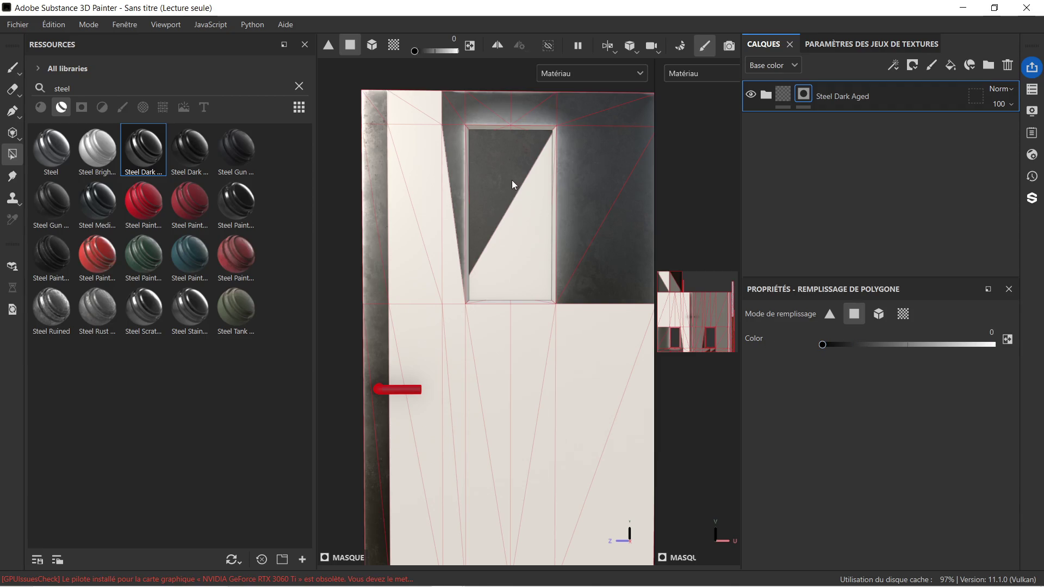
left_click(485, 158)
left_click_drag(902, 347, 986, 347)
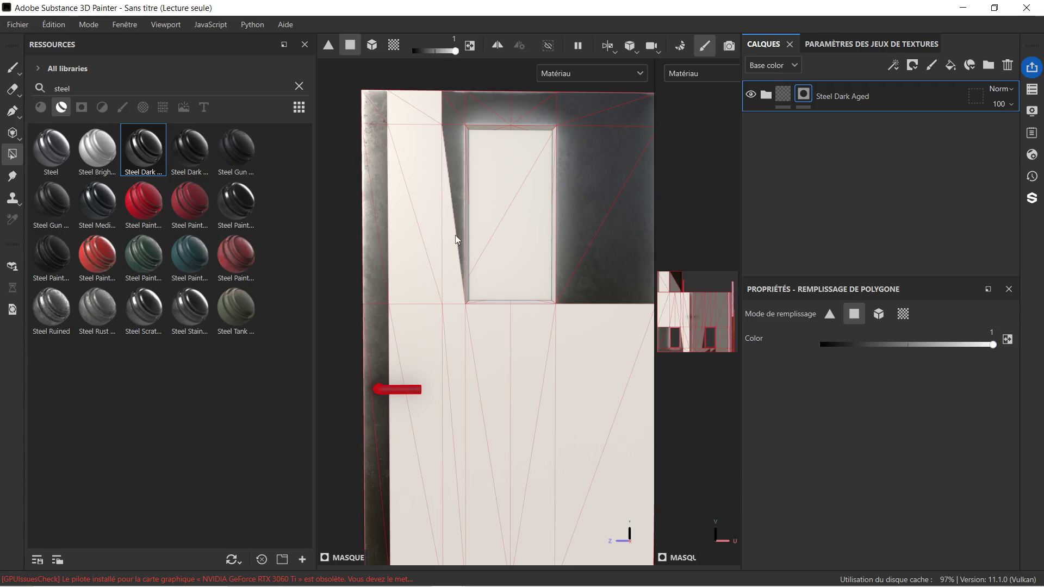
Fill the thin slivers beside and below the window with steel.
left_click(451, 298)
left_click(448, 328)
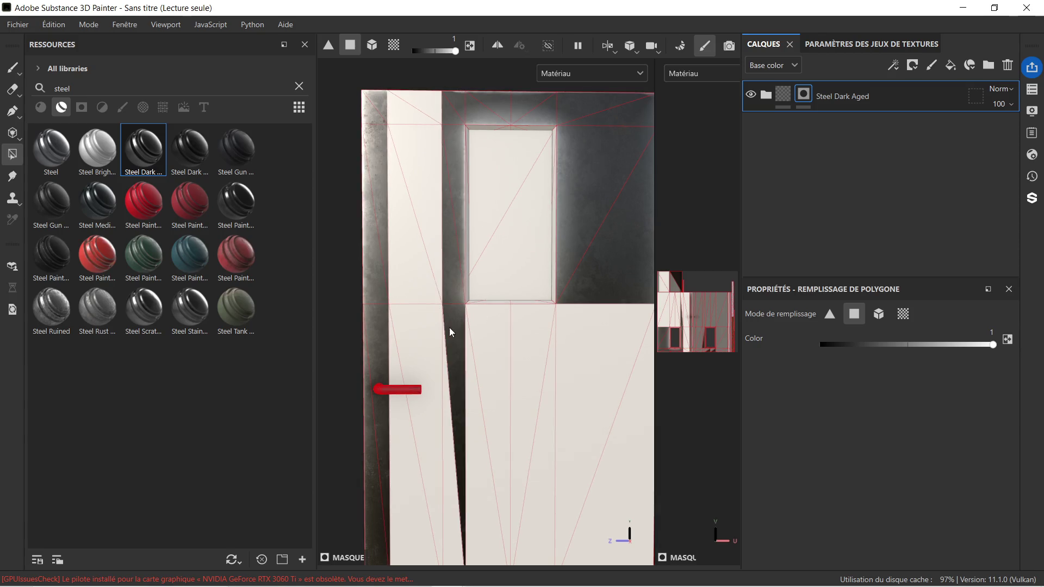
left_click(446, 455)
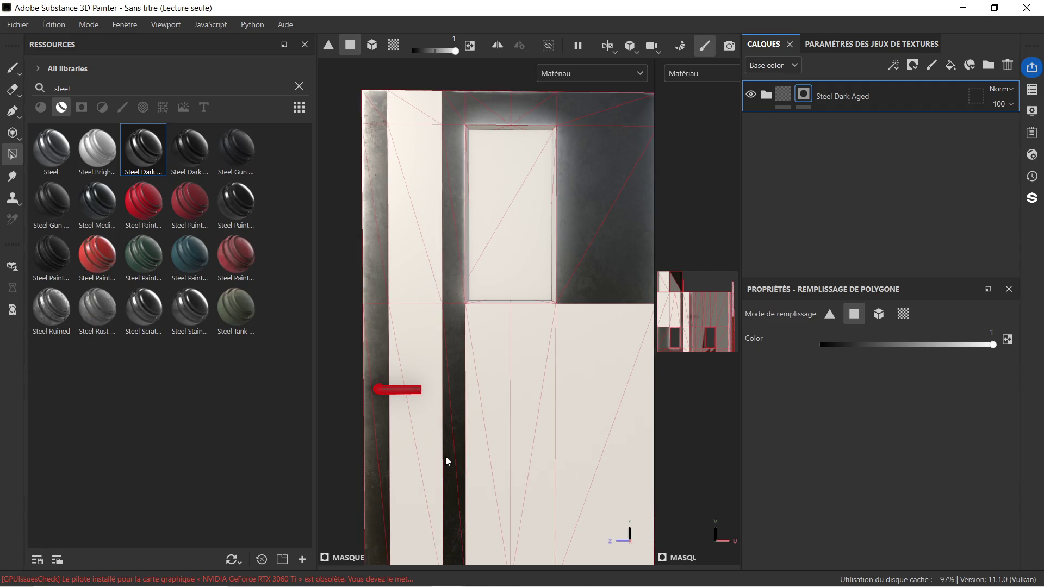
left_click(479, 362)
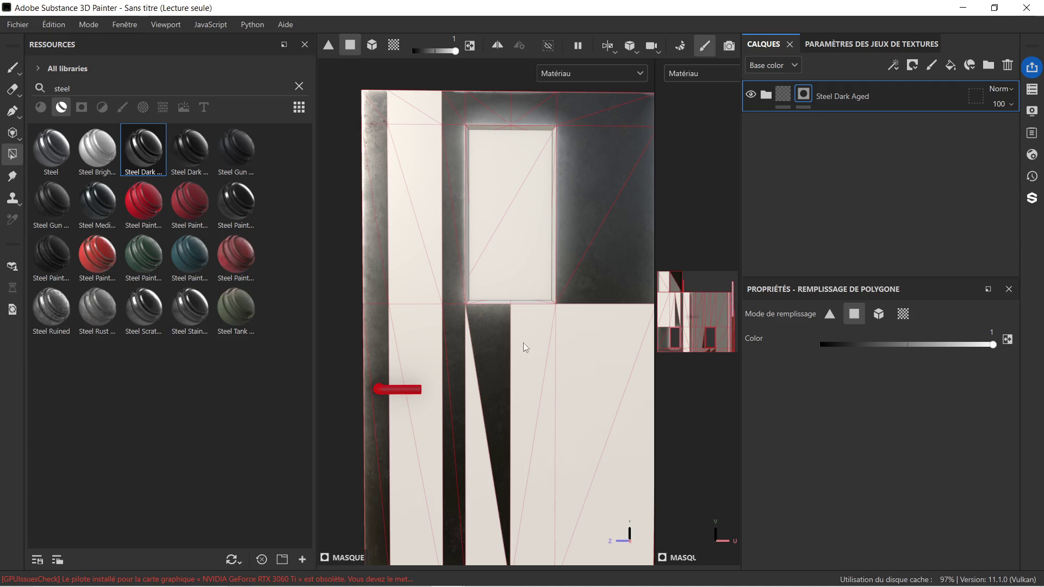
scroll(520, 293, "down", 1)
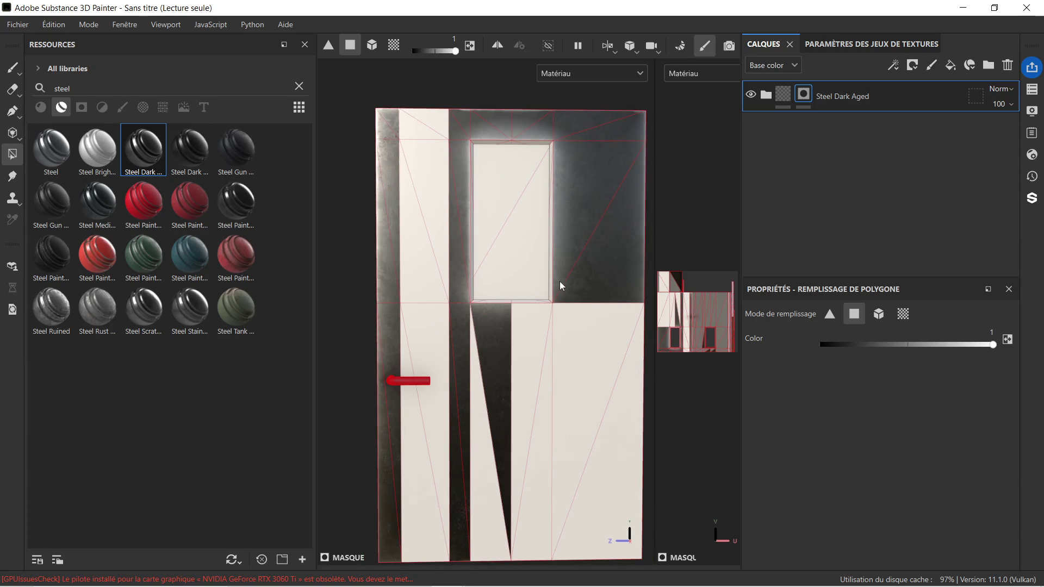
scroll(559, 282, "down", 1)
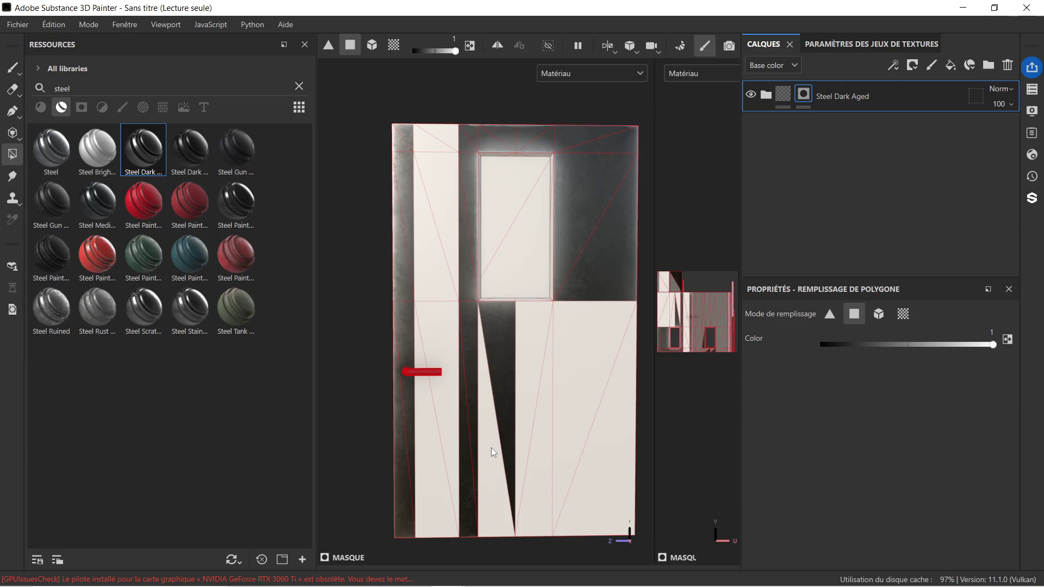
Fill the lower middle and lower-right triangles with steel and recentre the door.
left_click(484, 494)
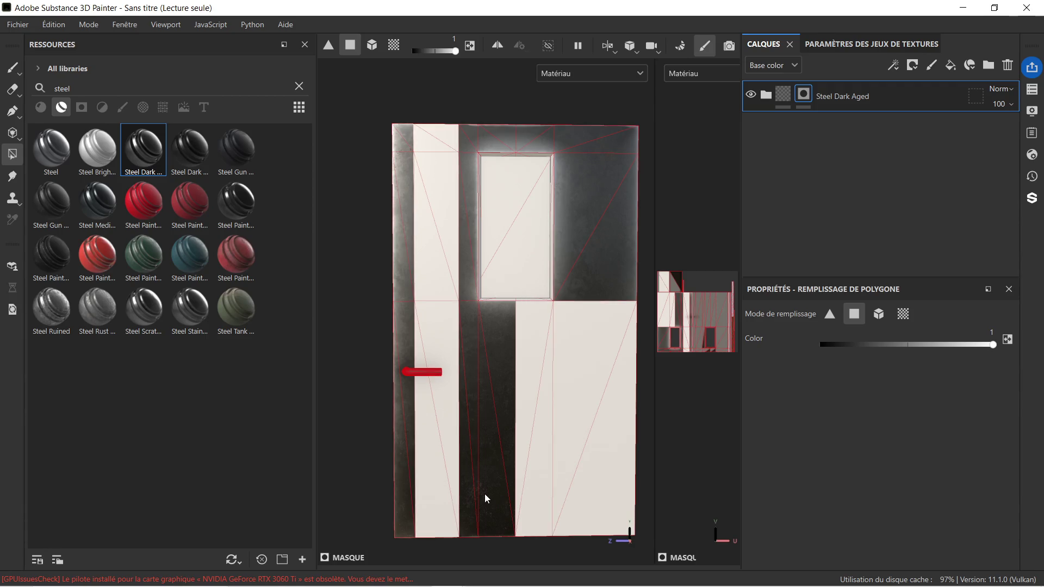
left_click(529, 367)
left_click(540, 451)
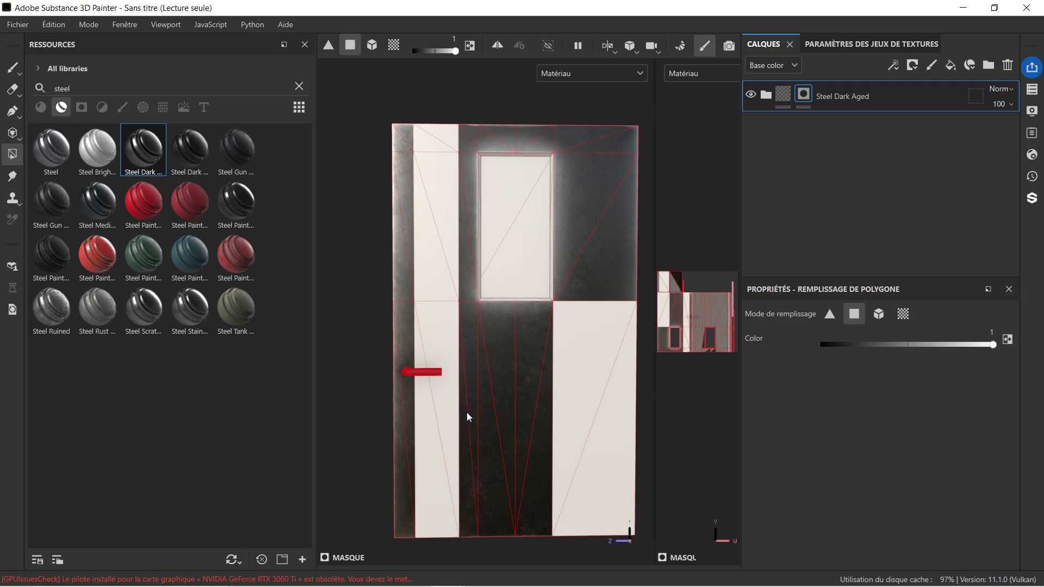
left_click(595, 351)
left_click(608, 438)
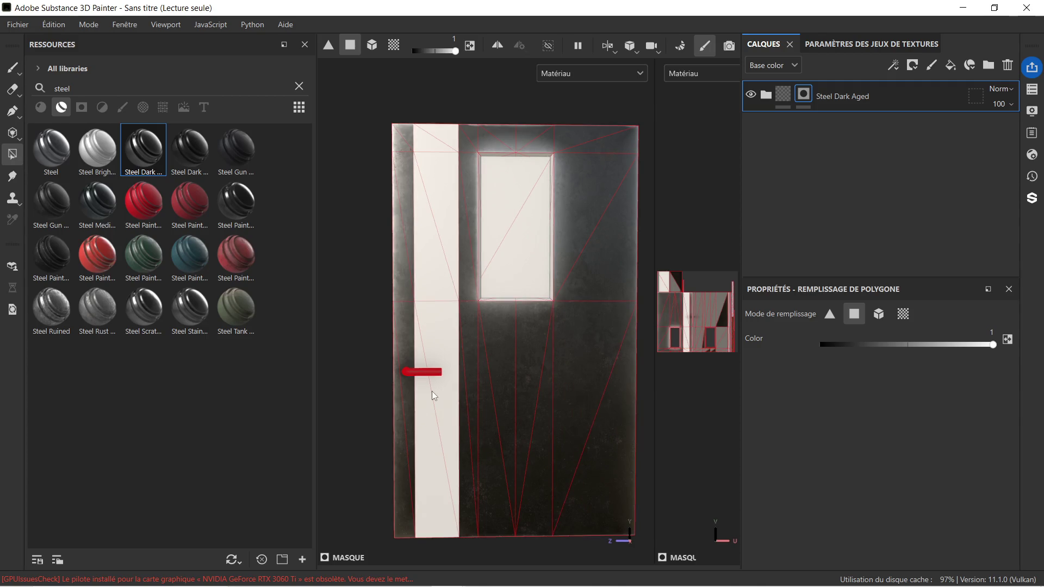
scroll(569, 236, "up", 3)
scroll(554, 233, "down", 5)
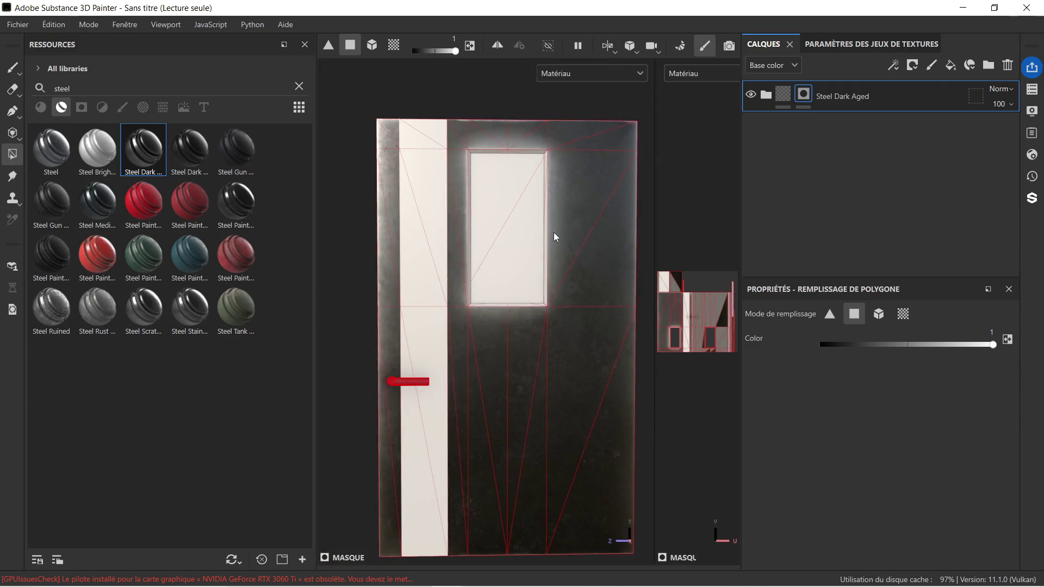
scroll(563, 257, "up", 1)
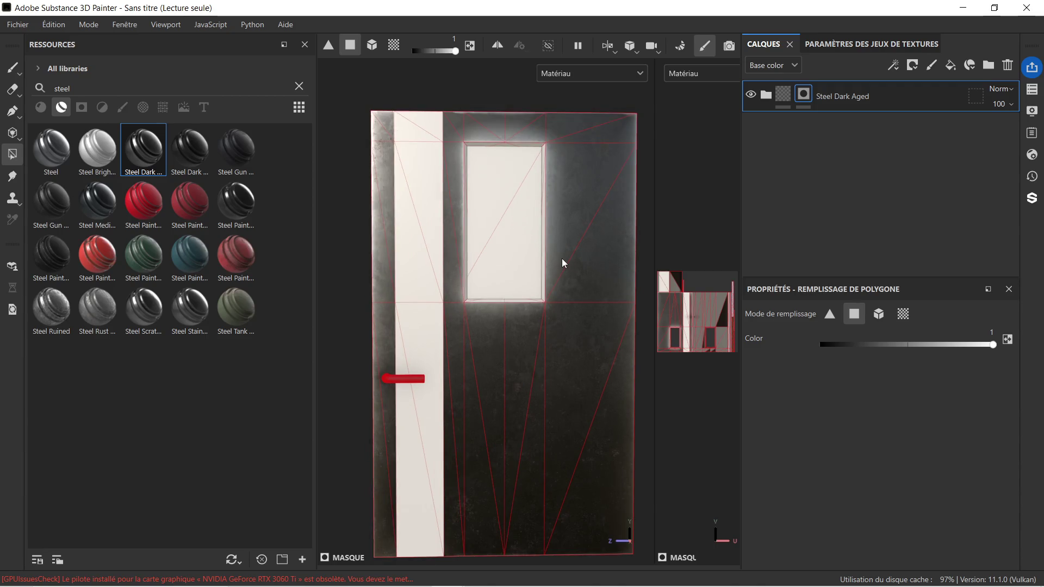
mouse_move(564, 257)
middle_mouse_down()
mouse_move(555, 264)
mouse_move(578, 250)
middle_mouse_up()
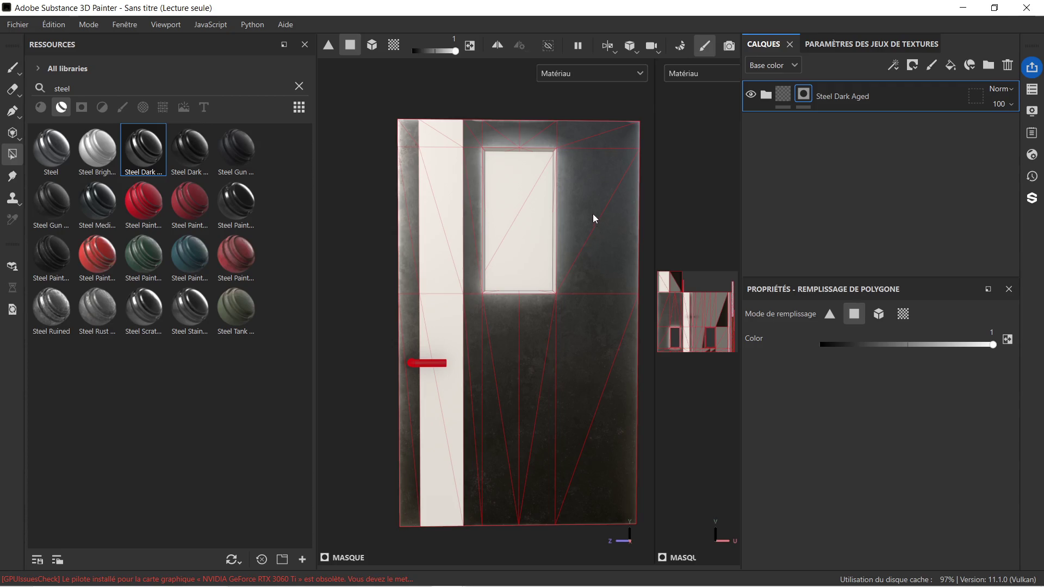
scroll(668, 206, "down", 1)
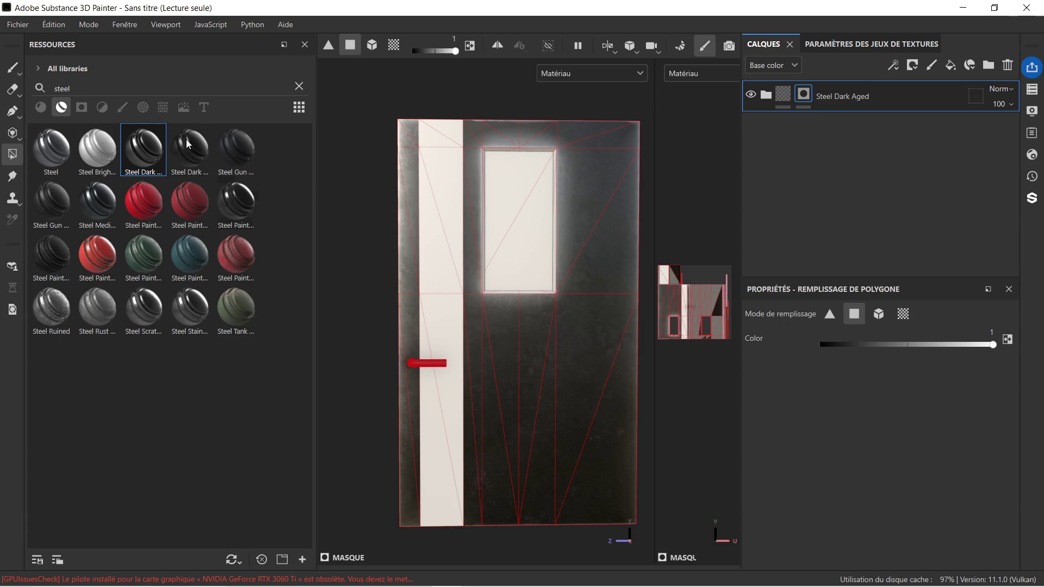
Drag Steel Painted Rough Damaged from the steel results onto the door as a new layer.
mouse_move(194, 153)
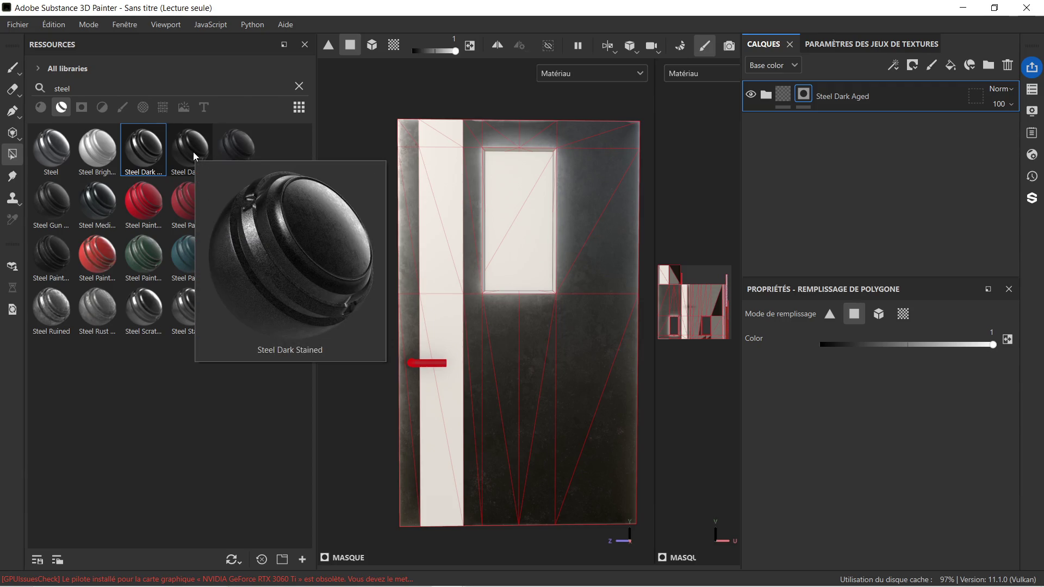
mouse_move(80, 204)
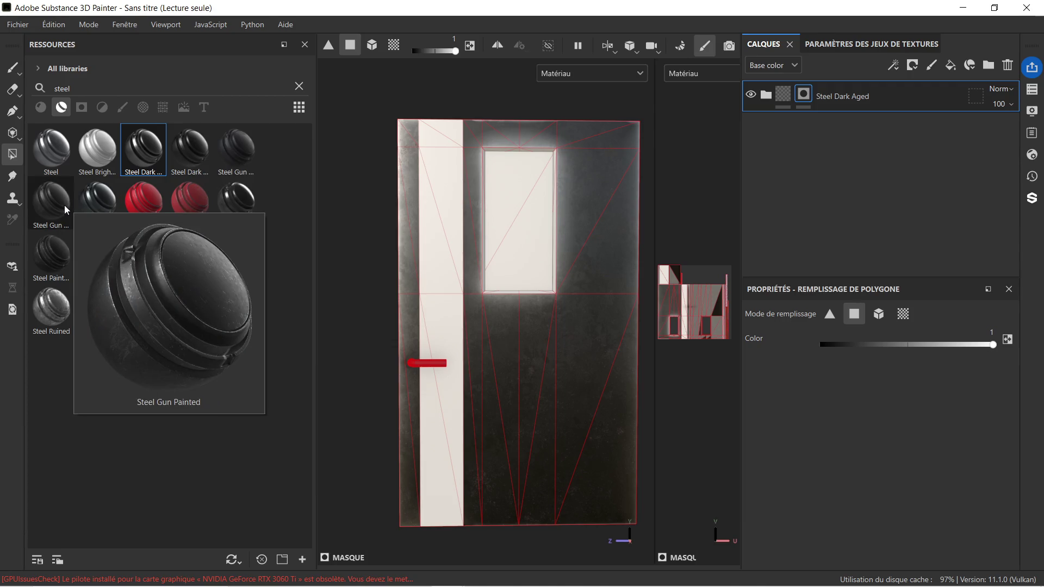
mouse_move(55, 257)
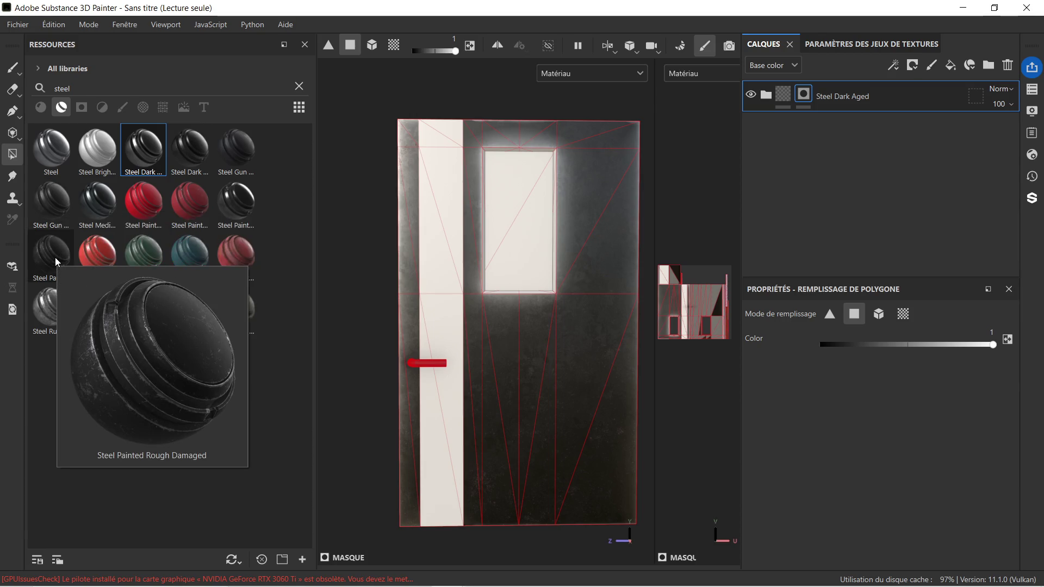
mouse_move(54, 256)
left_mouse_down()
mouse_move(452, 225)
mouse_move(575, 203)
left_mouse_up()
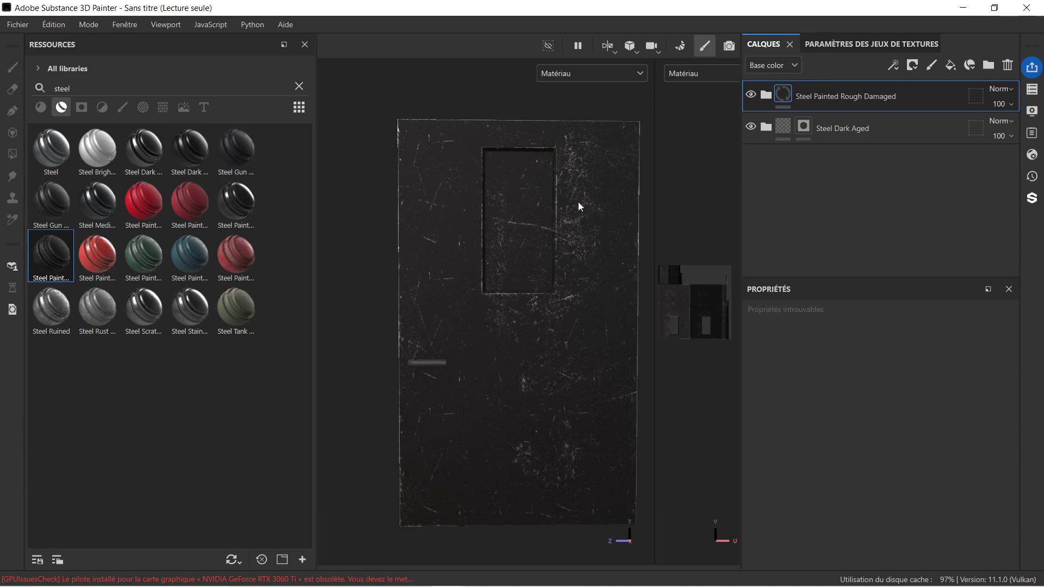
right_click(862, 100)
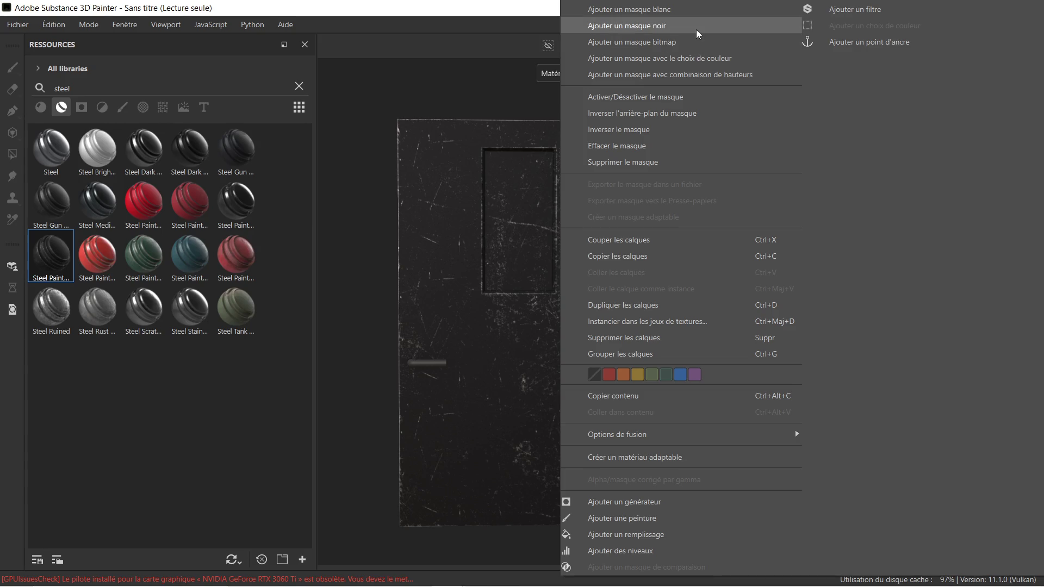
Black-mask Steel Painted Rough Damaged and reveal it on the frame's top and left bevels.
left_click(697, 32)
scroll(513, 149, "up", 5)
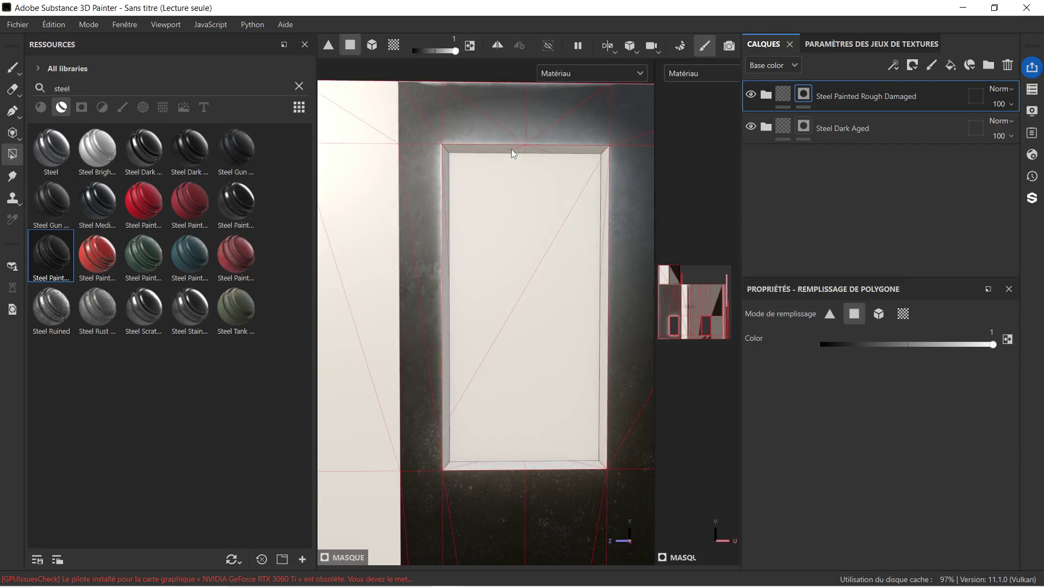
scroll(511, 149, "up", 2)
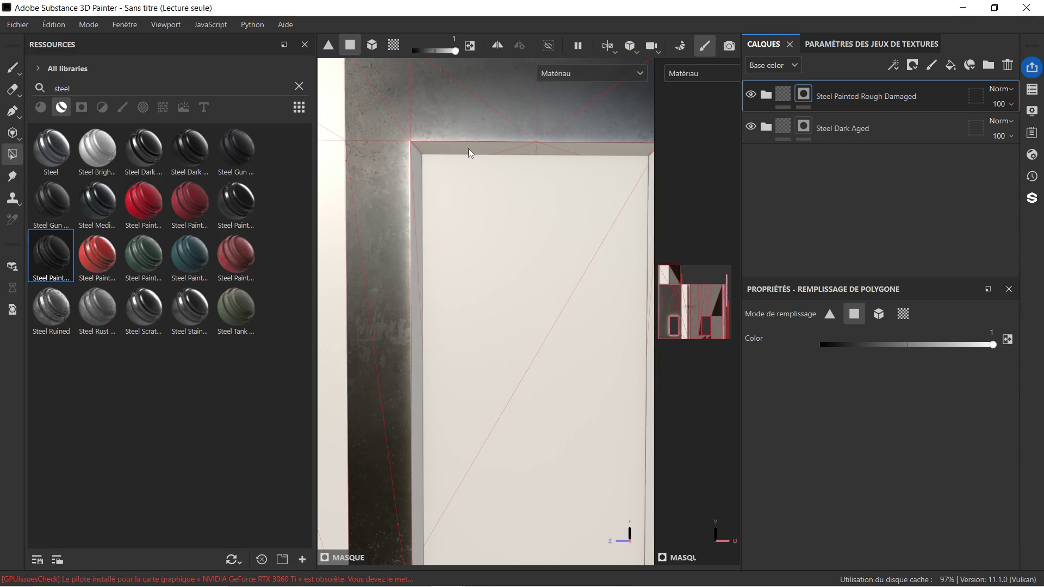
left_click(468, 148)
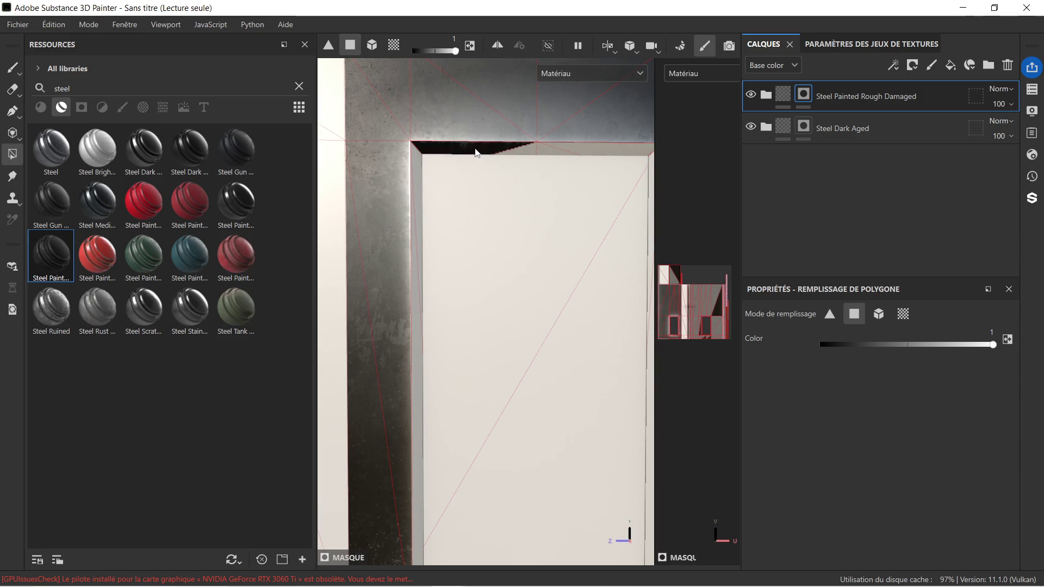
left_click(547, 148)
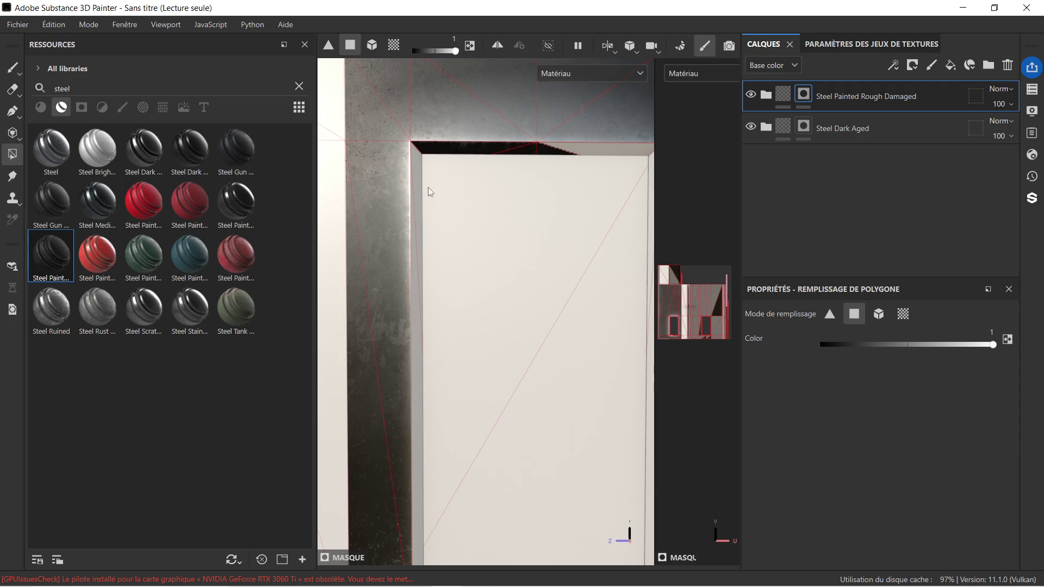
left_click(416, 157)
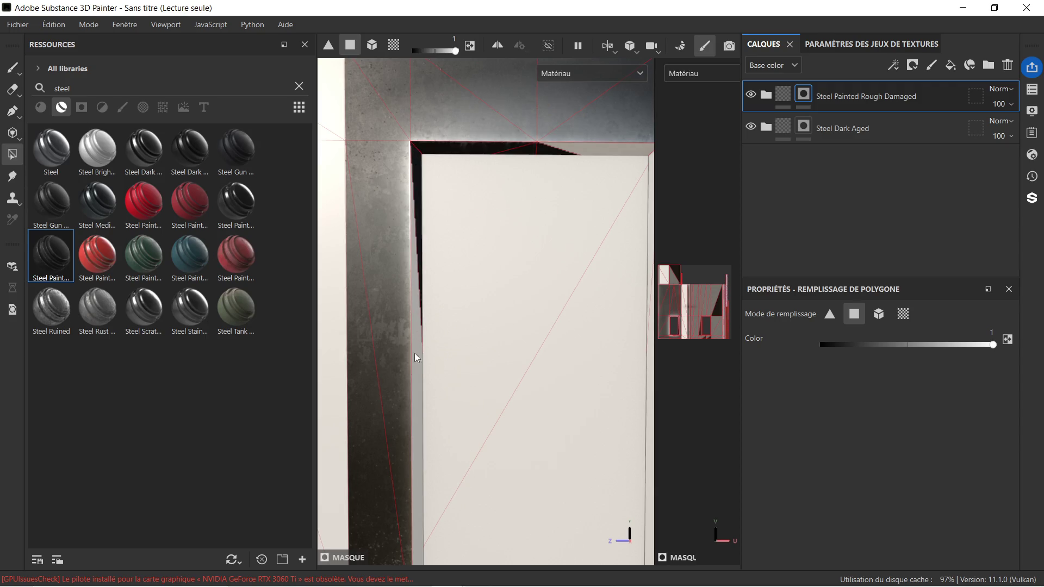
left_click(417, 459)
Reveal the material on the top inner, right and bottom-right bevel strips.
scroll(465, 350, "down", 3)
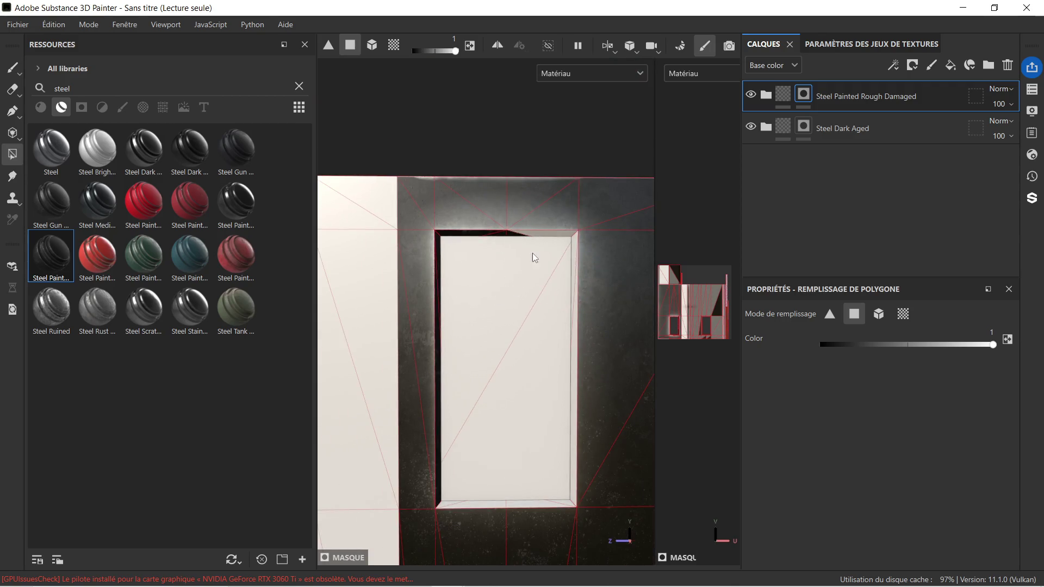
left_click(559, 238)
left_click(573, 244)
left_click(575, 417)
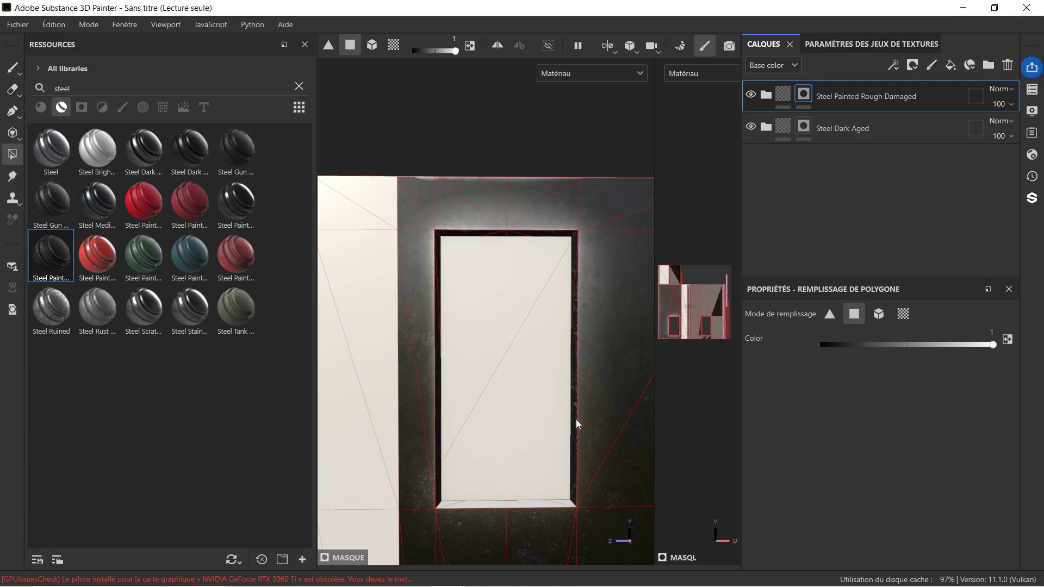
left_click(518, 505)
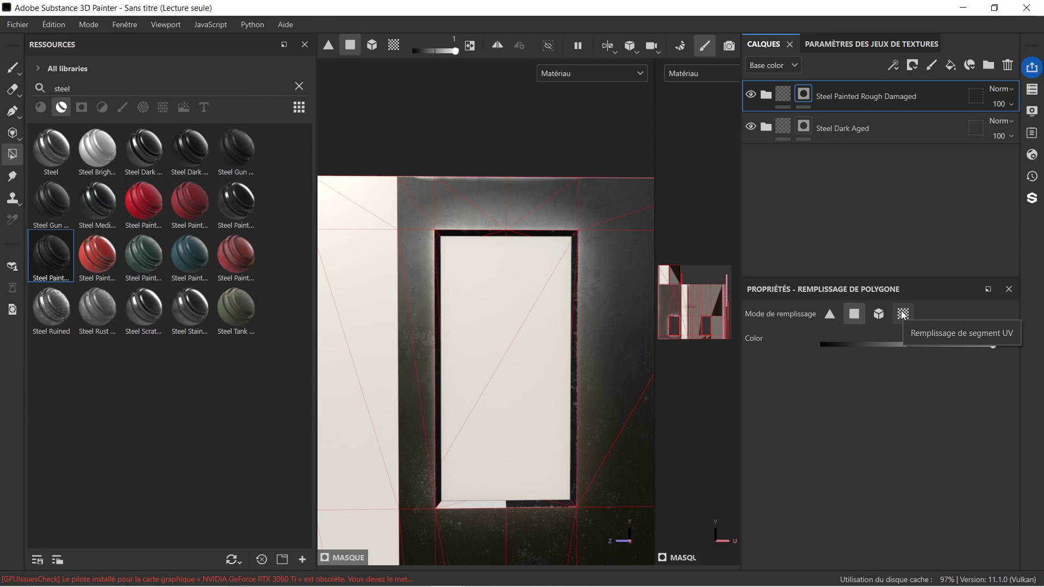
Try the UV chunk and mesh fill modes on the frame's bottom bevel.
left_click(904, 314)
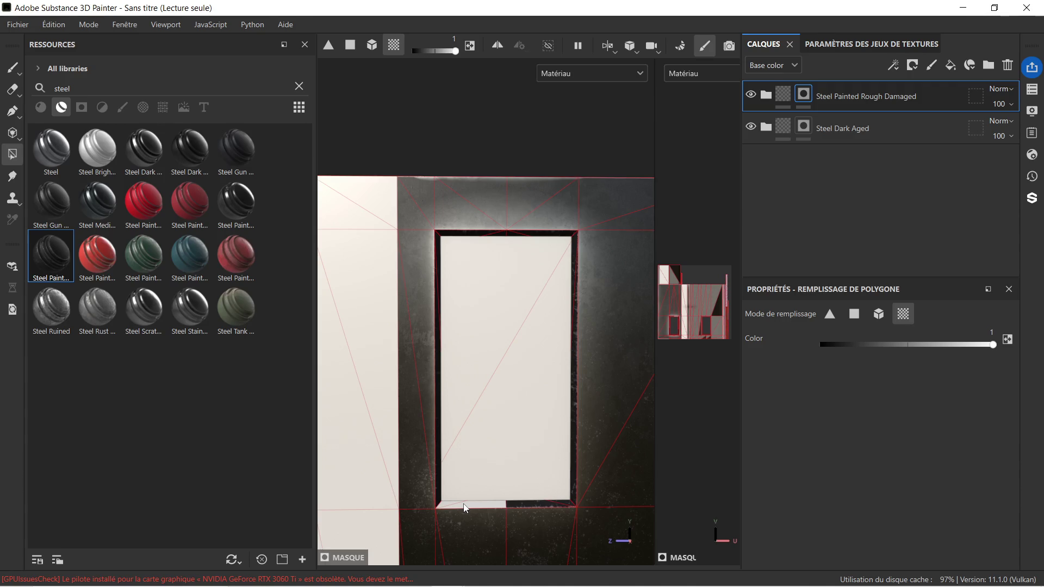
left_click(881, 316)
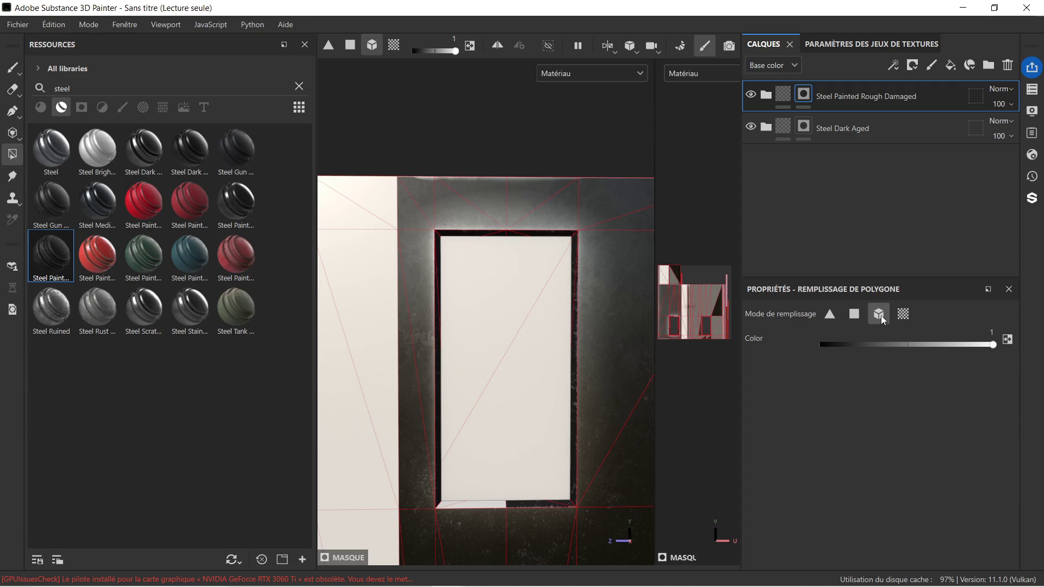
left_click(469, 505)
scroll(480, 410, "down", 2)
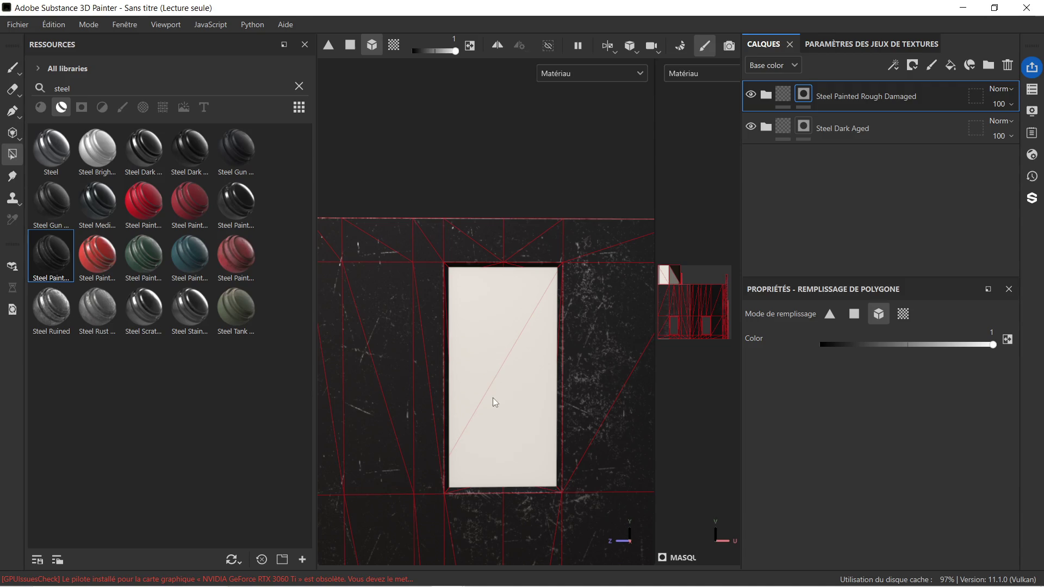
key("super")
scroll(481, 346, "down", 2)
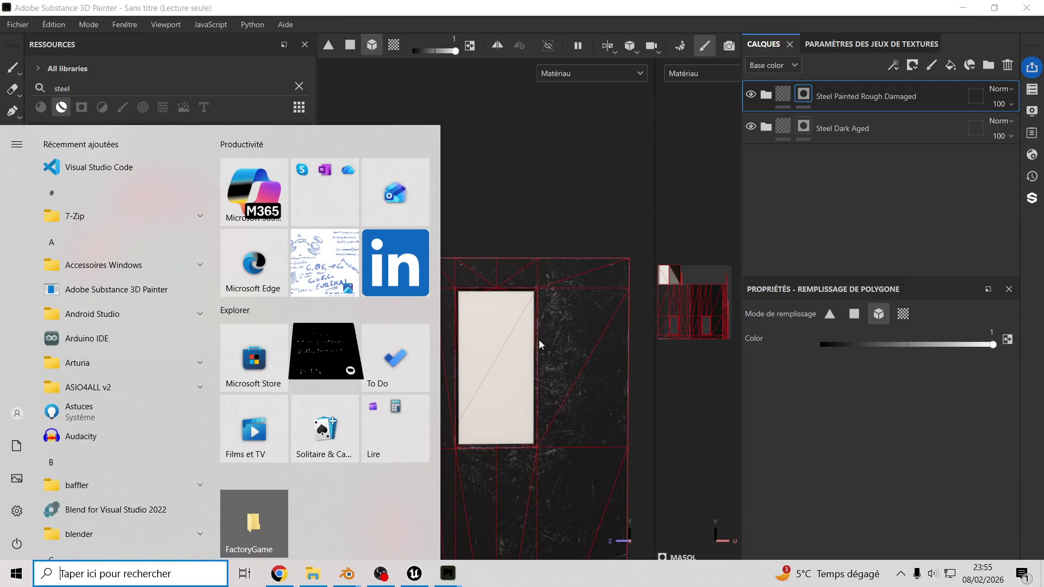
key("super")
scroll(510, 349, "down", 1)
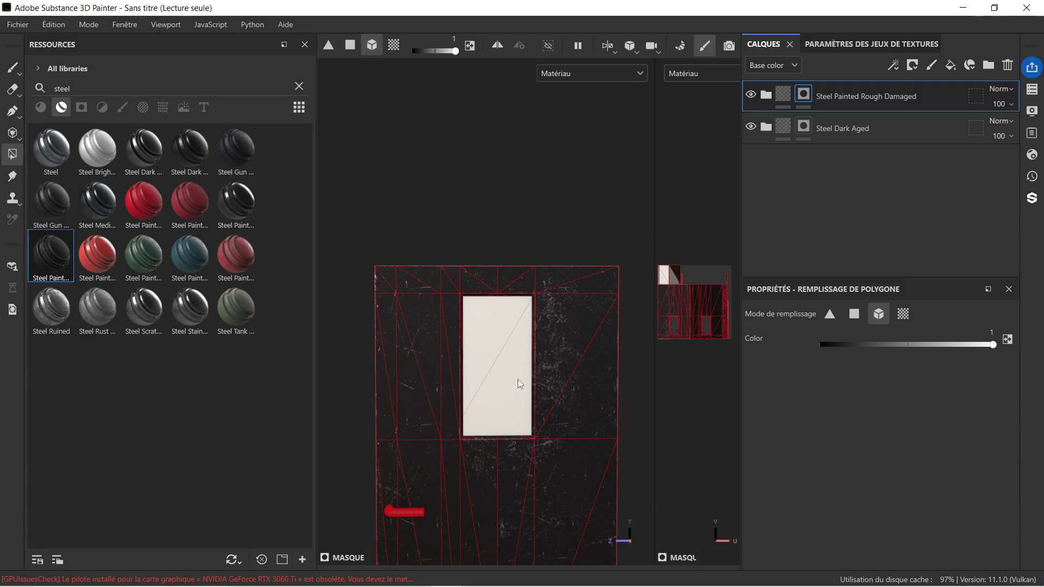
scroll(512, 370, "up", 2)
scroll(513, 396, "up", 1)
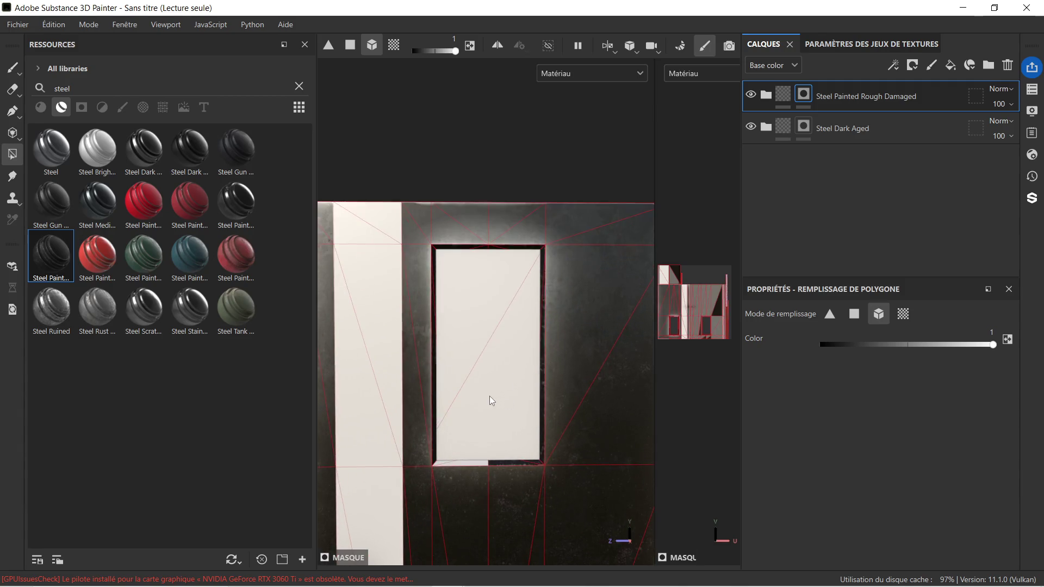
scroll(511, 304, "up", 5)
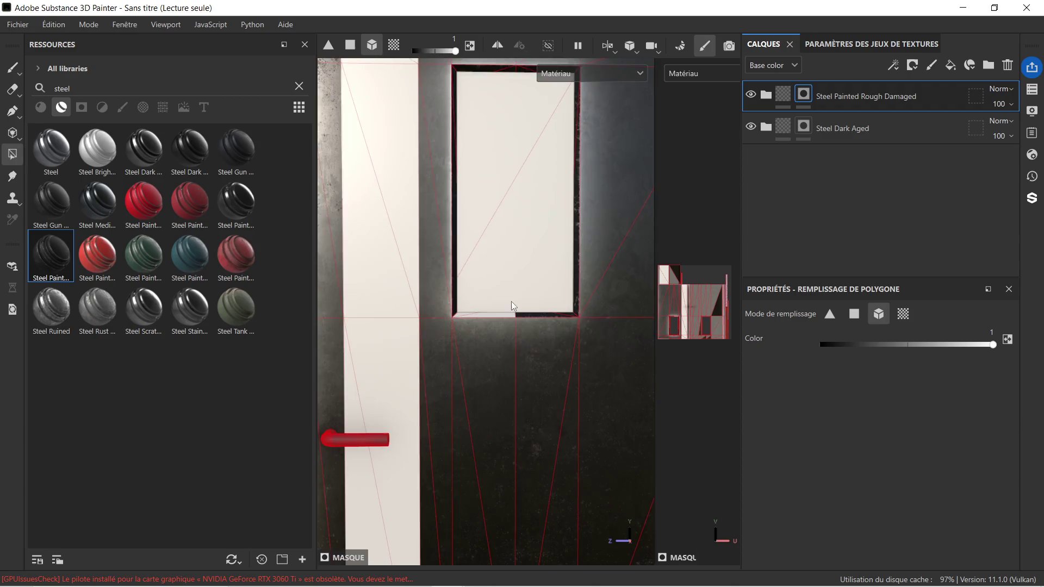
Retry a mesh fill below the window, undo it, and switch polygon fill to triangle mode.
left_click(934, 135)
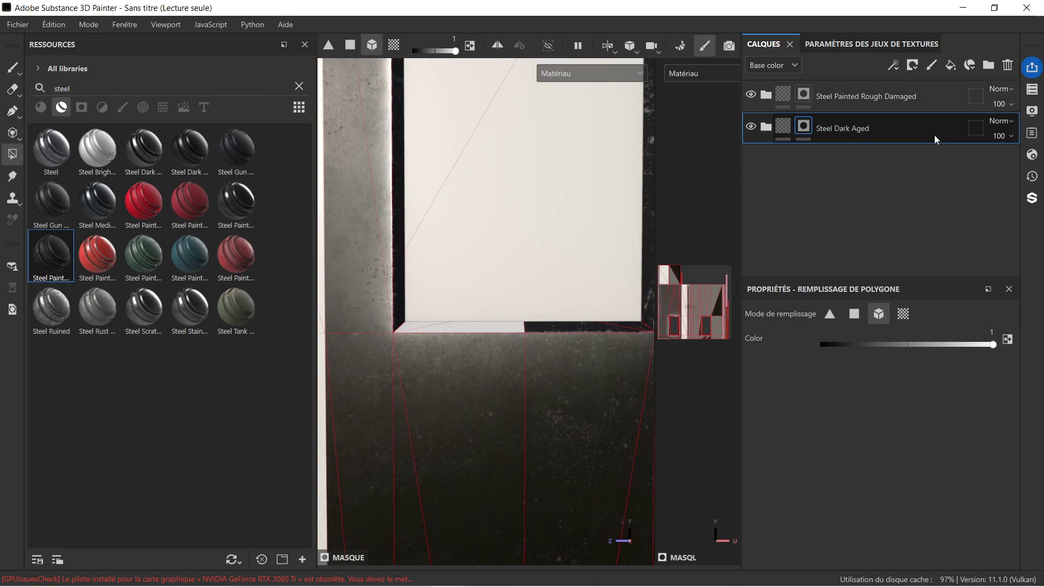
left_click(874, 96)
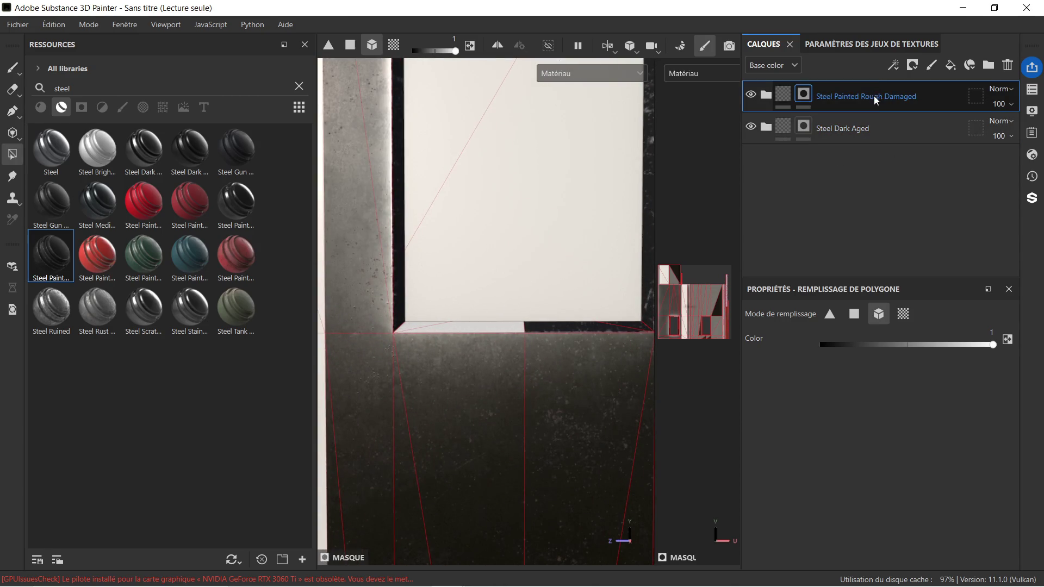
left_click(455, 328)
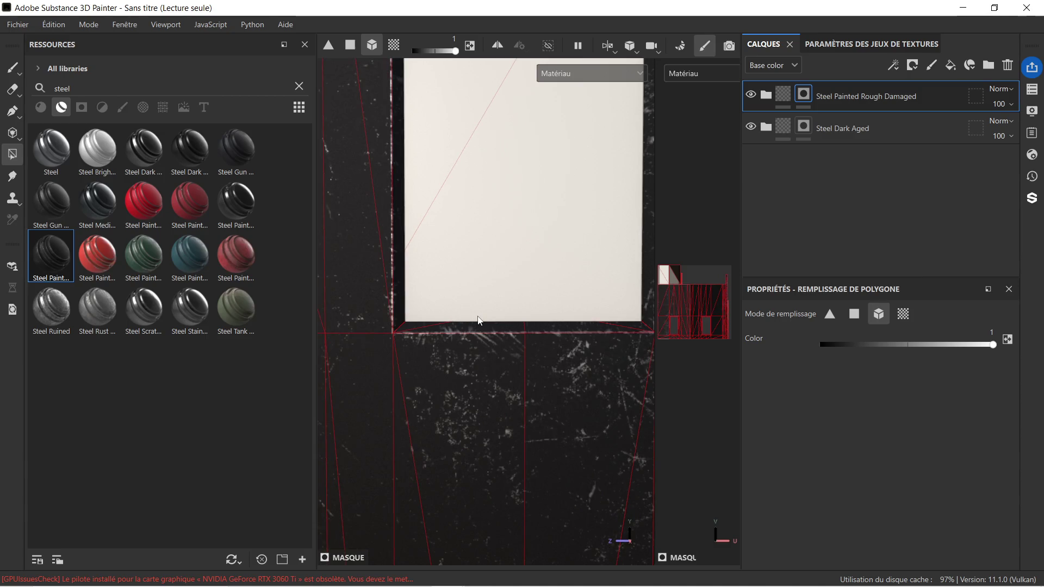
key("ctrl+z")
left_click(831, 315)
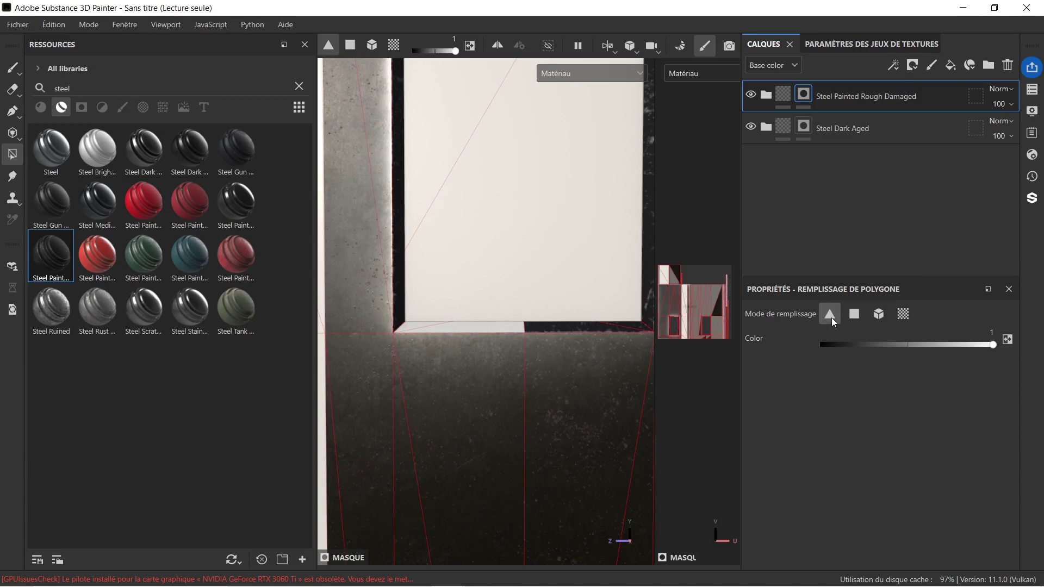
Fill the bottom bevel strip and its bottom-left corner triangle, then re-centre the door.
left_click(438, 328)
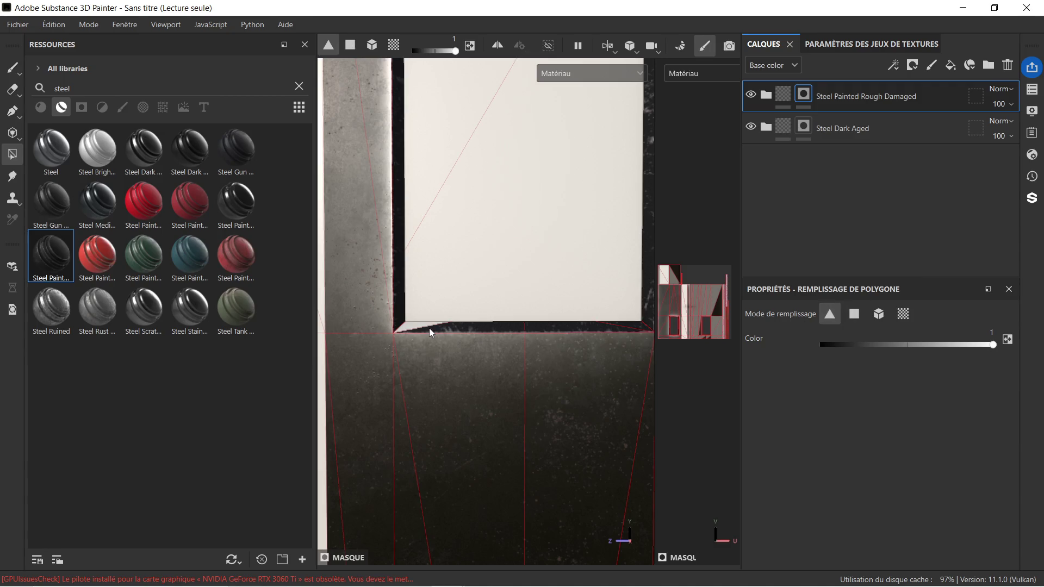
left_click(408, 324)
scroll(446, 305, "down", 4)
scroll(465, 257, "down", 4)
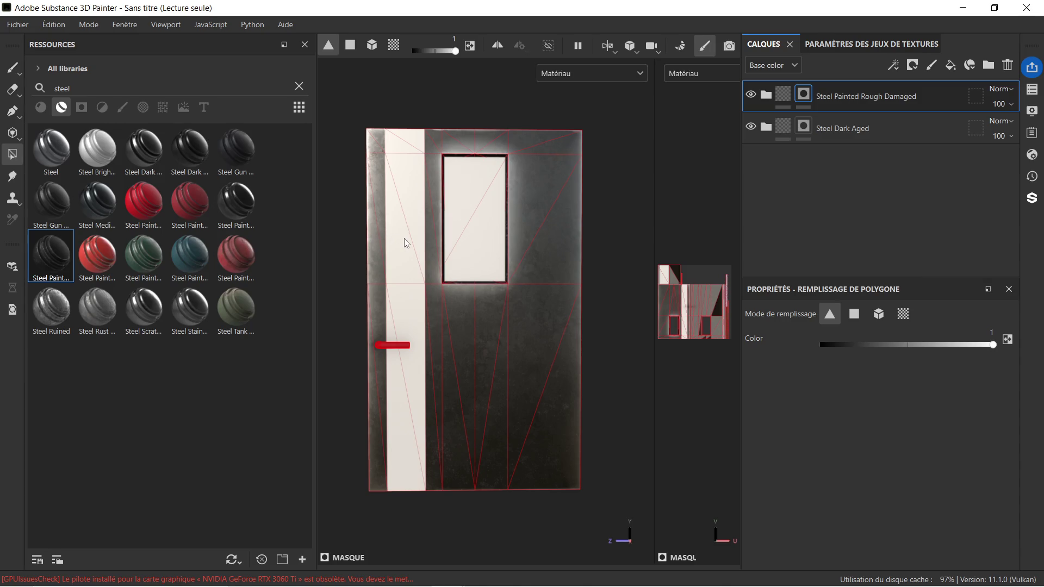
mouse_move(400, 246)
middle_mouse_down()
mouse_move(468, 261)
mouse_move(421, 243)
middle_mouse_up()
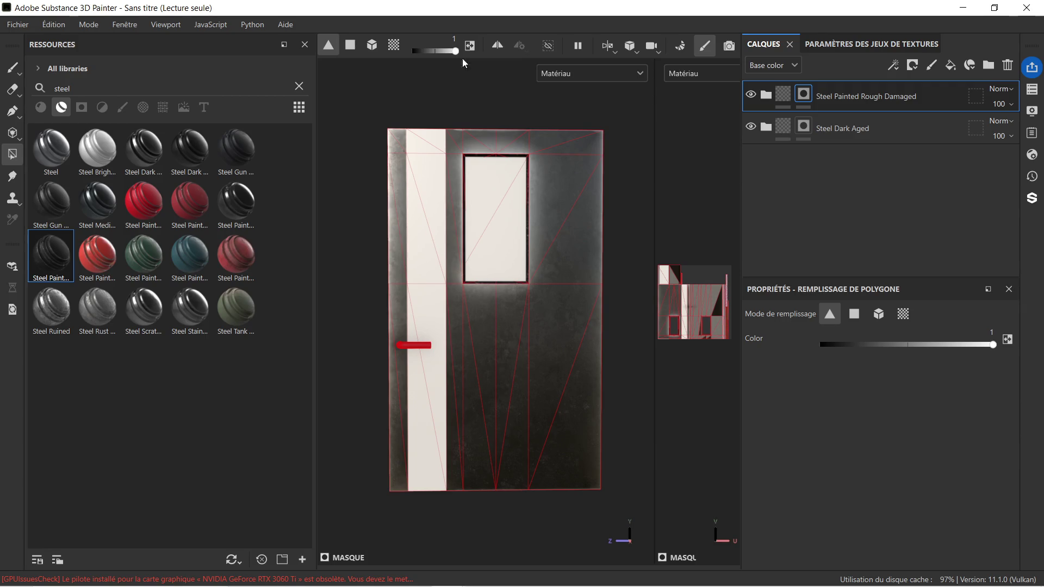
mouse_move(325, 248)
left_mouse_down("alt")
mouse_move(345, 243)
mouse_move(512, 275)
mouse_move(586, 259)
left_mouse_up("alt")
mouse_move(427, 241)
left_mouse_down("alt")
mouse_move(384, 226)
mouse_move(464, 245)
mouse_move(446, 241)
left_mouse_up("alt")
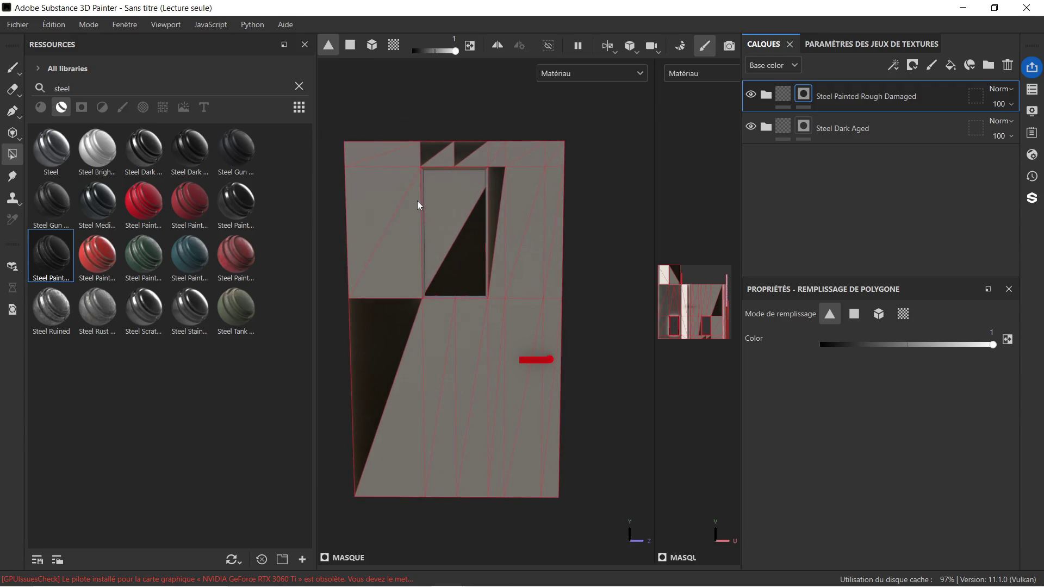
scroll(419, 205, "up", 4)
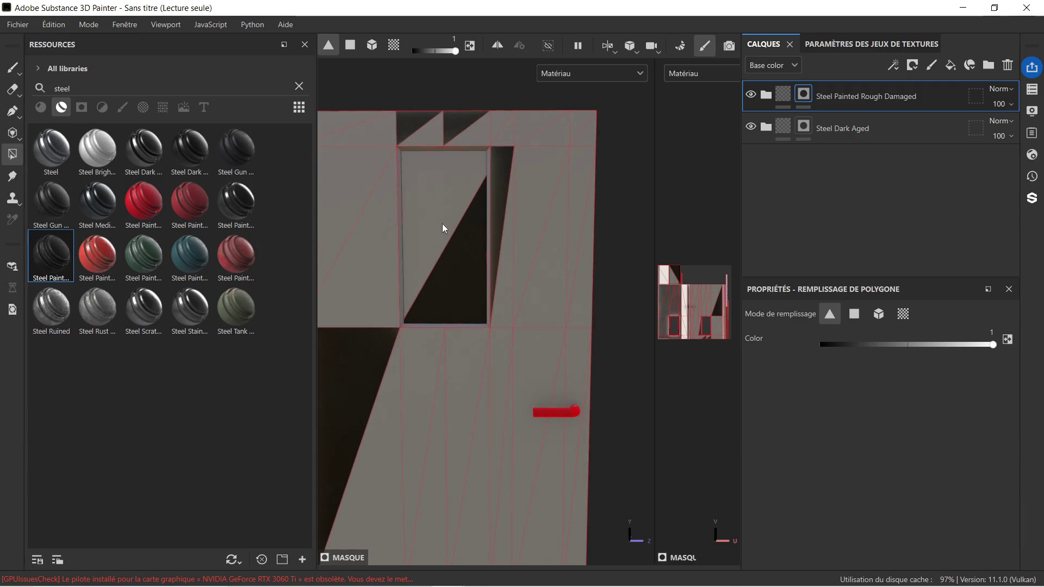
middle_click_drag(443, 227, 501, 227)
On the Steel Dark Aged layer, fill the triangles beside and below the window dark.
left_click(886, 130)
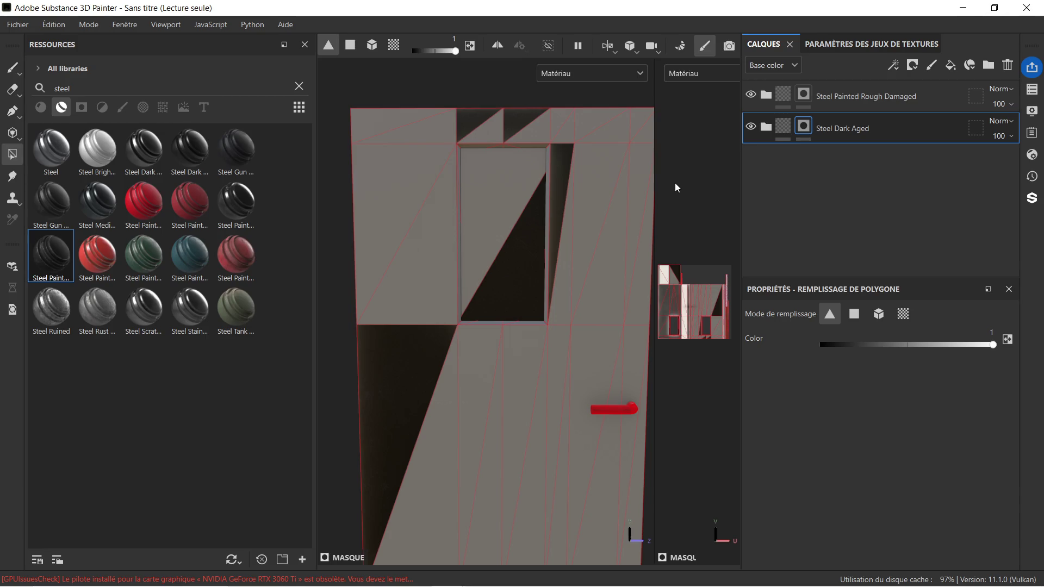
left_click(596, 198)
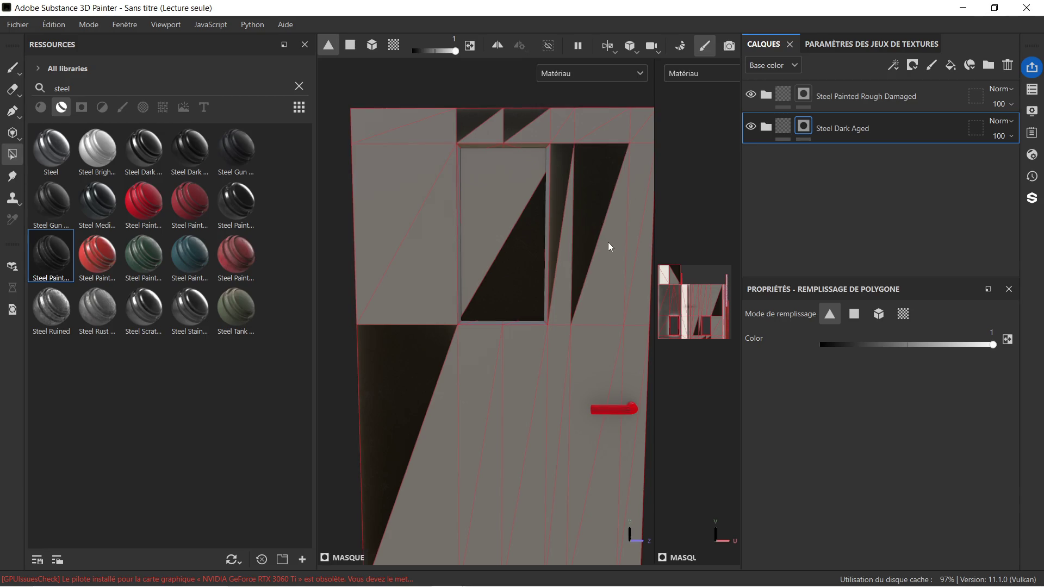
left_click(560, 278)
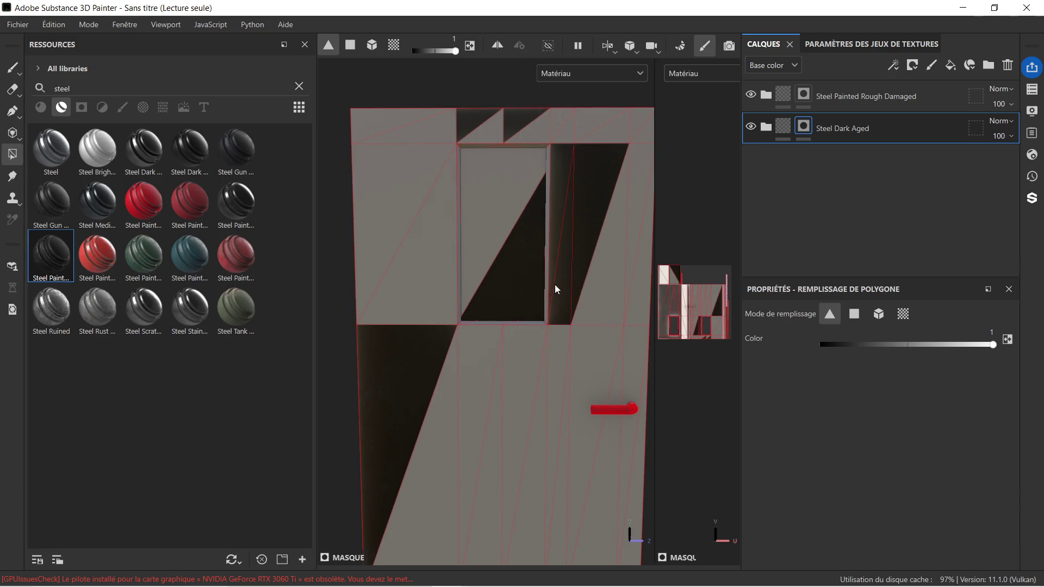
left_click(553, 350)
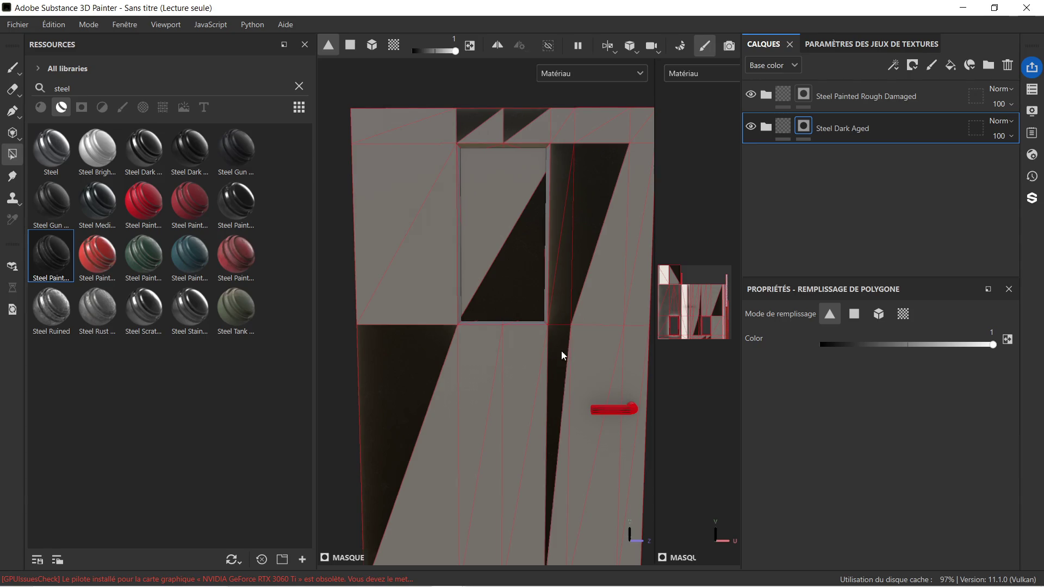
left_click(522, 350)
left_click(528, 501)
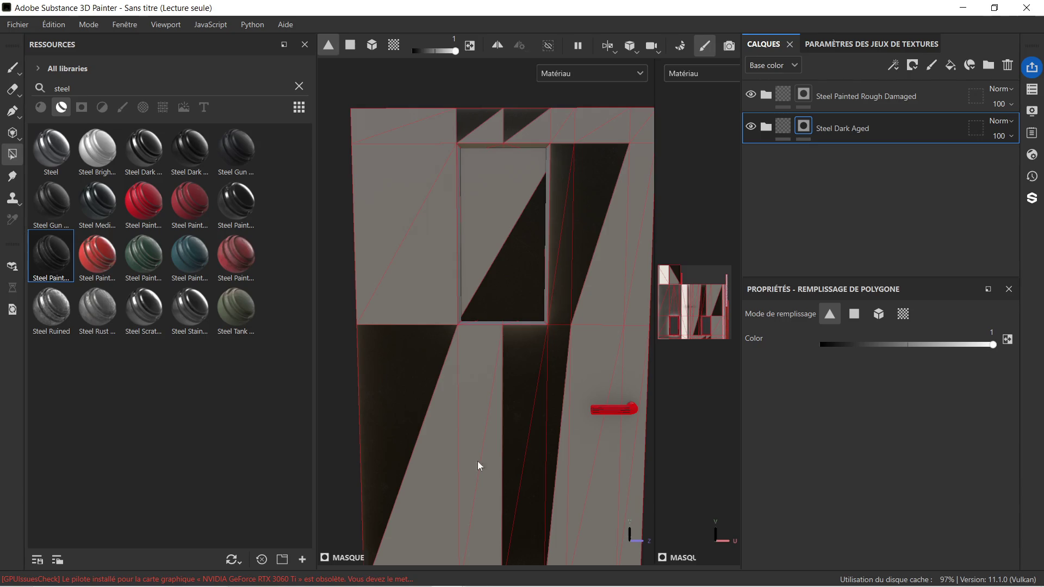
left_click(487, 478)
left_click(494, 511)
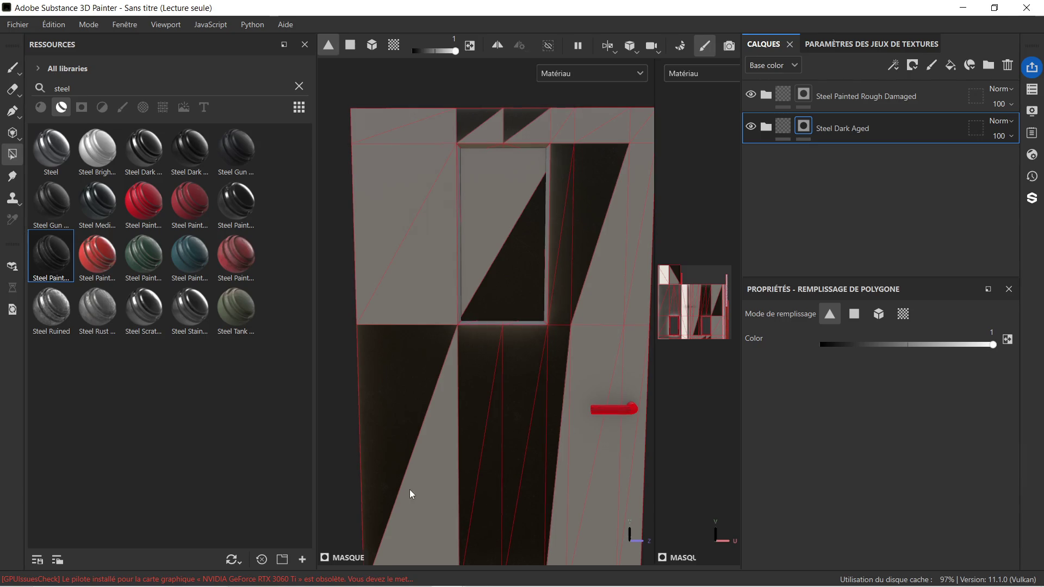
left_click(422, 509)
Fill the triangles left of the window, the top-left strip and the top strip dark.
left_click(422, 255)
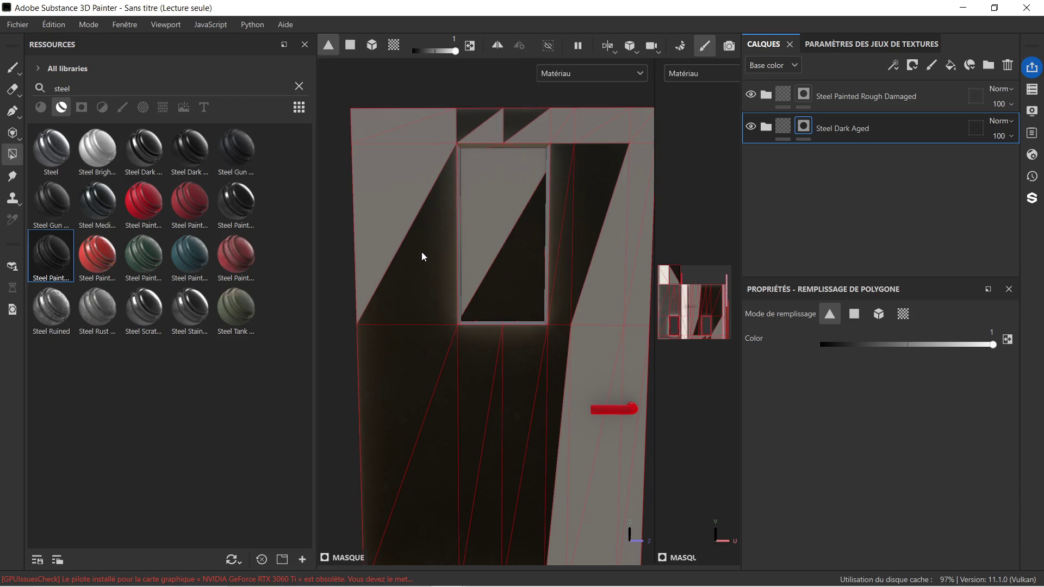
left_click(375, 148)
left_click(405, 130)
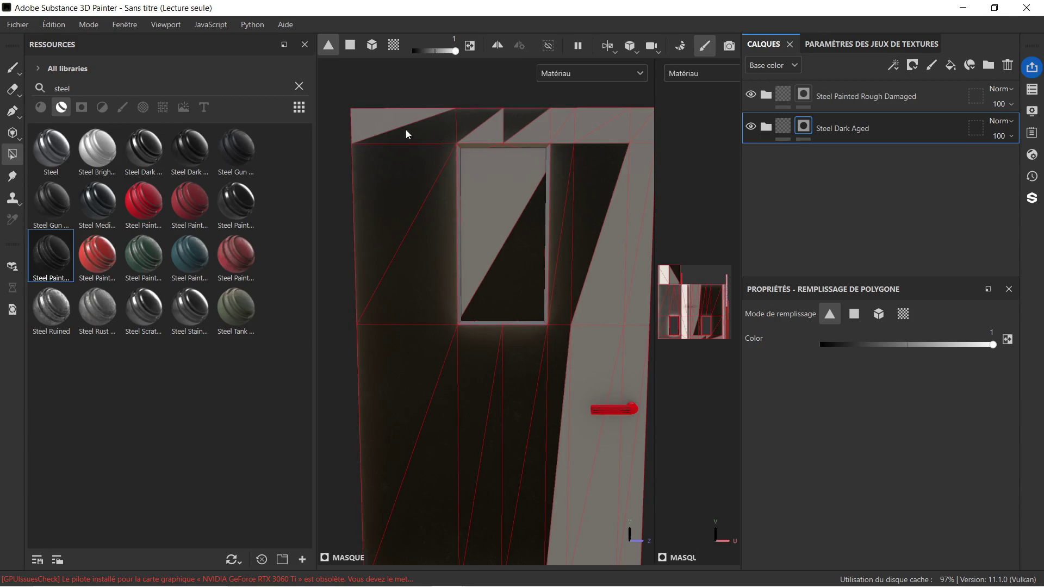
left_click(365, 117)
left_click(484, 134)
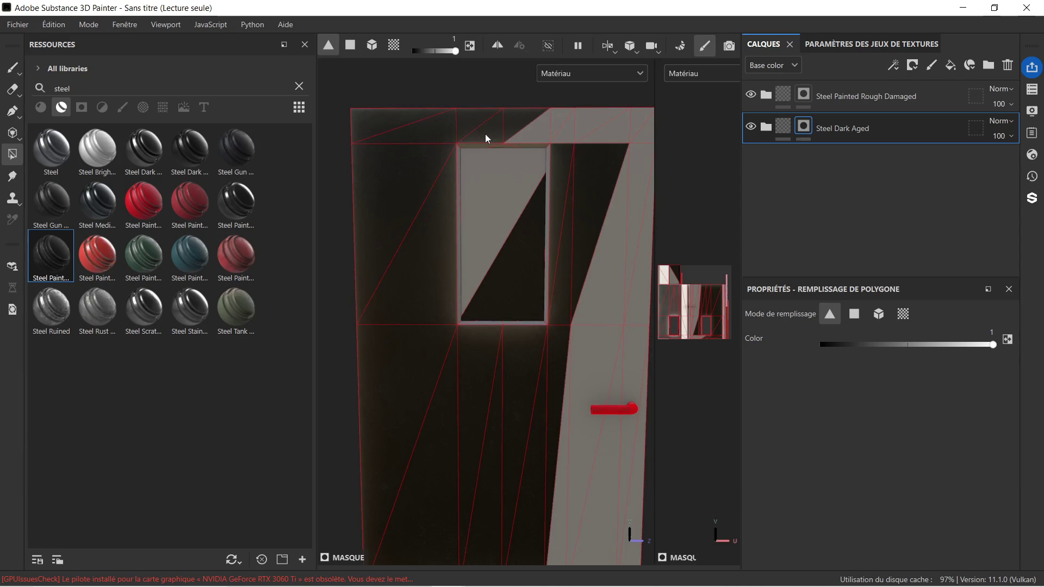
left_click(541, 132)
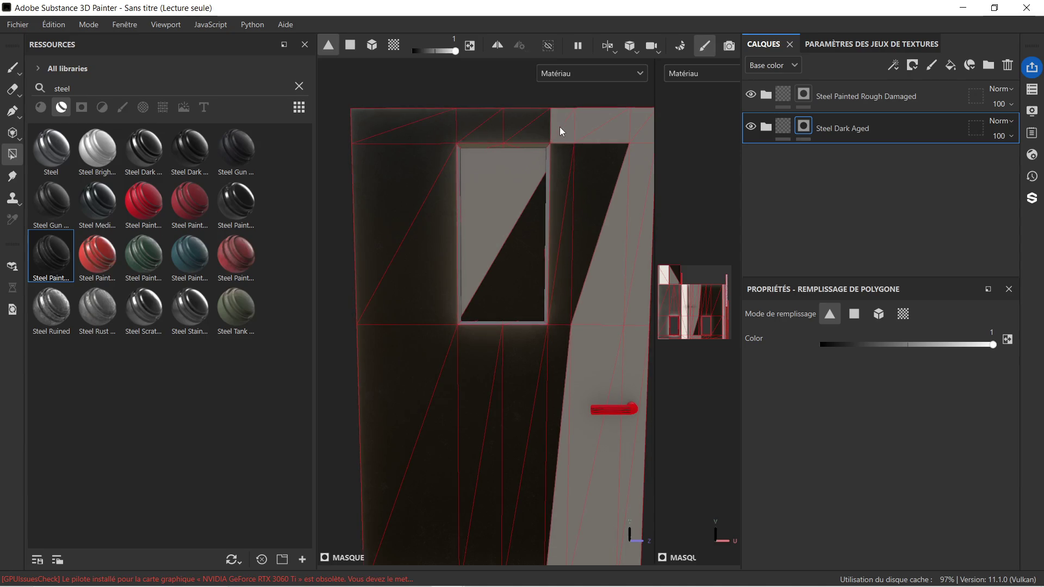
left_click(569, 133)
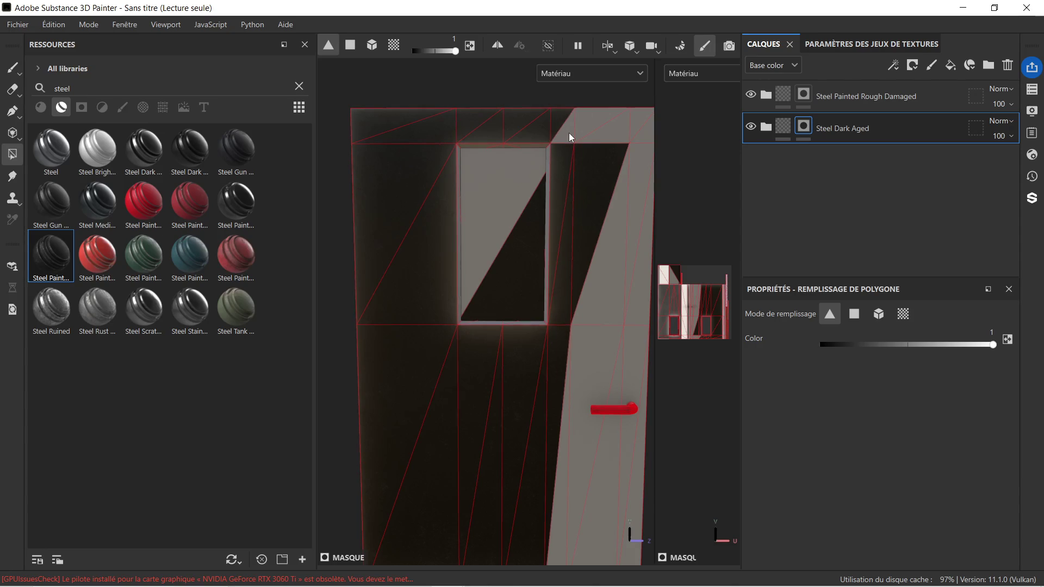
Fill the top-strip, right-edge and lower-right triangles to the right of the window dark.
left_click(586, 117)
left_click(622, 132)
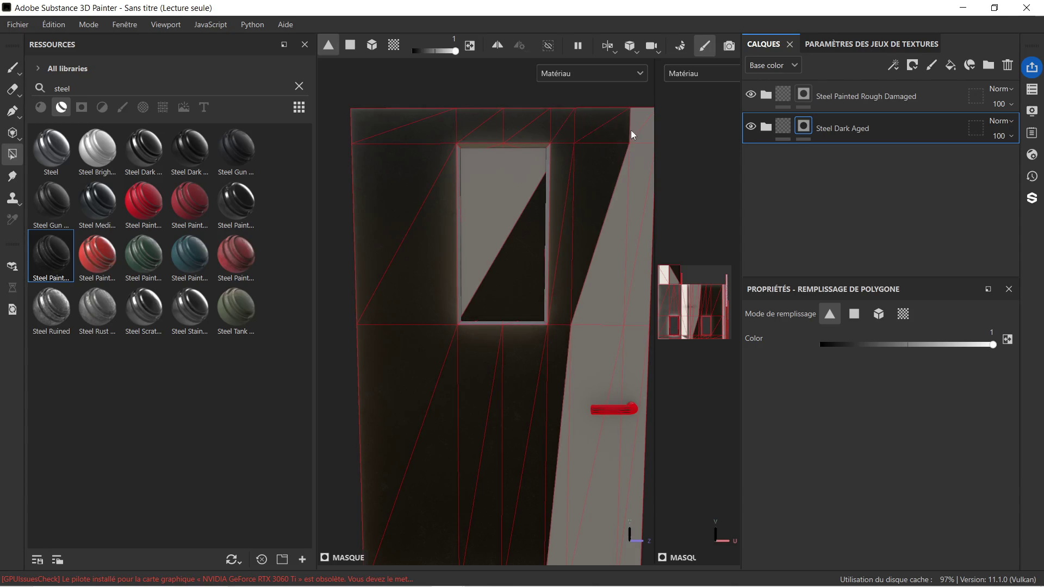
left_click(635, 109)
left_click(651, 172)
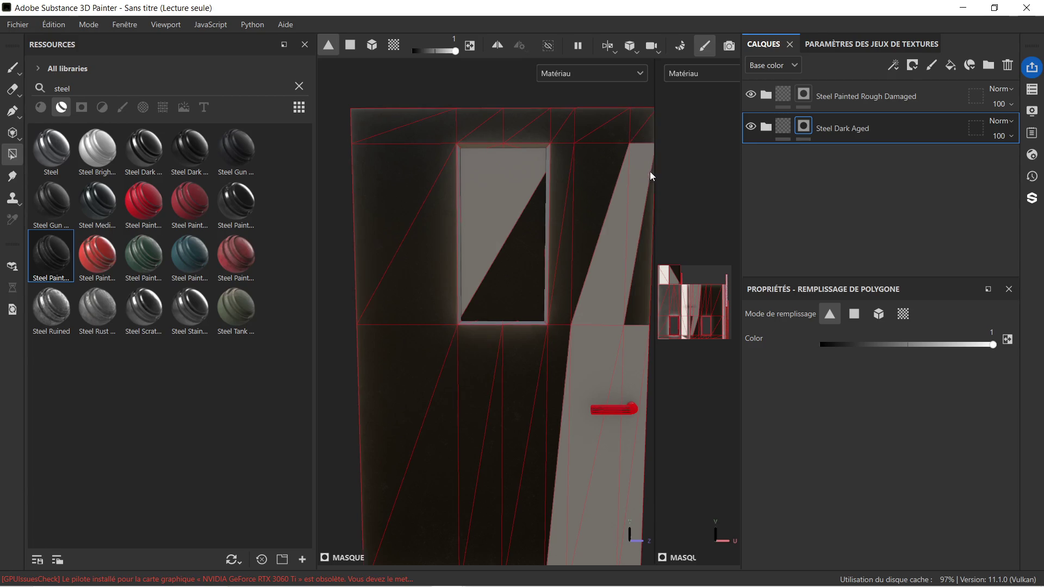
left_click(613, 321)
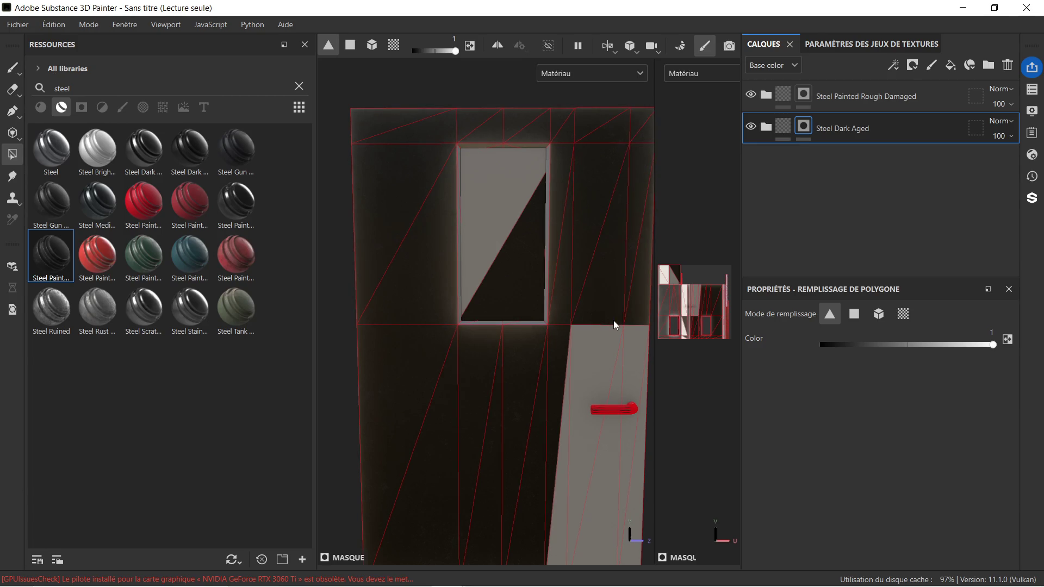
left_click(584, 330)
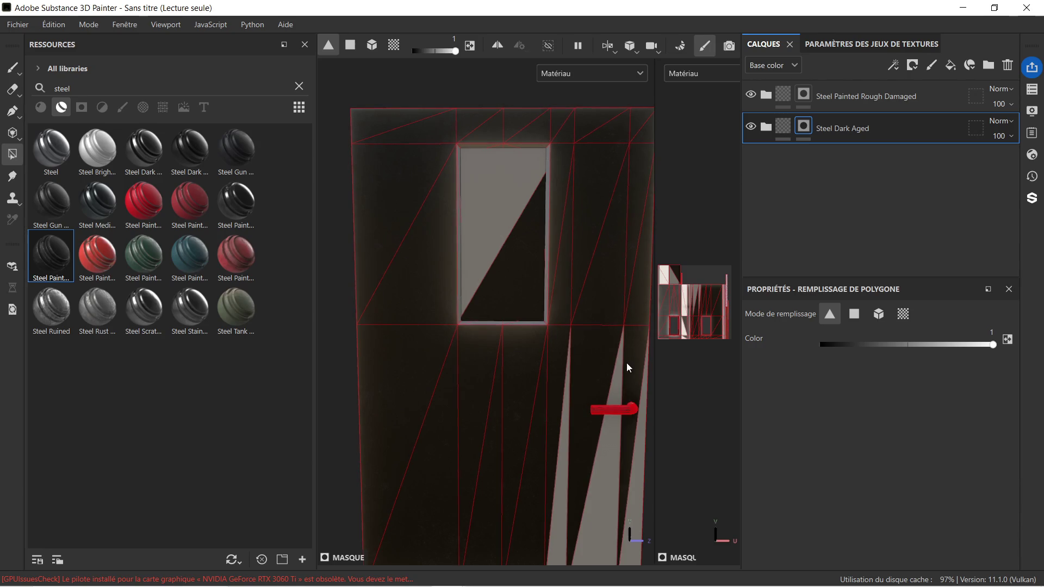
Fill the last three grey strips below the window and at the right edge dark.
scroll(622, 321, "up", 1)
scroll(622, 320, "down", 2)
middle_click_drag(622, 321, 575, 240)
scroll(574, 246, "up", 1)
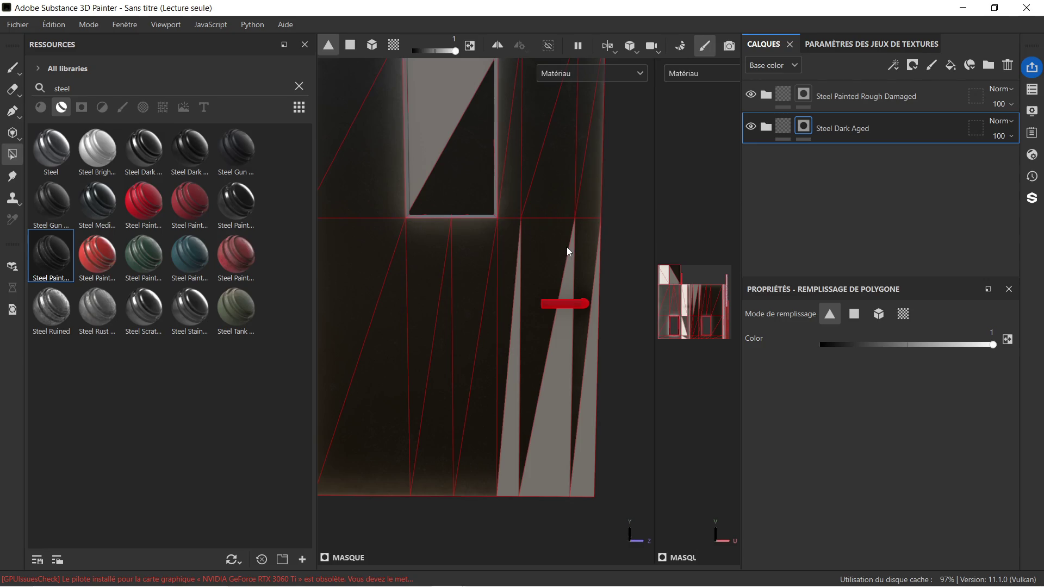
scroll(566, 247, "up", 2)
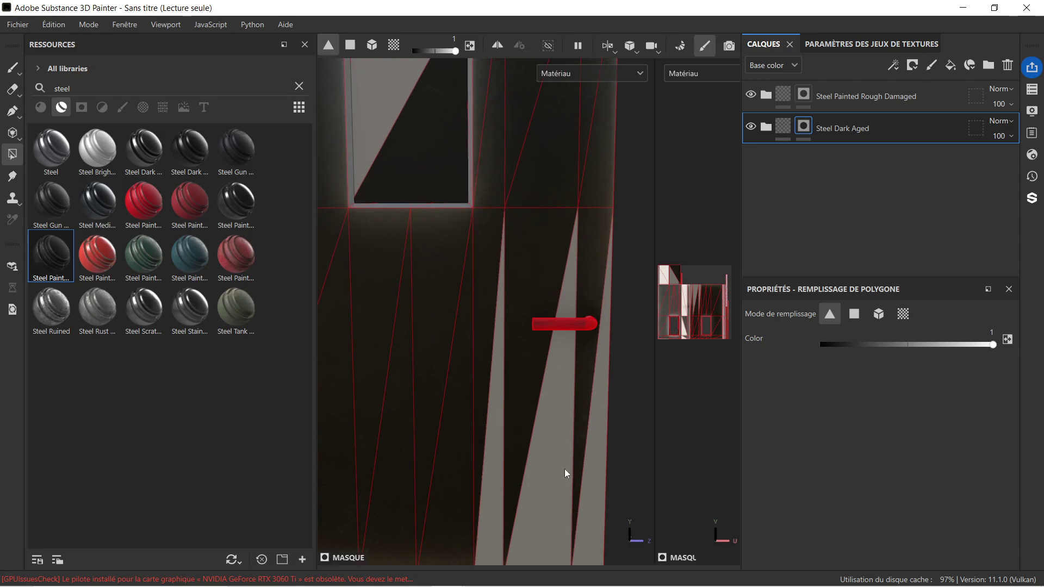
left_click(560, 547)
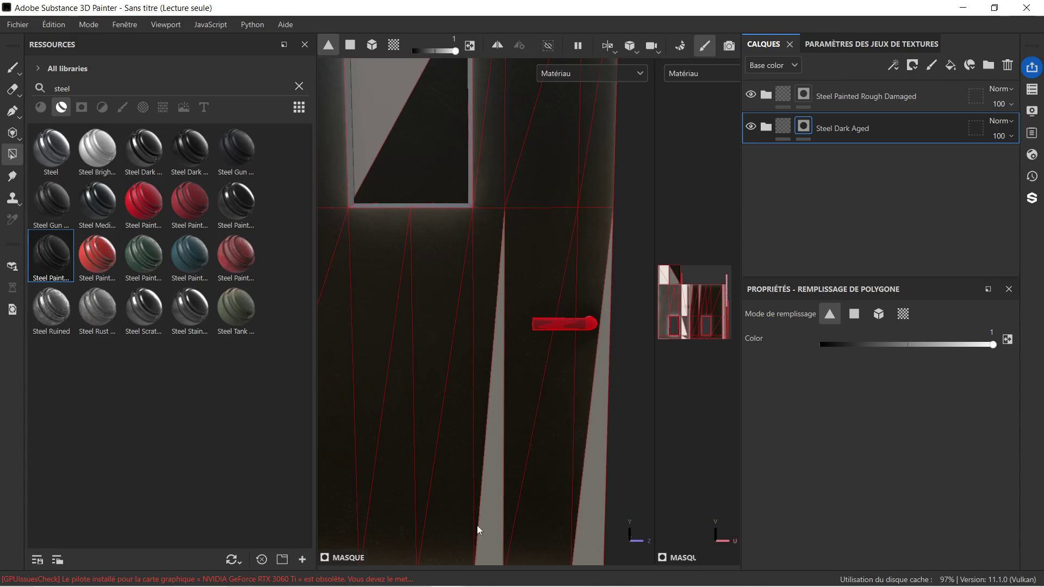
left_click(491, 548)
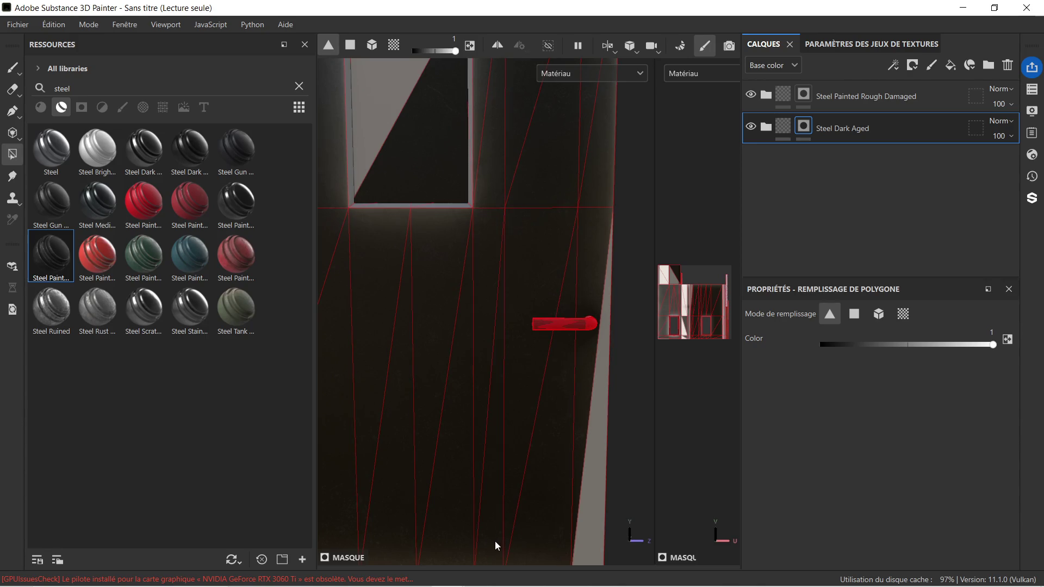
scroll(491, 376, "down", 1)
left_click(581, 530)
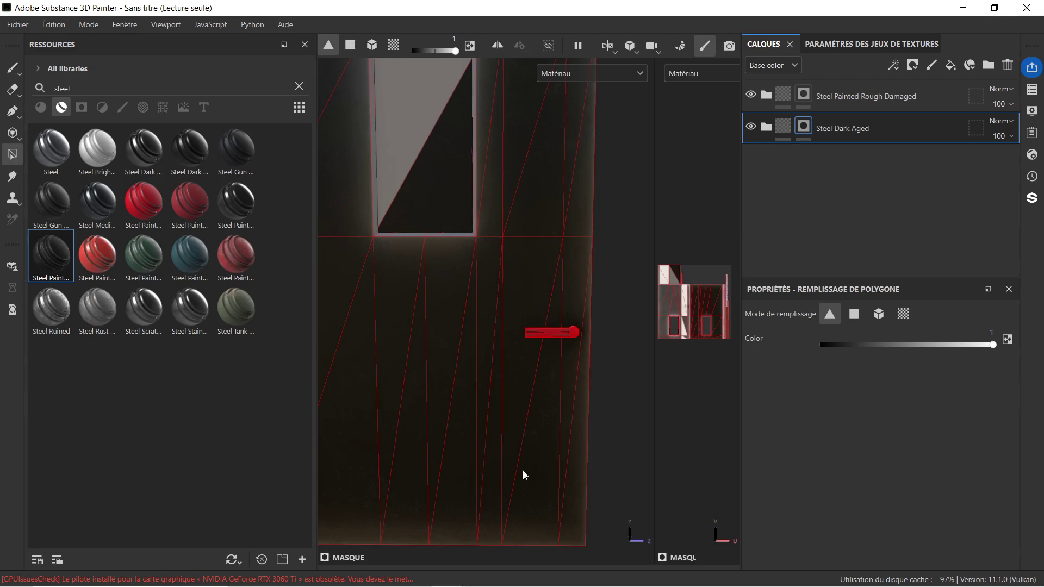
scroll(445, 250, "down", 1)
Frame the door and lower the polygon-fill colour value from 1 to 0.0039.
mouse_move(386, 223)
middle_mouse_down()
mouse_move(536, 359)
mouse_move(473, 257)
middle_mouse_up()
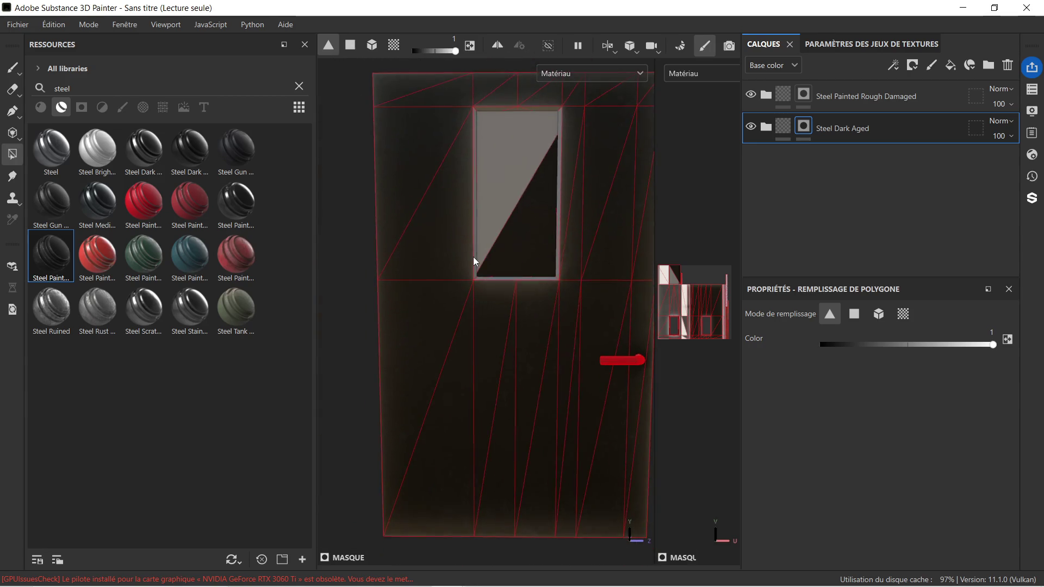
scroll(472, 257, "down", 1)
mouse_move(433, 271)
left_mouse_down("alt")
mouse_move(646, 284)
mouse_move(622, 291)
mouse_move(704, 271)
left_mouse_up("alt")
right_click_drag(704, 271, 467, 256, "alt")
mouse_move(466, 256)
middle_mouse_down("alt")
mouse_move(575, 259)
mouse_move(504, 252)
middle_mouse_up("alt")
scroll(465, 273, "up", 3)
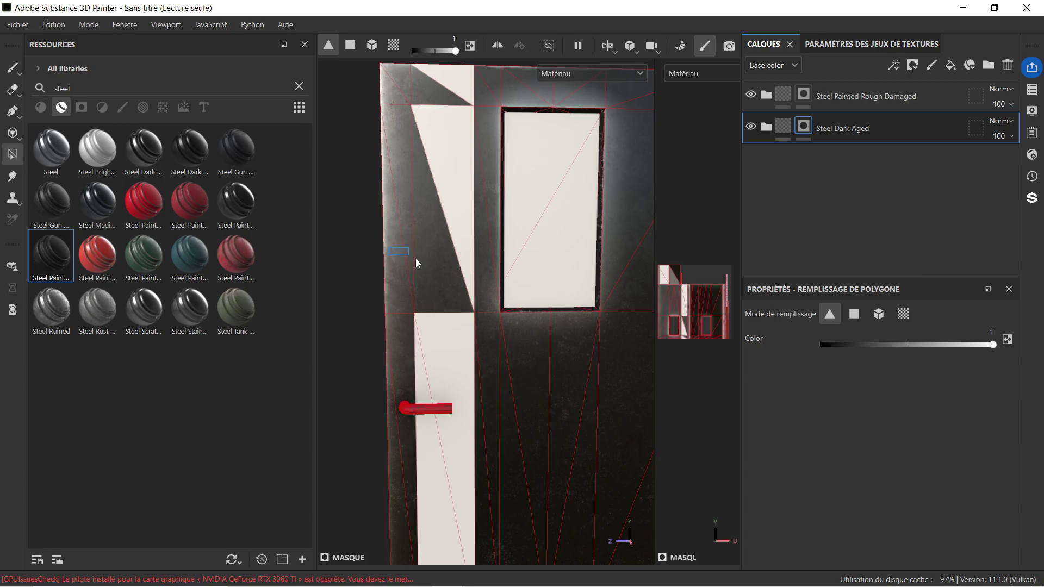
mouse_move(363, 273)
left_mouse_down("alt")
mouse_move(524, 333)
mouse_move(606, 282)
mouse_move(620, 263)
mouse_move(586, 259)
mouse_move(598, 255)
left_mouse_up("alt")
left_click_drag(994, 353, 821, 346)
scroll(543, 224, "down", 2)
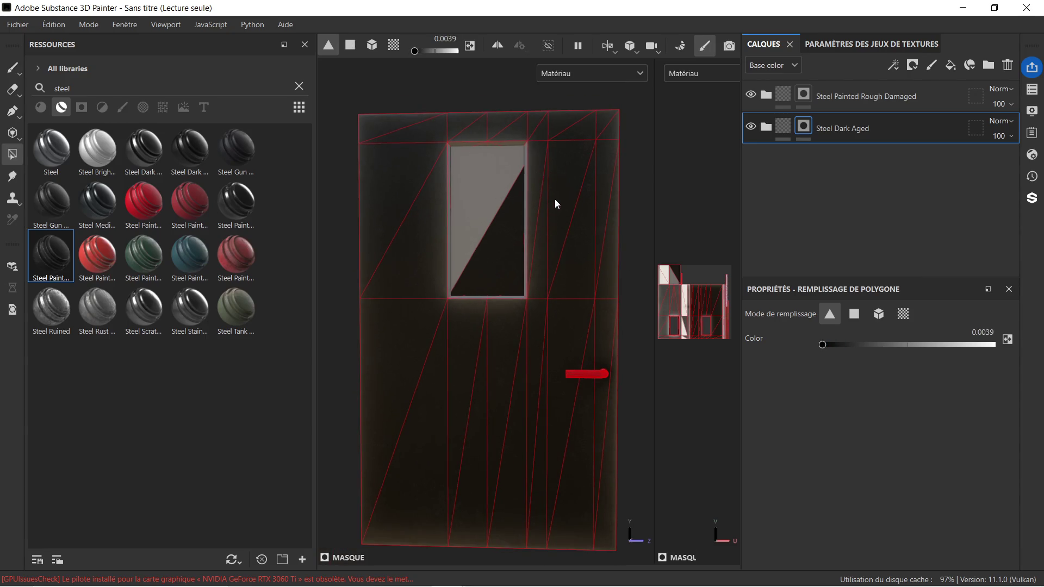
Fill the door's right vertical strip, top to bottom, with the new near-black colour.
left_click(556, 204)
left_click_drag(572, 283, 579, 381)
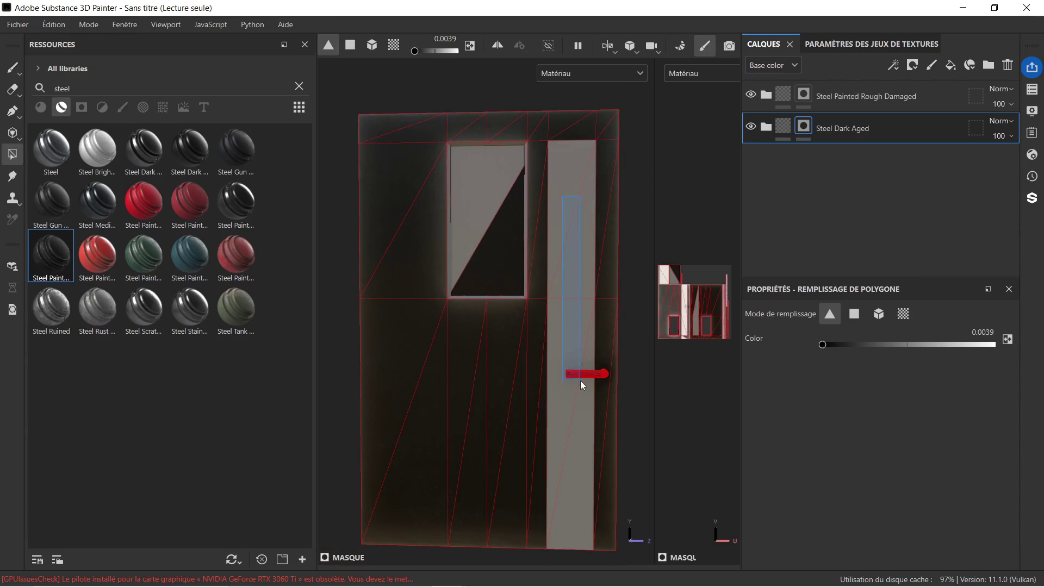
left_click_drag(564, 129, 584, 146)
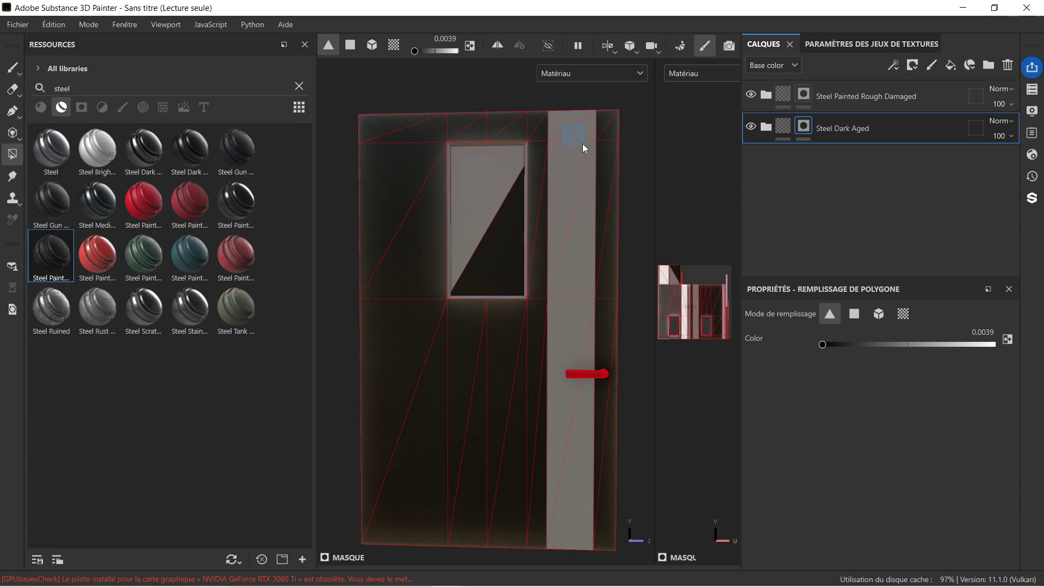
left_click_drag(579, 236, 340, 257, "alt")
scroll(608, 225, "down", 3)
mouse_move(608, 225)
middle_mouse_down("alt")
mouse_move(486, 248)
mouse_move(459, 242)
middle_mouse_up("alt")
Fill the window pane's dark triangle light grey, then select the Steel Painted Rough Damaged layer.
mouse_move(432, 231)
left_mouse_down("alt")
mouse_move(543, 247)
mouse_move(664, 240)
left_mouse_up("alt")
scroll(389, 253, "up", 2)
middle_click_drag(390, 253, 515, 249, "alt")
left_click(511, 268)
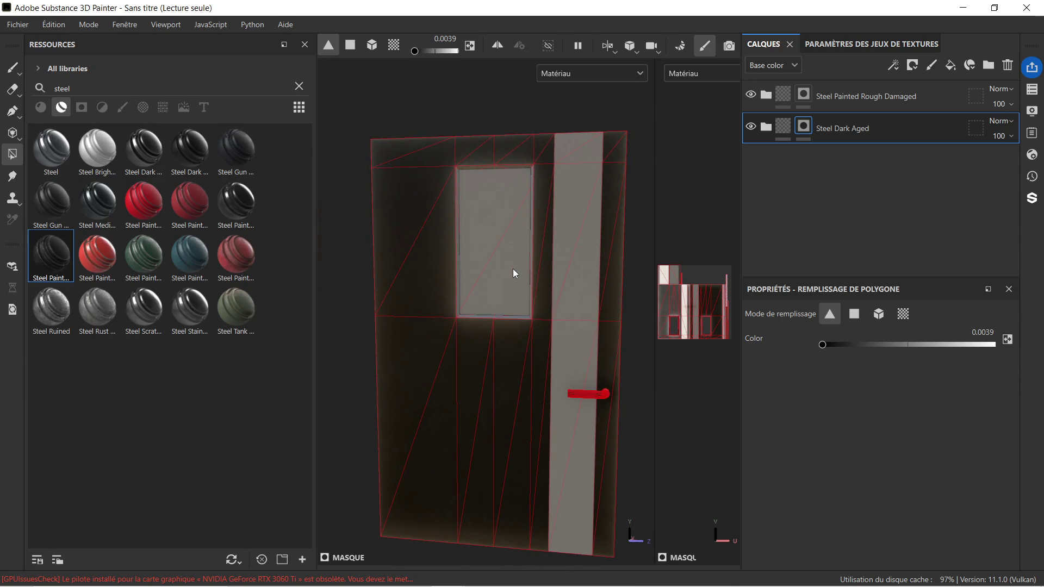
scroll(551, 267, "down", 2)
mouse_move(577, 272)
left_mouse_down("alt")
mouse_move(524, 258)
mouse_move(320, 267)
mouse_move(604, 275)
left_mouse_up("alt")
scroll(439, 236, "up", 3)
middle_click_drag(438, 236, 443, 251, "alt")
scroll(488, 269, "up", 3)
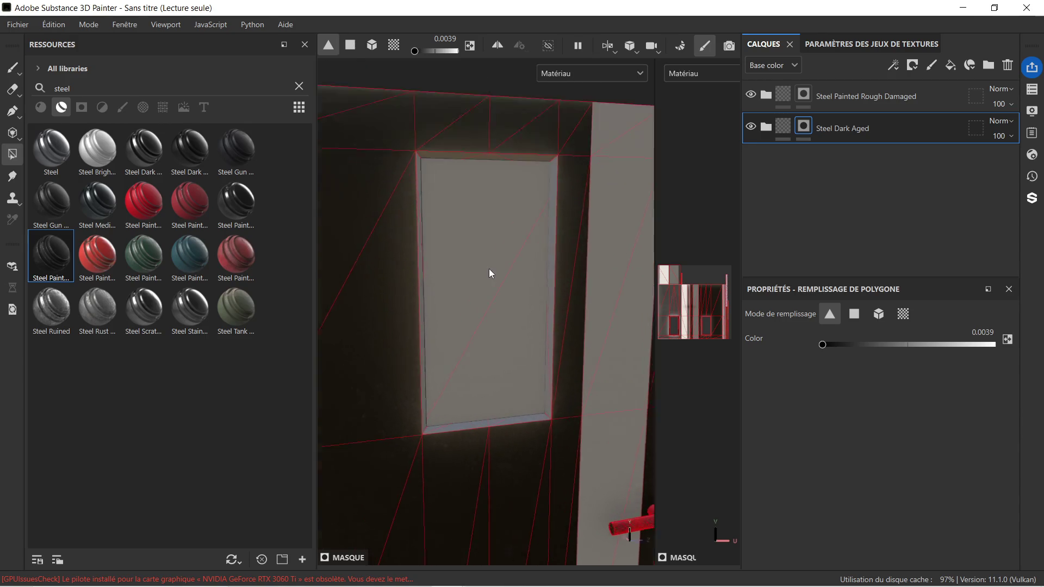
left_click(843, 102)
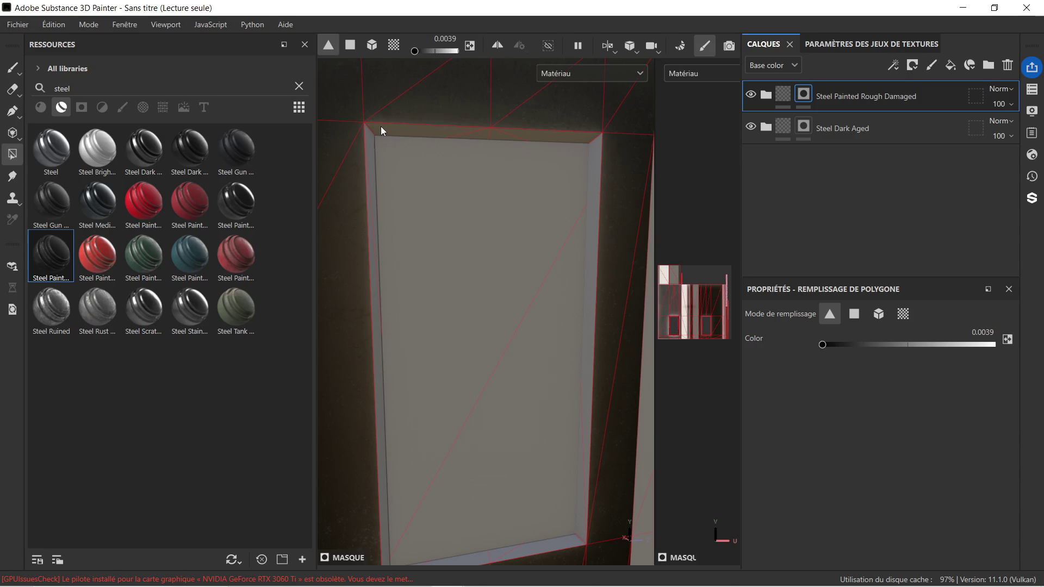
Select polygons along the door's top edge and raise the fill colour value back to 1.
left_click_drag(395, 128, 540, 139)
scroll(485, 239, "down", 2)
mouse_move(475, 231)
left_mouse_down("alt")
mouse_move(426, 221)
mouse_move(539, 227)
mouse_move(641, 205)
mouse_move(386, 198)
mouse_move(536, 221)
left_mouse_up("alt")
scroll(473, 200, "up", 2)
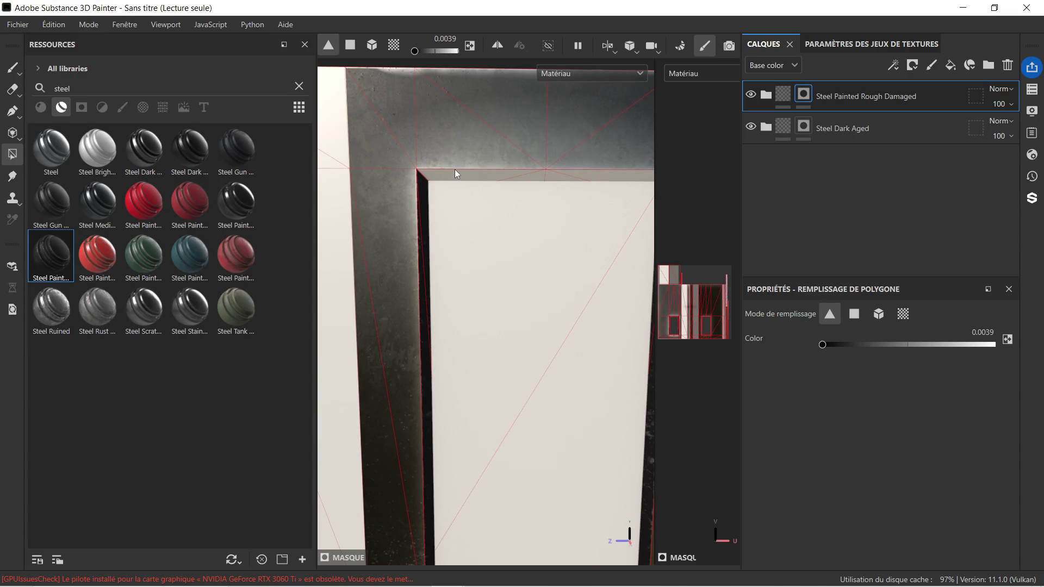
left_click_drag(823, 344, 995, 345)
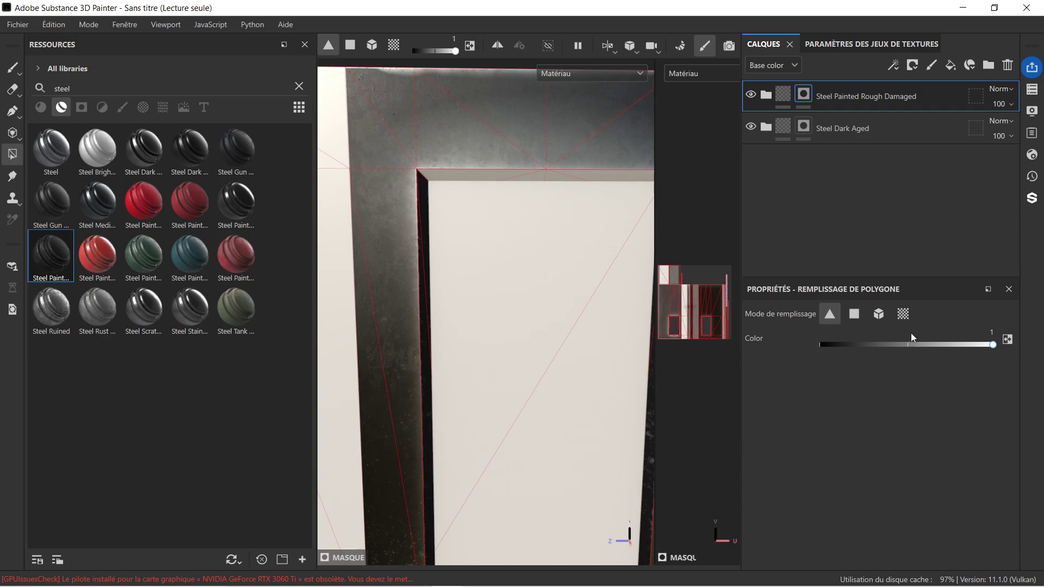
Fill the triangles along the frame's top inner edge with painted steel.
left_click(445, 175)
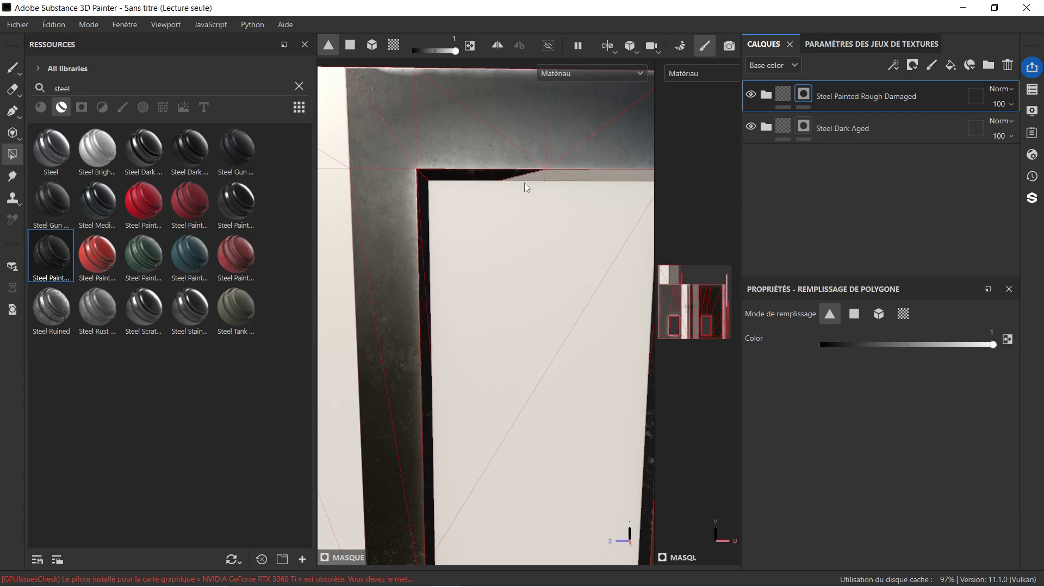
left_click(570, 179)
middle_click_drag(590, 205, 436, 206)
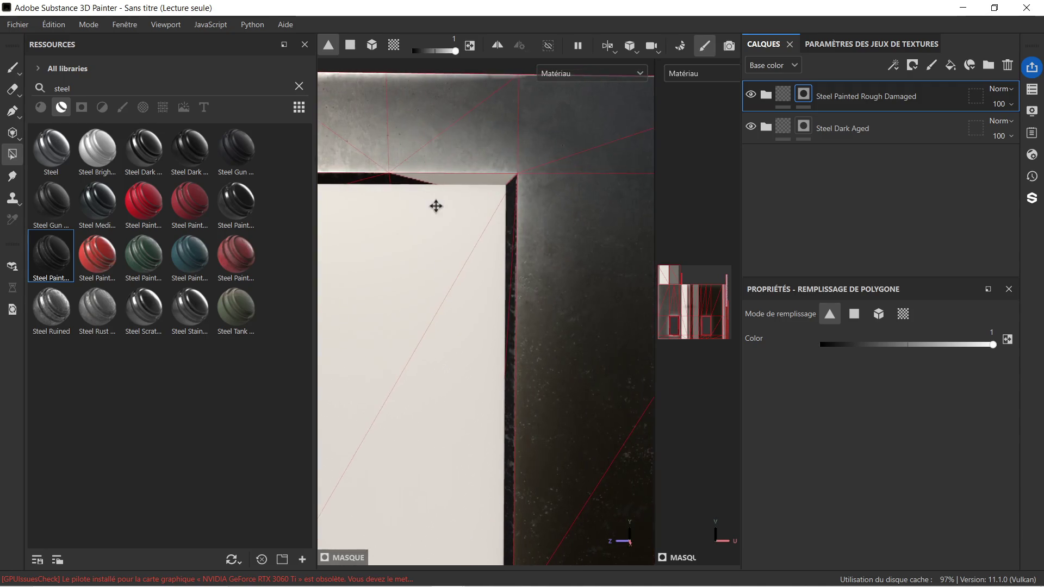
left_click(474, 177)
scroll(479, 204, "down", 3)
scroll(409, 224, "down", 2)
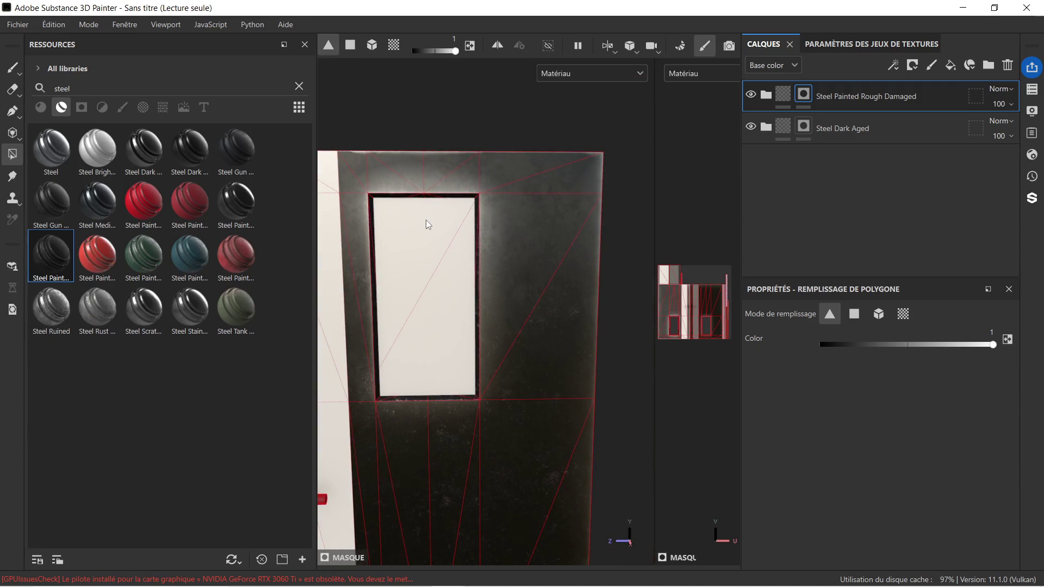
scroll(426, 219, "up", 1)
key("alt")
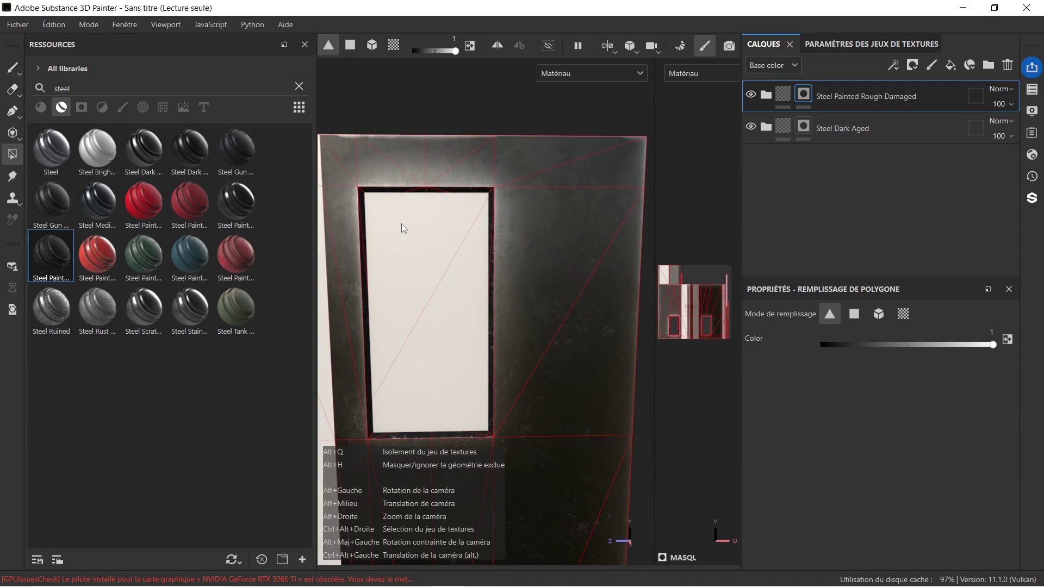
mouse_move(379, 240)
left_mouse_down("alt")
mouse_move(463, 252)
mouse_move(606, 237)
mouse_move(408, 243)
mouse_move(540, 233)
left_mouse_up("alt")
scroll(544, 228, "up", 3)
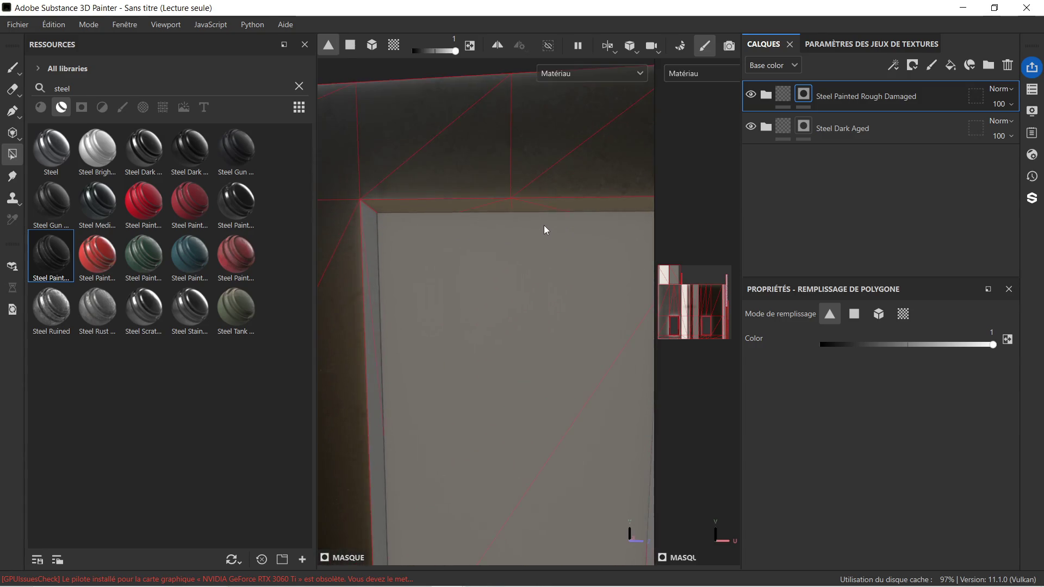
Fill the thin triangles along the window's top edge and left edge.
left_click(392, 205)
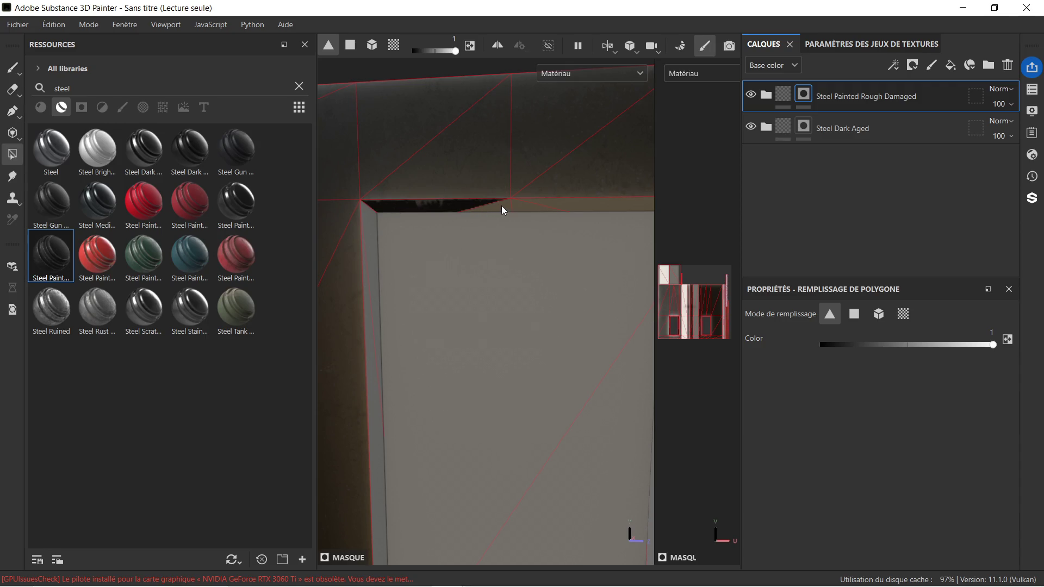
left_click(517, 204)
left_click(556, 203)
left_click(365, 212)
scroll(422, 284, "down", 1)
Fill the window's bottom edge and right edge strips, then frame the whole door.
middle_click_drag(466, 448, 507, 210, "alt")
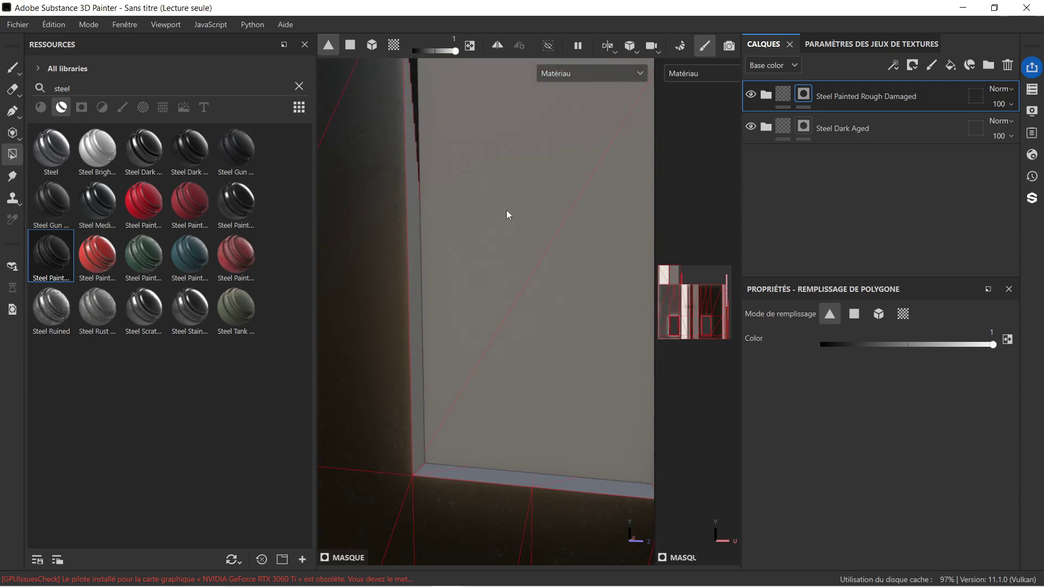
left_click(436, 479)
middle_click_drag(572, 449, 472, 471, "alt")
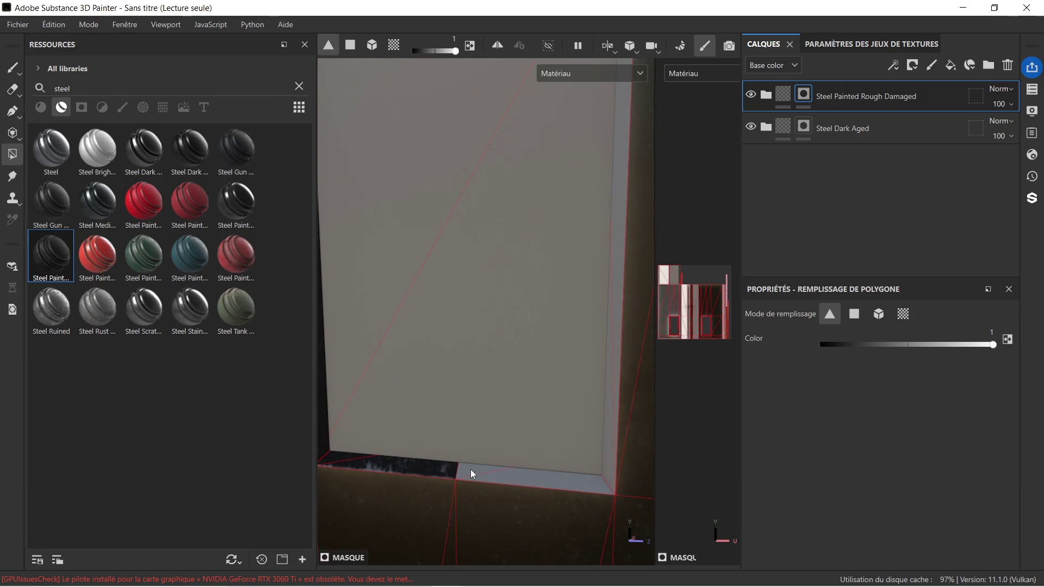
left_click(575, 484)
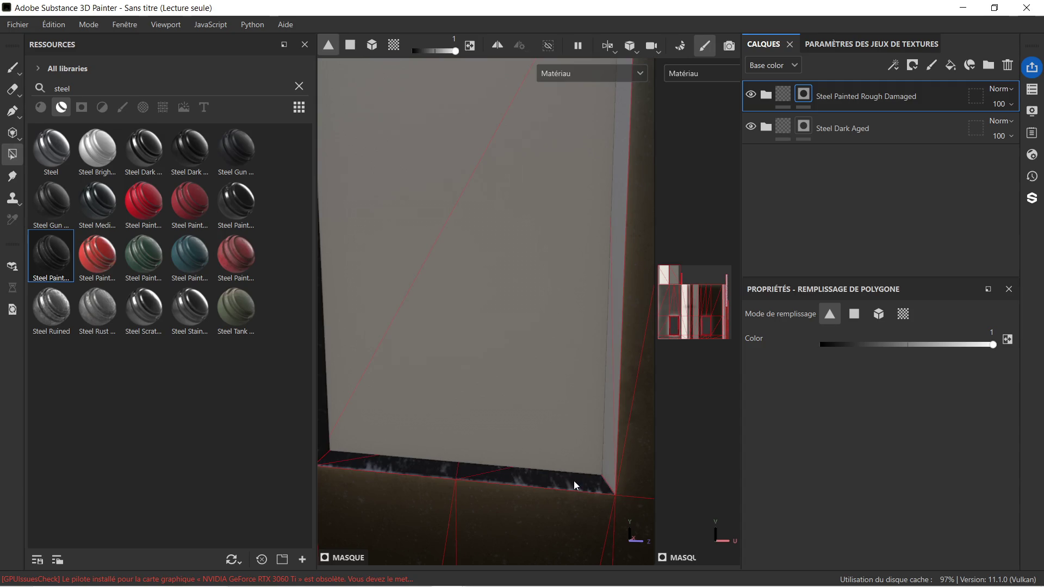
middle_click_drag(575, 483, 472, 401, "alt")
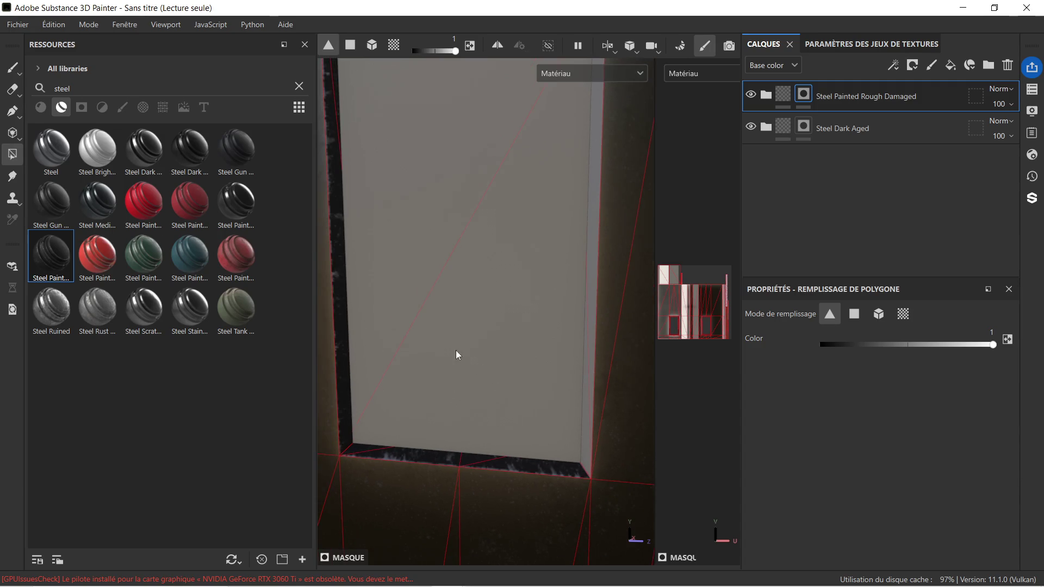
mouse_move(419, 334)
middle_mouse_down("alt")
mouse_move(471, 326)
mouse_move(484, 338)
middle_mouse_up("alt")
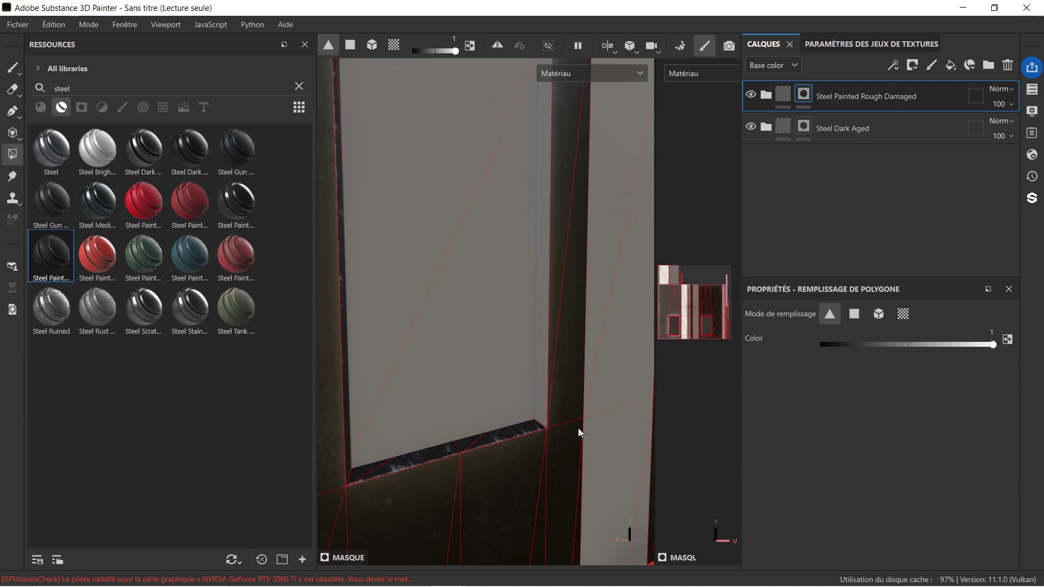
left_click(543, 397)
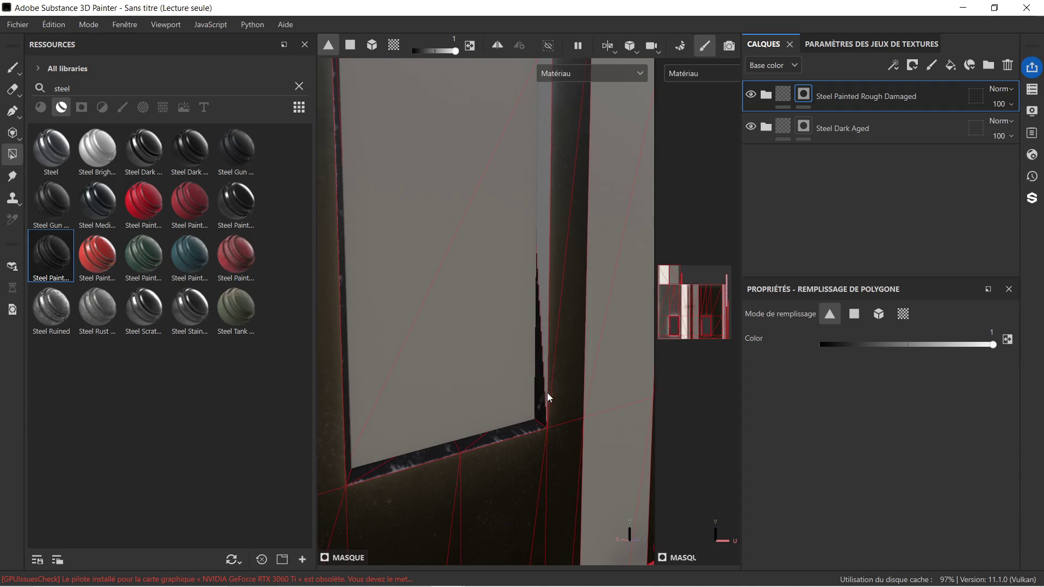
left_click(546, 322)
mouse_move(544, 301)
left_mouse_down("alt")
mouse_move(560, 292)
mouse_move(559, 372)
mouse_move(494, 270)
mouse_move(503, 375)
mouse_move(484, 282)
mouse_move(500, 269)
mouse_move(513, 303)
mouse_move(566, 270)
left_mouse_up("alt")
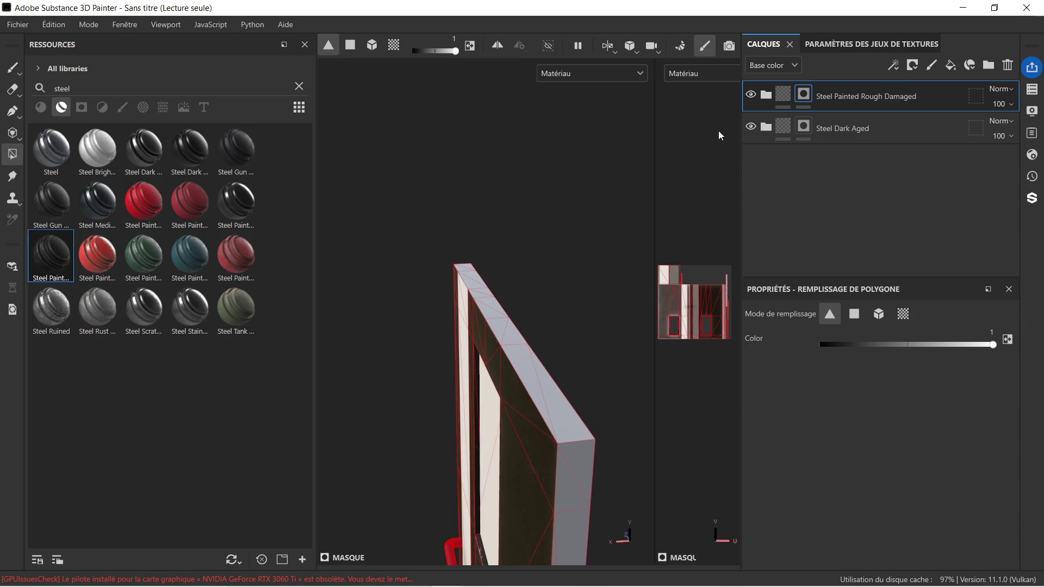
On Steel Dark Aged, fill the door's side edge faces and a pale side triangle dark.
left_click(885, 128)
mouse_move(532, 346)
left_mouse_down("alt")
mouse_move(559, 295)
mouse_move(550, 354)
mouse_move(533, 341)
mouse_move(539, 318)
mouse_move(482, 333)
mouse_move(476, 448)
left_mouse_up("alt")
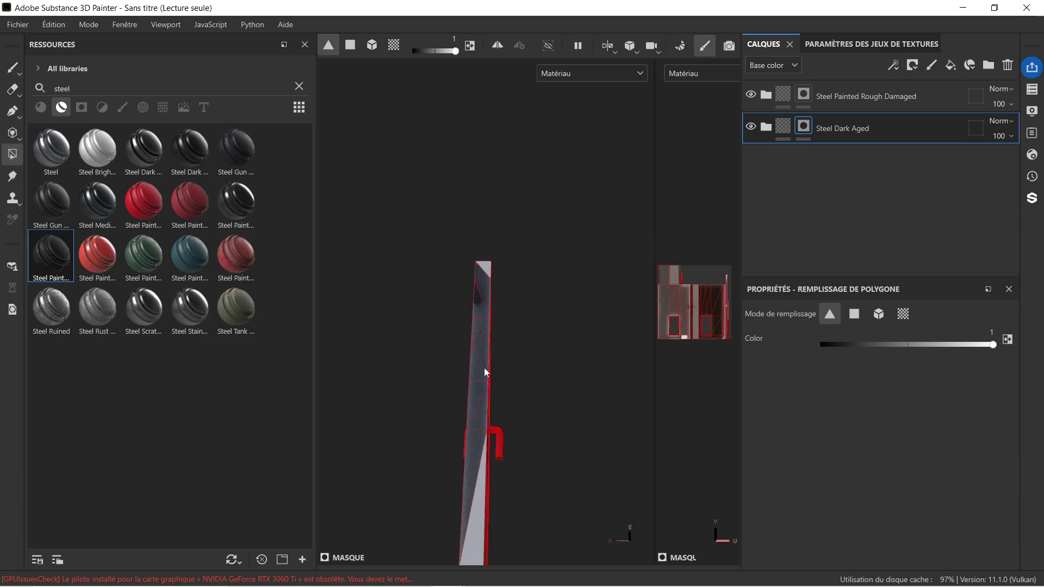
mouse_move(467, 497)
left_mouse_down("alt")
mouse_move(473, 511)
mouse_move(512, 416)
mouse_move(442, 428)
mouse_move(486, 424)
mouse_move(527, 375)
mouse_move(534, 340)
mouse_move(553, 433)
mouse_move(536, 288)
mouse_move(515, 298)
left_mouse_up("alt")
mouse_move(448, 287)
left_mouse_down("alt")
mouse_move(454, 279)
mouse_move(373, 282)
mouse_move(396, 268)
left_mouse_up("alt")
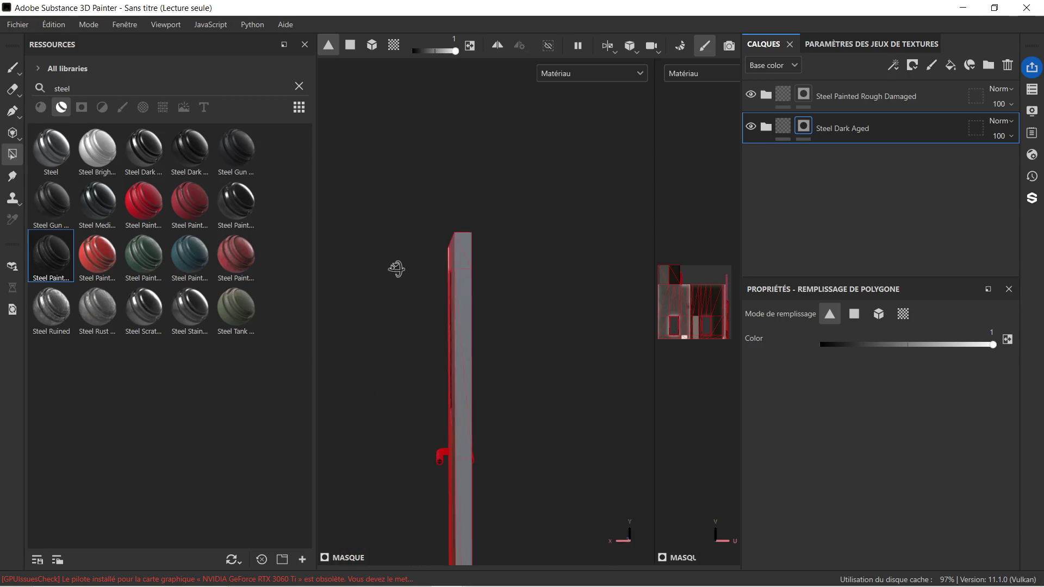
mouse_move(461, 240)
left_mouse_down()
mouse_move(475, 298)
mouse_move(469, 511)
left_mouse_up()
mouse_move(503, 455)
left_mouse_down("alt")
mouse_move(536, 319)
mouse_move(540, 217)
left_mouse_up("alt")
left_click_drag(494, 294, 507, 314, "alt")
left_click(505, 328)
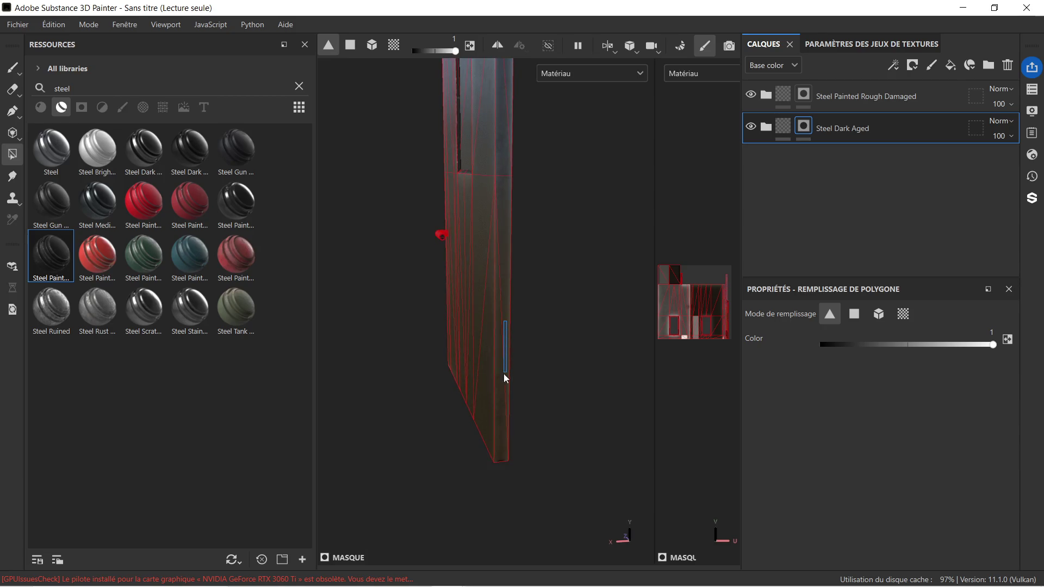
left_click_drag(455, 275, 449, 283, "alt+shift")
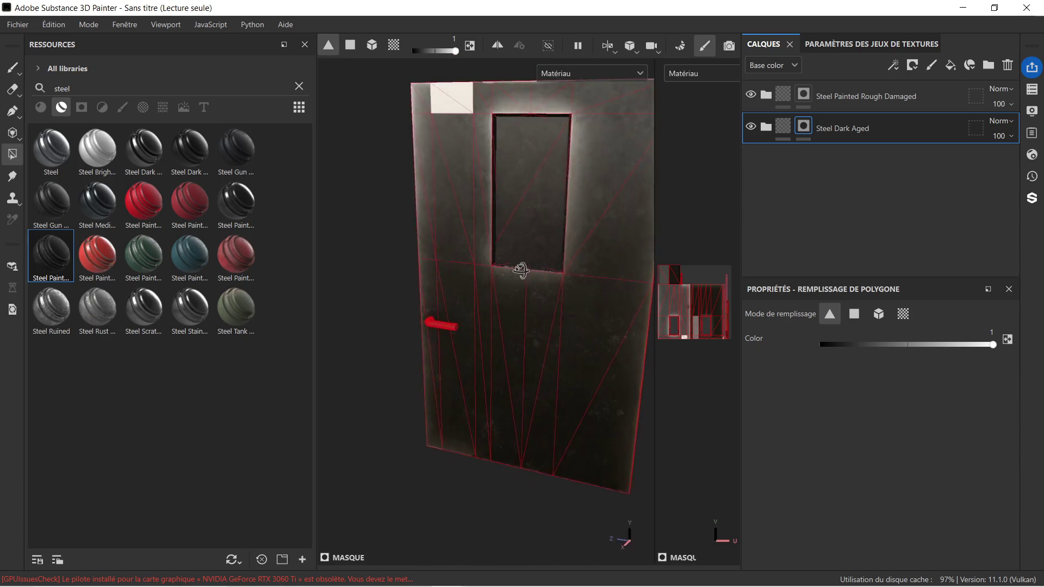
Set the fill colour to 0 and clear the door's left vertical strip and top-left corner.
left_click(823, 344)
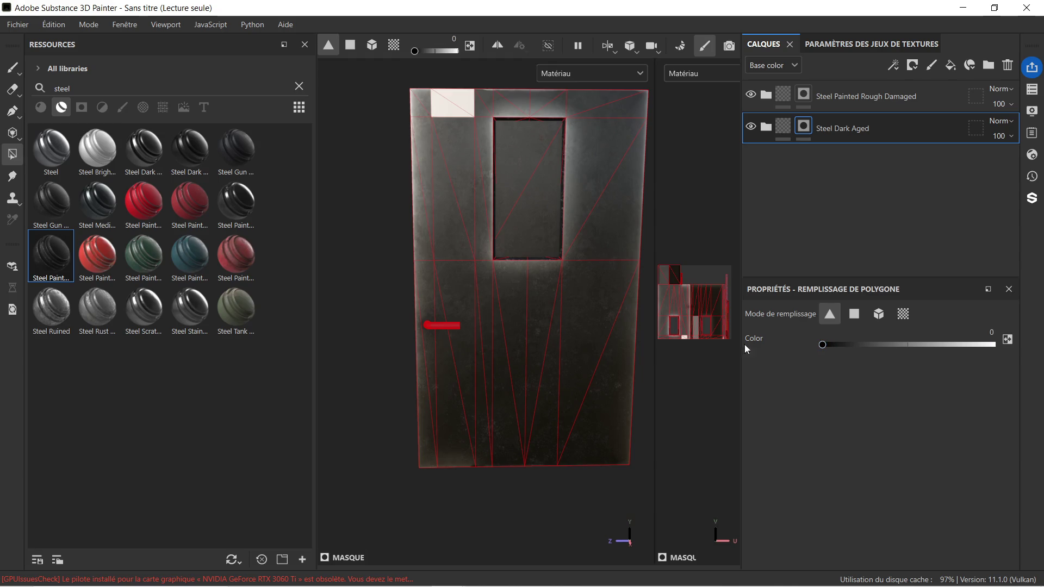
left_click_drag(454, 135, 458, 373)
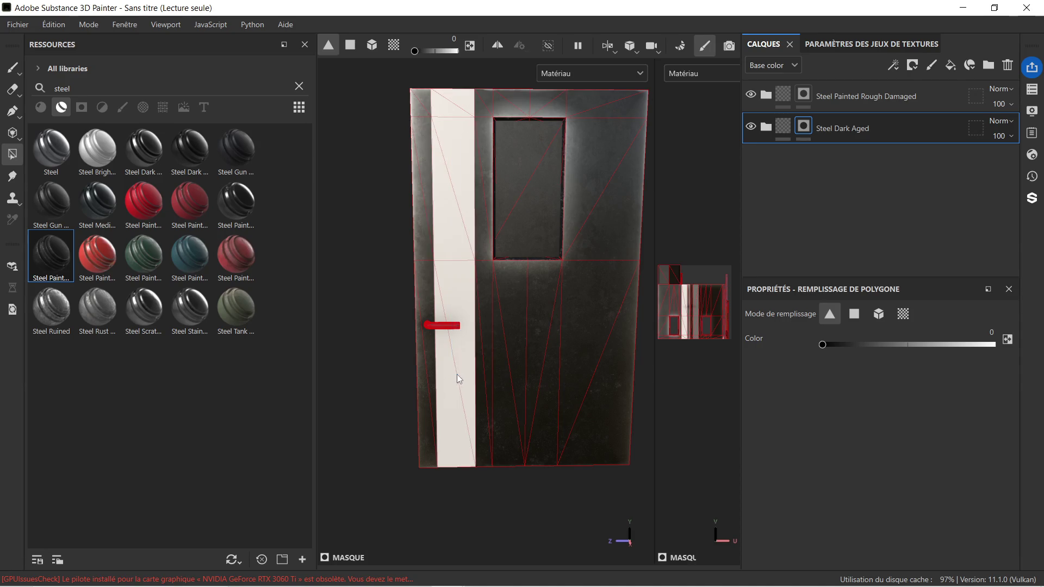
scroll(386, 170, "down", 2)
mouse_move(392, 186)
left_mouse_down("alt")
mouse_move(494, 221)
mouse_move(550, 219)
mouse_move(514, 219)
mouse_move(430, 163)
left_mouse_up("alt")
scroll(431, 136, "up", 2)
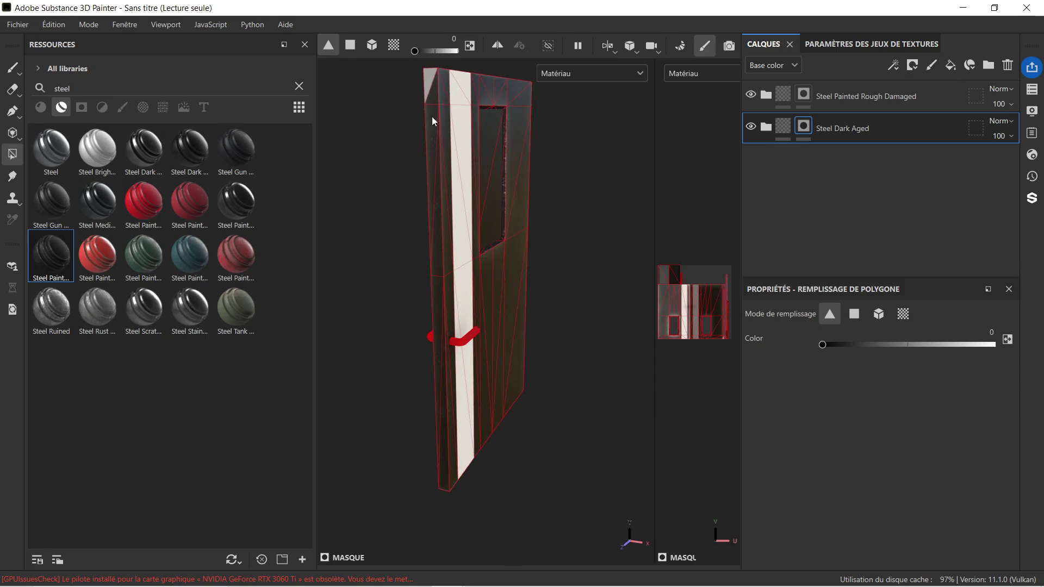
left_click(433, 71)
Set the fill back to 1, refill the top-left corner and side edges, and clear the material search.
left_click_drag(960, 348, 1003, 342)
left_click(429, 75)
left_click_drag(461, 366, 498, 344, "alt")
mouse_move(579, 300)
left_mouse_down("alt")
mouse_move(582, 280)
mouse_move(487, 401)
mouse_move(711, 338)
mouse_move(694, 197)
mouse_move(667, 149)
mouse_move(590, 97)
left_mouse_up("alt")
left_click_drag(426, 313, 389, 295, "alt")
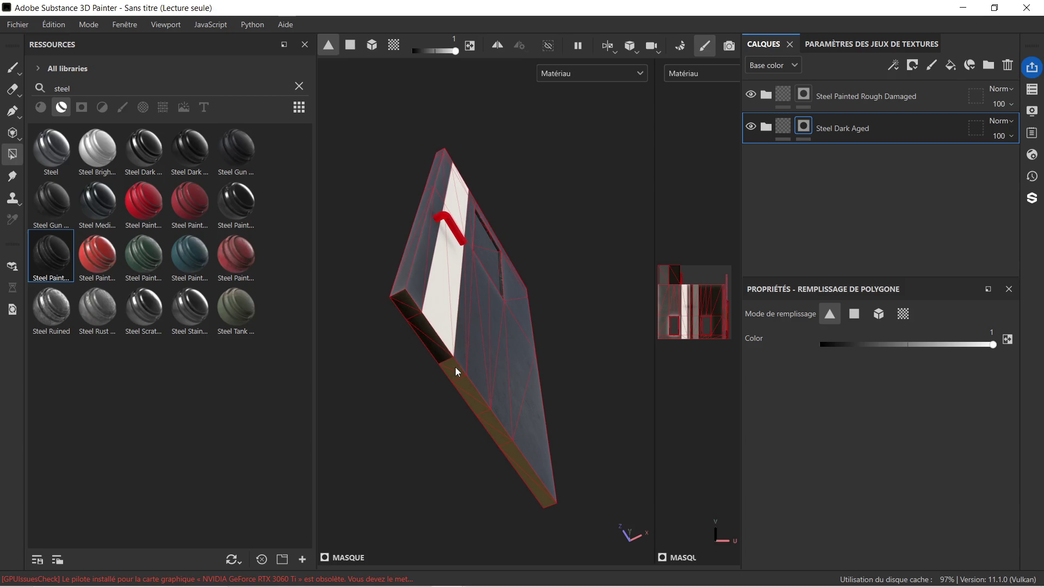
left_click_drag(472, 391, 559, 511)
mouse_move(448, 315)
left_mouse_down("alt")
mouse_move(536, 310)
mouse_move(573, 363)
mouse_move(370, 393)
left_mouse_up("alt")
key("f")
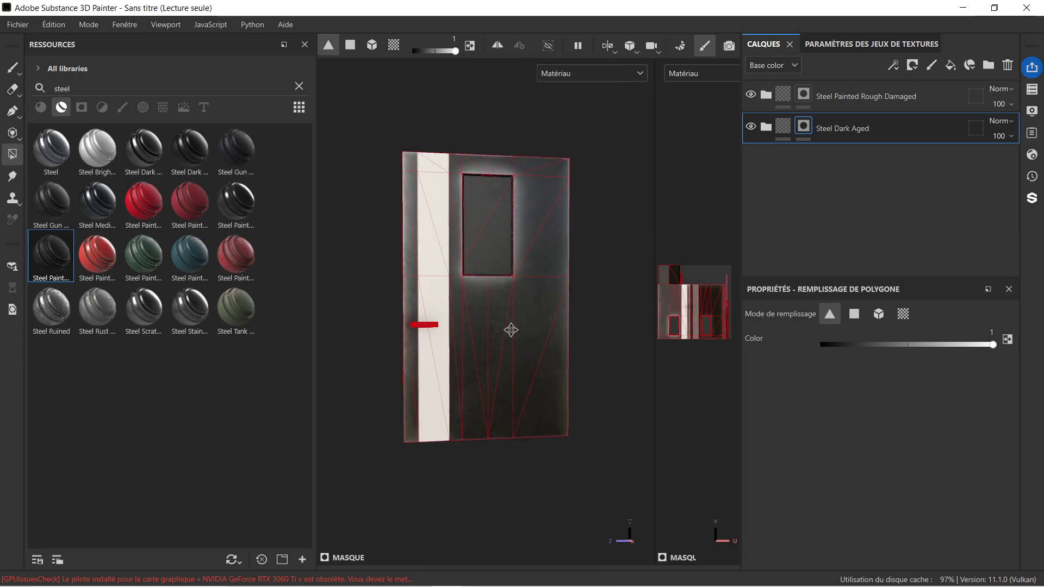
mouse_move(575, 269)
left_mouse_down("alt")
mouse_move(553, 340)
mouse_move(560, 277)
mouse_move(514, 273)
left_mouse_up("alt")
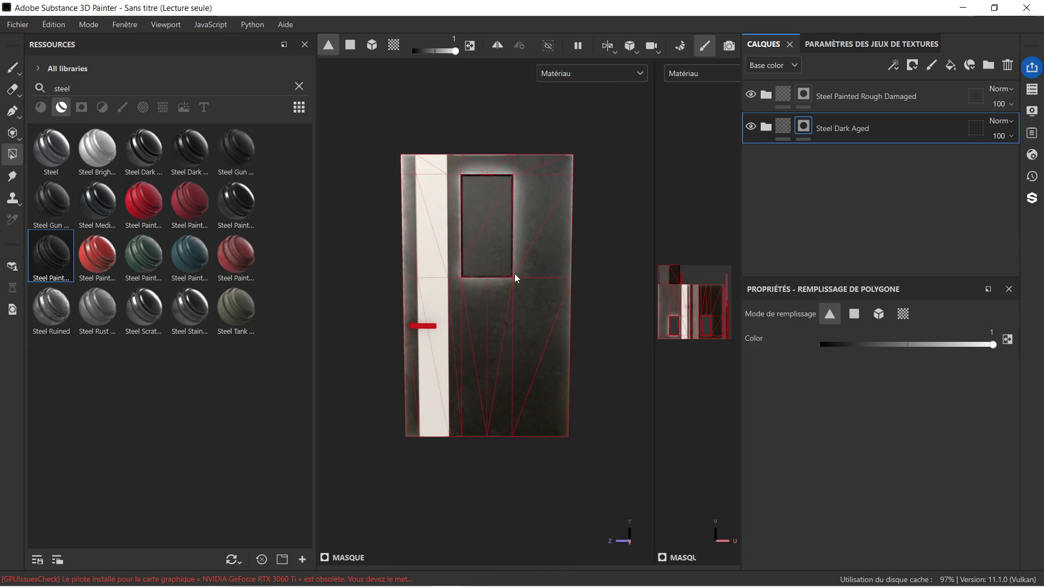
left_click(299, 87)
scroll(155, 242, "down", 10)
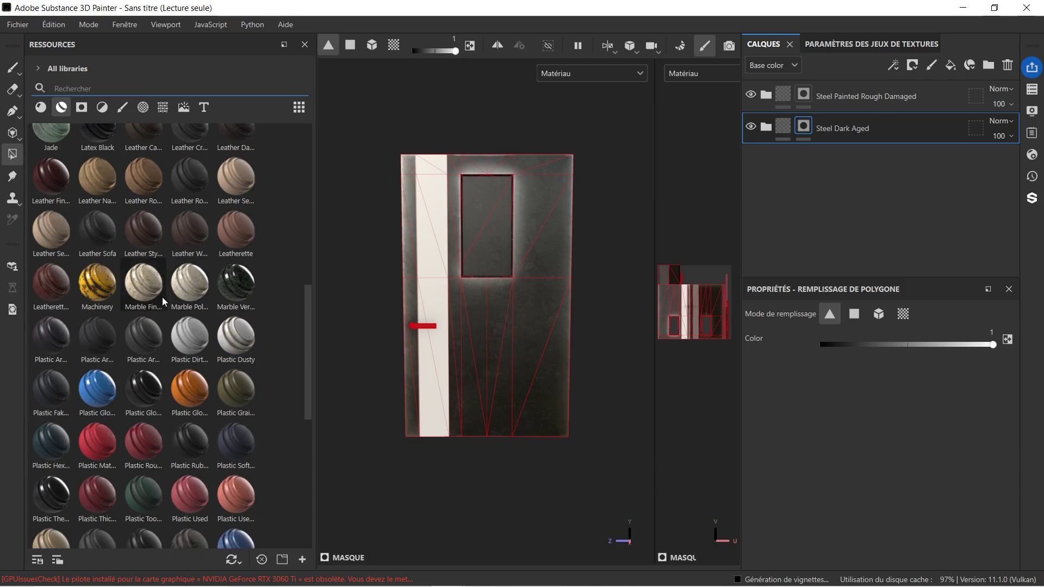
Add the Machinery material as a new layer with a black mask.
mouse_move(97, 282)
left_mouse_down()
mouse_move(454, 273)
mouse_move(435, 277)
mouse_move(404, 257)
left_mouse_up()
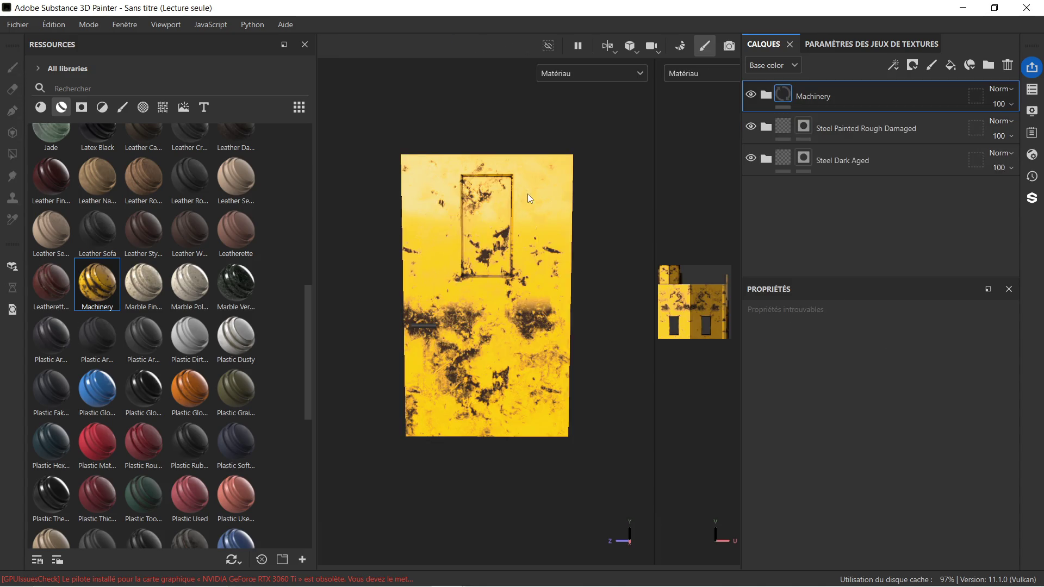
right_click(860, 97)
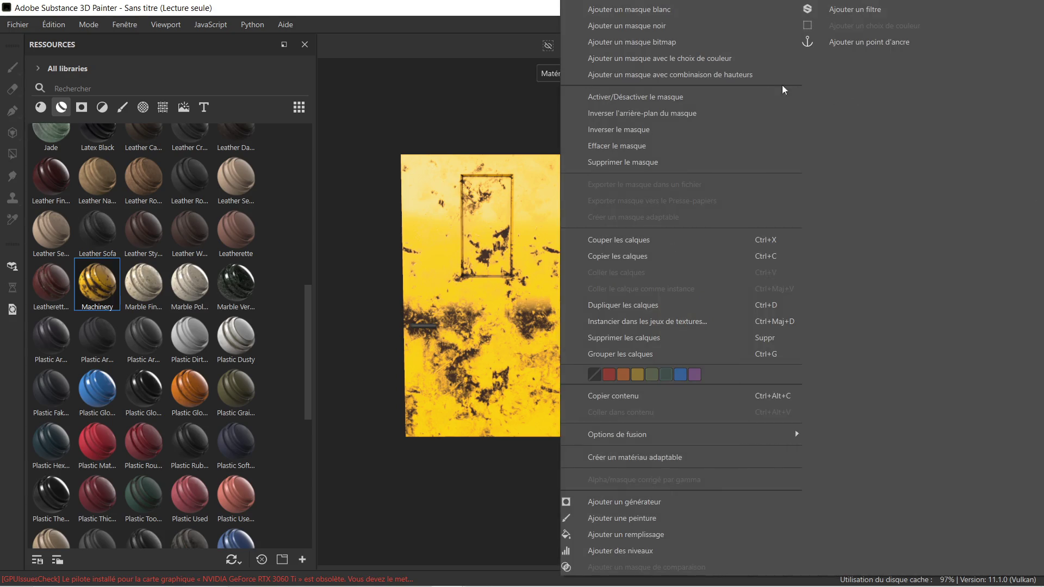
left_click(696, 24)
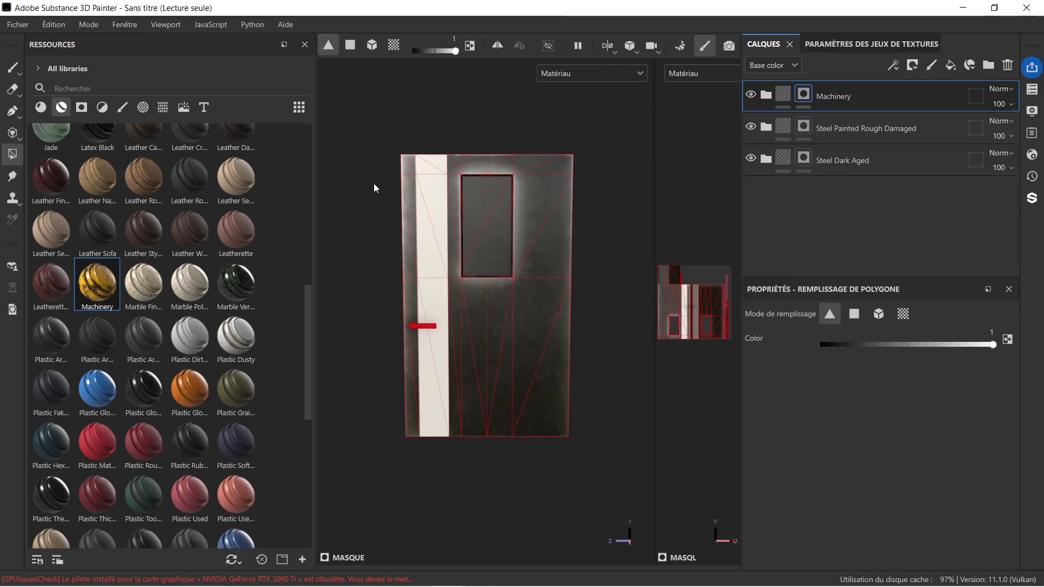
Polygon-fill the door's left vertical strip with yellow Machinery paint and orbit to check it.
scroll(374, 183, "up", 2)
mouse_move(408, 125)
left_mouse_down()
mouse_move(419, 157)
mouse_move(419, 343)
left_mouse_up()
scroll(419, 245, "down", 1)
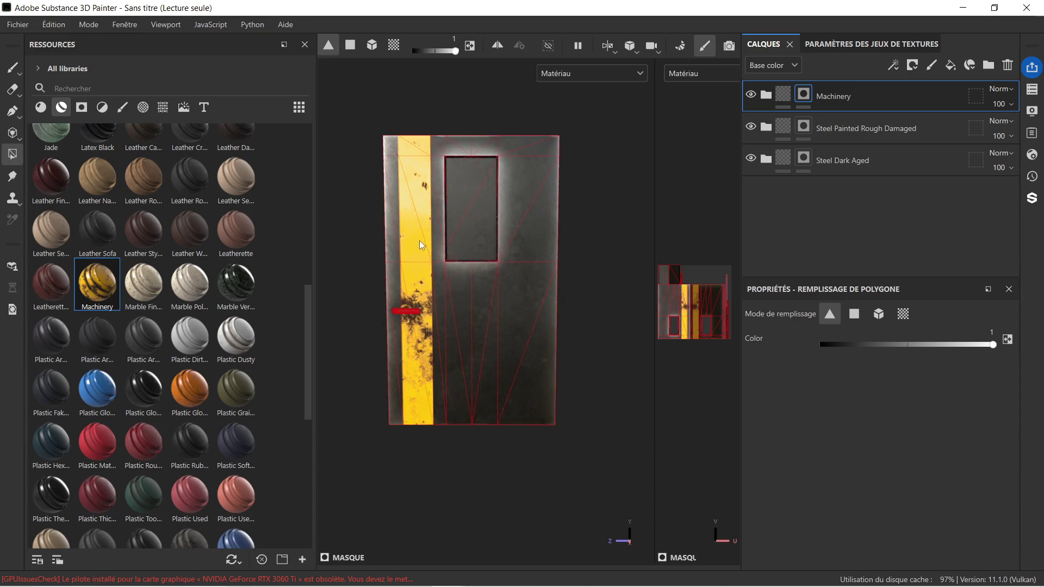
left_click_drag(321, 213, 598, 228, "alt")
scroll(437, 246, "up", 3)
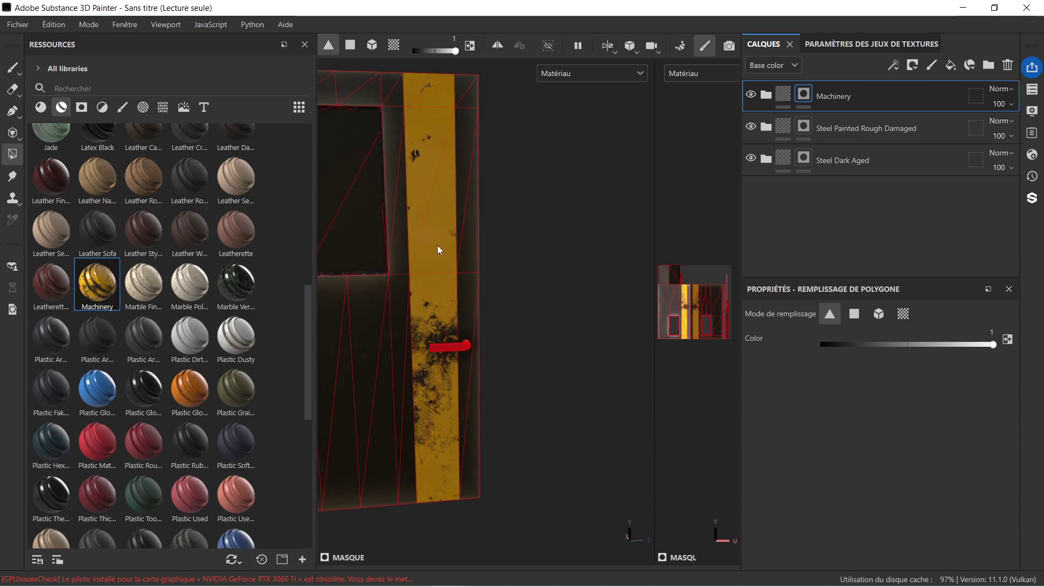
mouse_move(578, 218)
left_mouse_down("alt")
mouse_move(394, 240)
mouse_move(303, 198)
left_mouse_up("alt")
scroll(419, 217, "down", 2)
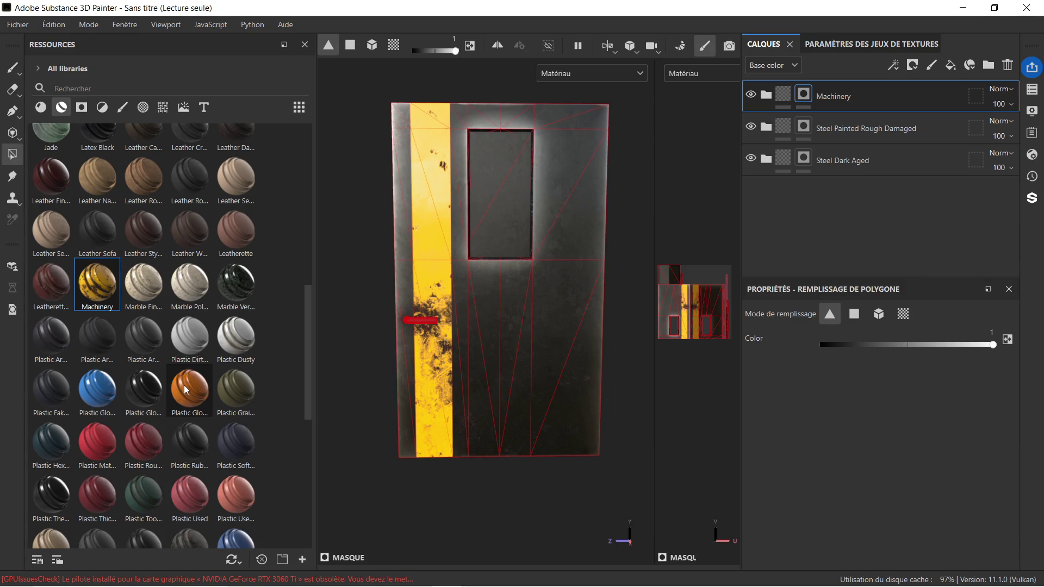
mouse_move(191, 386)
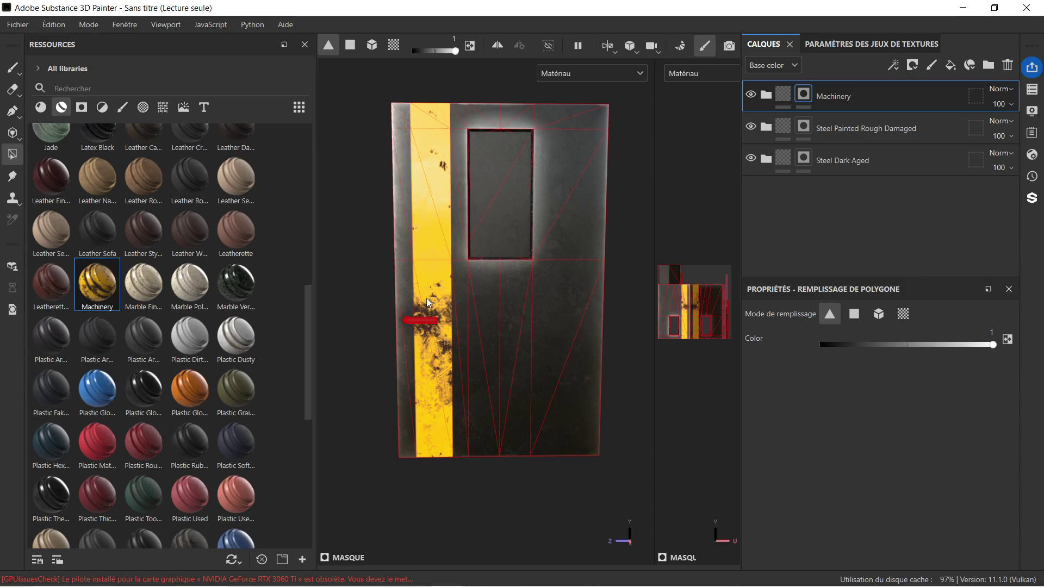
scroll(433, 315, "down", 2)
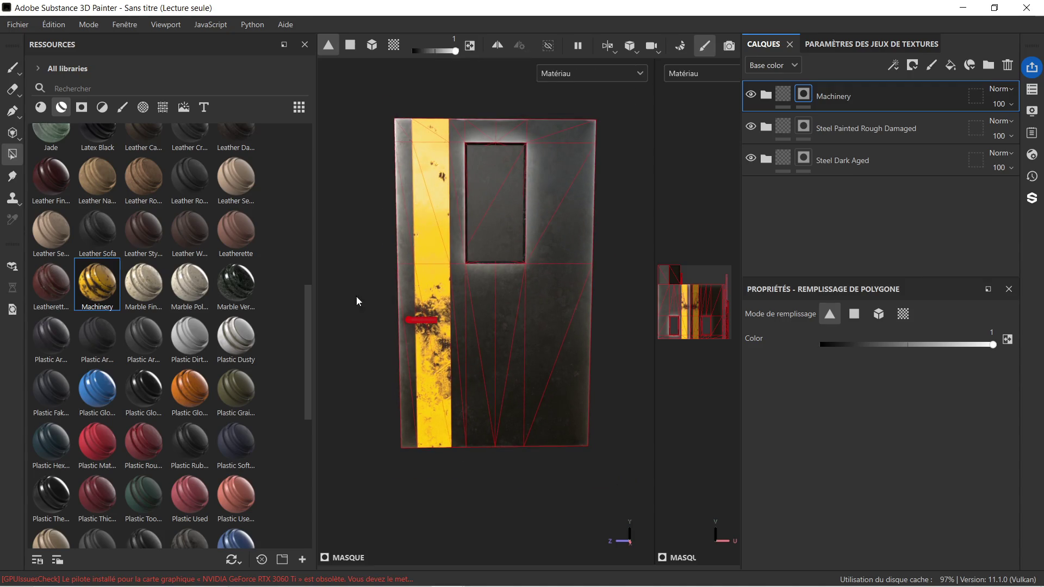
mouse_move(354, 283)
left_mouse_down("alt")
mouse_move(592, 282)
mouse_move(380, 291)
mouse_move(343, 275)
mouse_move(361, 289)
mouse_move(352, 291)
mouse_move(364, 264)
mouse_move(339, 287)
mouse_move(350, 289)
left_mouse_up("alt")
scroll(449, 194, "up", 3)
scroll(449, 195, "up", 2)
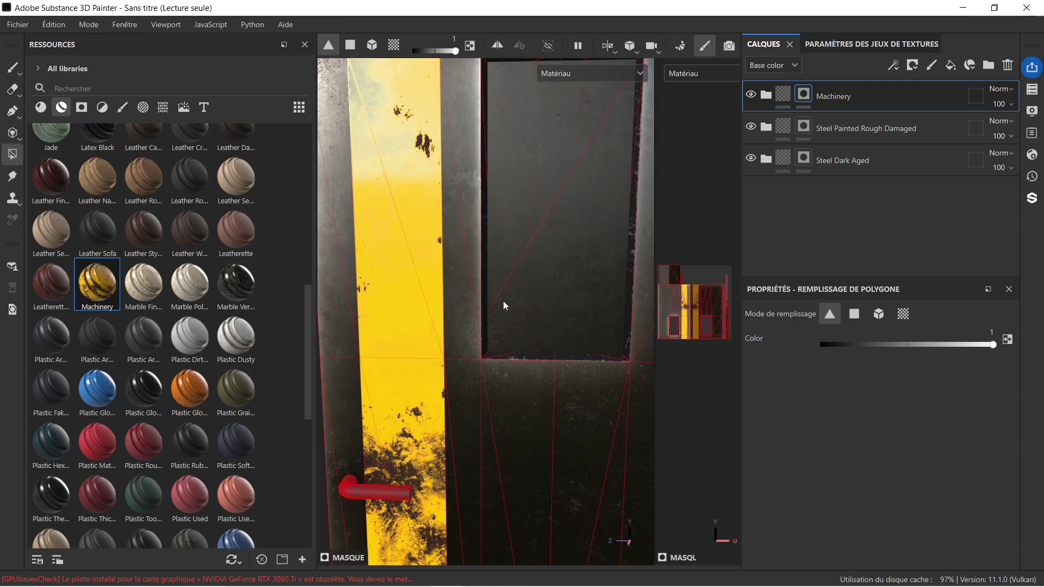
scroll(504, 305, "down", 2)
mouse_move(534, 268)
left_mouse_down("alt")
mouse_move(487, 350)
mouse_move(481, 282)
left_mouse_up("alt")
scroll(544, 223, "up", 2)
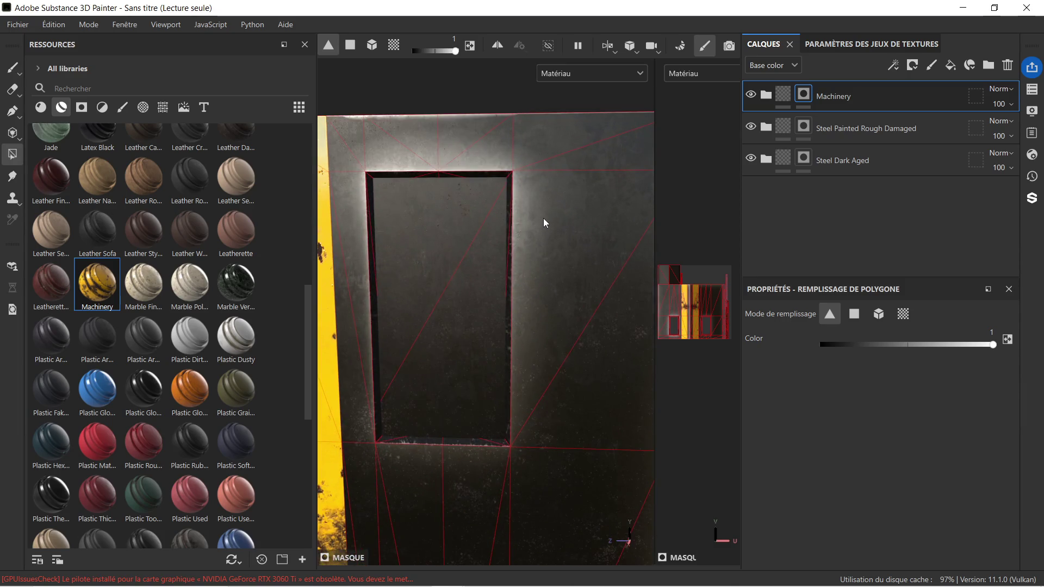
scroll(452, 163, "up", 2)
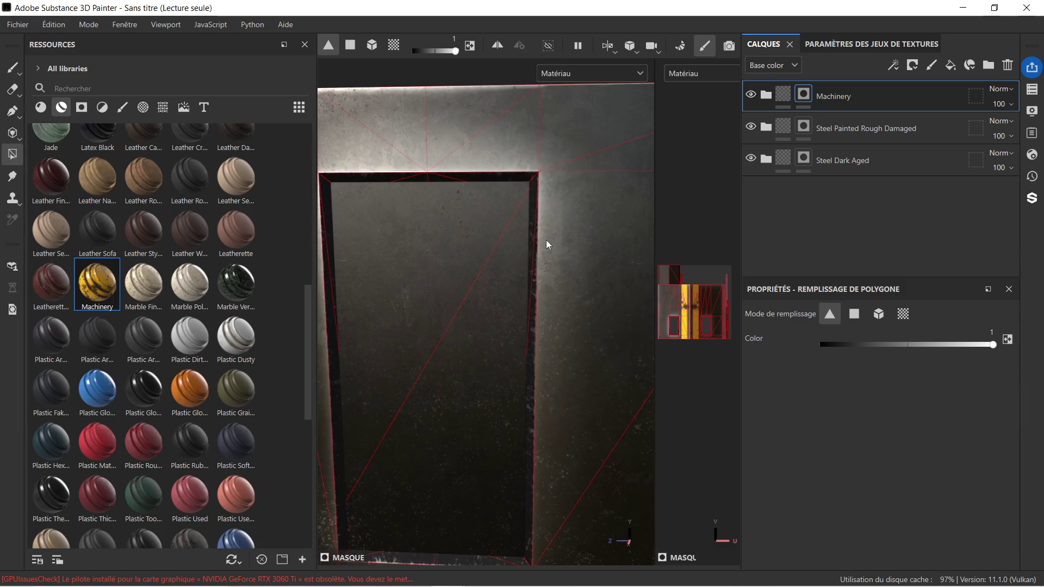
scroll(532, 359, "down", 2)
left_click_drag(497, 398, 524, 210, "alt")
scroll(548, 197, "down", 2)
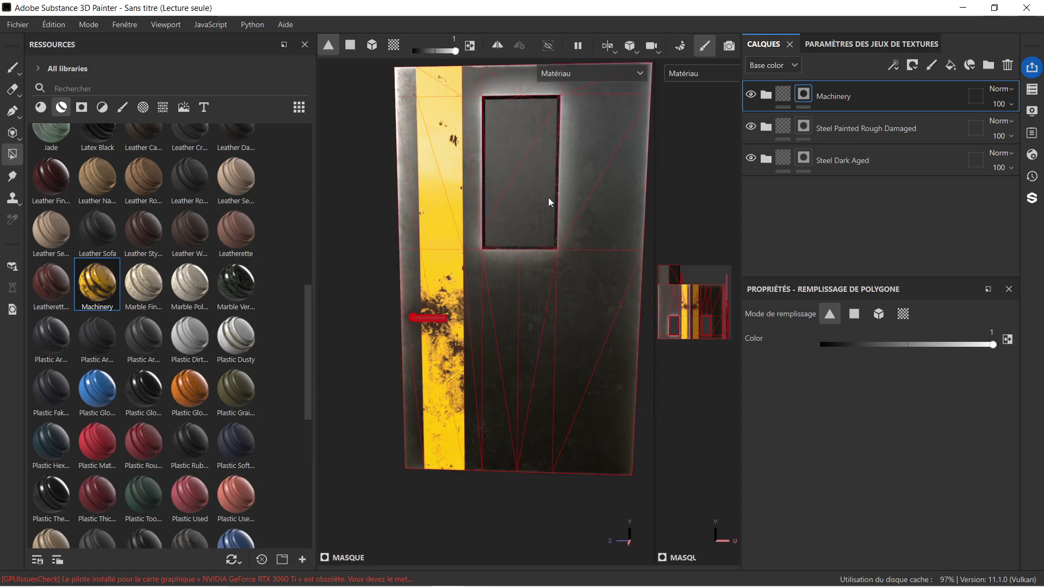
middle_click_drag(548, 199, 523, 246, "alt")
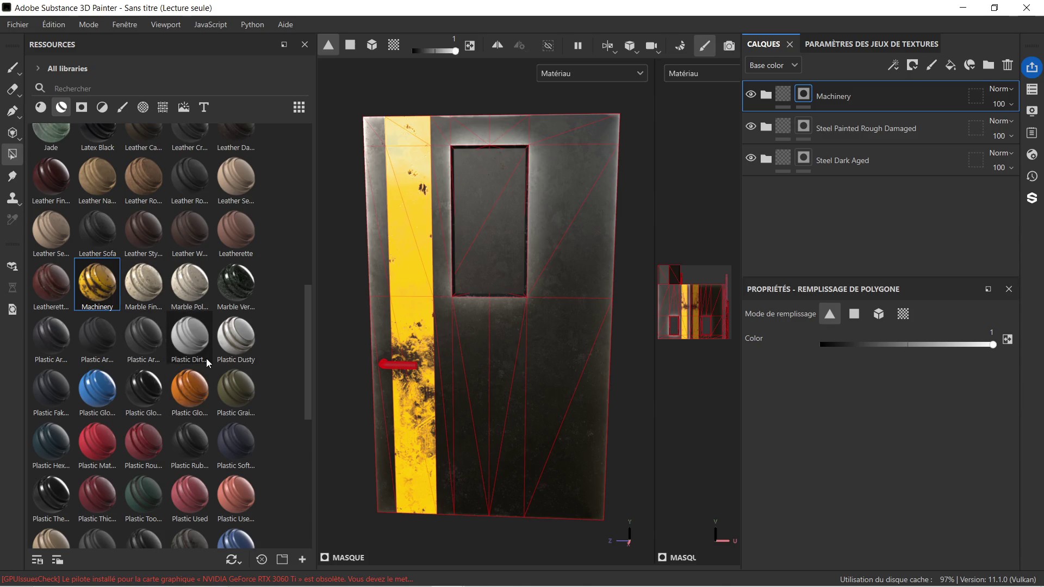
scroll(207, 357, "down", 3)
scroll(483, 261, "down", 1)
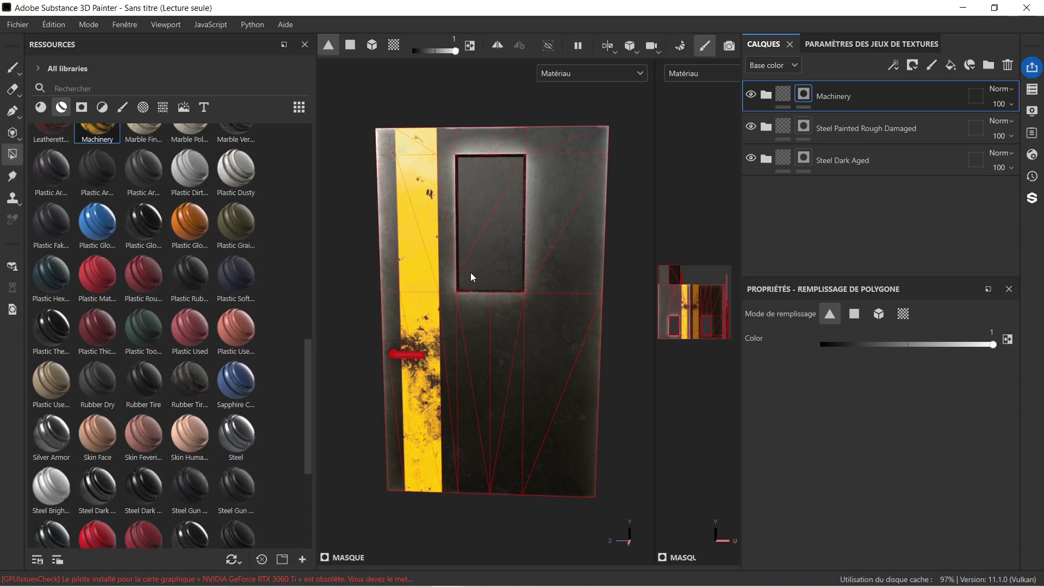
mouse_move(469, 282)
left_mouse_down("alt")
mouse_move(506, 285)
mouse_move(493, 273)
left_mouse_up("alt")
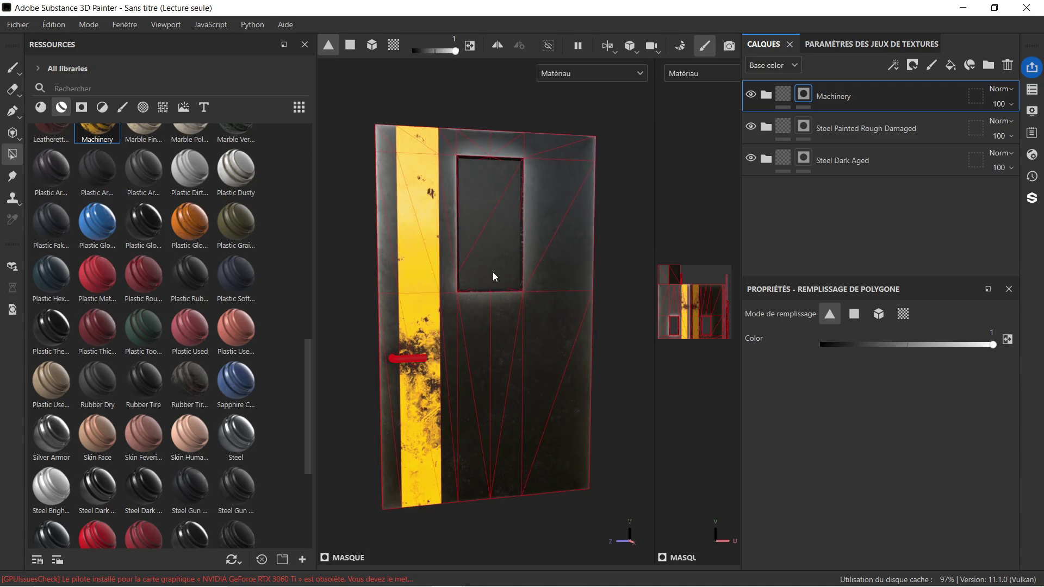
scroll(492, 272, "down", 2)
mouse_move(605, 262)
left_mouse_down("alt")
mouse_move(580, 264)
mouse_move(613, 250)
mouse_move(598, 248)
left_mouse_up("alt")
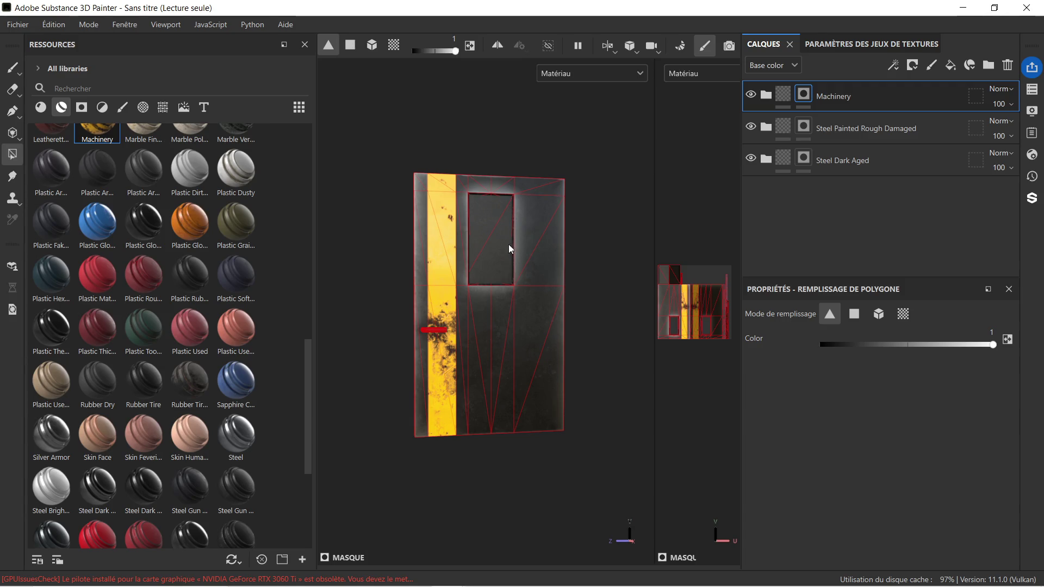
scroll(498, 248, "up", 3)
scroll(492, 253, "down", 1)
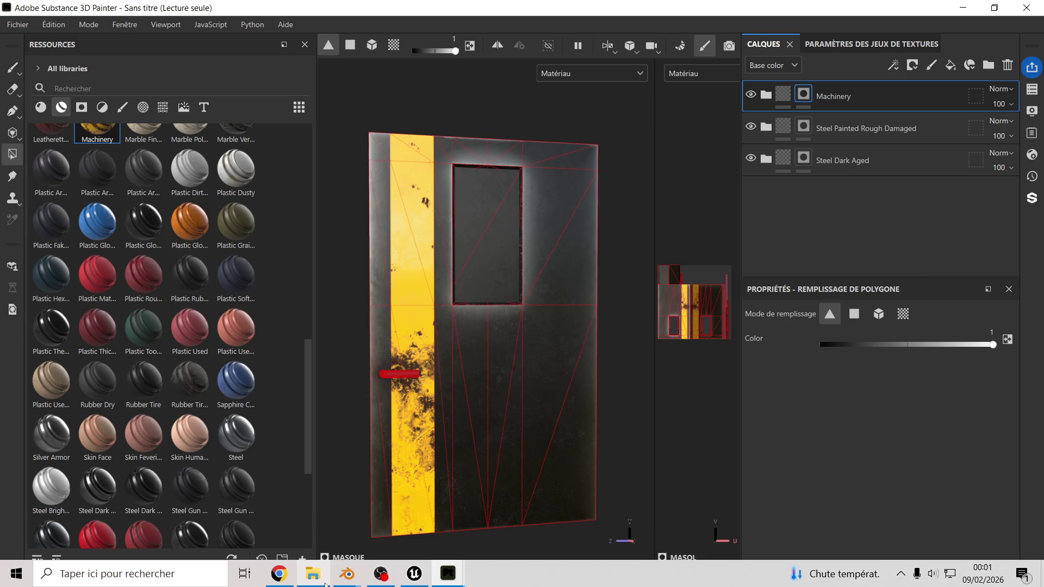
Select SM_porte_sous_sol in Blender and enter Edit Mode on its window panel face.
mouse_move(351, 581)
left_click(417, 474)
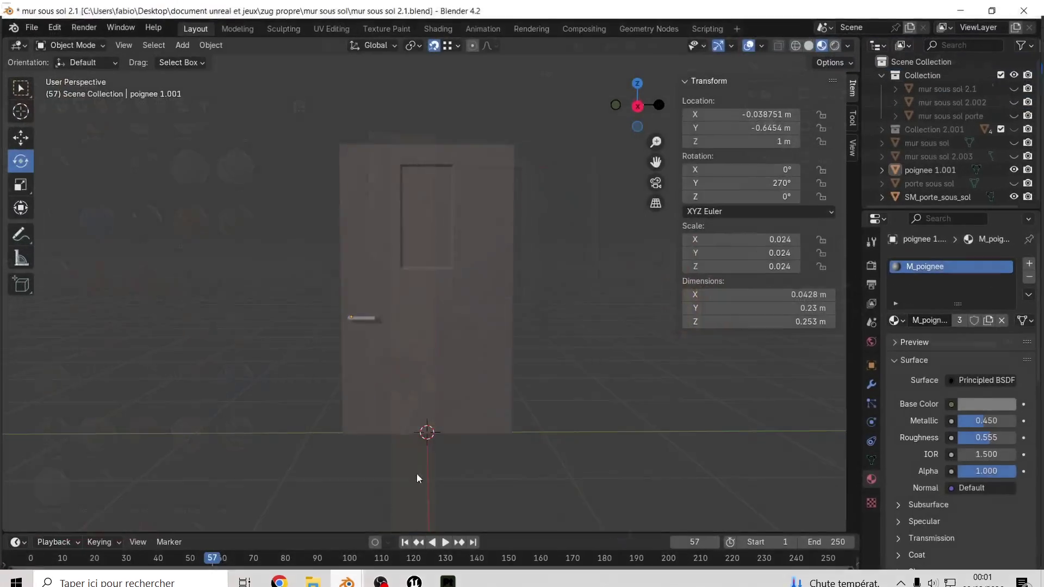
left_click(418, 201)
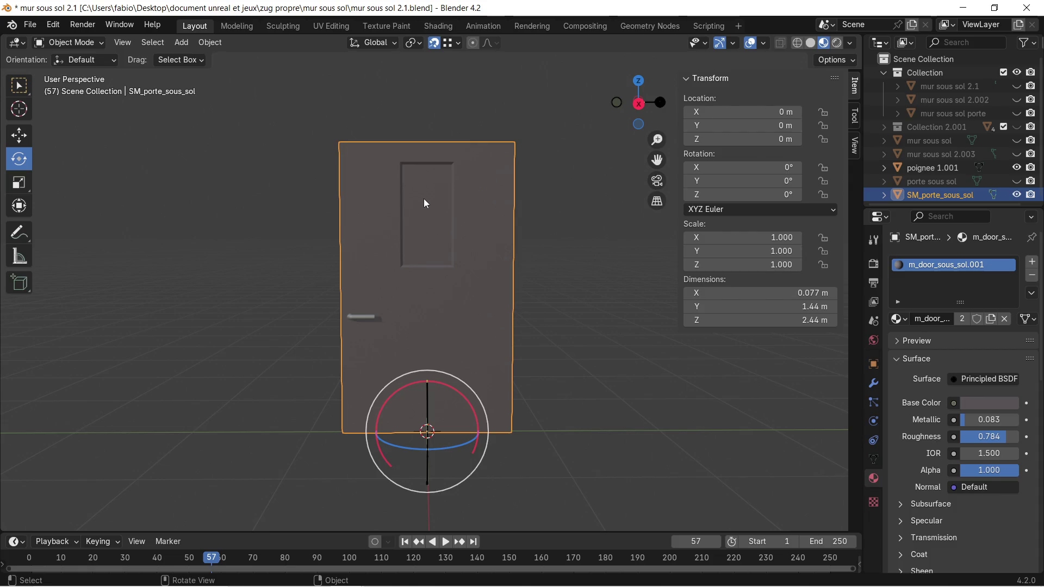
key("Tab")
left_click(424, 199)
Switch to lasso selection and select the door's upper window face.
scroll(426, 195, "up", 4)
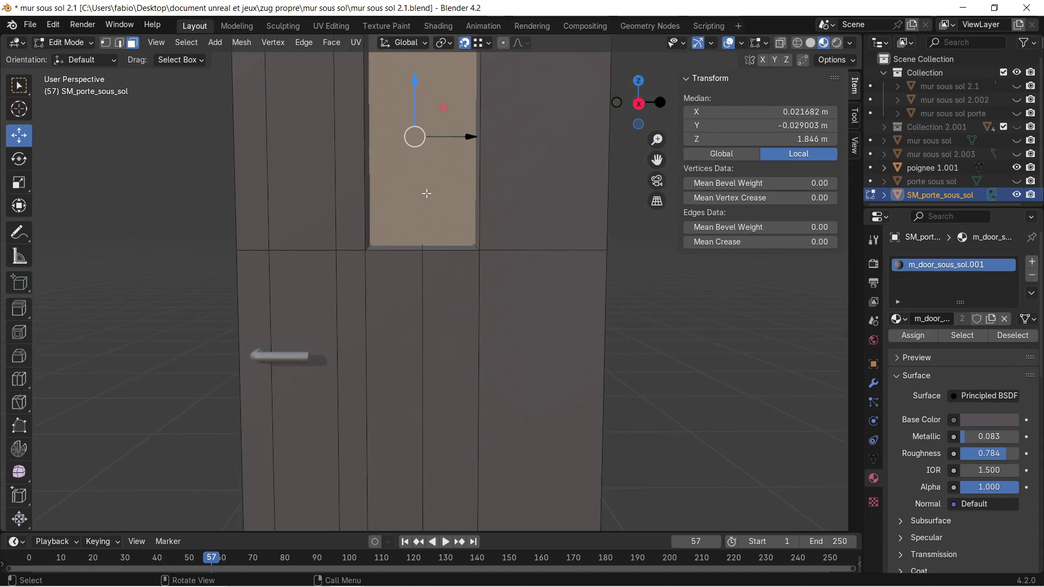
scroll(333, 180, "down", 2)
middle_click_drag(332, 180, 315, 219, "shift")
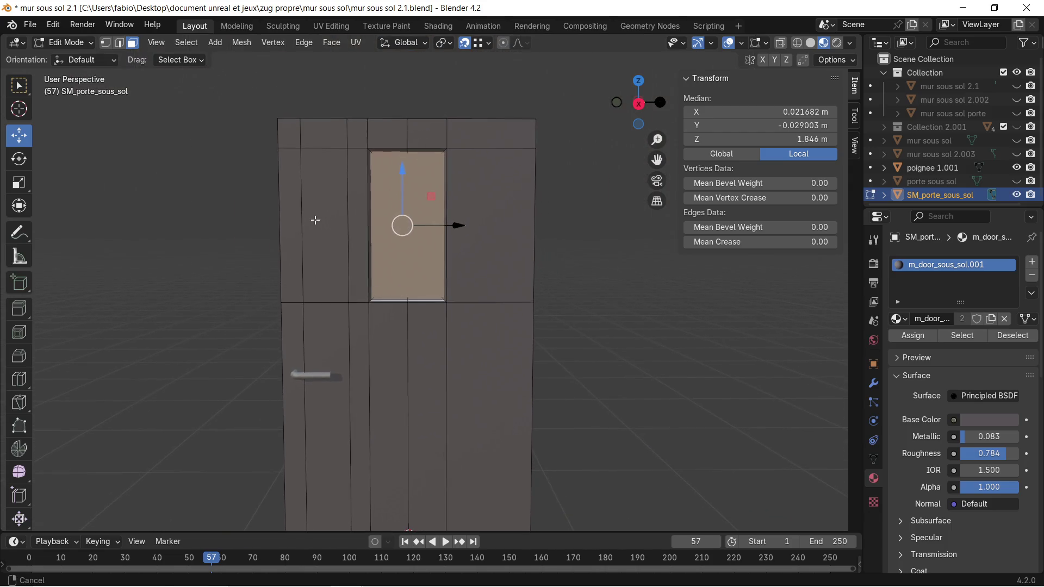
key("w")
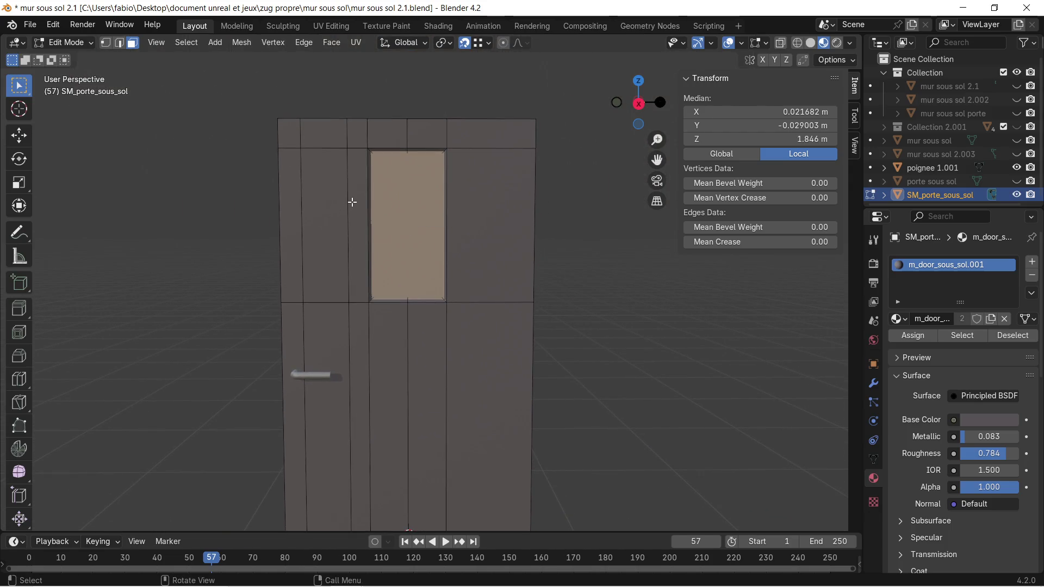
key("w")
key("w")
mouse_move(220, 205)
middle_mouse_down()
mouse_move(266, 221)
mouse_move(480, 214)
middle_mouse_up()
left_click(457, 200, "shift")
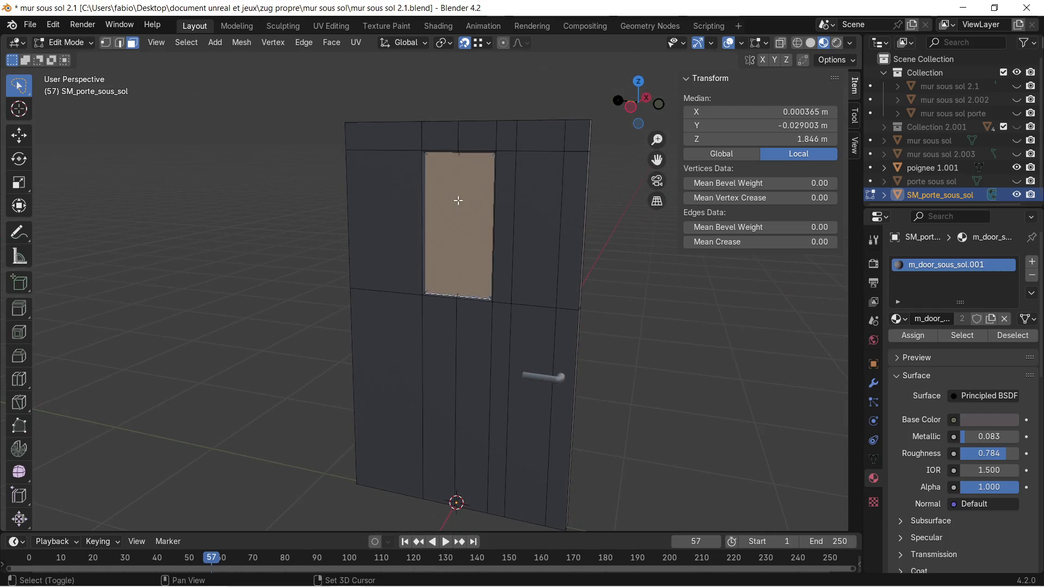
mouse_move(556, 205)
middle_mouse_down()
mouse_move(357, 231)
mouse_move(294, 202)
middle_mouse_up()
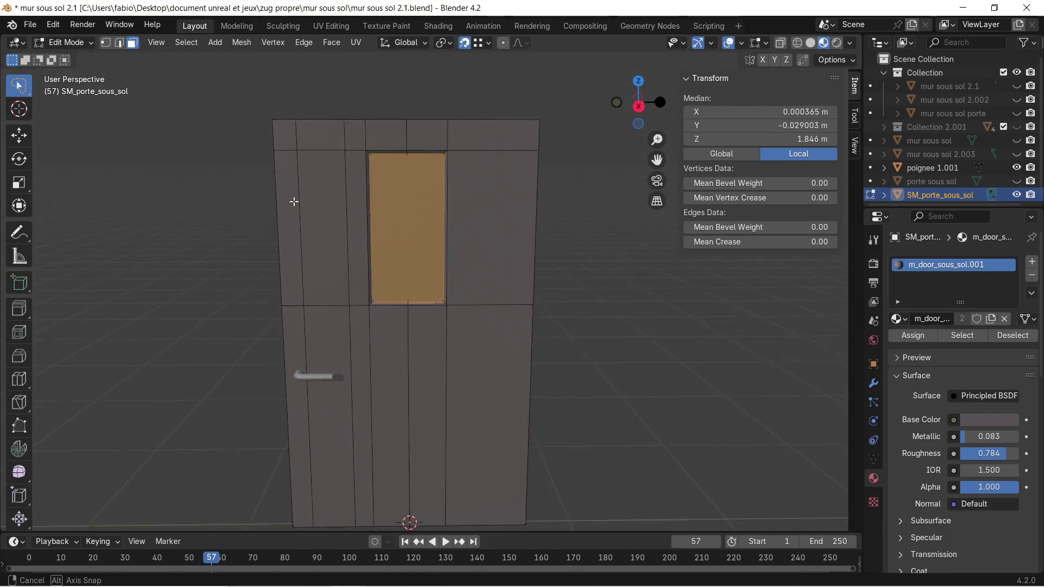
scroll(361, 203, "down", 3)
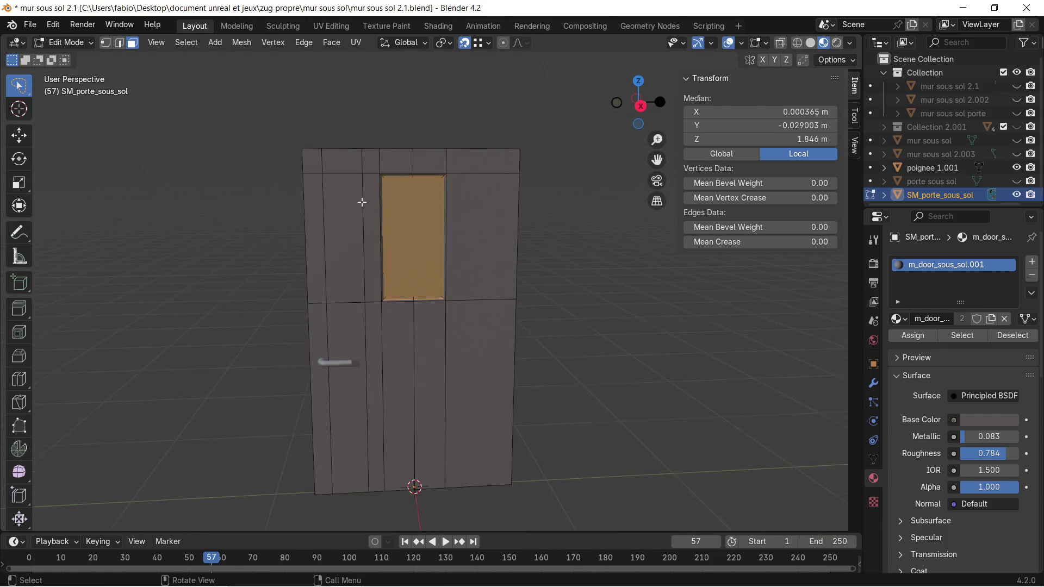
Add a second material slot holding a new material, Material.001.
left_click(1031, 262)
left_click(922, 342)
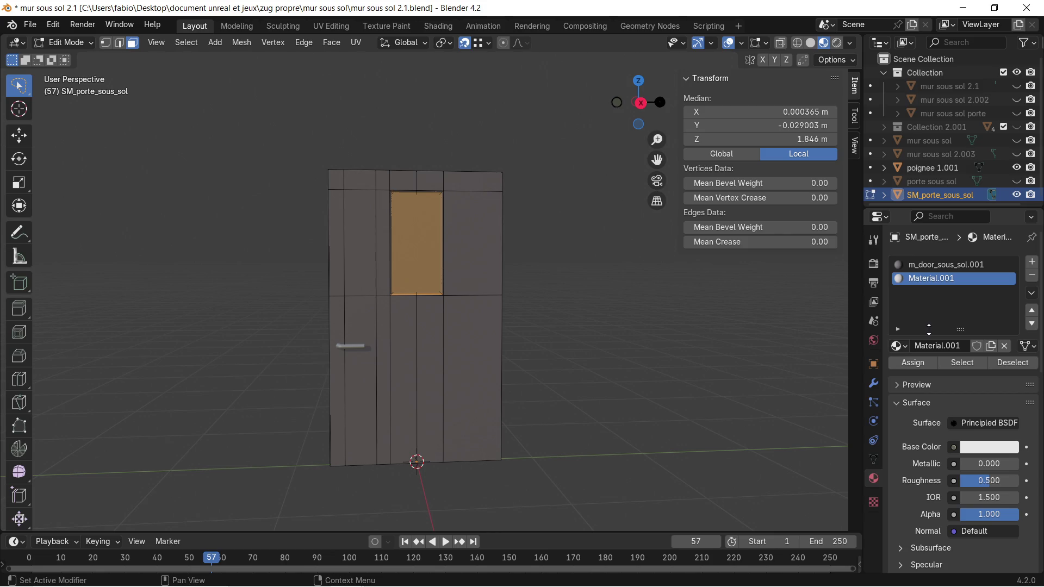
left_click(932, 346)
Rename the new material to M_porte_sous_sol_fenetre.
type("M_porte_sous_")
type("sol_fenetr")
type("e")
key("Return")
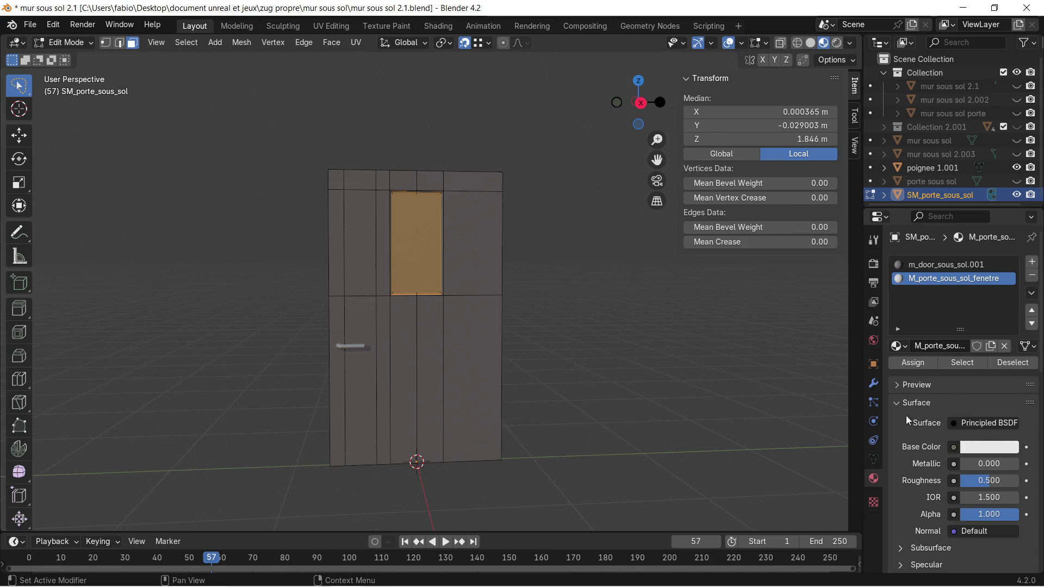
Give the material a light blue base colour and lower its alpha to 0.431.
scroll(635, 308, "up", 3)
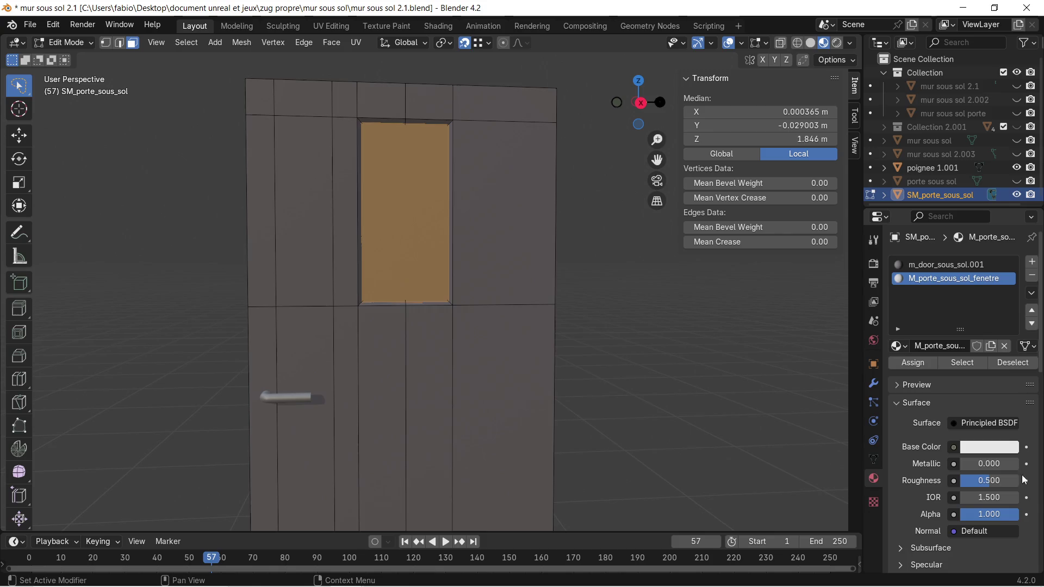
left_click(971, 452)
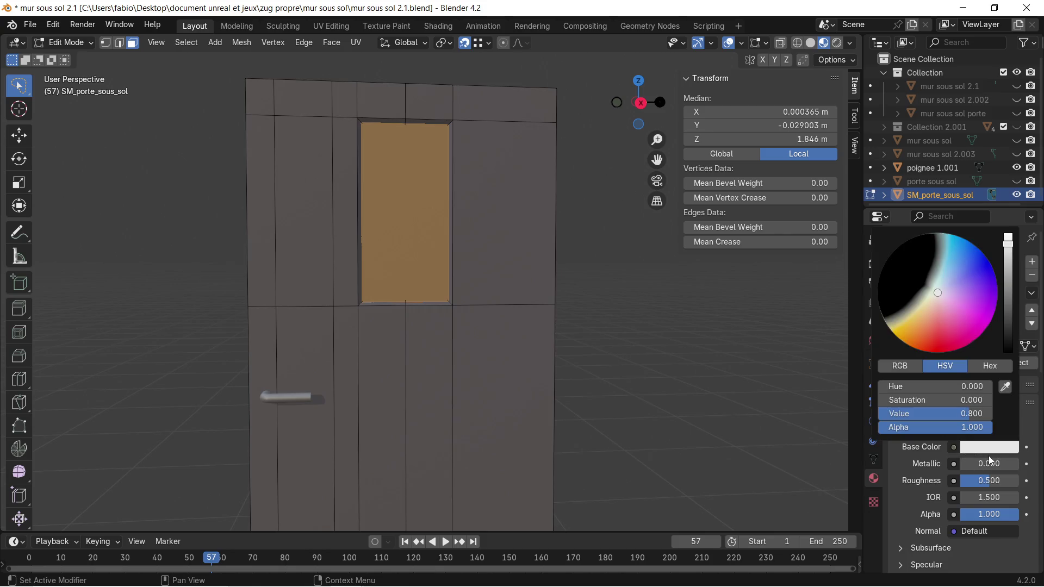
left_click(988, 448)
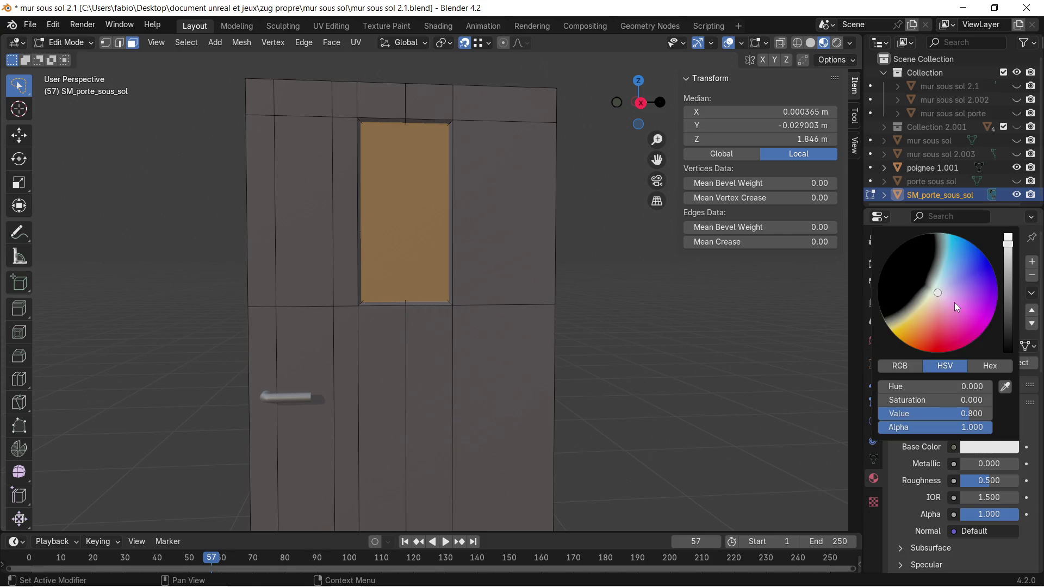
left_click(948, 278)
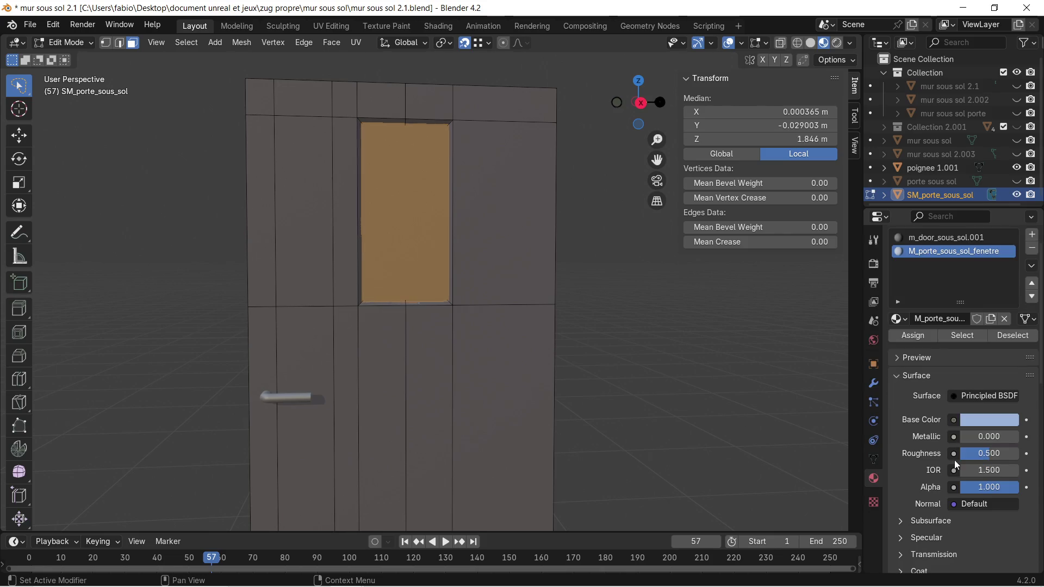
scroll(937, 447, "down", 3)
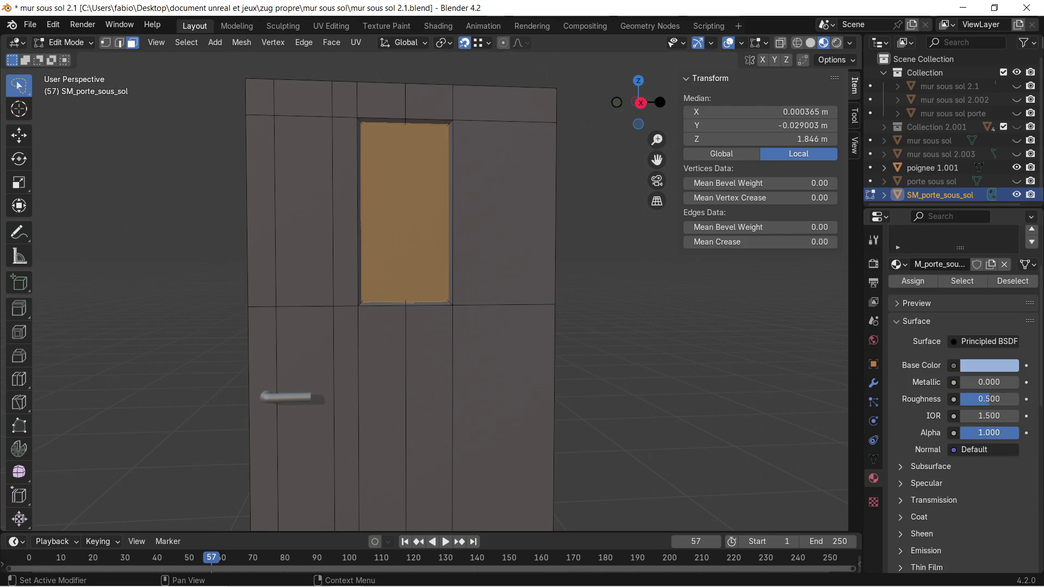
left_click_drag(1011, 433, 981, 433)
Assign M_porte_sous_sol_fenetre to the window face and deselect it.
scroll(455, 178, "down", 2)
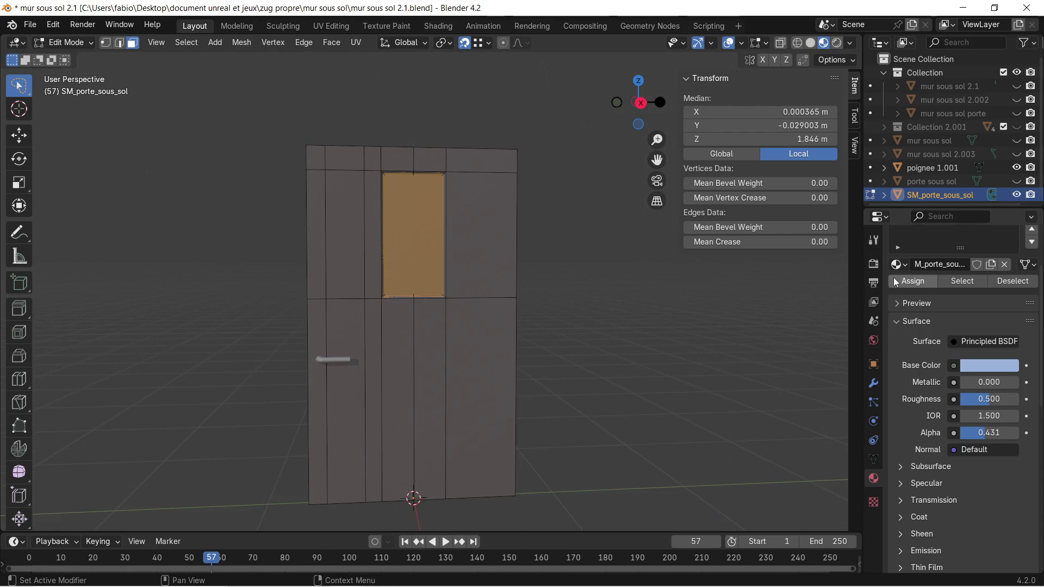
left_click(911, 282)
left_click(692, 285)
scroll(508, 228, "up", 1)
scroll(541, 240, "down", 2)
mouse_move(667, 285)
middle_mouse_down("alt")
mouse_move(348, 312)
mouse_move(141, 300)
middle_mouse_up("alt")
scroll(142, 301, "up", 7)
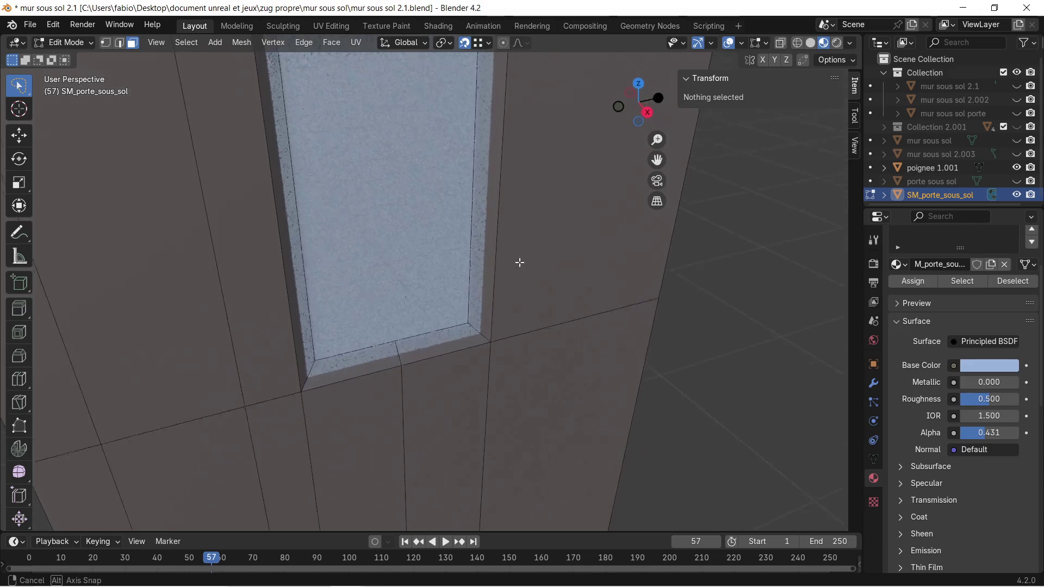
mouse_move(519, 263)
middle_mouse_down()
mouse_move(564, 284)
mouse_move(534, 272)
mouse_move(544, 310)
mouse_move(539, 293)
mouse_move(523, 299)
mouse_move(527, 279)
mouse_move(515, 273)
mouse_move(491, 338)
middle_mouse_up()
mouse_move(329, 322)
middle_mouse_down()
mouse_move(318, 356)
mouse_move(379, 337)
middle_mouse_up()
mouse_move(296, 354)
middle_mouse_down()
mouse_move(340, 361)
mouse_move(301, 354)
mouse_move(415, 333)
middle_mouse_up()
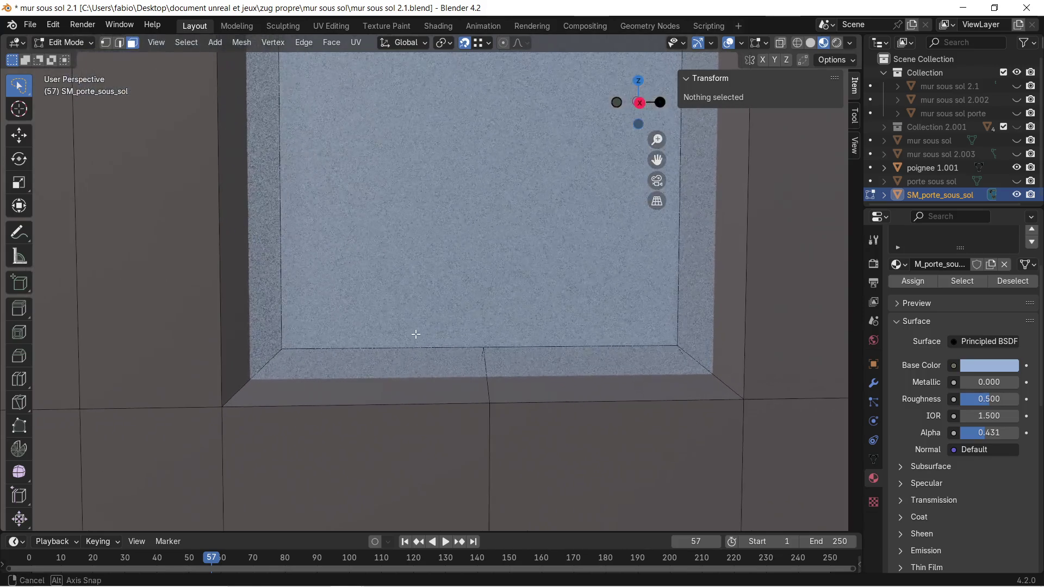
key("Tab")
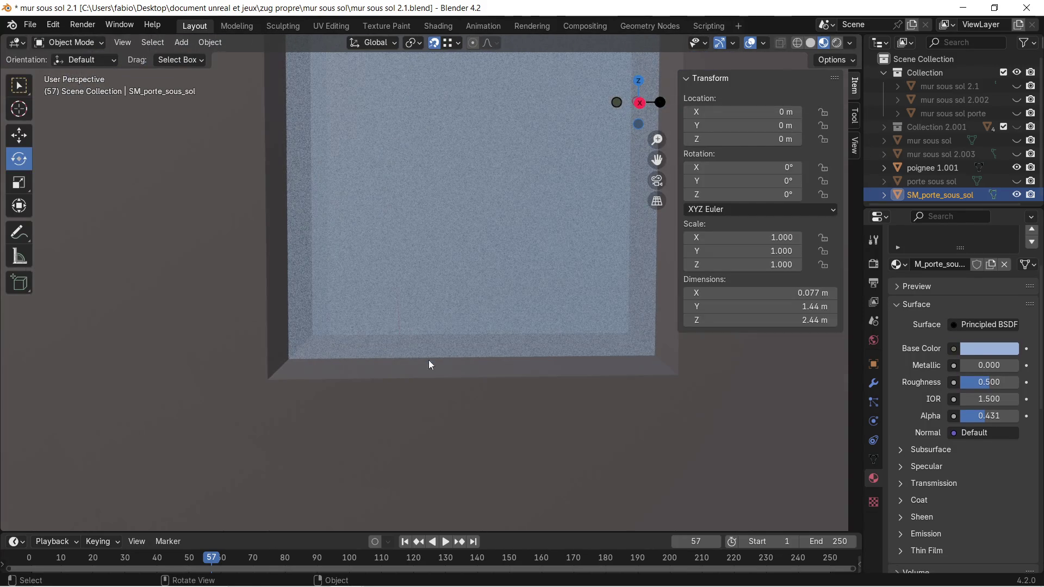
key("Tab")
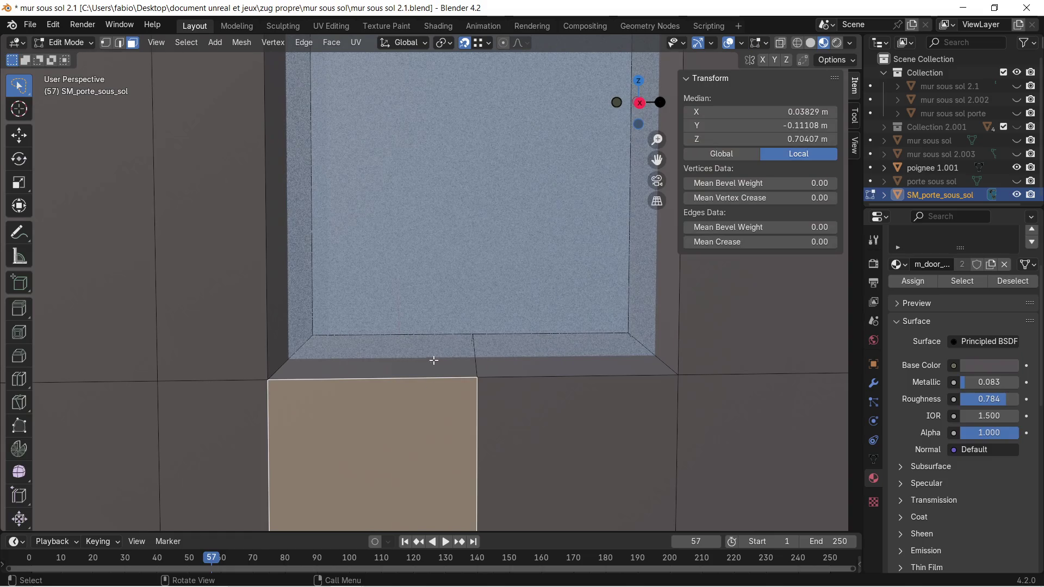
left_click(419, 333)
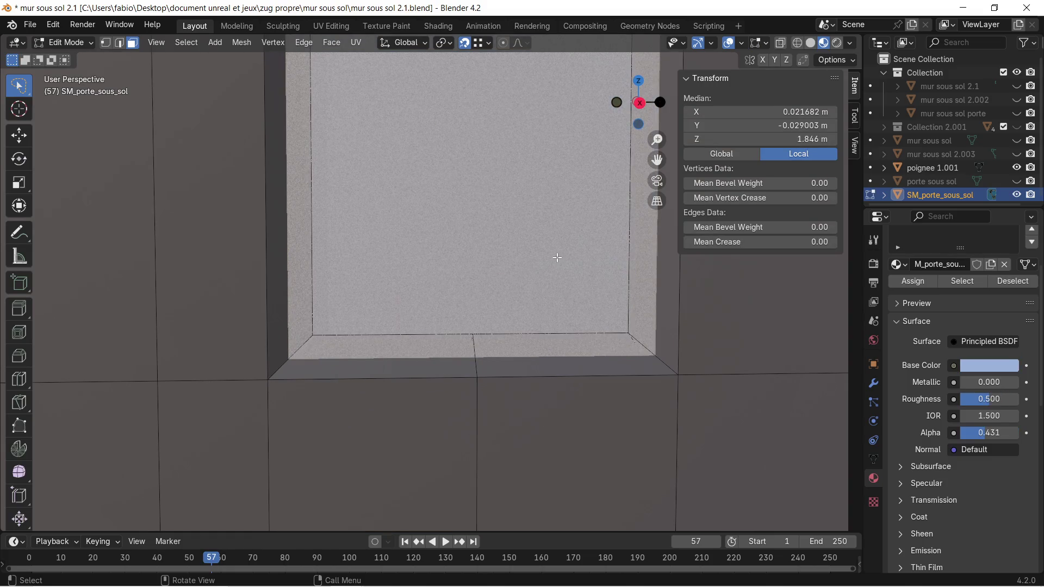
scroll(557, 257, "down", 2)
middle_click_drag(542, 269, 536, 280, "shift")
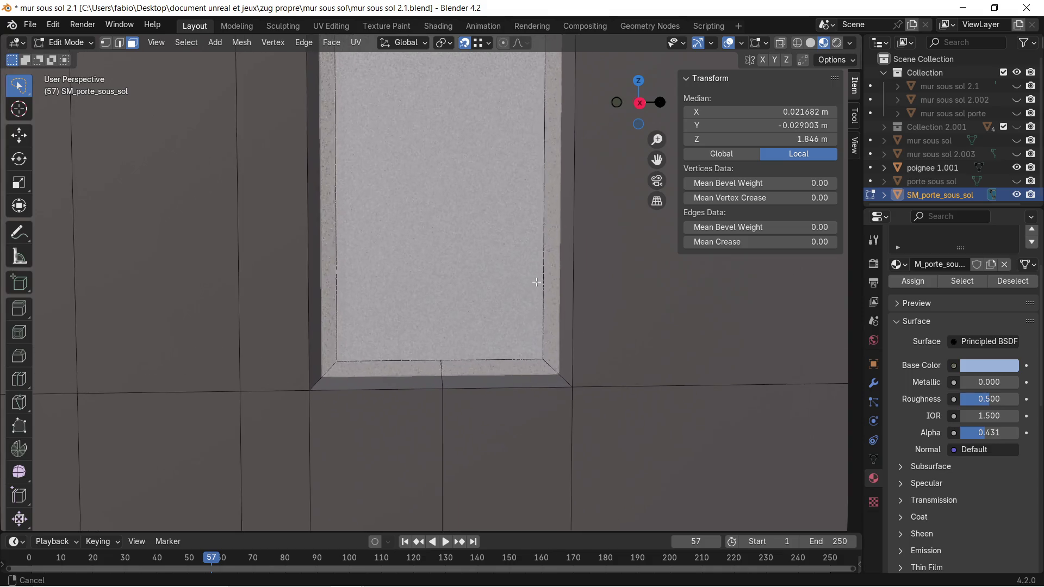
In wireframe edge mode, lower the pane's bottom edges 0.033 m along Z.
left_click(798, 43)
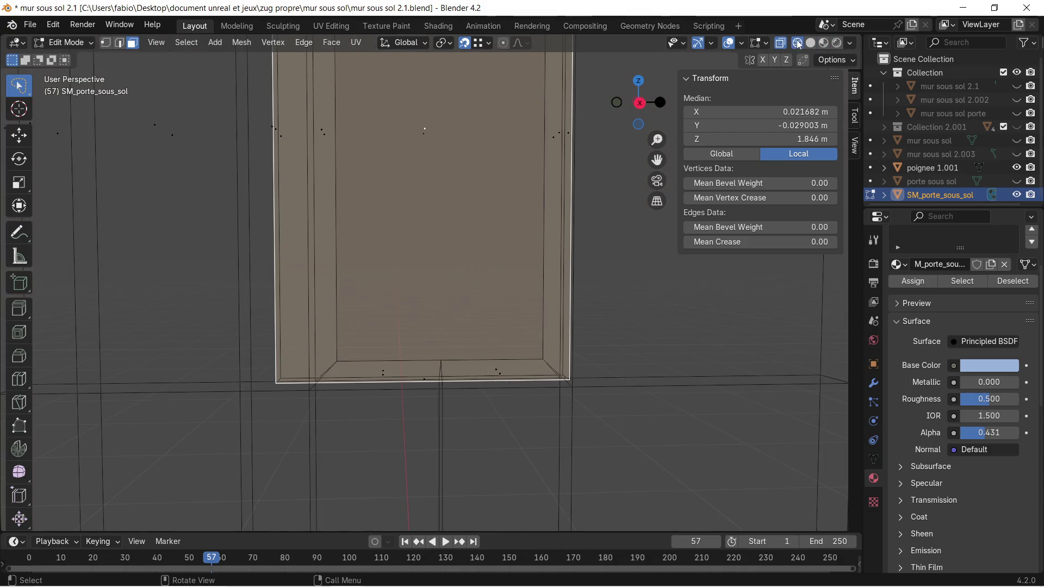
left_click(121, 43)
left_click(407, 360)
left_click(470, 360, "shift")
mouse_move(476, 361)
middle_mouse_down()
mouse_move(429, 380)
mouse_move(410, 405)
mouse_move(438, 390)
middle_mouse_up()
key("g")
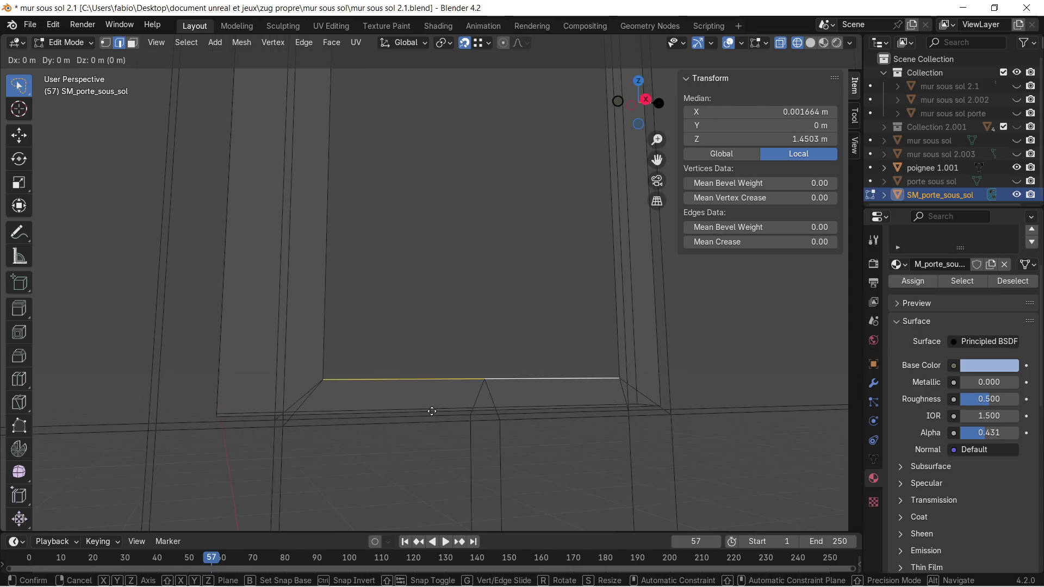
key("z")
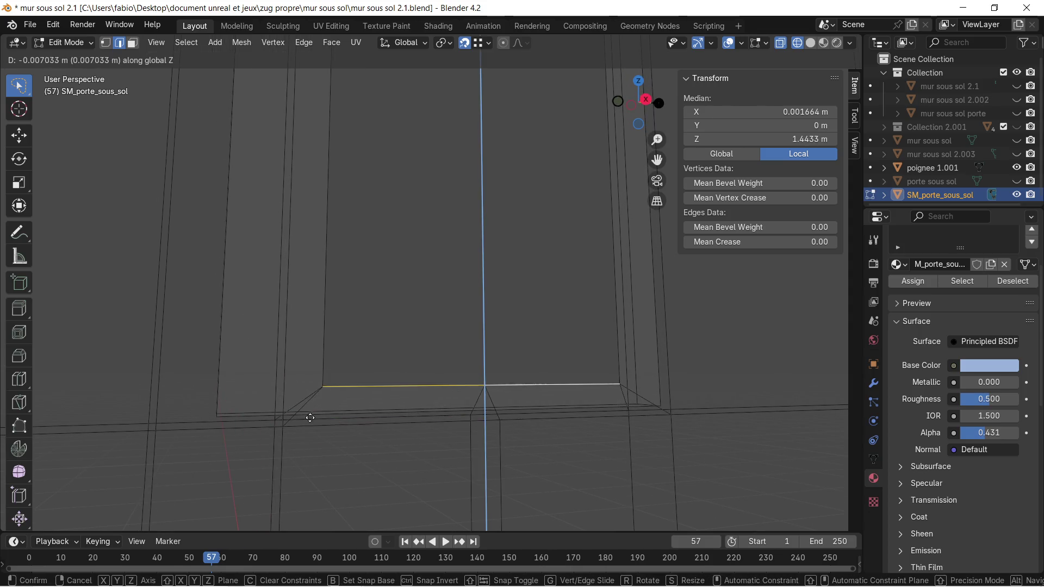
left_click(216, 417)
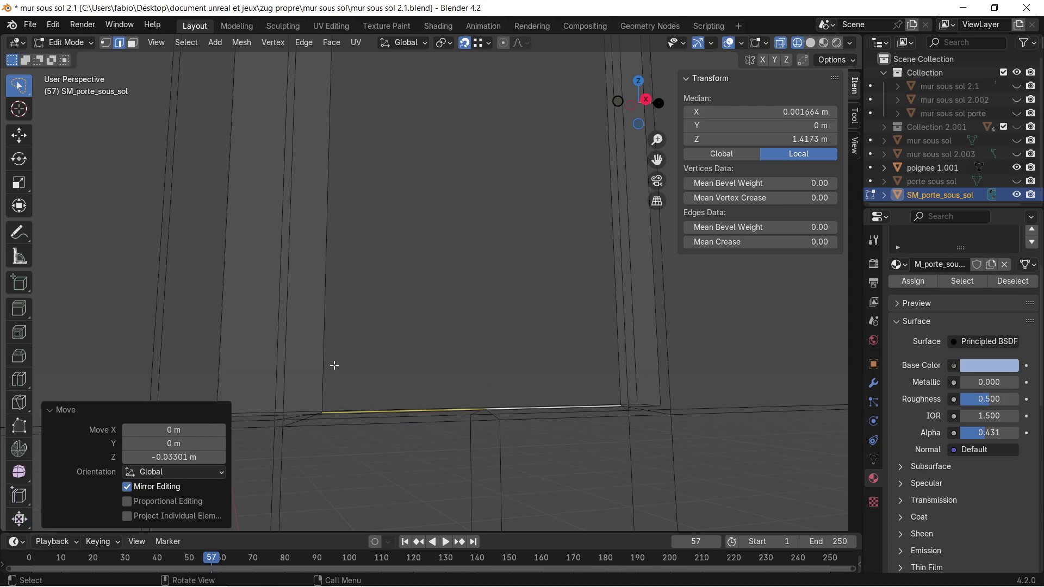
Select a vertical pane edge and return the viewport to solid shading.
left_click(323, 350)
mouse_move(323, 349)
middle_mouse_down()
mouse_move(407, 278)
mouse_move(434, 473)
mouse_move(424, 368)
mouse_move(410, 351)
mouse_move(463, 325)
middle_mouse_up()
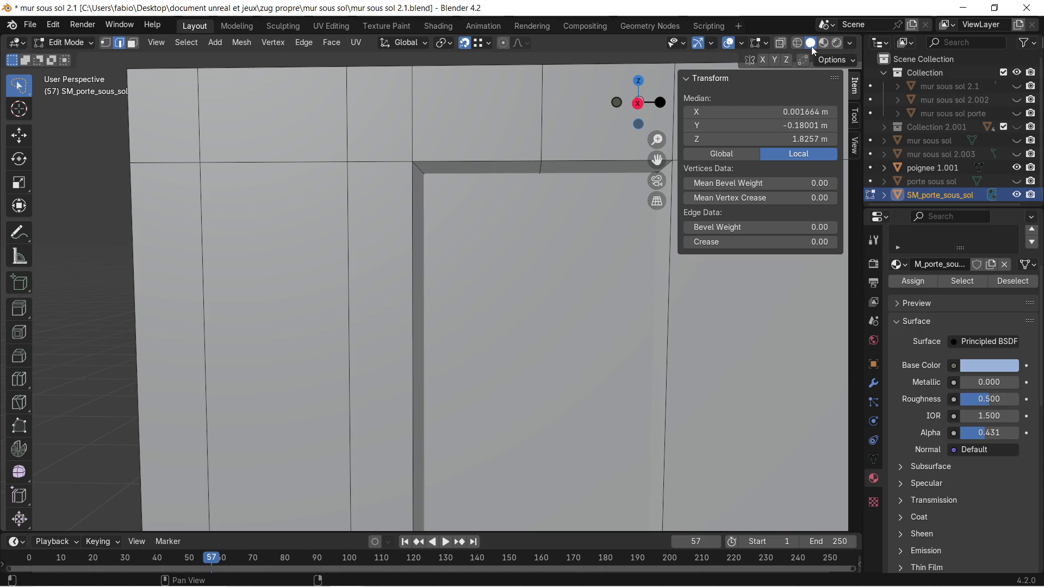
left_click(811, 43)
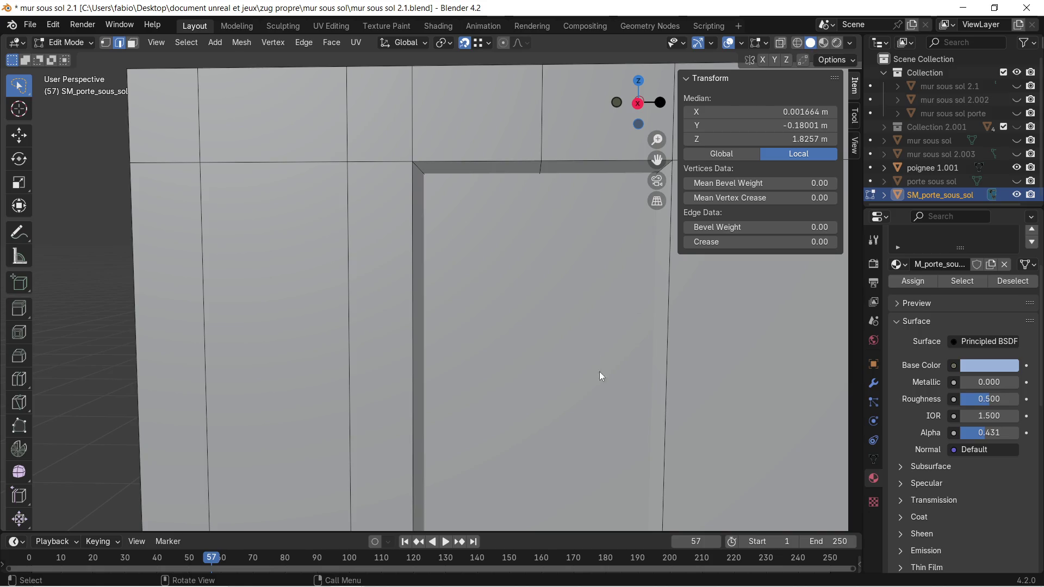
Switch to Material Preview shading and orbit to the door's bottom and sill.
left_click(824, 43)
scroll(668, 353, "down", 5, "shift")
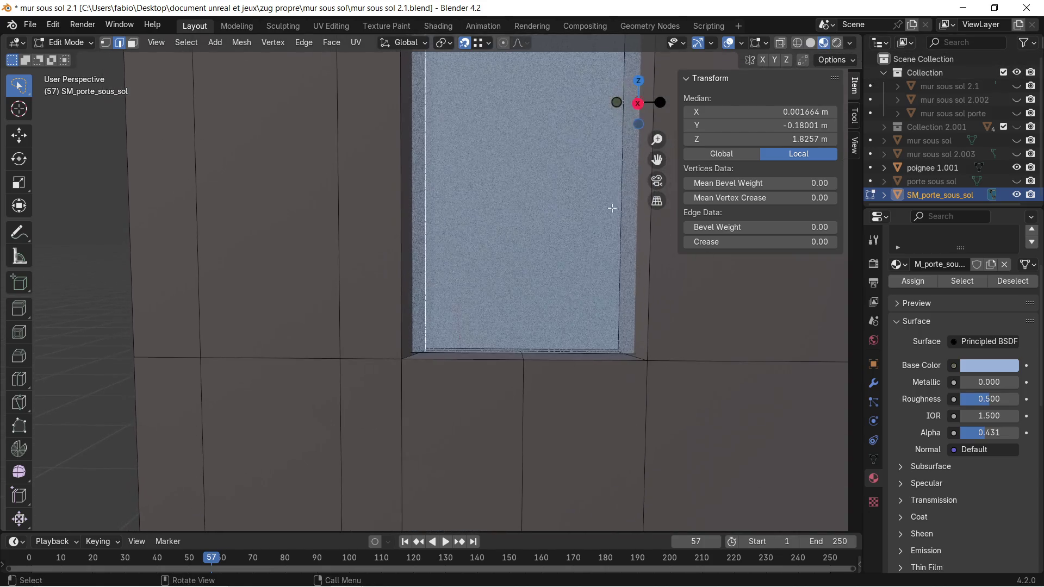
scroll(585, 325, "up", 3)
middle_click_drag(613, 409, 564, 307)
middle_click_drag(564, 307, 500, 339)
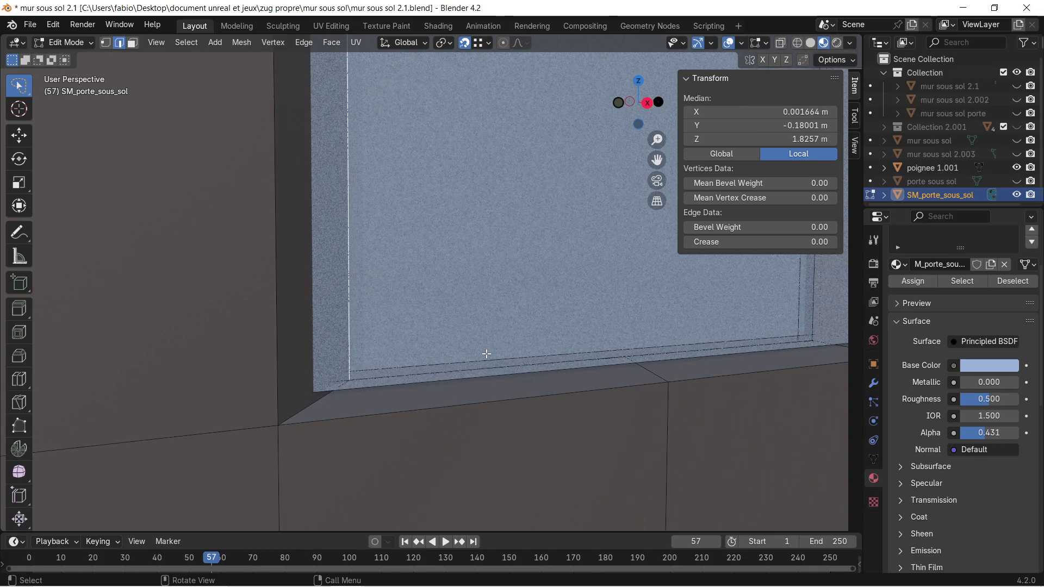
mouse_move(484, 354)
middle_mouse_down()
mouse_move(479, 341)
mouse_move(536, 342)
mouse_move(457, 373)
middle_mouse_up()
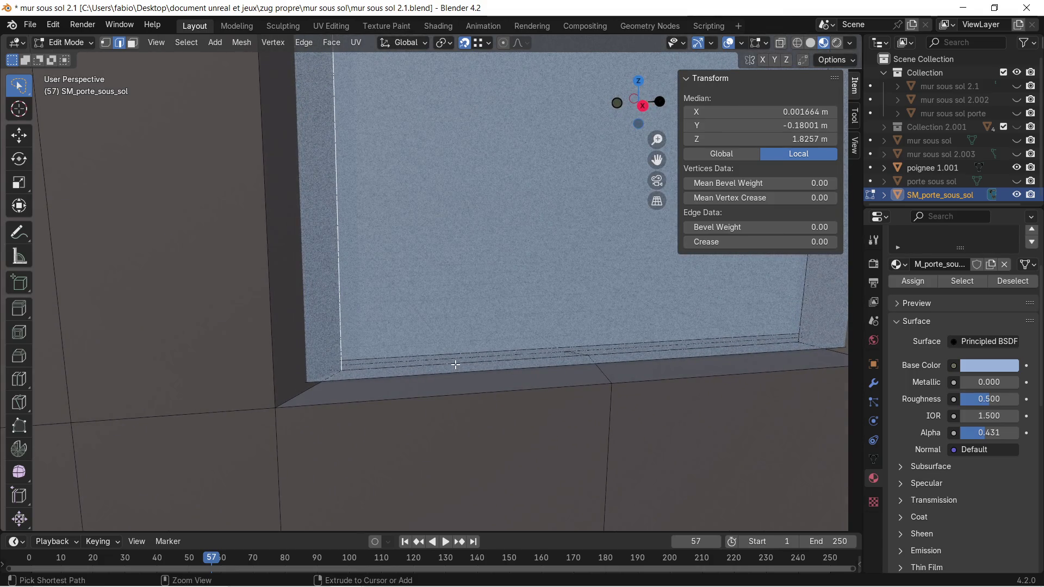
Undo the stray selection and move the glass edge onto the sill corner.
key("ctrl+z")
mouse_move(467, 345)
middle_mouse_down()
mouse_move(473, 337)
mouse_move(454, 343)
mouse_move(456, 326)
mouse_move(484, 345)
mouse_move(635, 359)
mouse_move(532, 308)
mouse_move(548, 309)
middle_mouse_up()
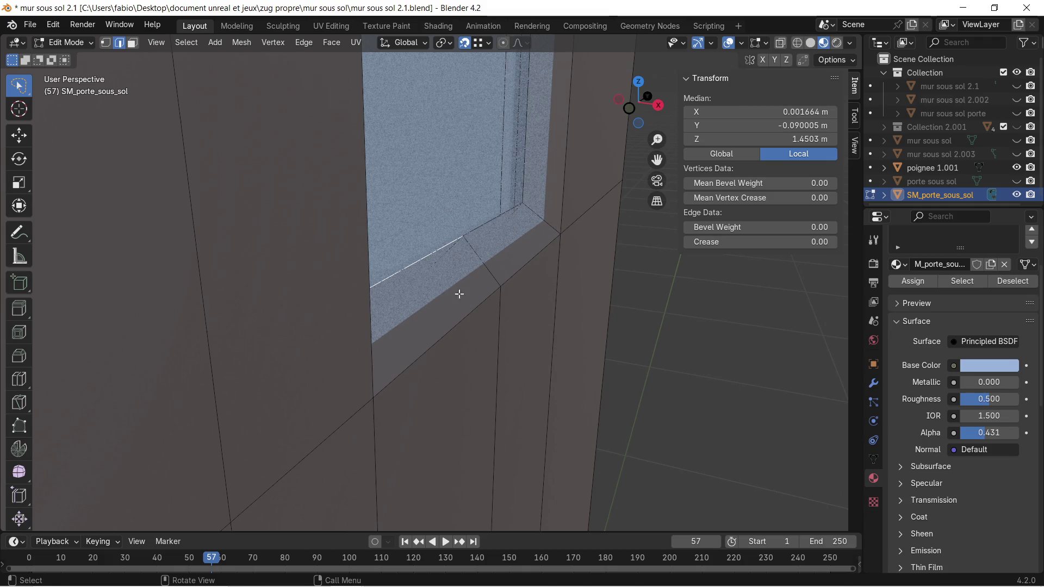
key("g")
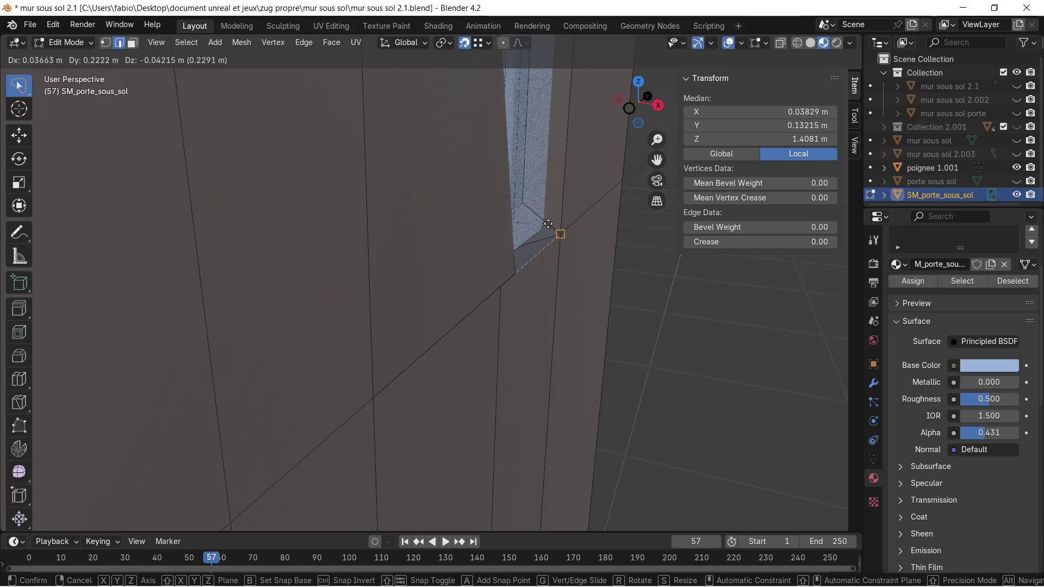
left_click(464, 313)
Undo the edge move and reframe the view on the door before re-entering Edit Mode.
key("ctrl+z")
mouse_move(563, 309)
middle_mouse_down()
mouse_move(432, 289)
mouse_move(466, 299)
mouse_move(406, 305)
mouse_move(381, 289)
mouse_move(420, 287)
mouse_move(435, 273)
middle_mouse_up()
key("Tab")
key("KP_Decimal")
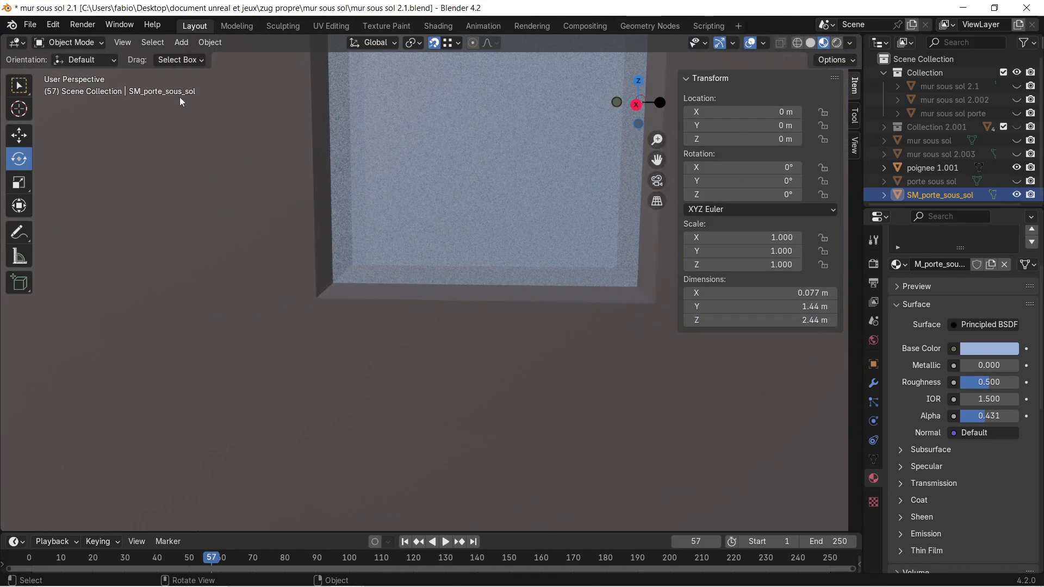
key("Tab")
Select the linked window glass faces and separate them into their own object.
left_click(132, 47)
left_click(364, 111)
mouse_move(379, 131)
middle_mouse_down()
mouse_move(320, 156)
mouse_move(576, 163)
middle_mouse_up()
key("l")
key("p")
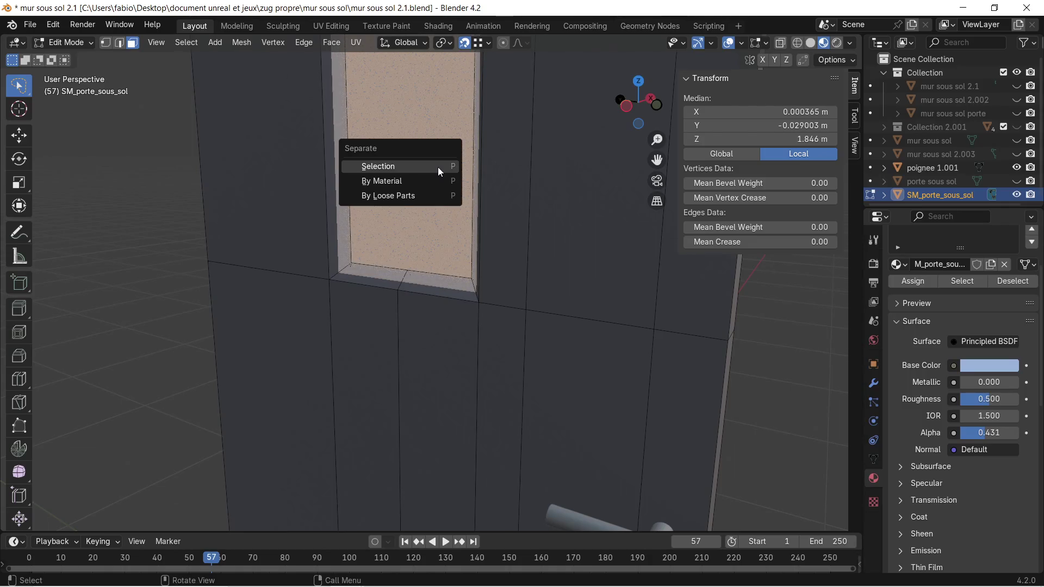
left_click(438, 167)
middle_click_drag(438, 169, 294, 201)
mouse_move(508, 260)
middle_mouse_down()
mouse_move(441, 245)
mouse_move(468, 242)
mouse_move(478, 292)
middle_mouse_up()
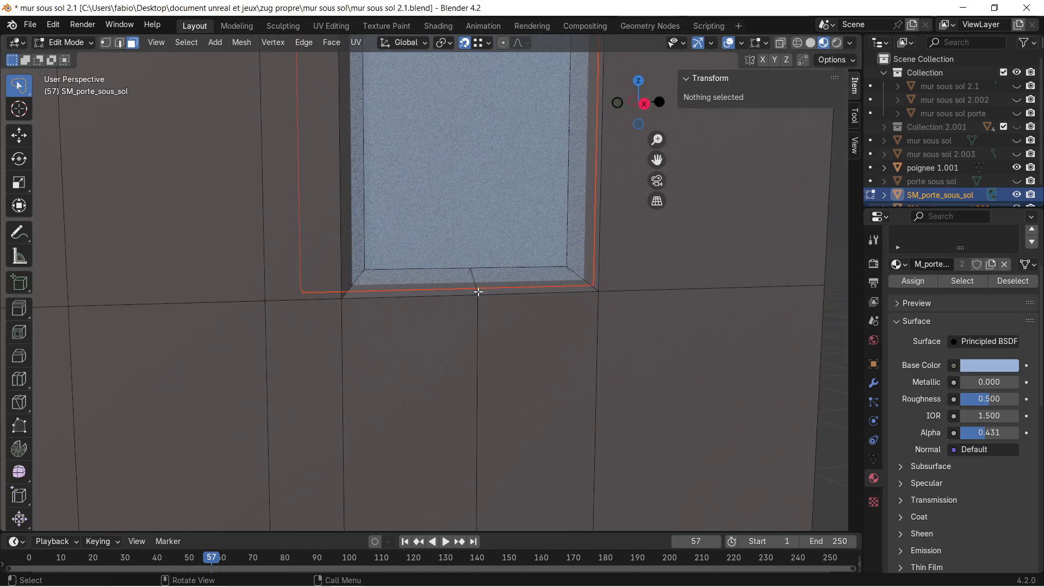
In edge select mode, select the edge where the glass meets the sill.
scroll(462, 299, "up", 2)
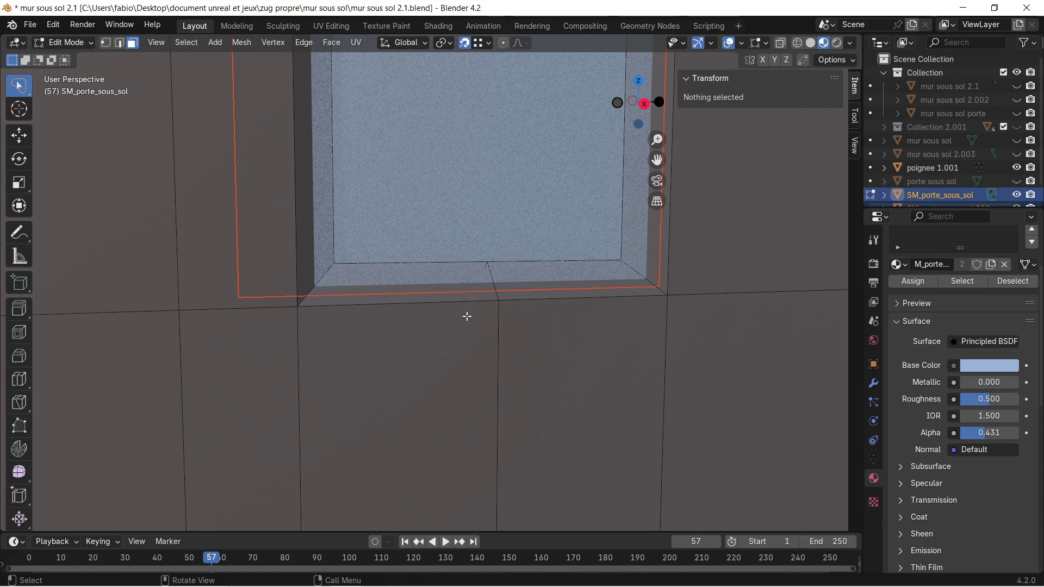
key("Tab")
mouse_move(555, 127)
middle_mouse_down()
mouse_move(500, 308)
mouse_move(487, 287)
middle_mouse_up()
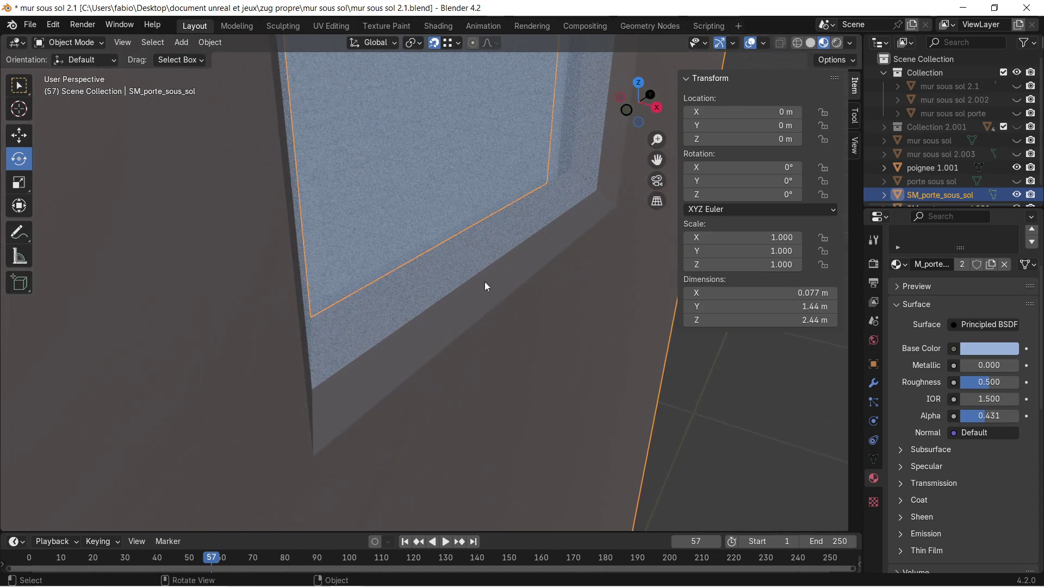
key("Tab")
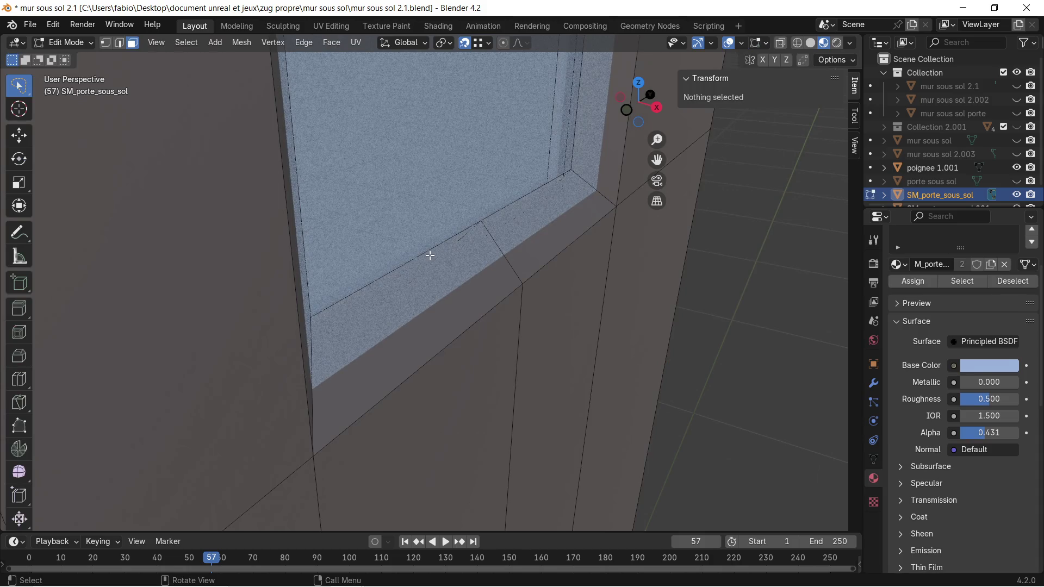
left_click(429, 256)
left_click(119, 42)
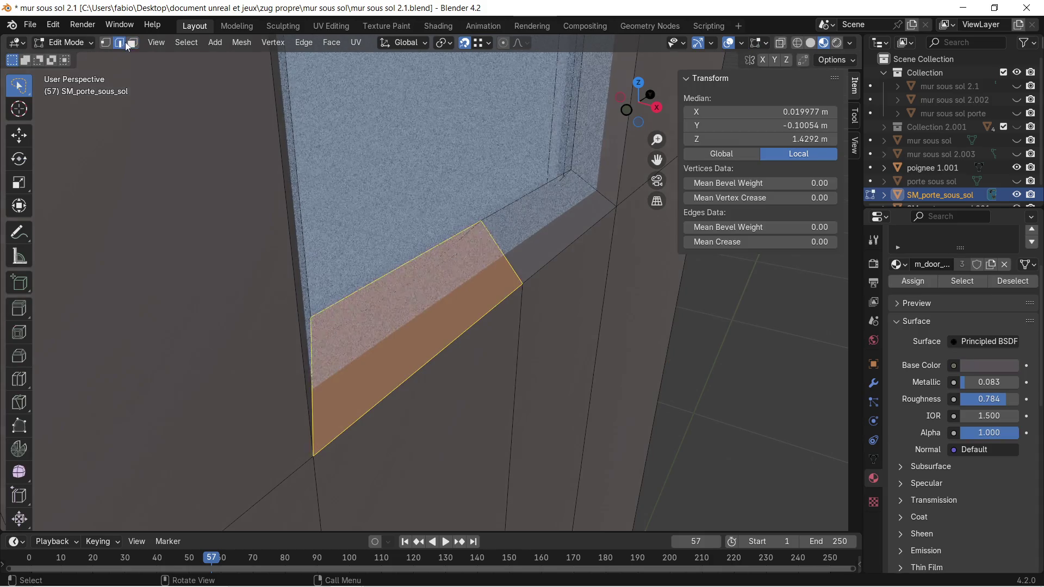
left_click(416, 255)
middle_click_drag(510, 205, 450, 304)
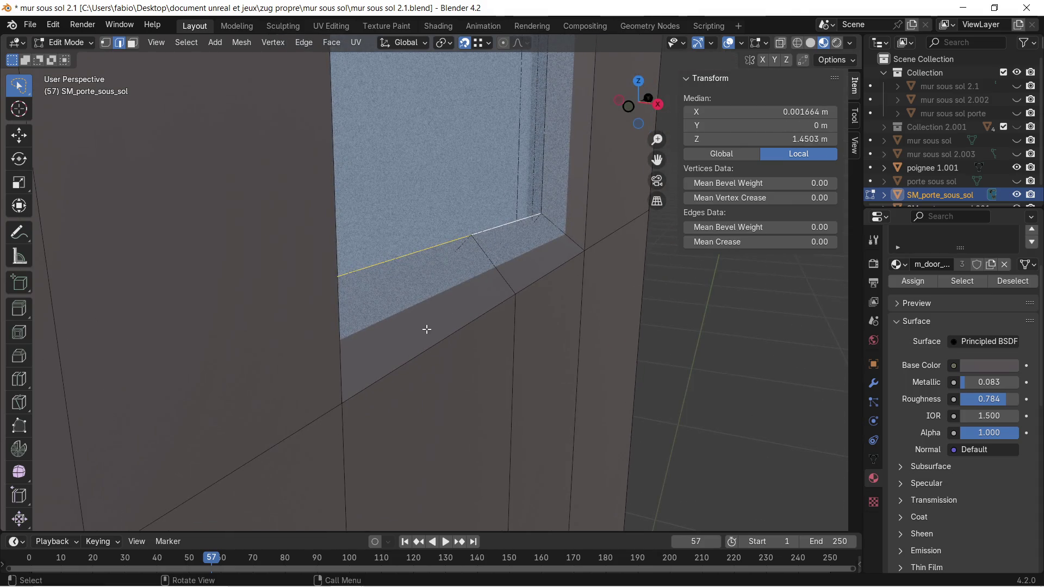
Move the glass-sill edge down about 0.012 m in two passes.
key("g")
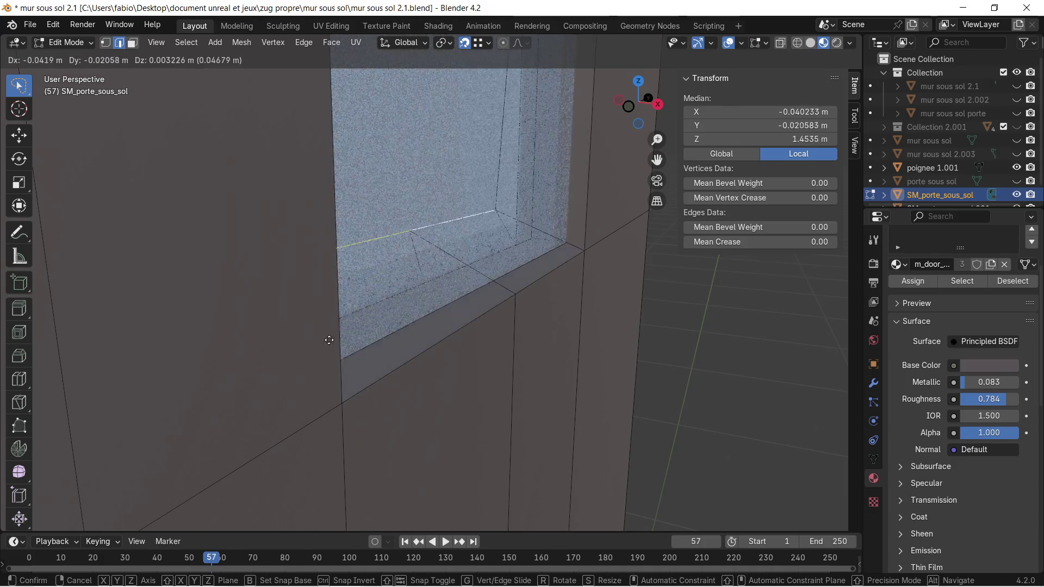
left_click(388, 361)
middle_click_drag(391, 361, 310, 344)
key("g")
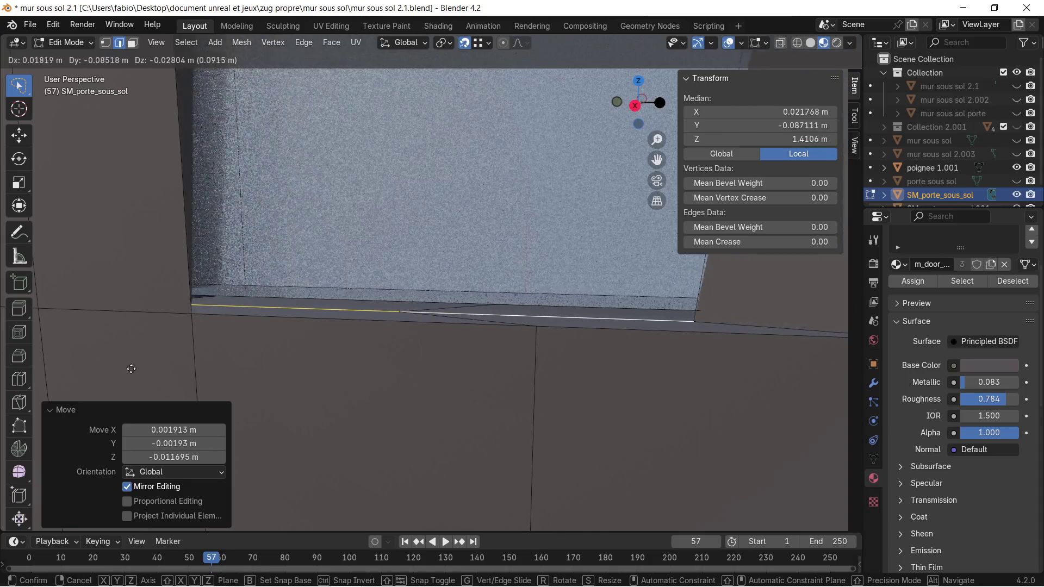
left_click(294, 361)
left_click(323, 375)
mouse_move(326, 373)
middle_mouse_down()
mouse_move(341, 352)
mouse_move(368, 354)
middle_mouse_up()
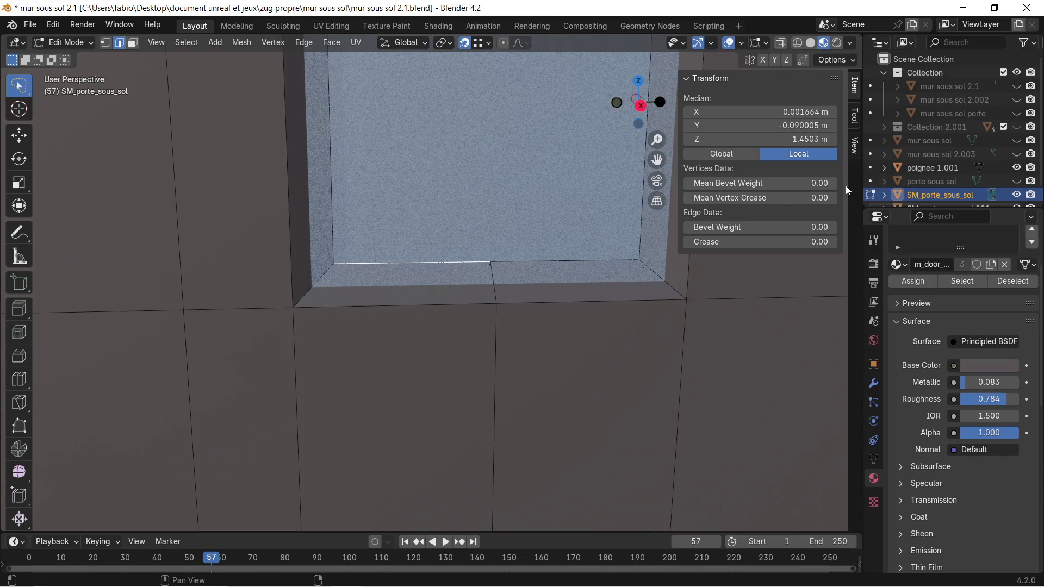
scroll(918, 145, "down", 1)
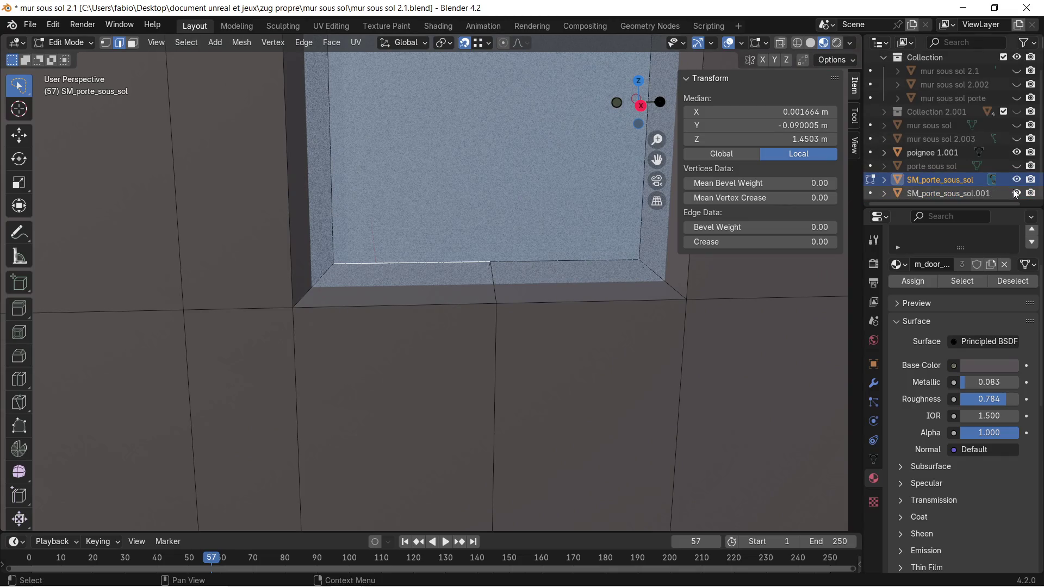
Toggle the glass object's visibility, then select the glass's bottom edge in the door mesh.
left_click(1016, 193)
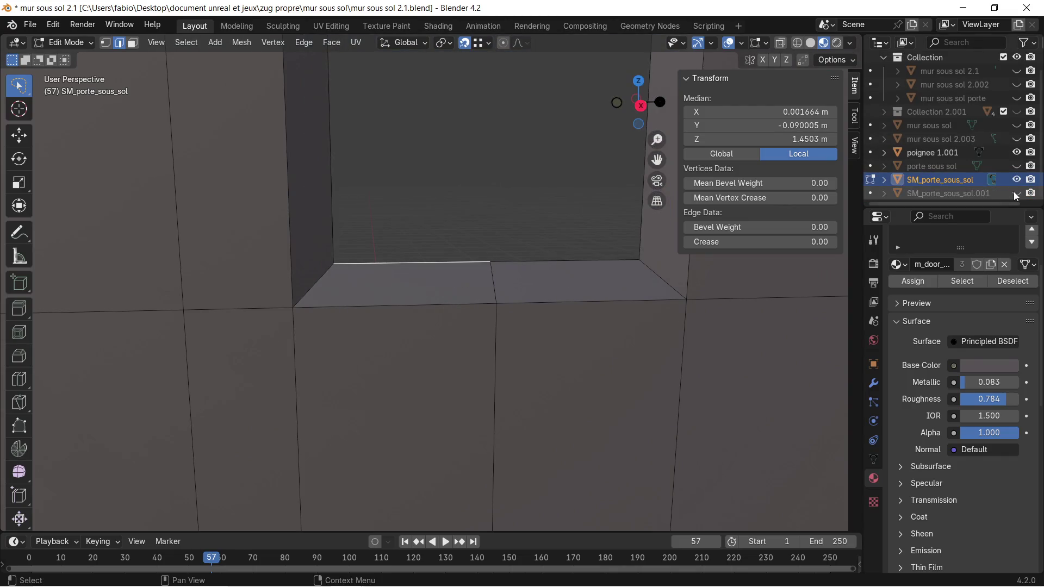
left_click(1015, 194)
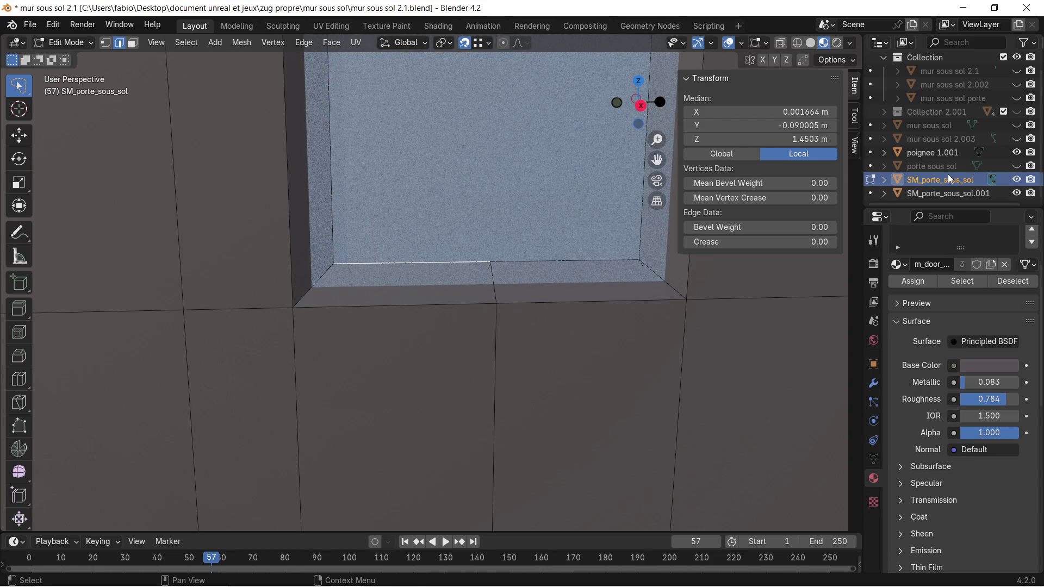
left_click(940, 193)
left_click(267, 358)
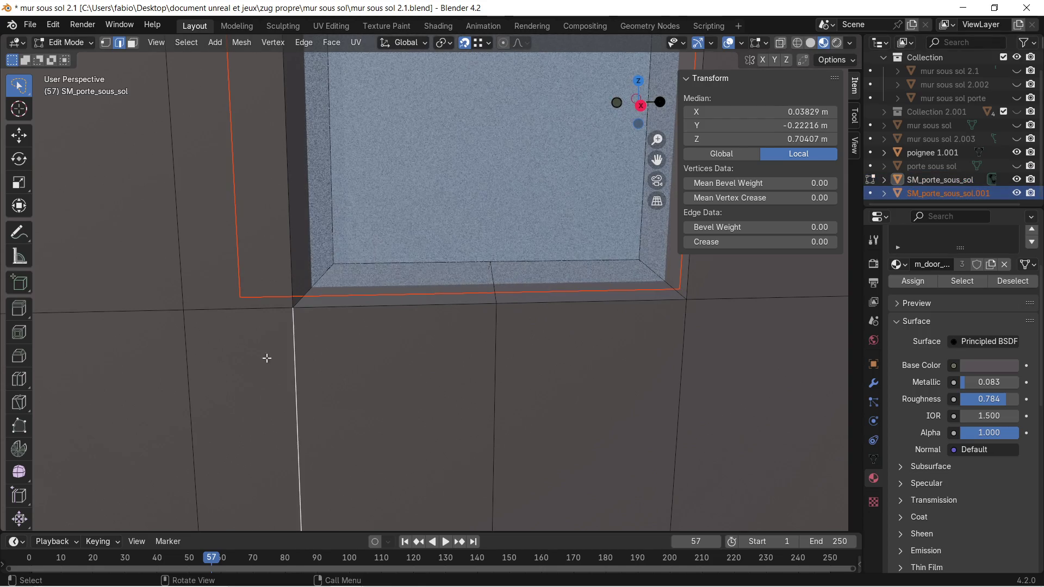
key("Tab")
left_click(351, 343)
key("Tab")
mouse_move(347, 338)
middle_mouse_down()
mouse_move(329, 293)
mouse_move(296, 267)
mouse_move(273, 272)
middle_mouse_up()
left_click(320, 260)
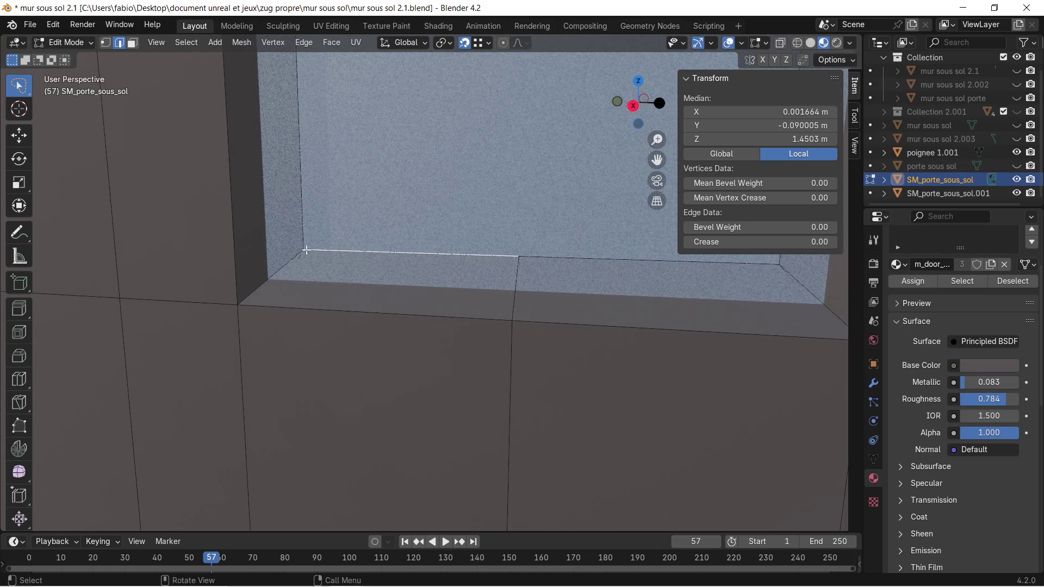
Switch snapping from vertices to edges, trying and undoing snapped moves of the frame edge.
left_click(479, 45)
key("g")
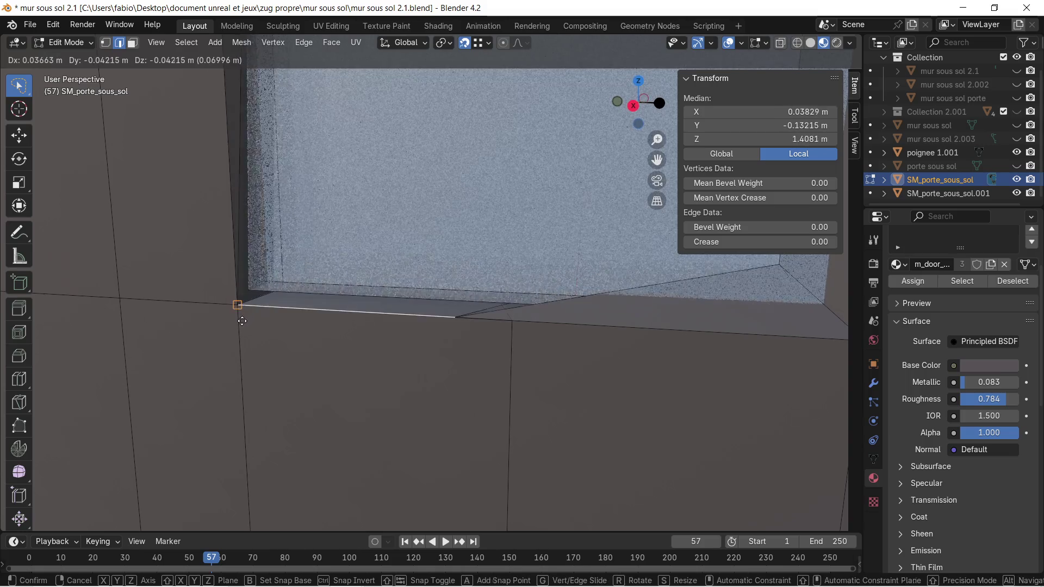
left_click(227, 349)
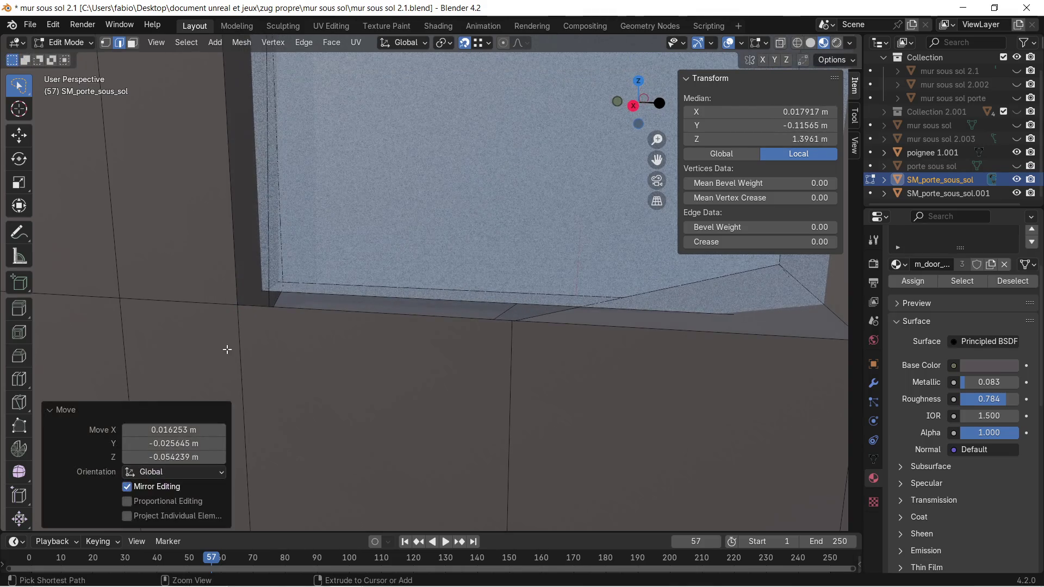
key("ctrl+z")
middle_click_drag(331, 181, 348, 174)
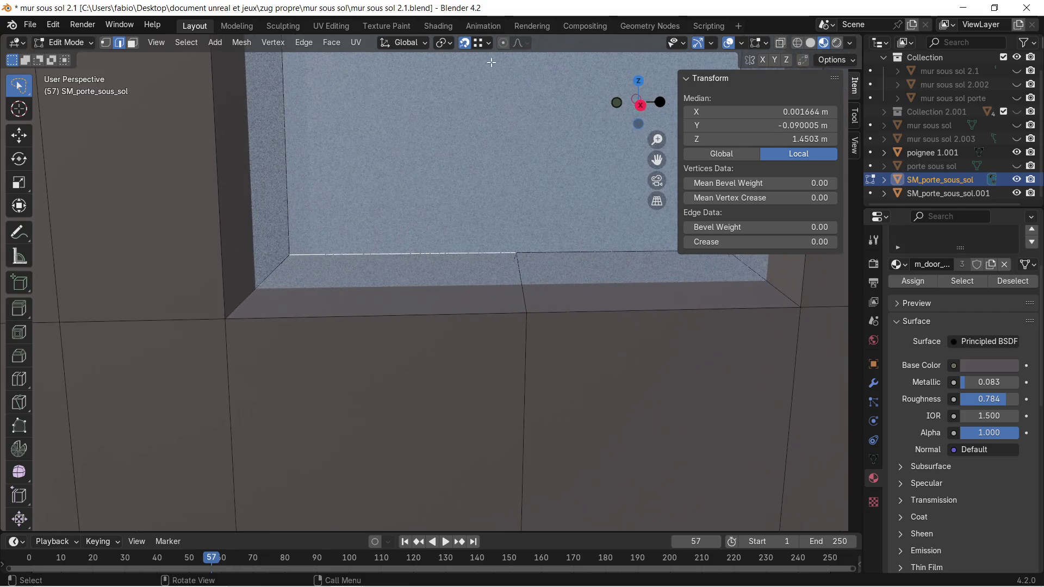
left_click(489, 43)
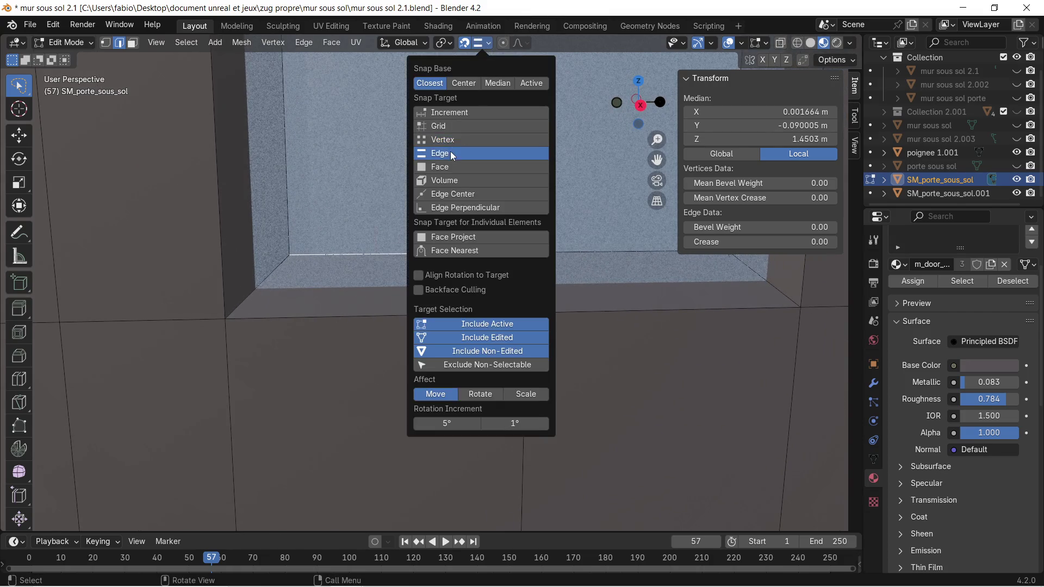
left_click(451, 153)
middle_click_drag(314, 285, 263, 291)
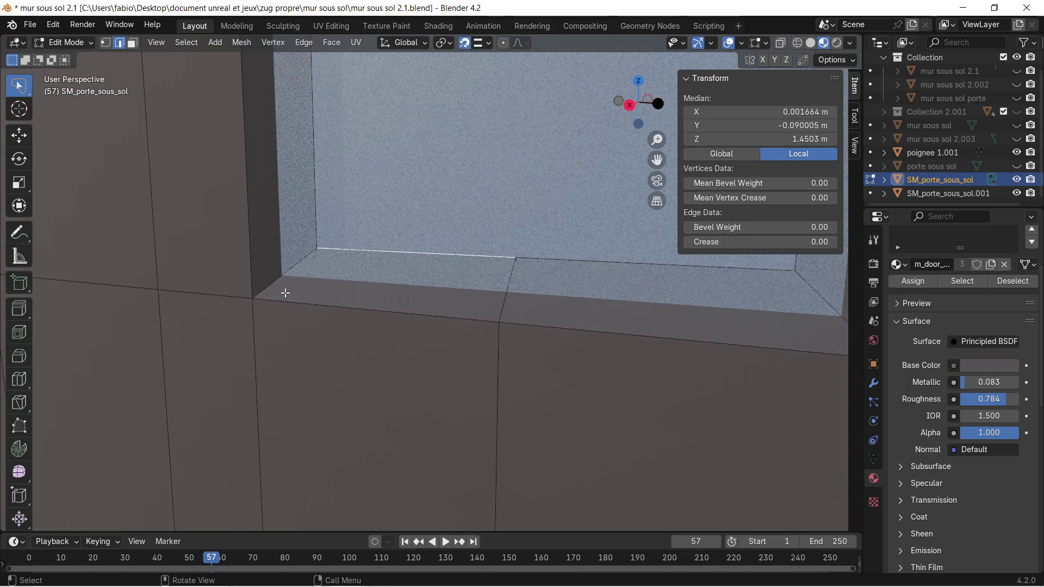
key("g")
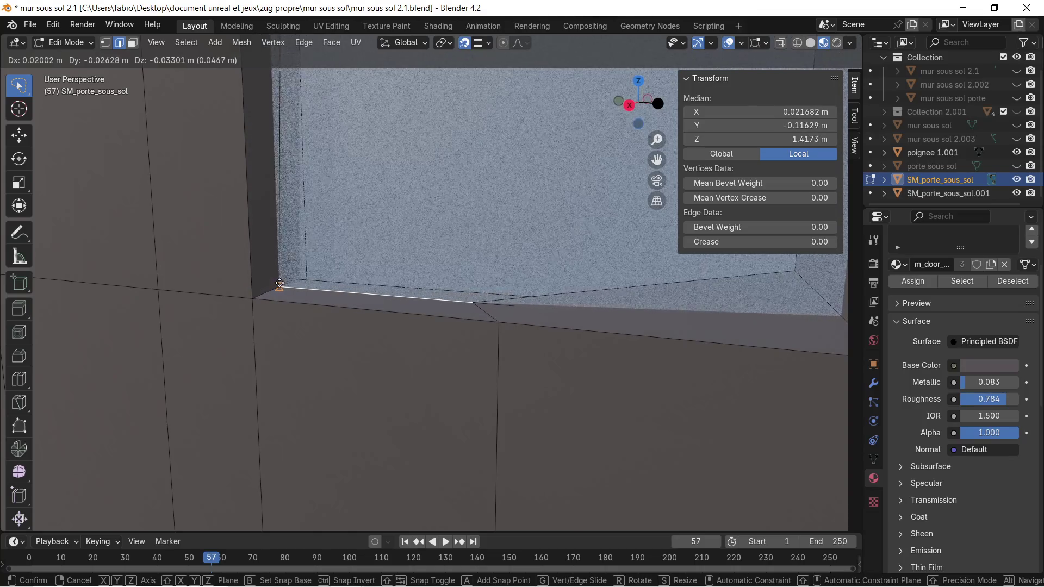
left_click(280, 283)
key("ctrl+z")
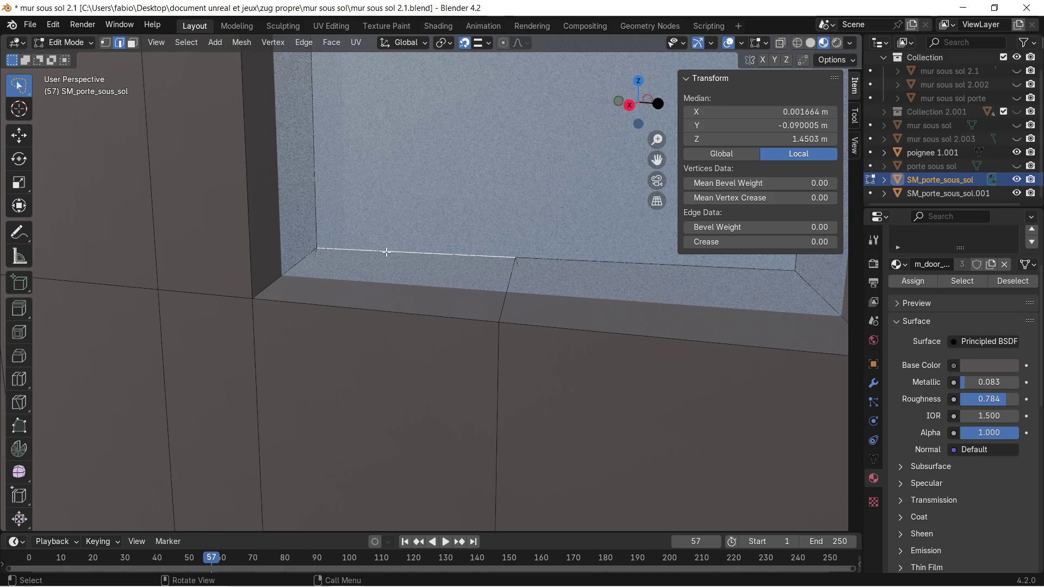
Select the glass pane SM_porte_sous_sol.001 and enter its Edit Mode.
key("Tab")
left_click(432, 232)
middle_click_drag(428, 233, 454, 230)
key("Tab")
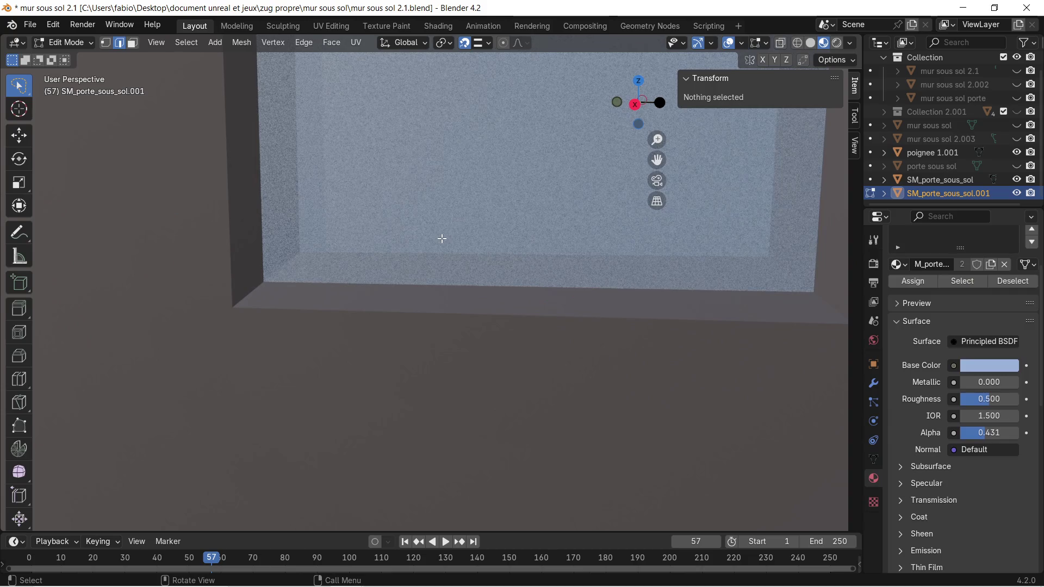
Raise the glass pane's two bottom edges 0.03301 m along Z.
key("Tab")
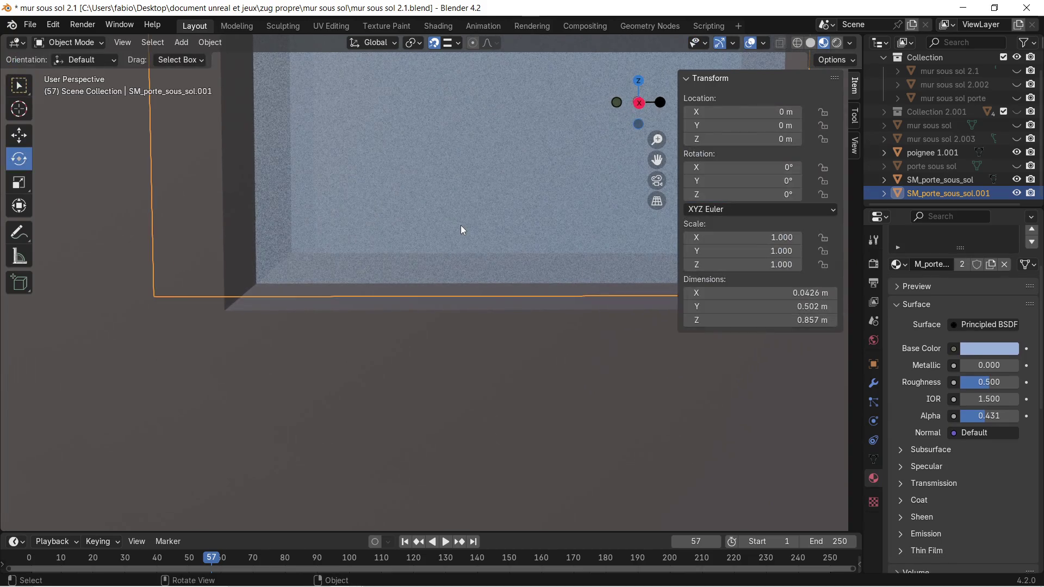
key("KP_Decimal")
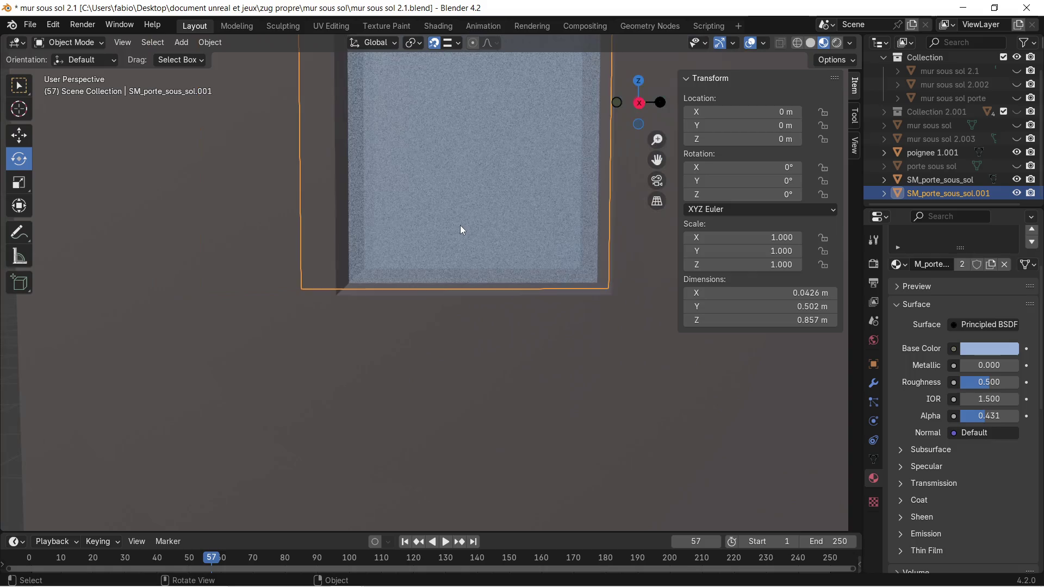
key("KP_Divide")
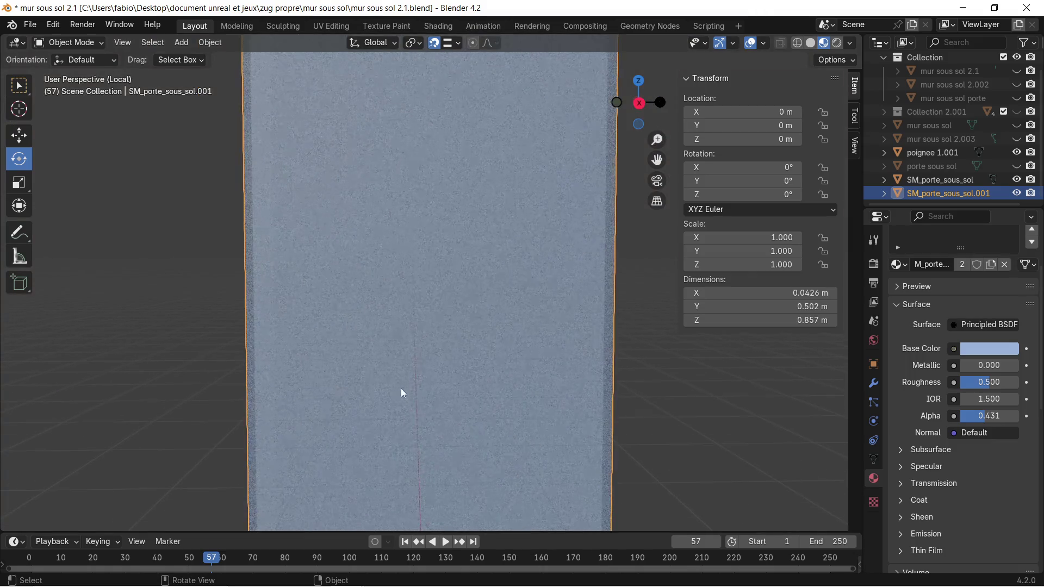
mouse_move(440, 226)
middle_mouse_down()
mouse_move(445, 291)
mouse_move(471, 240)
mouse_move(350, 323)
middle_mouse_up()
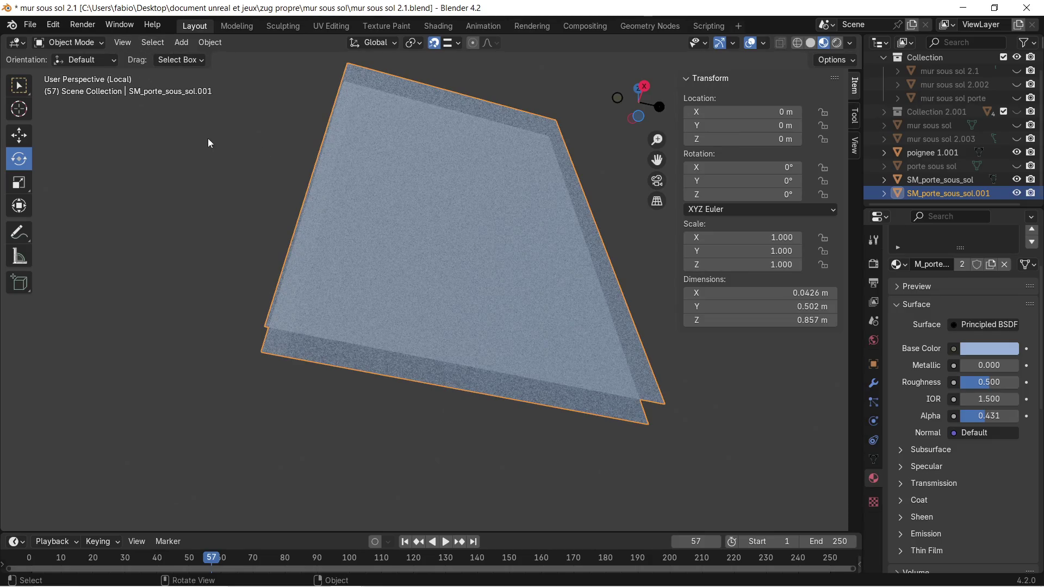
key("Tab")
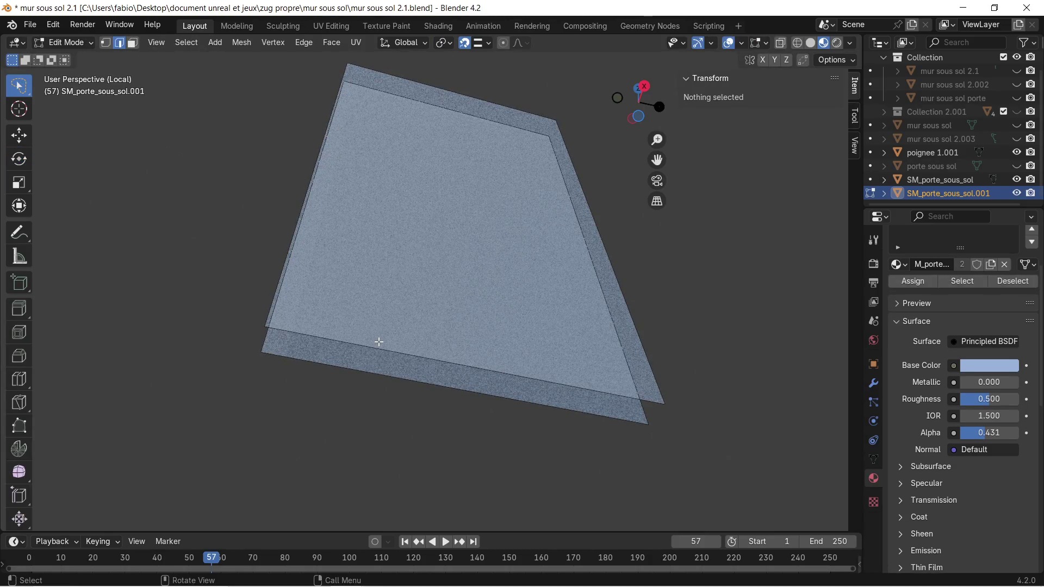
left_click(379, 341)
left_click(370, 367, "shift")
mouse_move(444, 286)
middle_mouse_down()
mouse_move(433, 326)
mouse_move(406, 350)
mouse_move(466, 215)
mouse_move(464, 478)
mouse_move(456, 390)
mouse_move(475, 236)
mouse_move(490, 219)
middle_mouse_up()
key("KP_Divide")
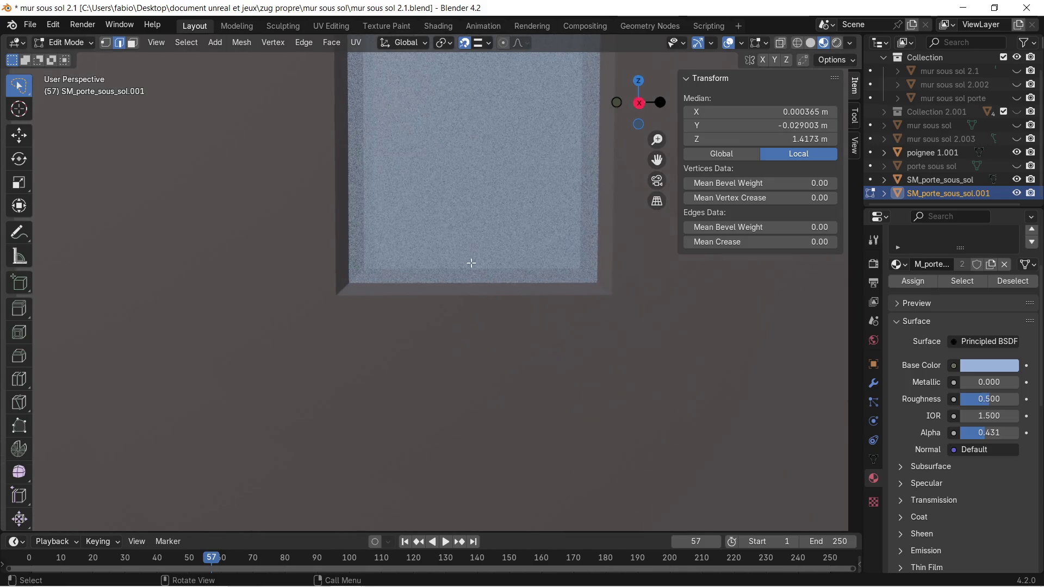
key("g")
key("z")
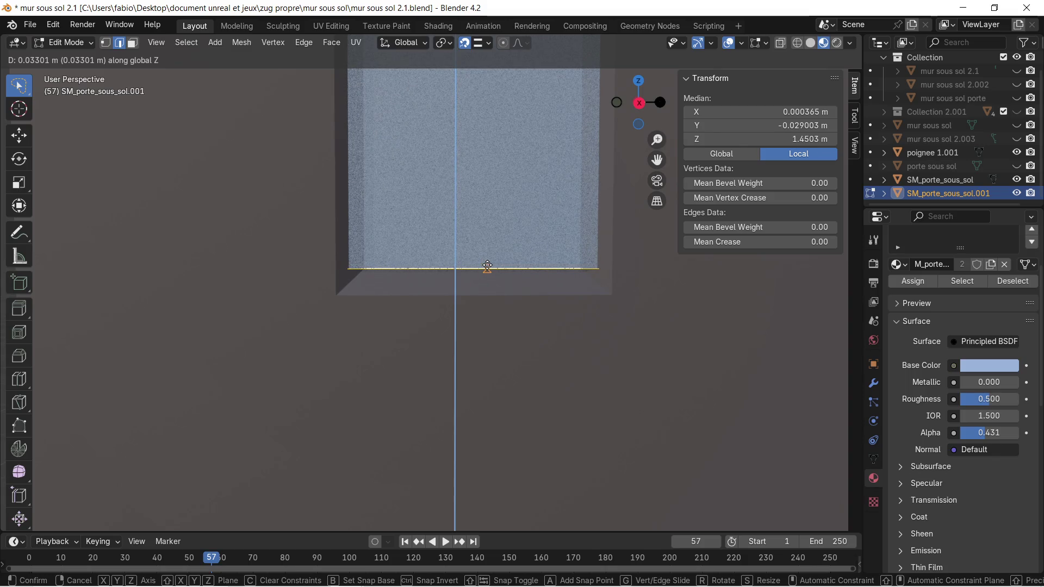
left_click(487, 266)
Lower the pane's two top edges 0.040622 m along Z to meet the frame.
mouse_move(491, 219)
middle_mouse_down()
mouse_move(503, 285)
mouse_move(490, 508)
mouse_move(490, 435)
middle_mouse_up()
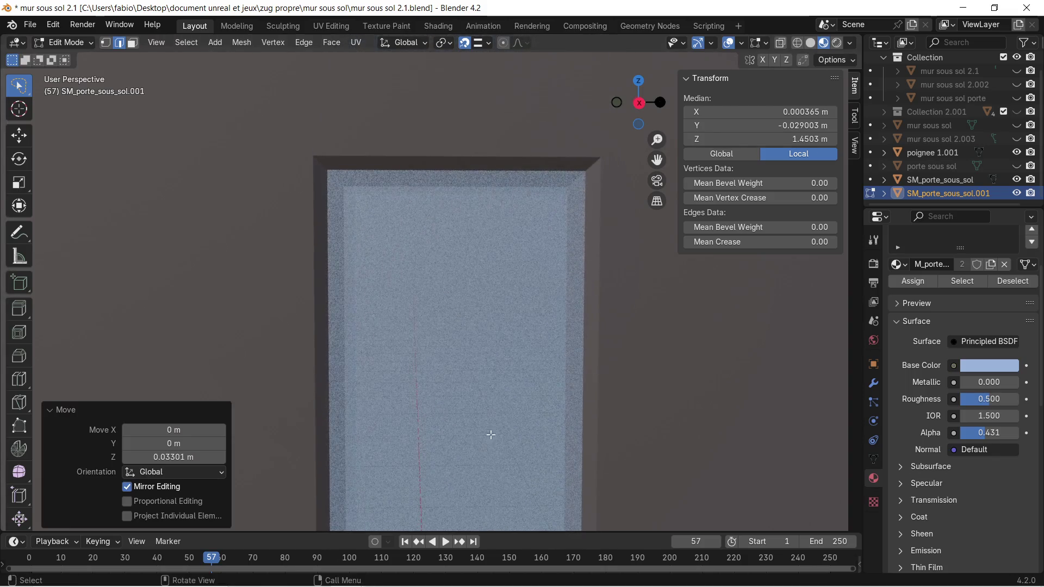
key("KP_Divide")
left_click(431, 108)
mouse_move(432, 109)
middle_mouse_down()
mouse_move(464, 229)
mouse_move(444, 200)
middle_mouse_up()
left_click(463, 229, "shift")
key("KP_Divide")
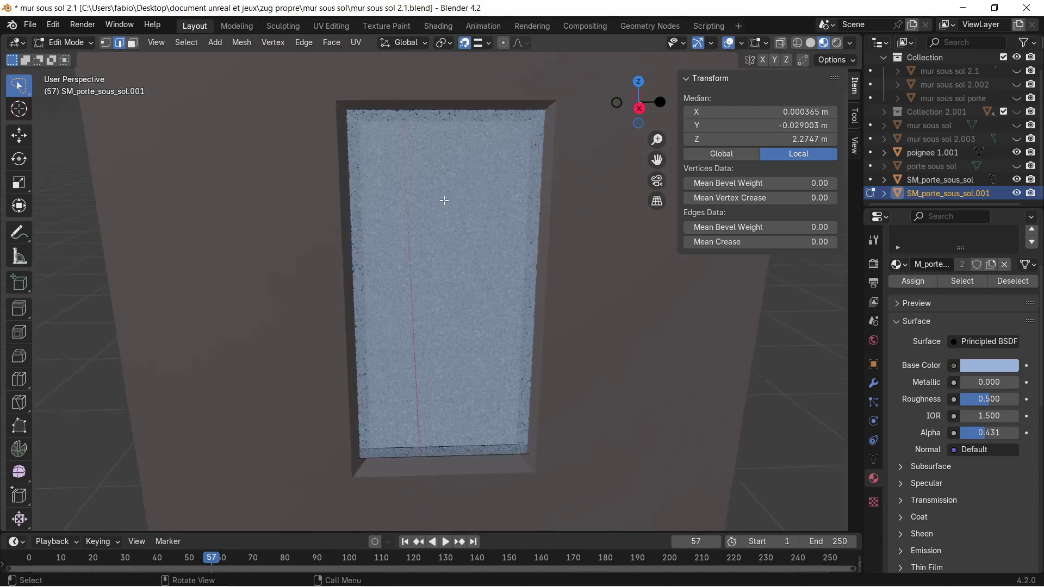
key("g")
key("z")
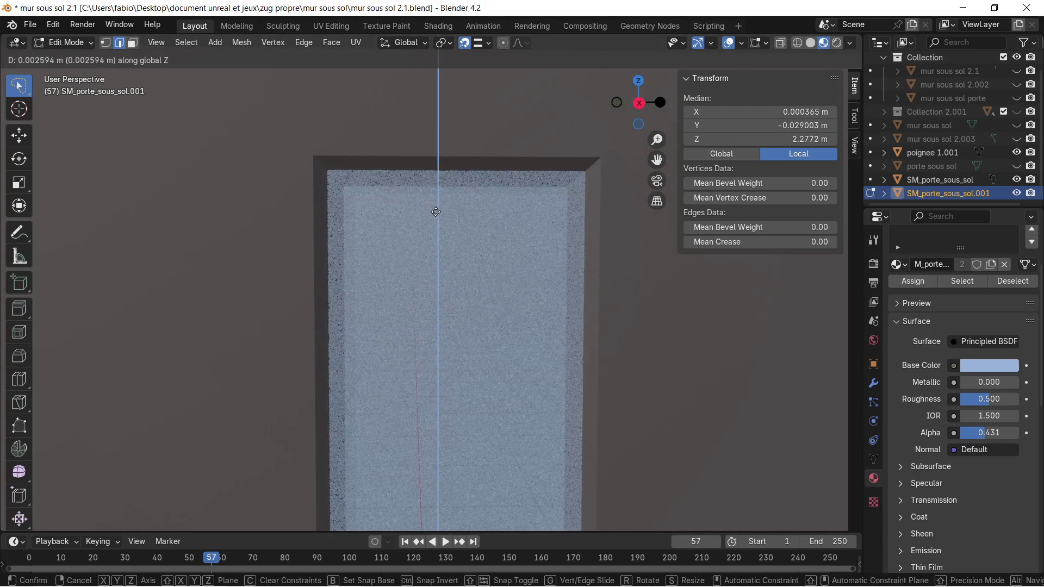
left_click(415, 176)
mouse_move(432, 340)
middle_mouse_down("shift")
mouse_move(420, 186)
mouse_move(478, 228)
mouse_move(494, 299)
mouse_move(454, 214)
mouse_move(447, 223)
middle_mouse_up("shift")
Select the door frame SM_porte_sous_sol, enter Edit Mode, and set Snap Target to Vertex.
key("Tab")
left_click(436, 364)
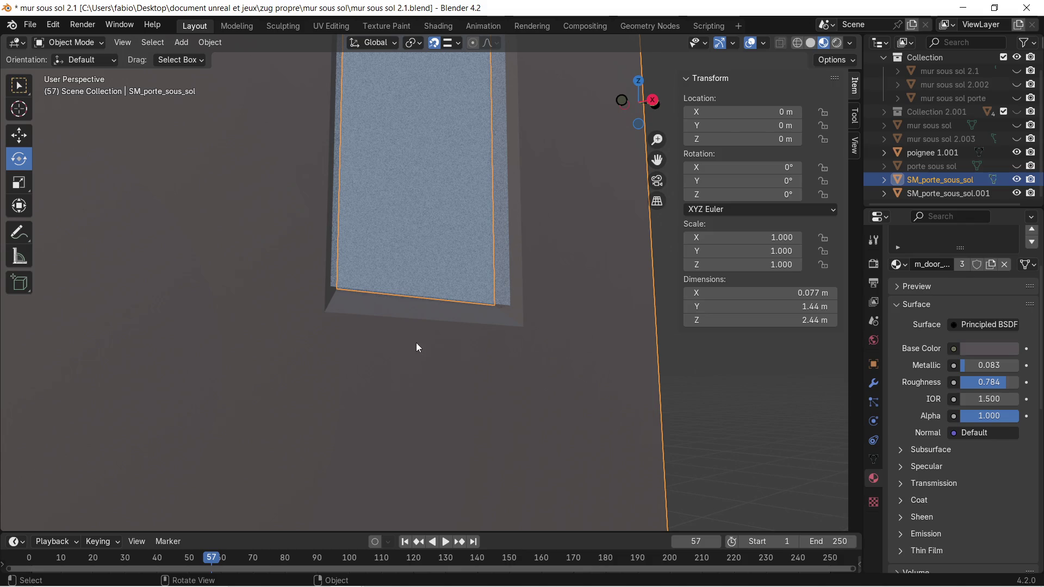
scroll(413, 336, "up", 3)
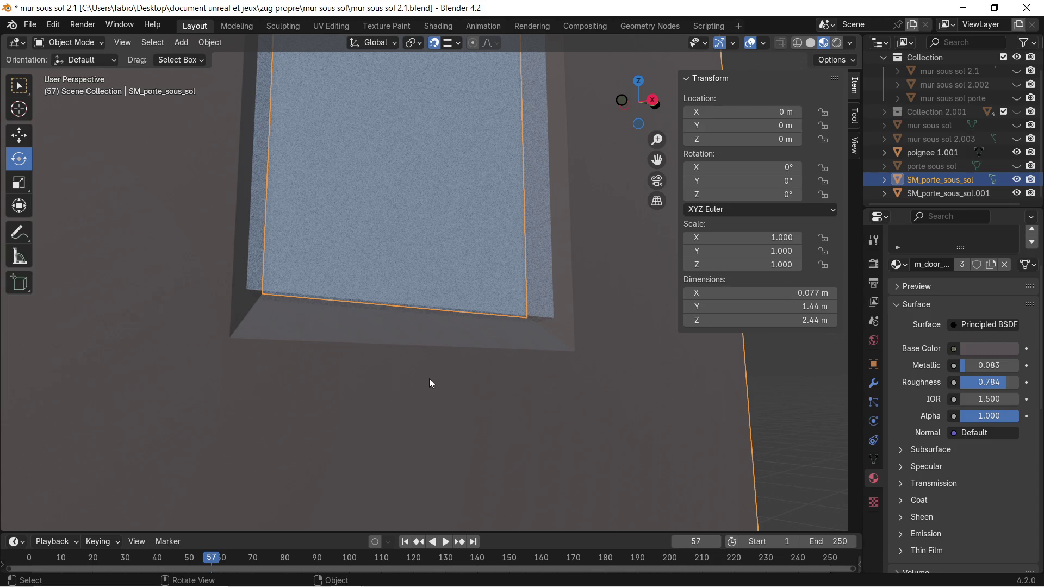
mouse_move(430, 380)
middle_mouse_down()
mouse_move(442, 408)
mouse_move(458, 412)
mouse_move(419, 342)
mouse_move(428, 337)
middle_mouse_up()
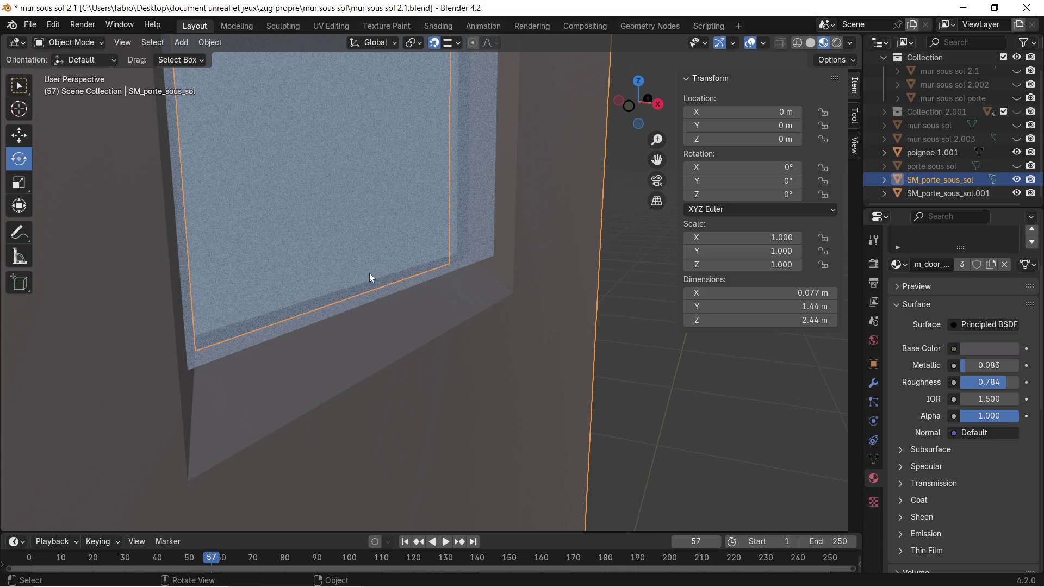
key("Tab")
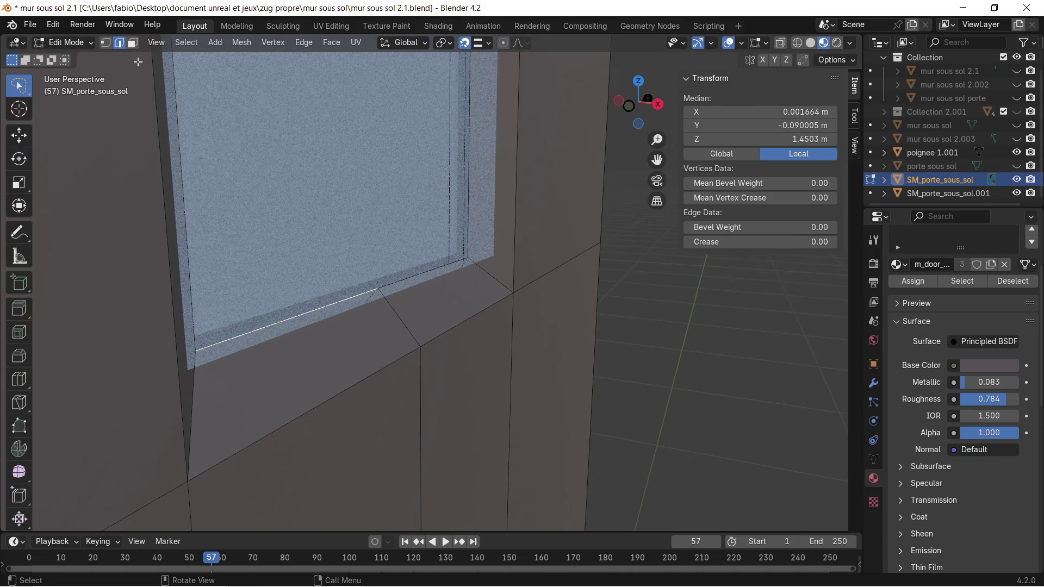
mouse_move(377, 326)
middle_mouse_down()
mouse_move(350, 315)
mouse_move(400, 326)
mouse_move(393, 306)
middle_mouse_up()
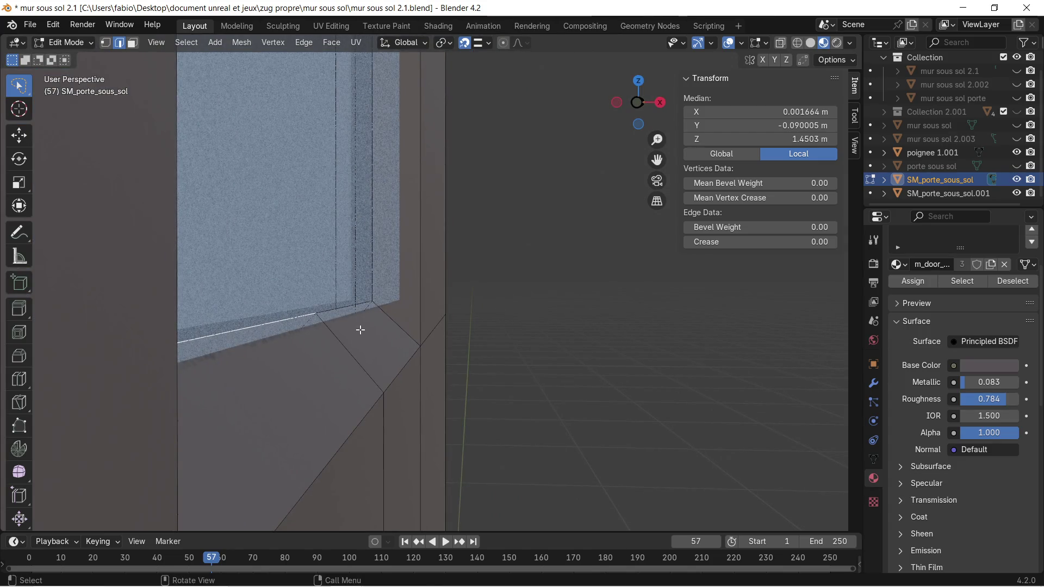
left_click(489, 43)
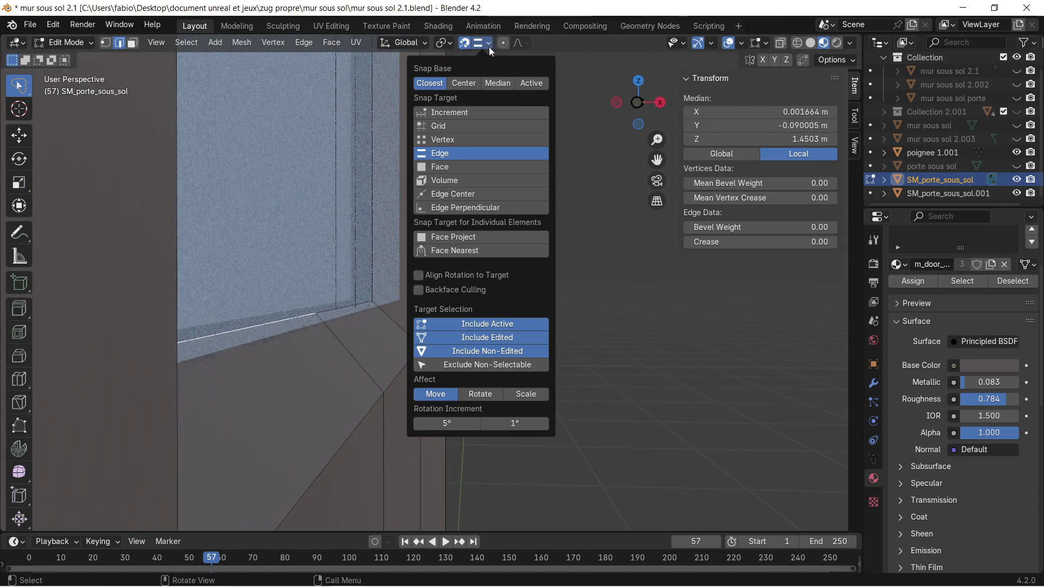
left_click(429, 139)
Try moving the sill edge, undo it, and leave only the door frame selected in Object Mode.
mouse_move(384, 279)
middle_mouse_down()
mouse_move(269, 283)
mouse_move(168, 305)
middle_mouse_up()
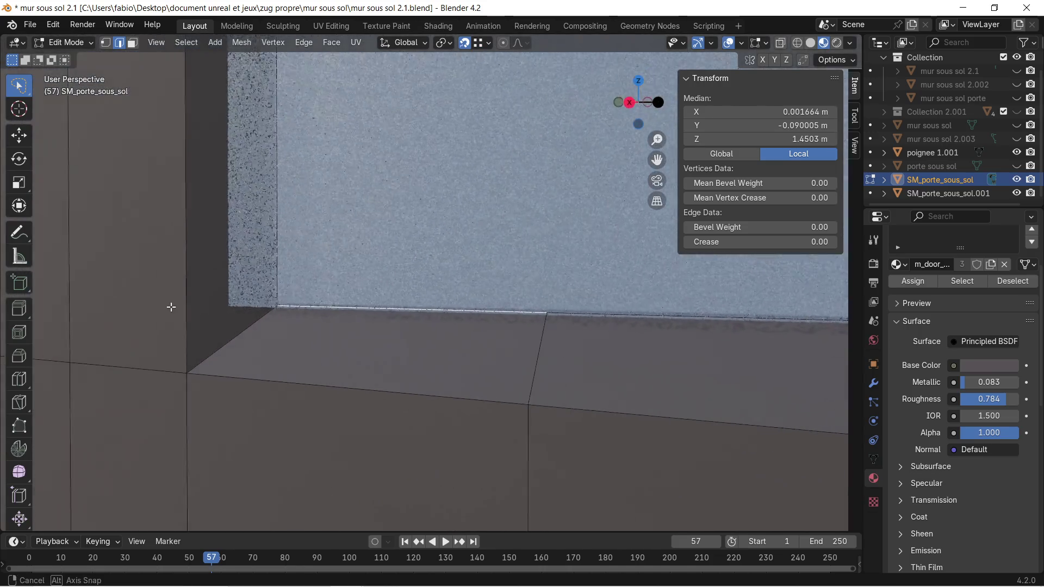
key("g")
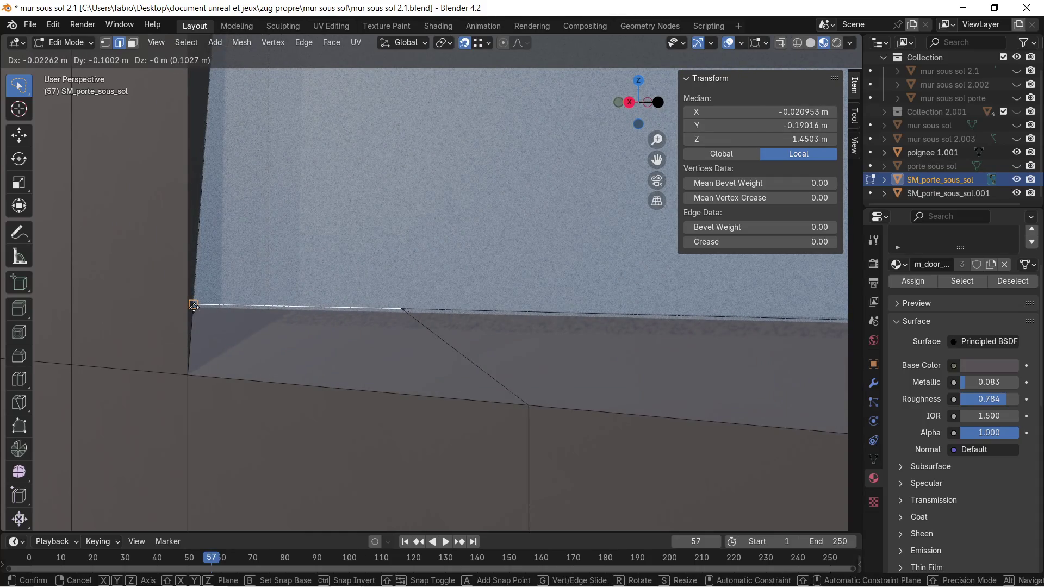
left_click(194, 308)
mouse_move(194, 307)
middle_mouse_down()
mouse_move(270, 336)
mouse_move(389, 324)
middle_mouse_up()
mouse_move(390, 317)
middle_mouse_down()
mouse_move(361, 345)
mouse_move(233, 333)
middle_mouse_up()
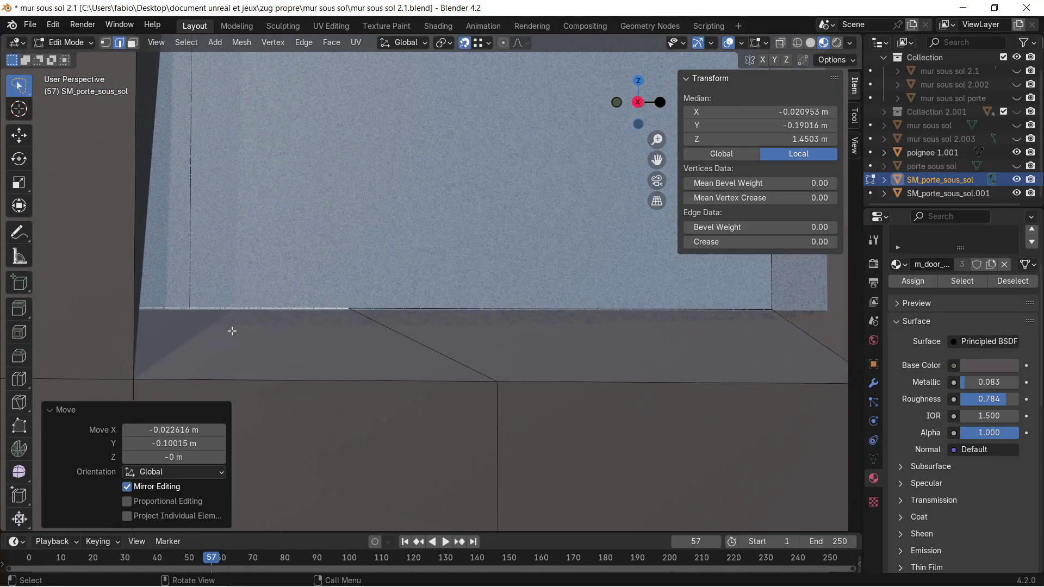
scroll(261, 333, "down", 4)
key("ctrl+z")
mouse_move(303, 338)
middle_mouse_down()
mouse_move(324, 310)
mouse_move(366, 321)
mouse_move(417, 309)
mouse_move(538, 242)
mouse_move(555, 249)
middle_mouse_up()
key("Tab")
left_click(572, 250, "ctrl")
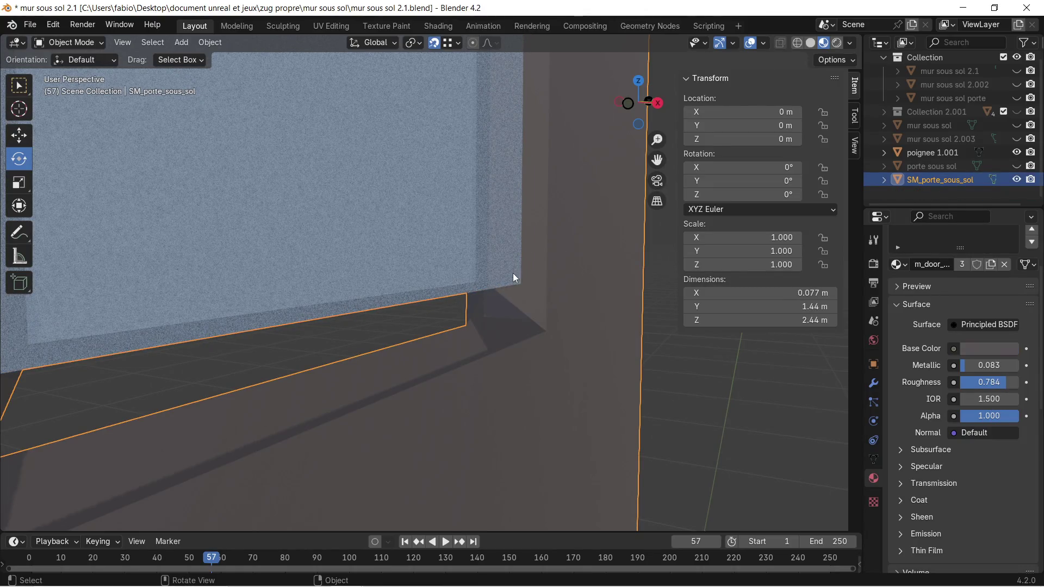
Extrude the sill's corner and lower edges out as two strips reaching the glass pane.
key("Tab")
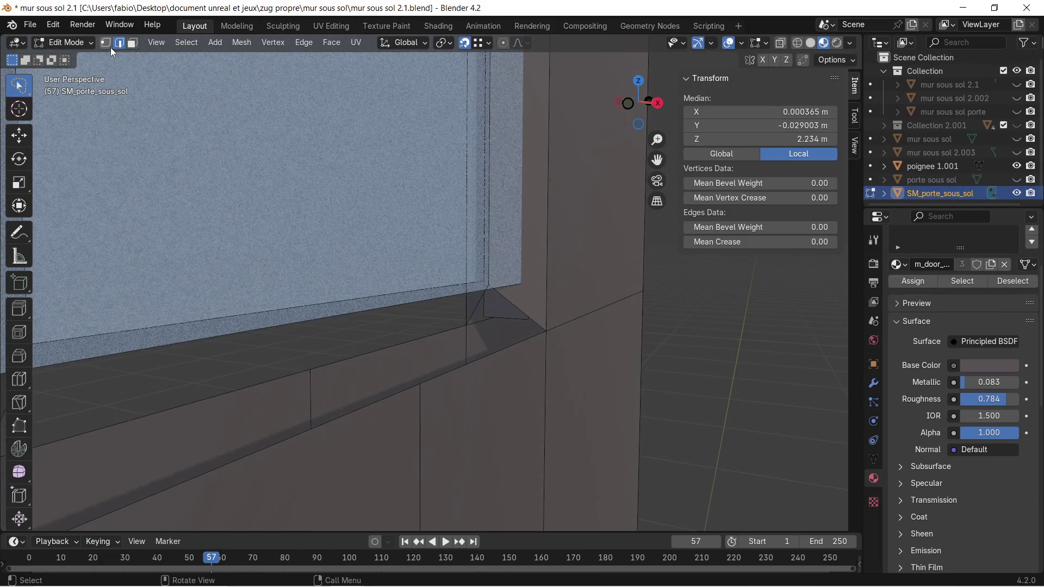
left_click(478, 363)
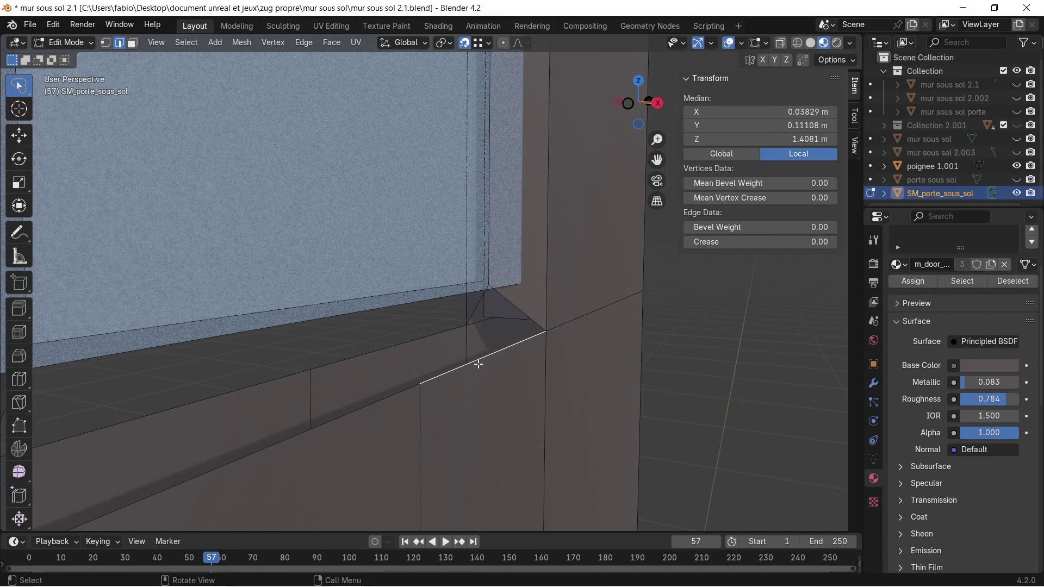
key("g")
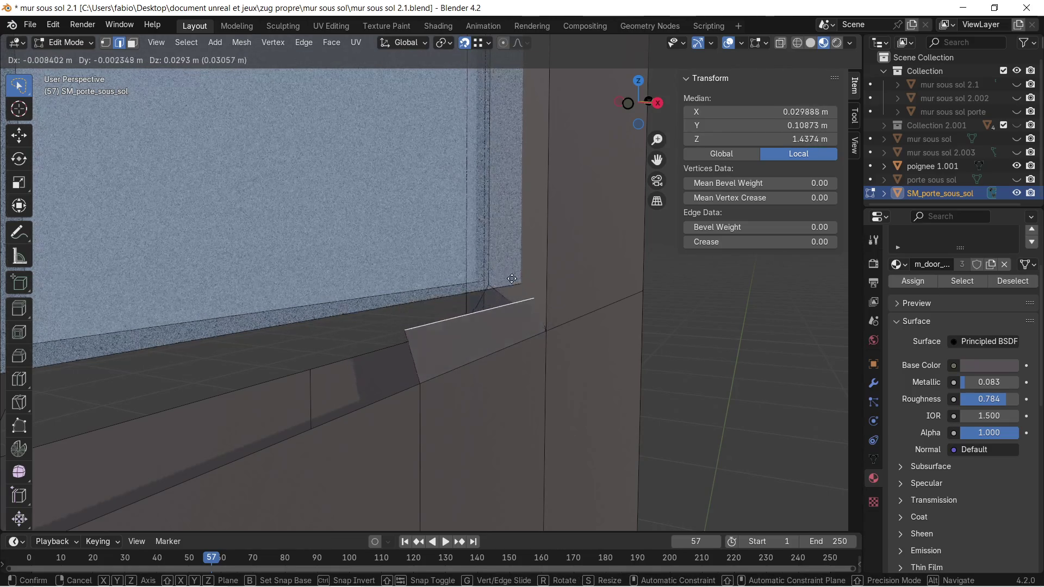
left_click(521, 282)
mouse_move(520, 281)
middle_mouse_down()
mouse_move(452, 329)
mouse_move(320, 328)
middle_mouse_up()
left_click(346, 342)
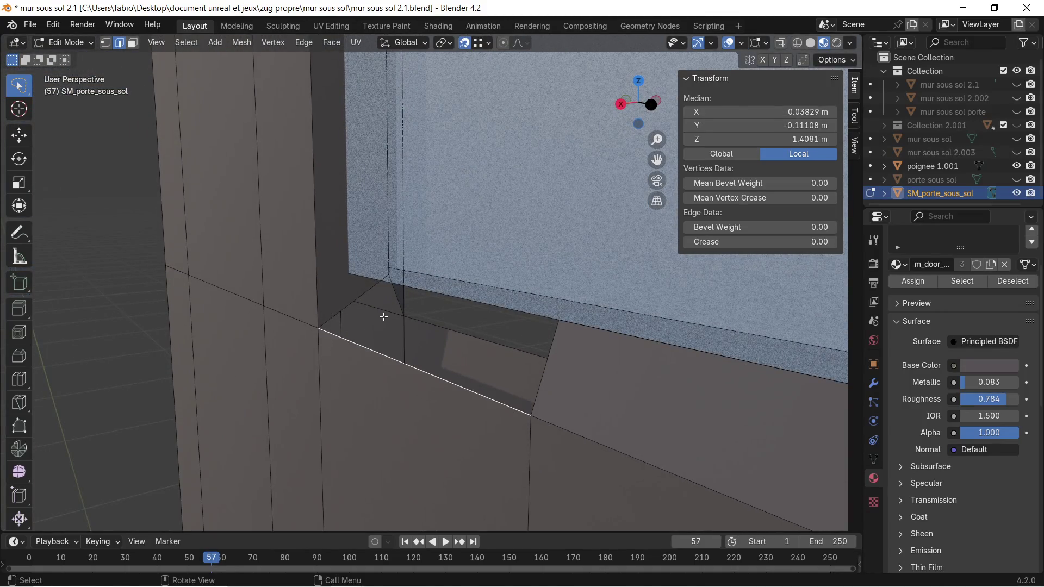
key("e")
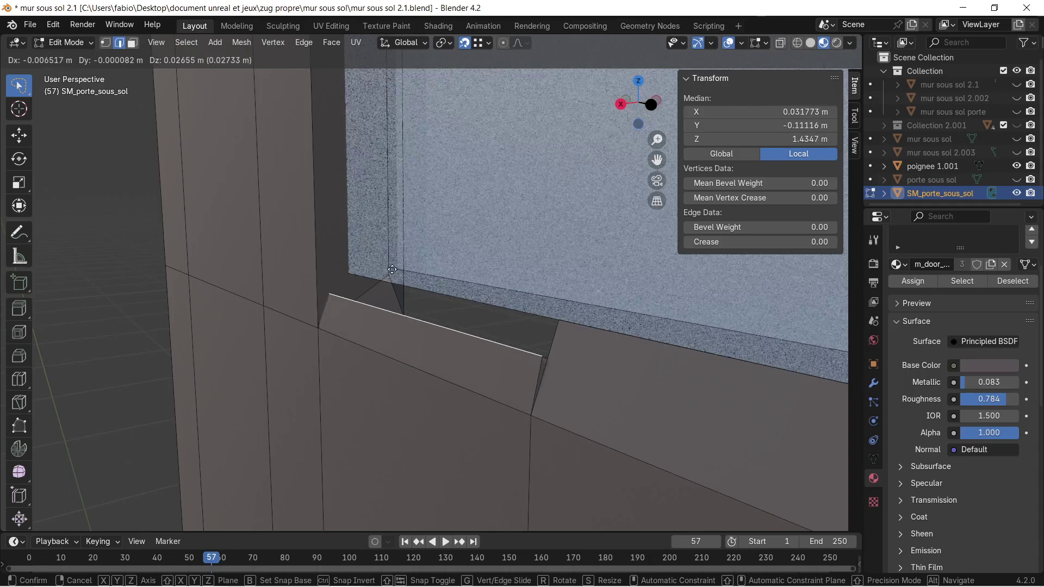
left_click(563, 322)
mouse_move(488, 333)
middle_mouse_down()
mouse_move(478, 344)
mouse_move(510, 326)
mouse_move(502, 351)
mouse_move(534, 350)
mouse_move(389, 348)
mouse_move(415, 289)
mouse_move(498, 303)
mouse_move(462, 316)
mouse_move(476, 313)
middle_mouse_up()
Delete the stray face at the sill corner using face select and X > Faces.
left_click(132, 44)
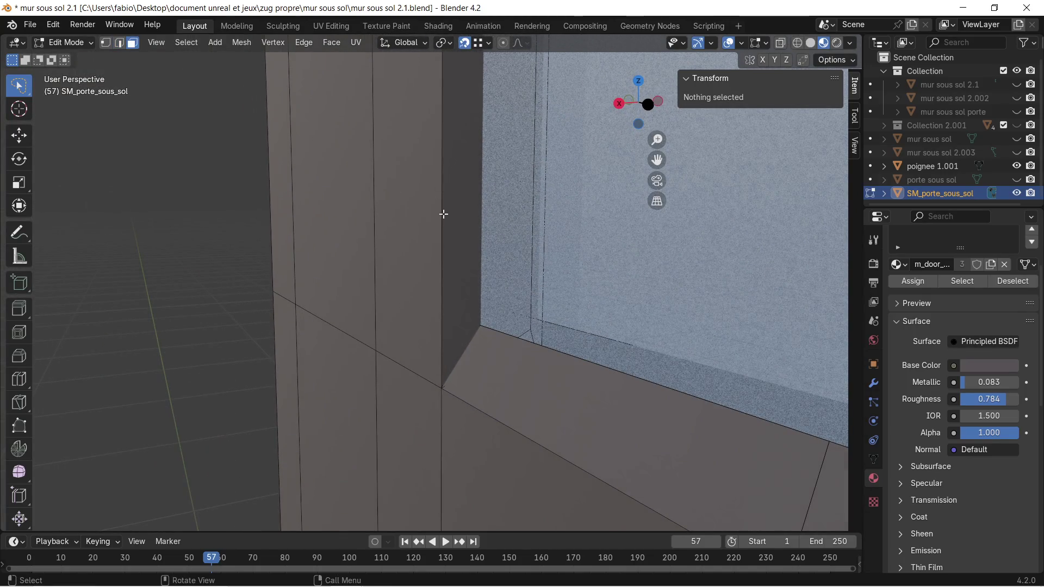
left_click(458, 225)
key("x")
left_click(457, 226)
middle_click_drag(458, 225, 450, 245)
mouse_move(617, 258)
middle_mouse_down()
mouse_move(711, 233)
mouse_move(504, 214)
mouse_move(436, 221)
mouse_move(431, 210)
mouse_move(504, 181)
mouse_move(511, 205)
mouse_move(300, 280)
mouse_move(435, 228)
mouse_move(354, 256)
middle_mouse_up()
Select the two vertical edges of the window opening in edge select mode.
left_click(119, 43)
left_click(401, 161)
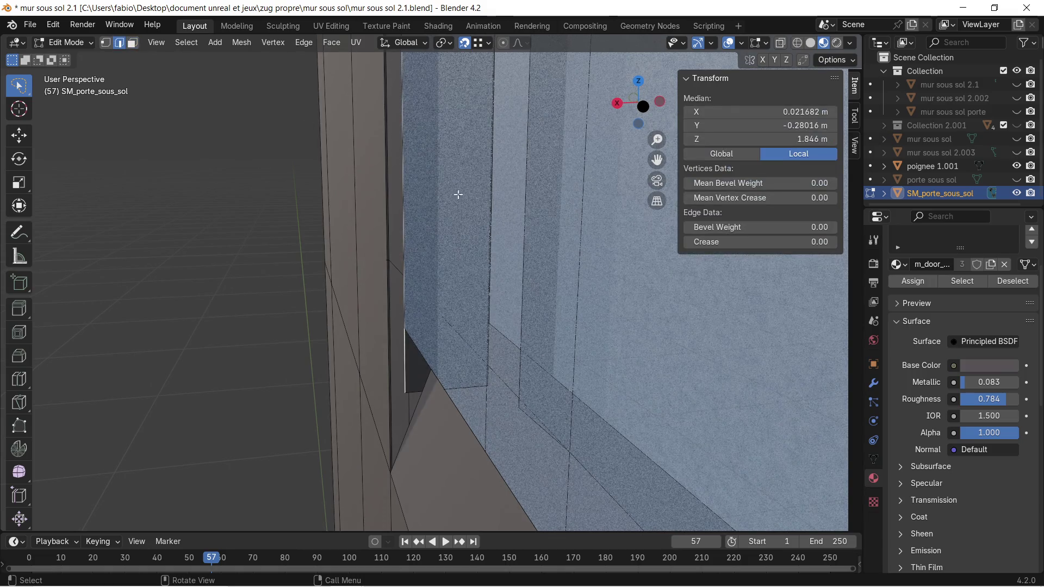
mouse_move(491, 191)
middle_mouse_down()
mouse_move(478, 203)
mouse_move(261, 224)
mouse_move(296, 207)
mouse_move(413, 222)
middle_mouse_up()
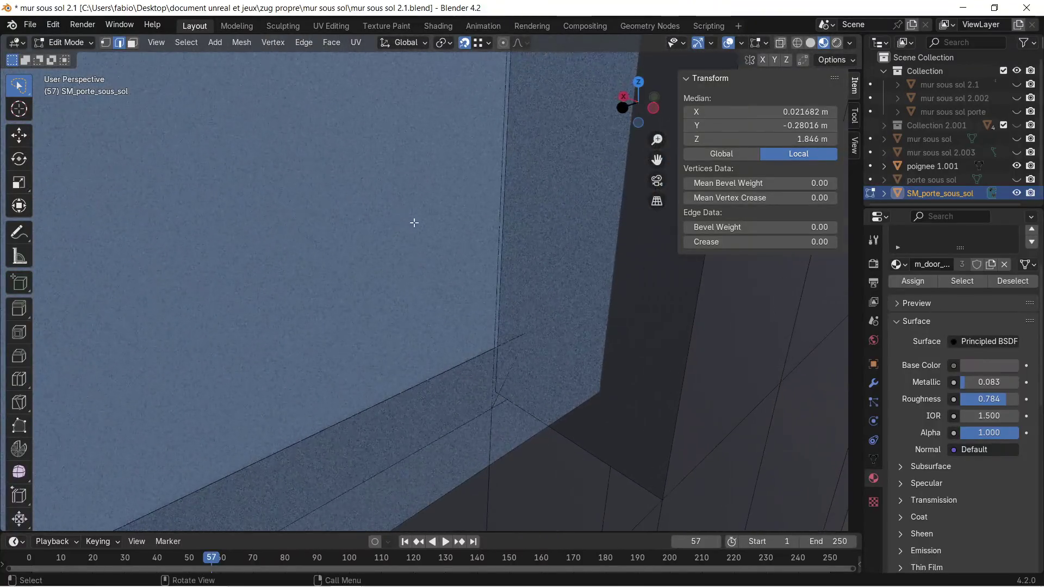
mouse_move(625, 214)
middle_mouse_down()
mouse_move(645, 214)
mouse_move(571, 199)
mouse_move(378, 258)
mouse_move(516, 349)
mouse_move(340, 217)
mouse_move(512, 328)
mouse_move(191, 227)
middle_mouse_up()
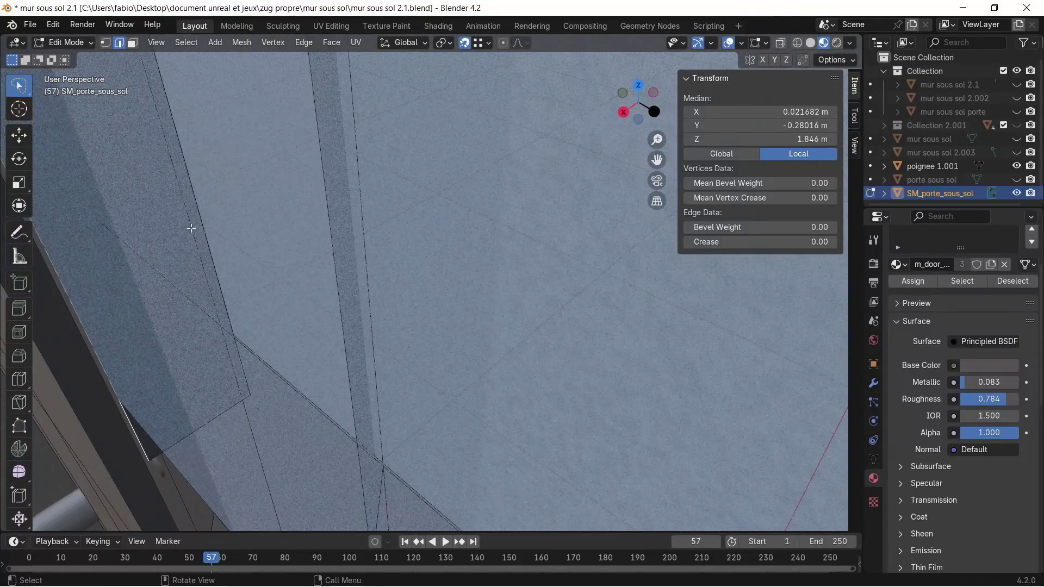
left_click(194, 189)
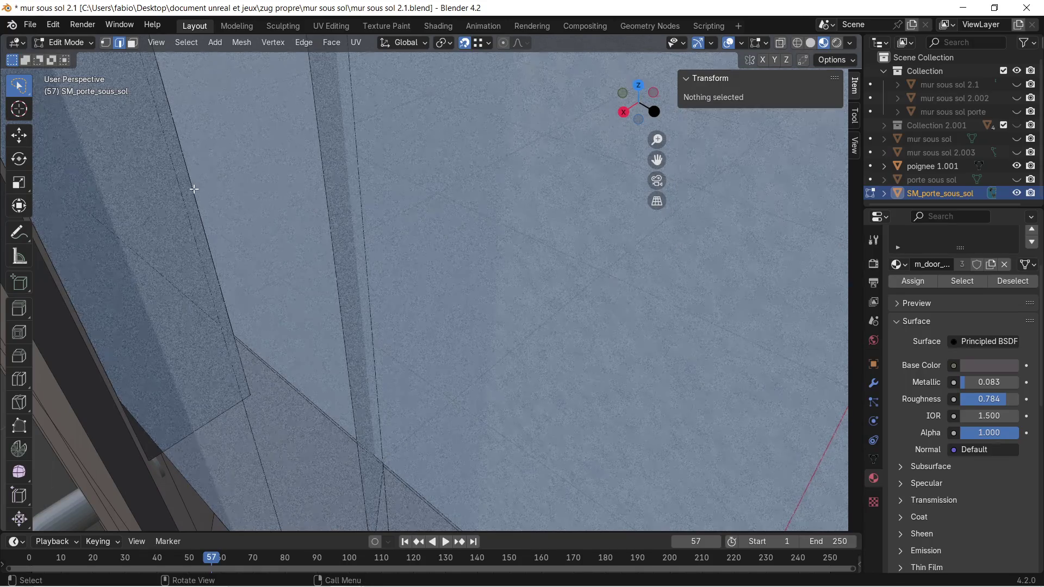
mouse_move(196, 204)
middle_mouse_down()
mouse_move(361, 330)
mouse_move(280, 256)
mouse_move(263, 257)
middle_mouse_up()
left_click(188, 243, "shift")
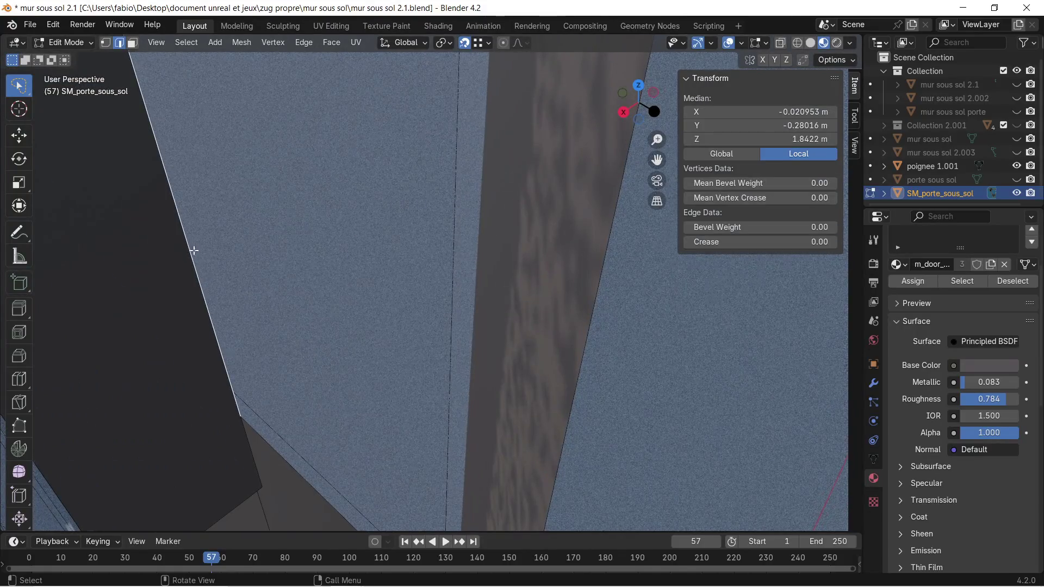
scroll(194, 251, "down", 3)
left_click(108, 260, "shift")
mouse_move(108, 261)
middle_mouse_down()
mouse_move(278, 329)
mouse_move(328, 305)
mouse_move(380, 361)
mouse_move(361, 292)
mouse_move(370, 307)
middle_mouse_up()
Slide the selected opening edges along Y to line up with the glass, then exit Edit Mode.
key("g")
key("y")
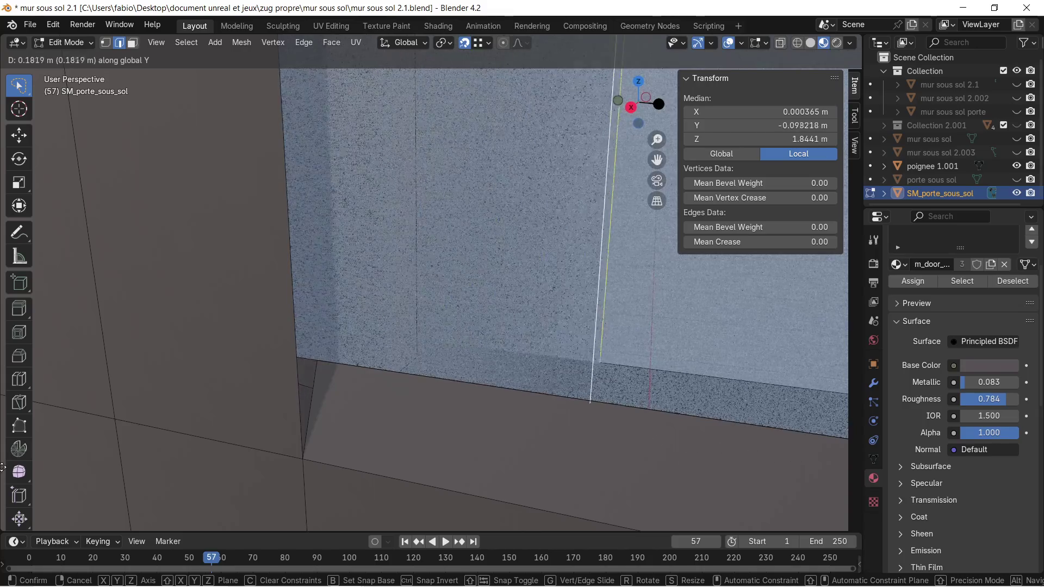
left_click(675, 445)
mouse_move(585, 414)
middle_mouse_down()
mouse_move(541, 401)
mouse_move(501, 337)
mouse_move(494, 345)
middle_mouse_up()
key("Tab")
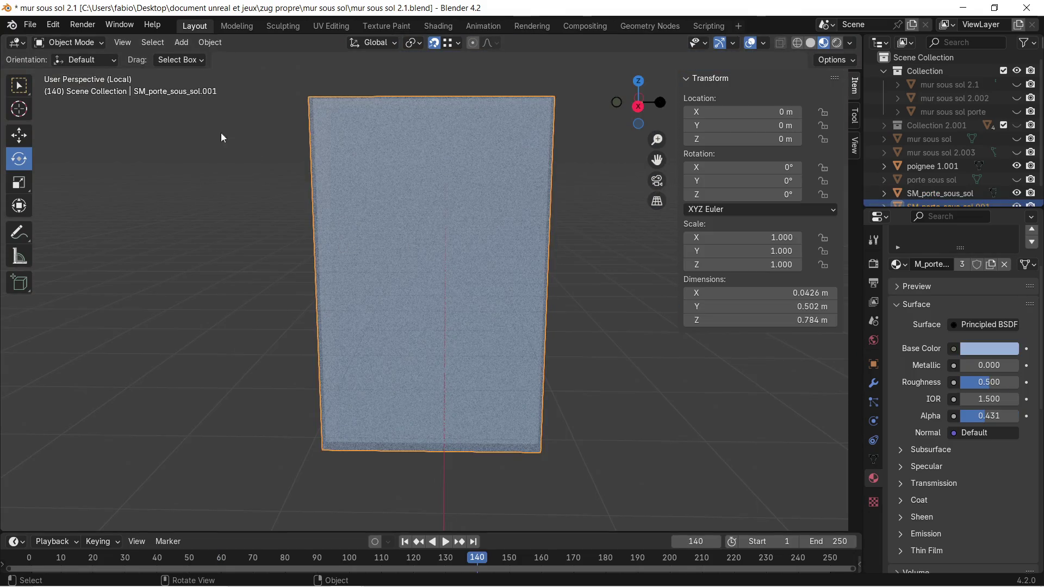
Move the glass pane's first side edge 0.058 m along Y onto the frame.
key("Tab")
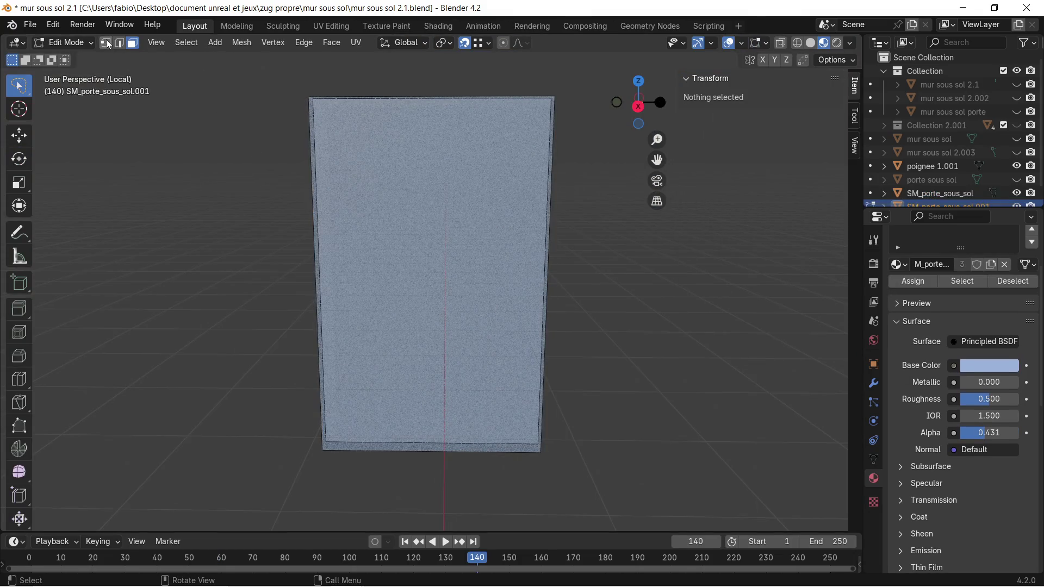
middle_click_drag(337, 216, 422, 214)
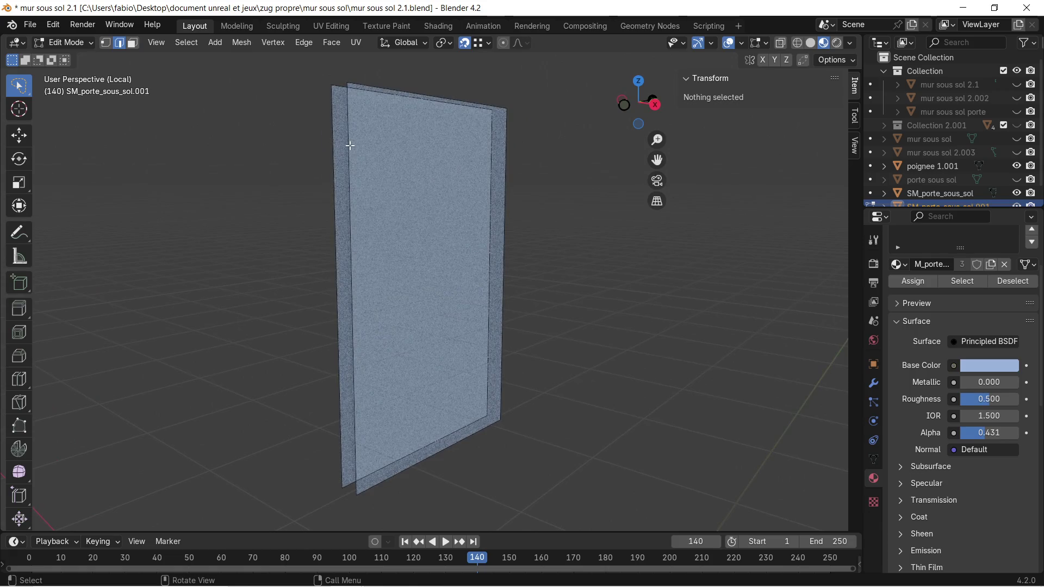
left_click(345, 162)
mouse_move(345, 162)
middle_mouse_down()
mouse_move(310, 233)
mouse_move(294, 226)
middle_mouse_up()
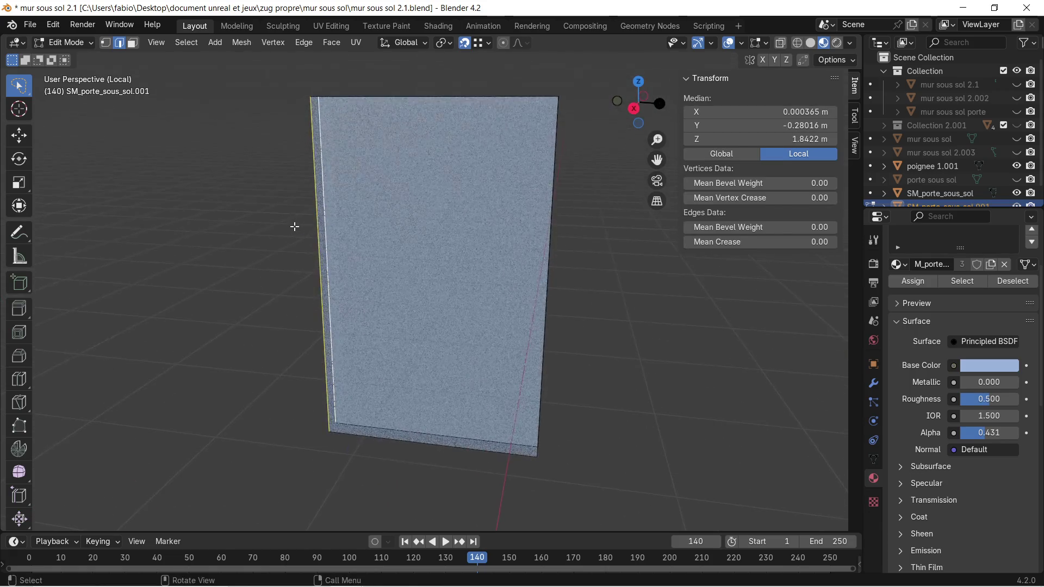
key("KP_Divide")
scroll(389, 322, "up", 5)
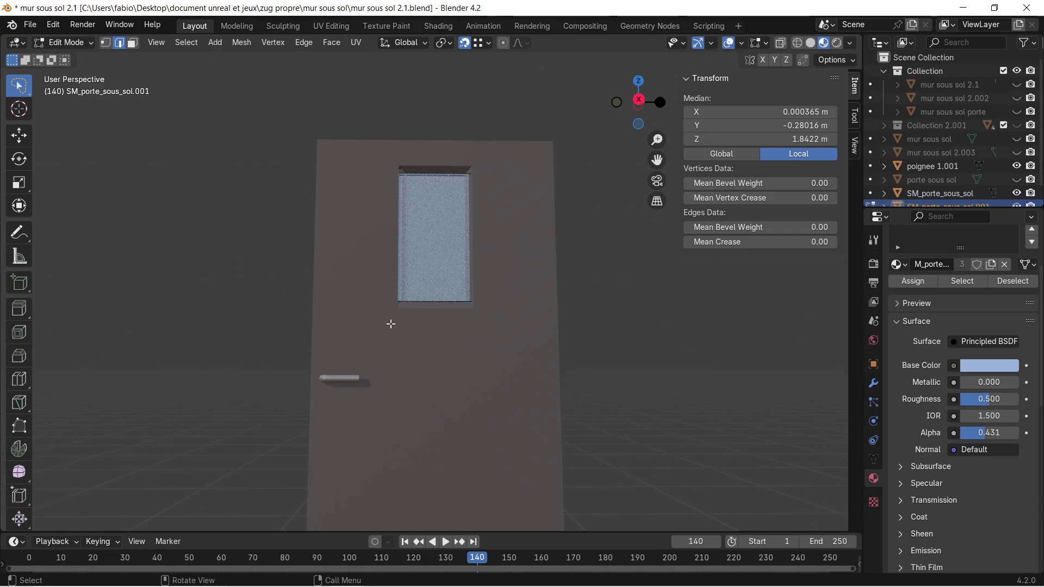
key("g")
key("y")
left_click(296, 372)
scroll(457, 303, "down", 4)
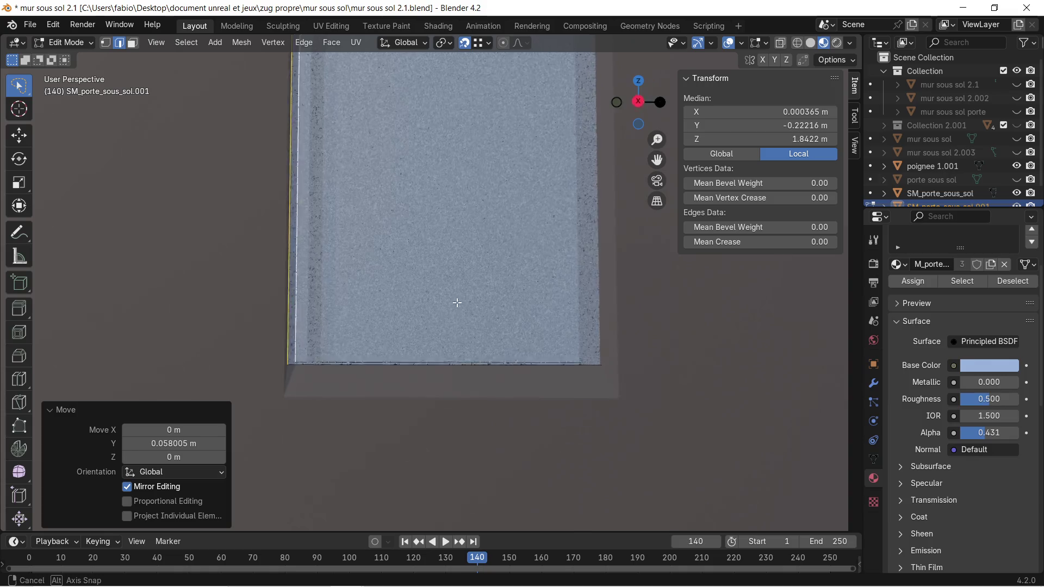
mouse_move(475, 281)
middle_mouse_down()
mouse_move(392, 312)
mouse_move(492, 303)
middle_mouse_up()
left_click(527, 289)
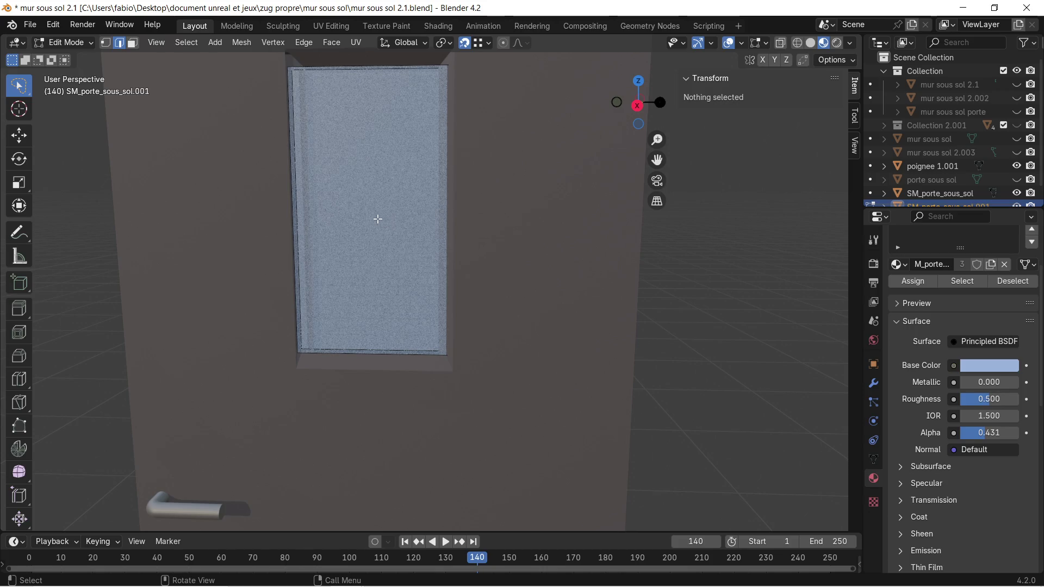
key("Tab")
Move the pane's right border edge along Y onto the frame's edge.
key("KP_Divide")
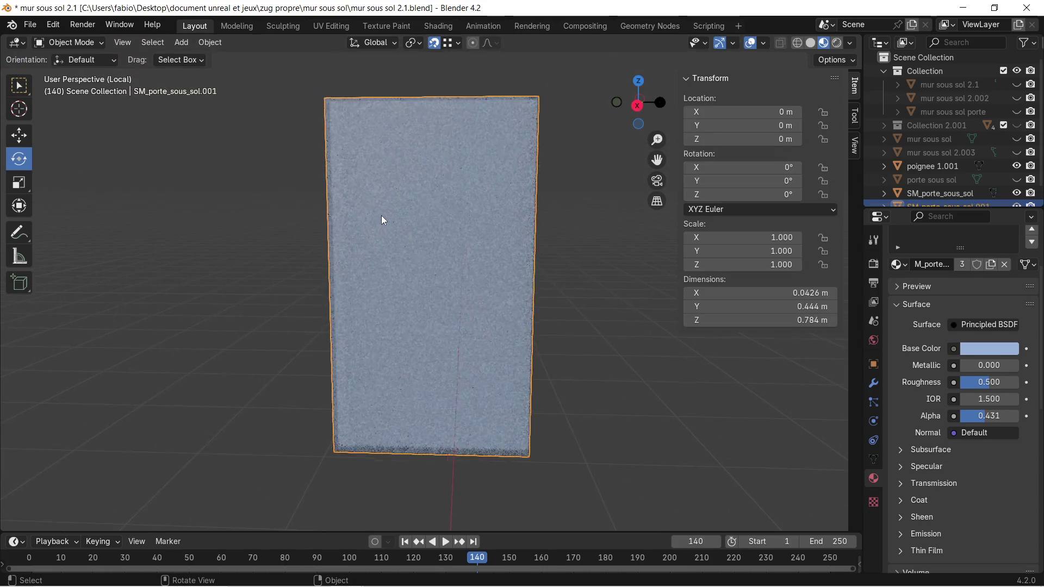
key("Tab")
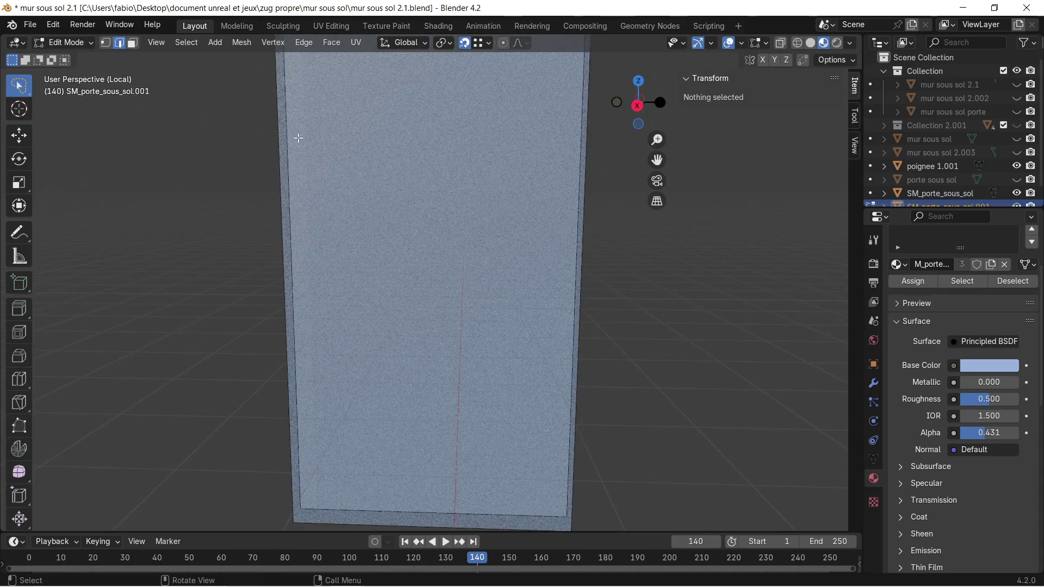
left_click(589, 202)
mouse_move(630, 235)
middle_mouse_down()
mouse_move(534, 242)
mouse_move(545, 223)
mouse_move(540, 259)
middle_mouse_up()
scroll(541, 258, "down", 3)
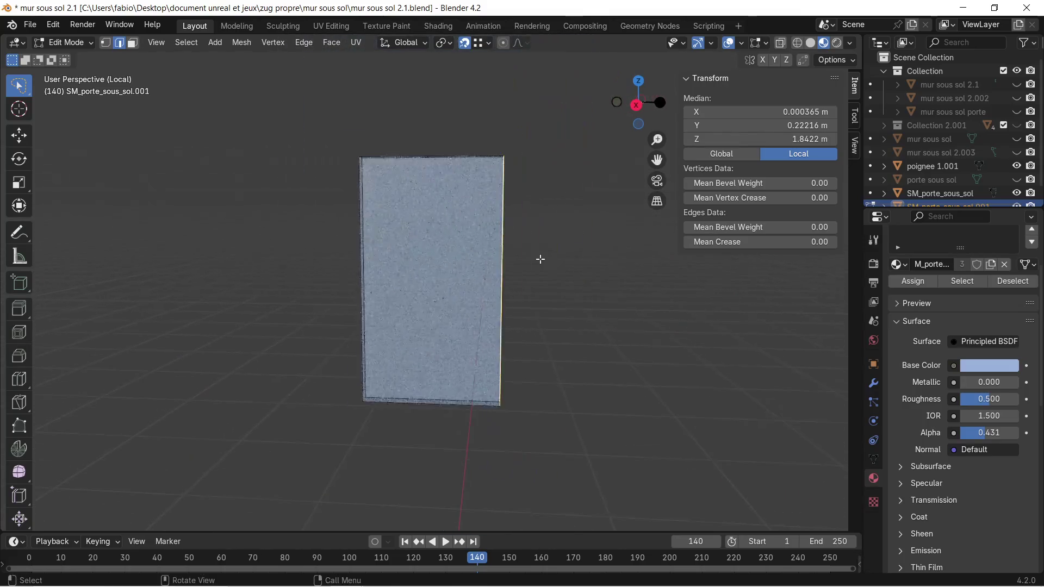
key("KP_Divide")
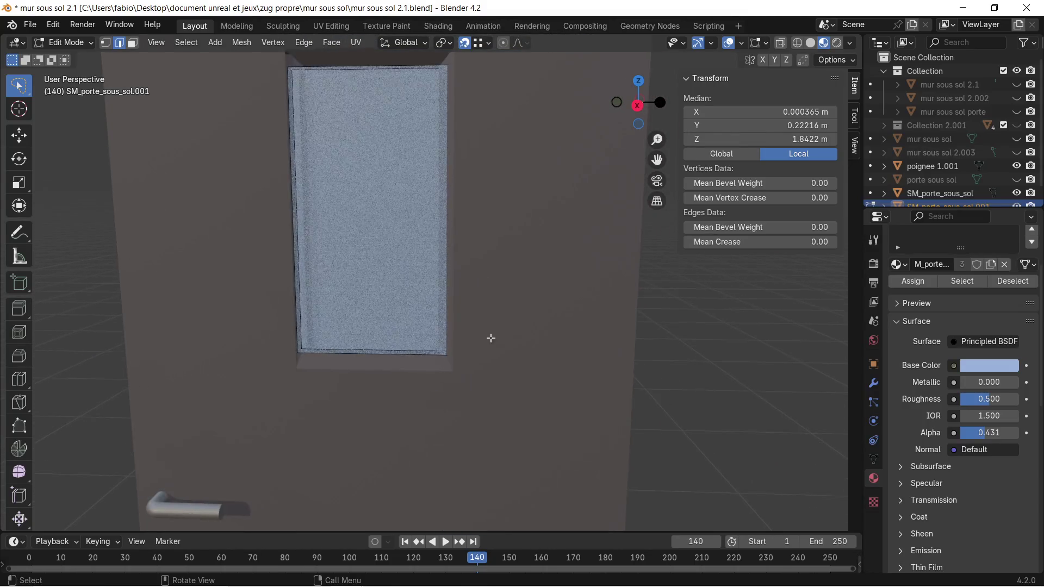
scroll(401, 378, "up", 2)
mouse_move(401, 377)
middle_mouse_down()
mouse_move(436, 373)
mouse_move(478, 423)
middle_mouse_up()
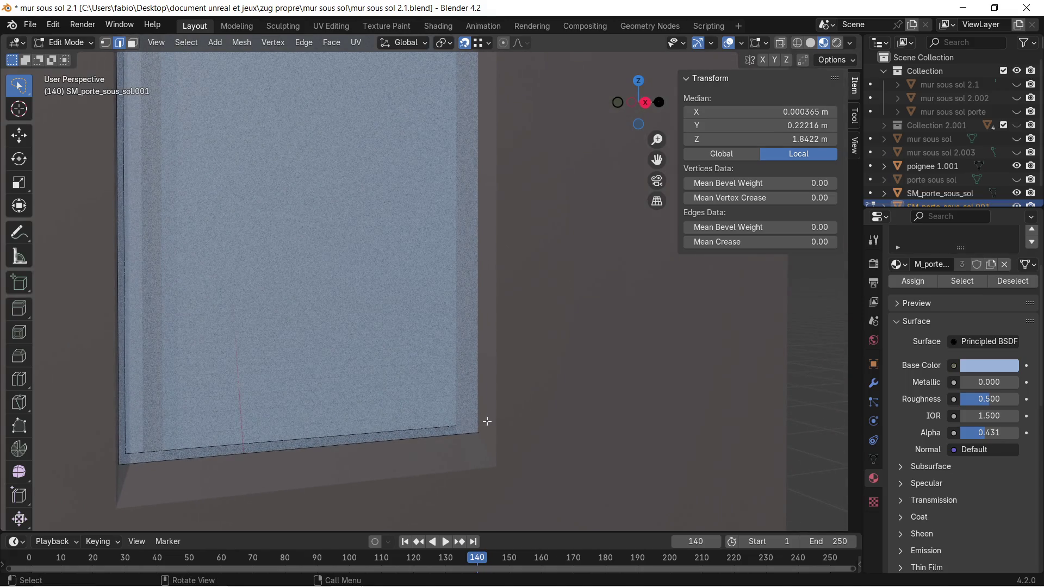
key("g")
key("y")
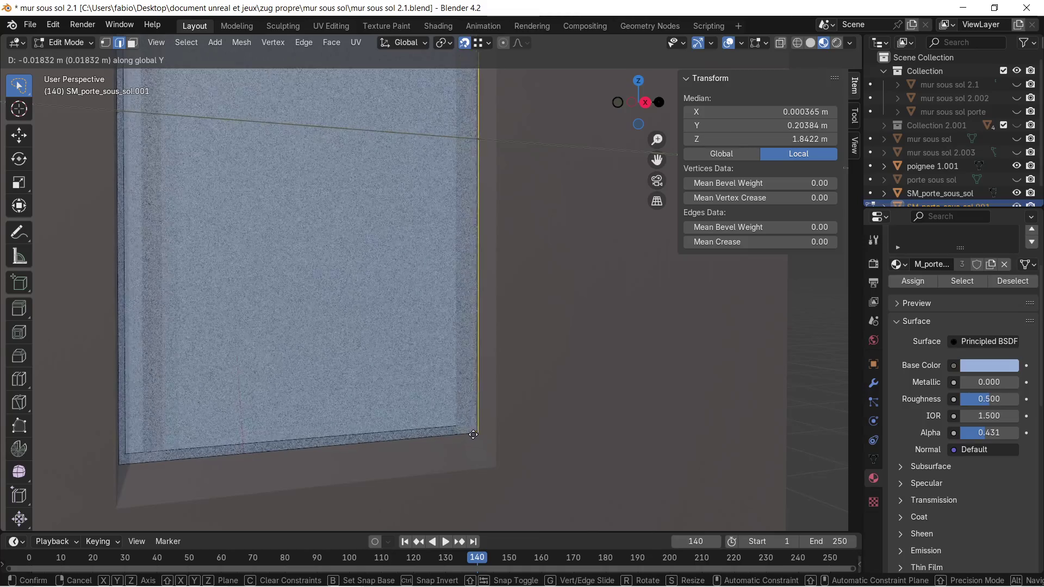
left_click(463, 424)
mouse_move(463, 423)
middle_mouse_down()
mouse_move(430, 410)
mouse_move(475, 359)
mouse_move(489, 373)
mouse_move(446, 382)
mouse_move(522, 349)
mouse_move(508, 362)
mouse_move(528, 181)
mouse_move(517, 250)
mouse_move(462, 293)
mouse_move(516, 298)
mouse_move(522, 268)
mouse_move(431, 245)
mouse_move(415, 285)
mouse_move(377, 263)
mouse_move(399, 235)
middle_mouse_up()
left_click(674, 355)
Return to Object Mode and select the door frame object.
scroll(393, 259, "down", 5)
middle_click_drag(423, 307, 463, 253)
key("Tab")
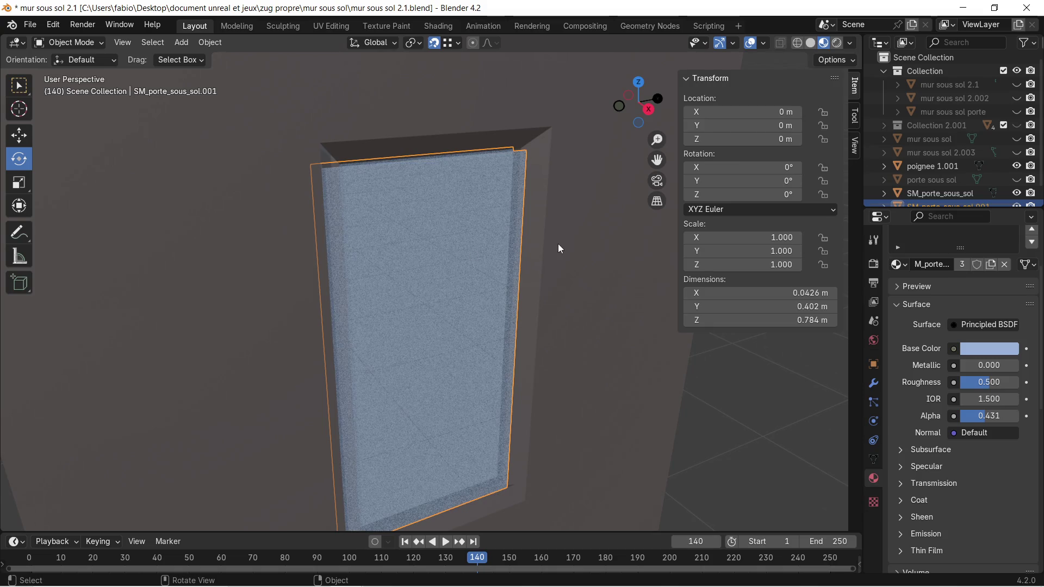
left_click(576, 228)
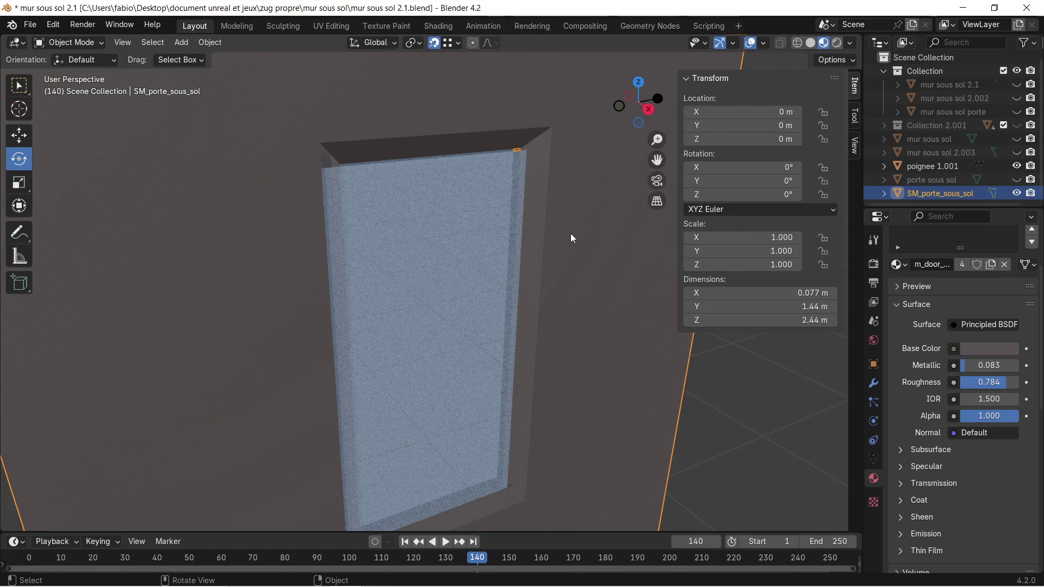
Enter Edit Mode on the door in vertex select and pick a window-opening corner vertex, centering the view on it.
key("Tab")
scroll(356, 268, "up", 6)
mouse_move(355, 268)
middle_mouse_down()
mouse_move(498, 270)
mouse_move(476, 326)
mouse_move(407, 253)
middle_mouse_up()
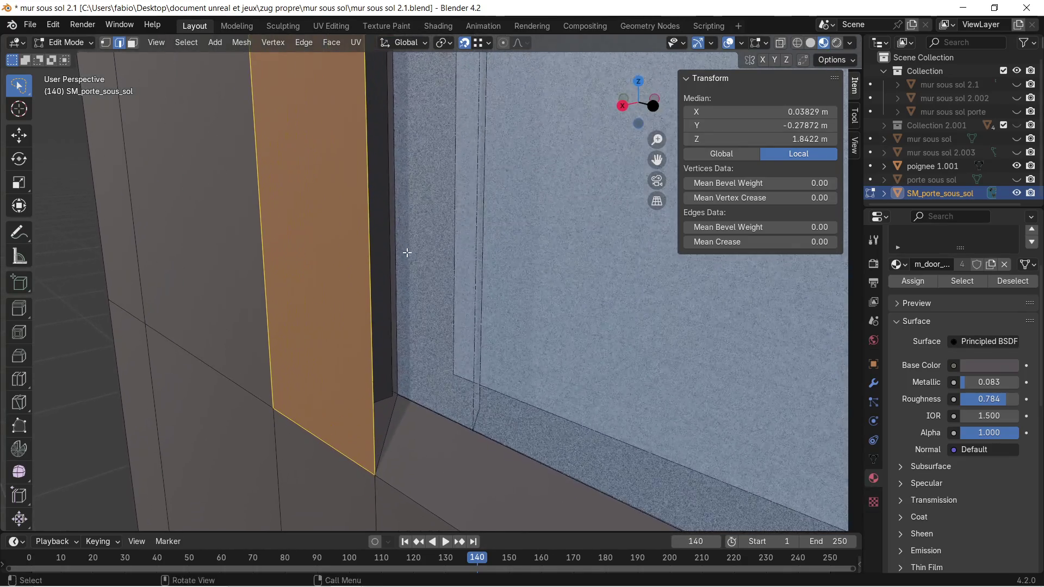
scroll(407, 278, "down", 4)
left_click(105, 42)
left_click(446, 435)
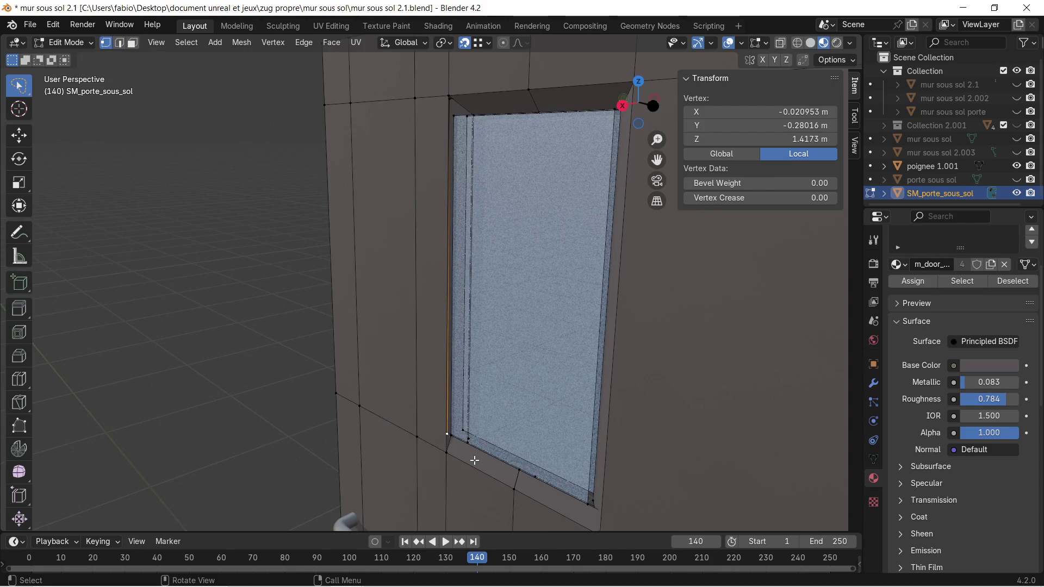
key("KP_Decimal")
scroll(475, 460, "down", 3)
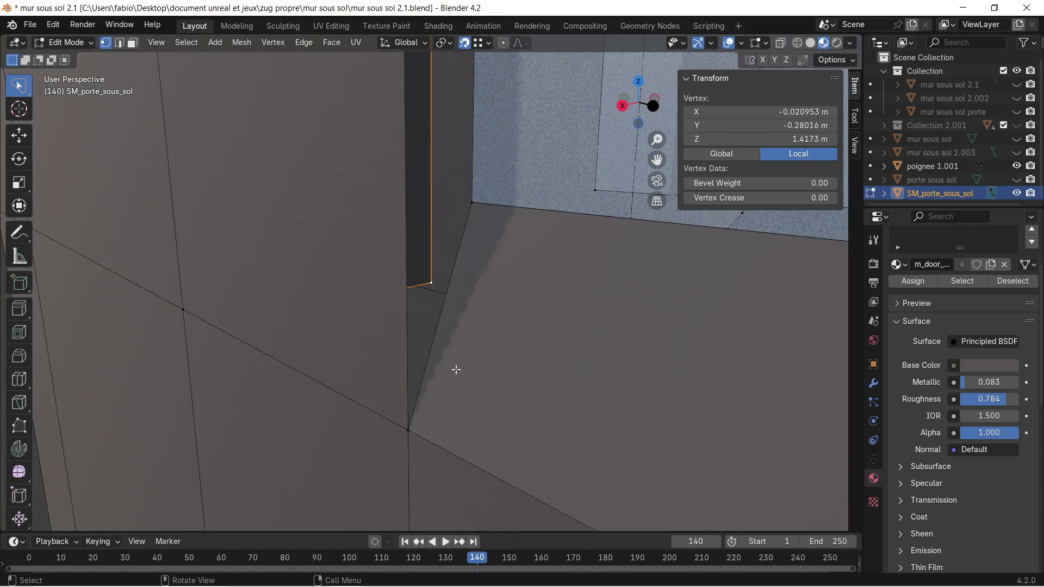
Add the window's remaining lower-left corner vertices to the selection.
left_click(409, 423)
left_click(476, 198, "shift")
scroll(475, 198, "up", 3)
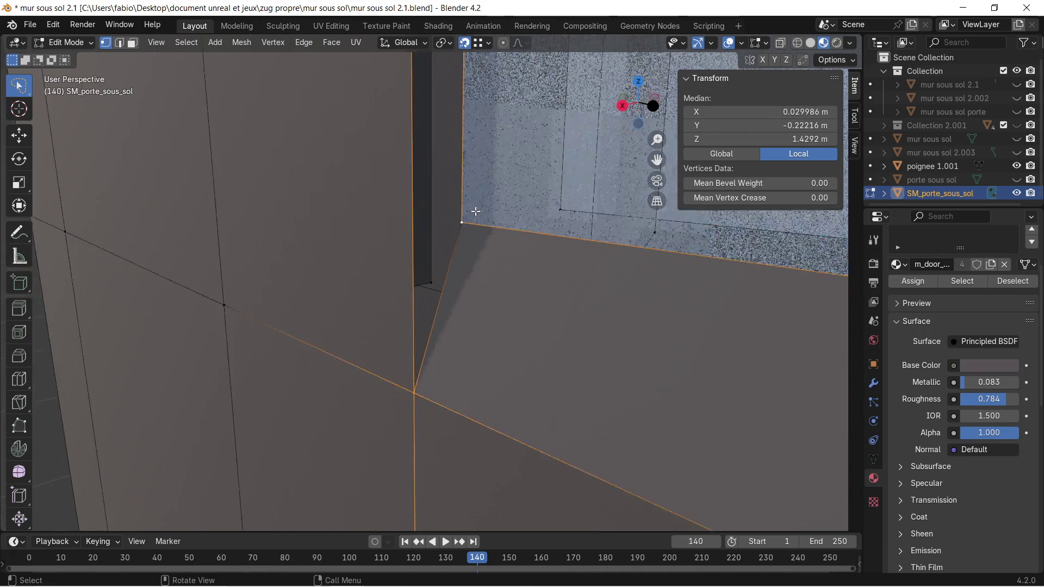
mouse_move(476, 198)
middle_mouse_down()
mouse_move(516, 100)
mouse_move(503, 312)
middle_mouse_up()
left_click(463, 218, "shift")
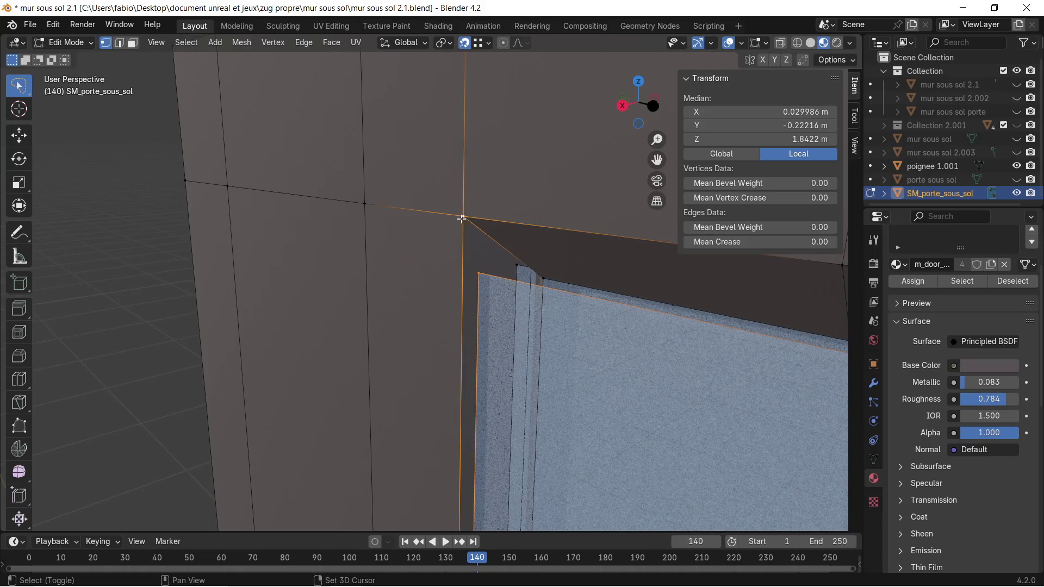
mouse_move(512, 237)
middle_mouse_down()
mouse_move(485, 345)
mouse_move(544, 315)
mouse_move(468, 261)
mouse_move(450, 368)
mouse_move(511, 361)
mouse_move(433, 170)
mouse_move(475, 164)
mouse_move(551, 233)
middle_mouse_up()
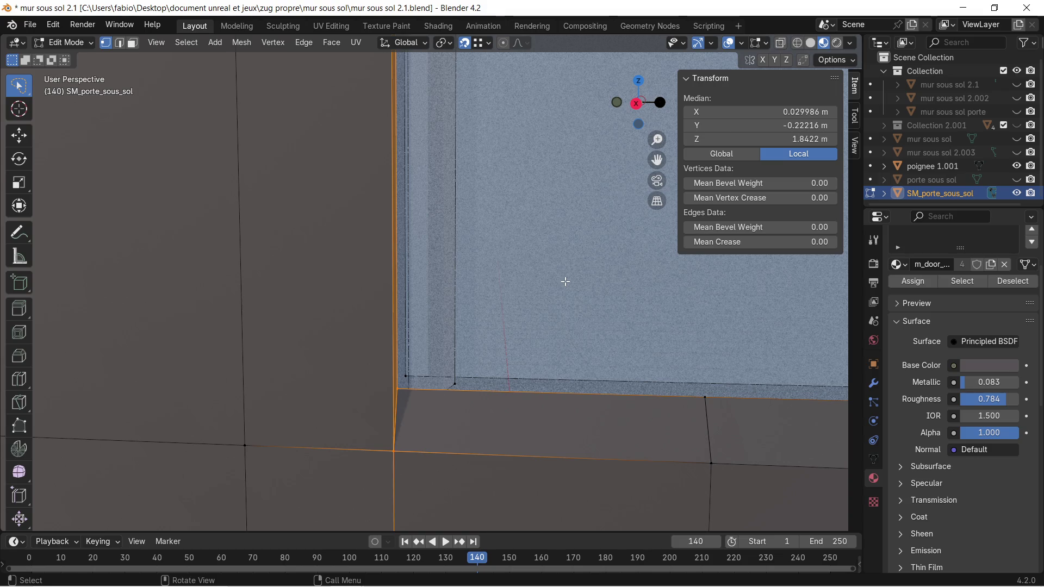
scroll(566, 281, "down", 5)
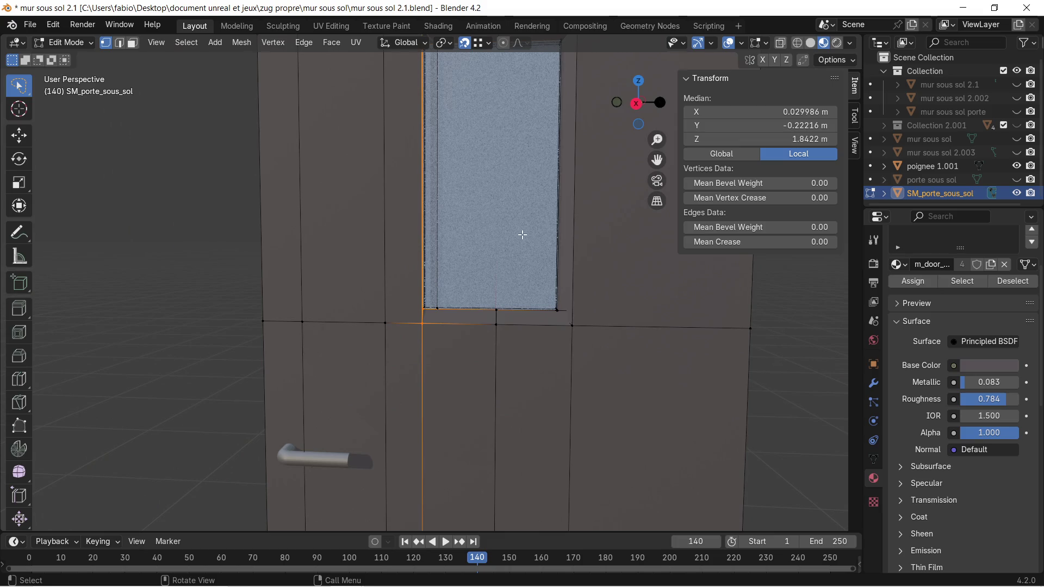
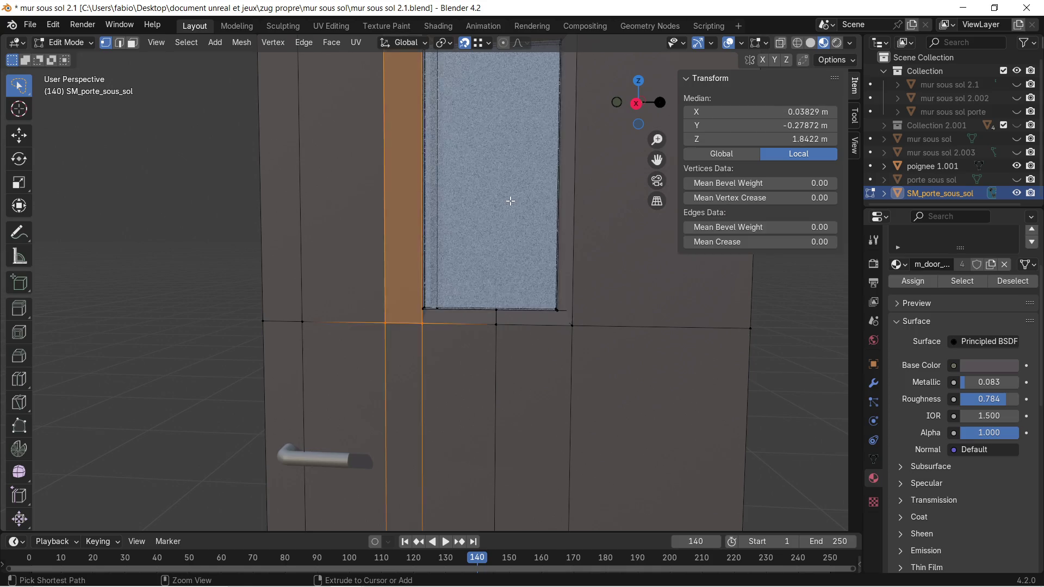
Separate the glass pane from the door into its own object, SM_porte_sous_sol.001.
key("Tab")
left_click(510, 200)
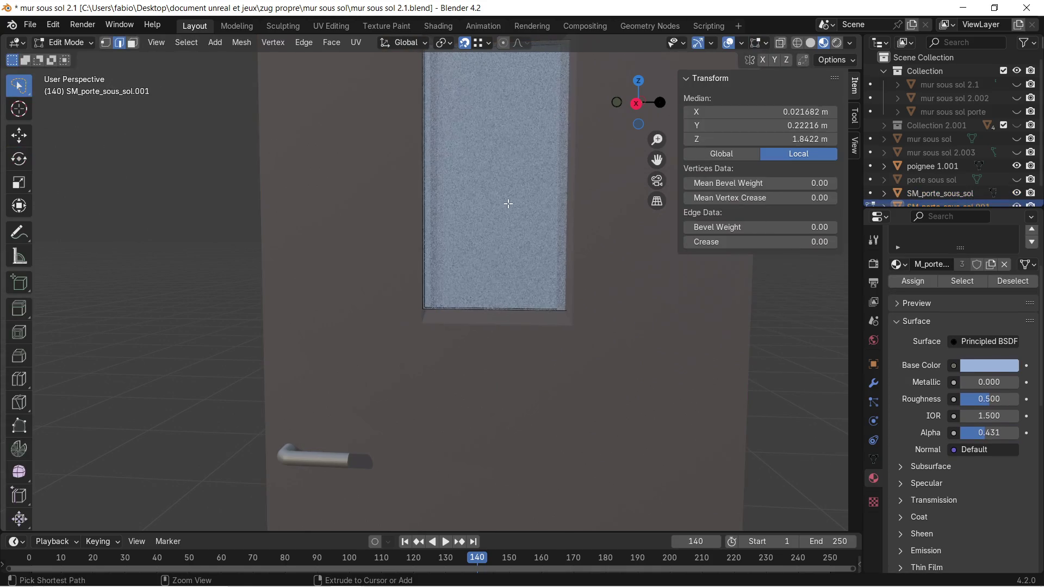
key("Tab")
key("Tab")
left_click(508, 203)
left_click(507, 203)
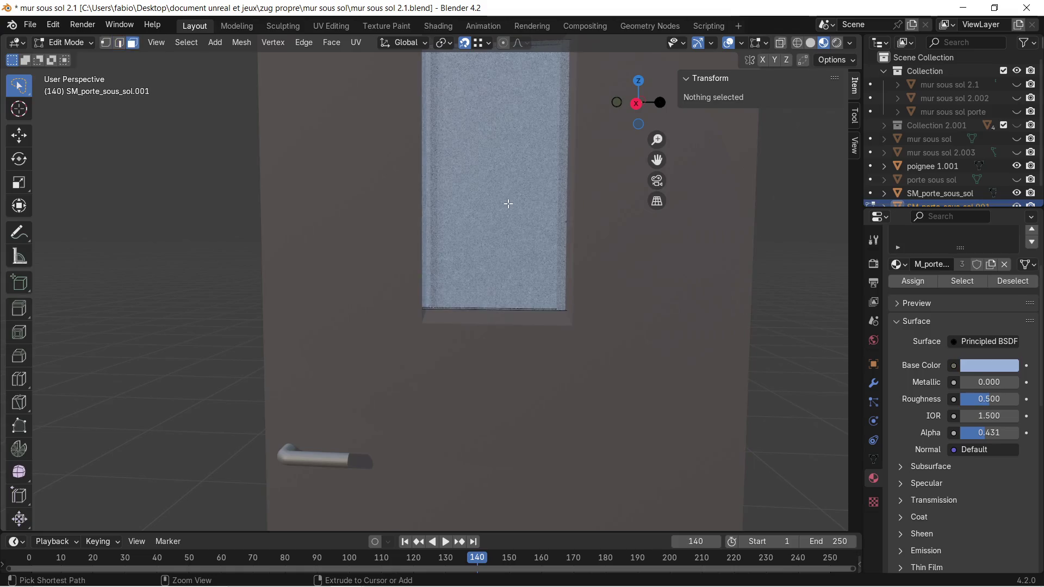
Select the door SM_porte_sous_sol and go back into Edit Mode on its mesh.
key("Tab")
left_click(509, 204)
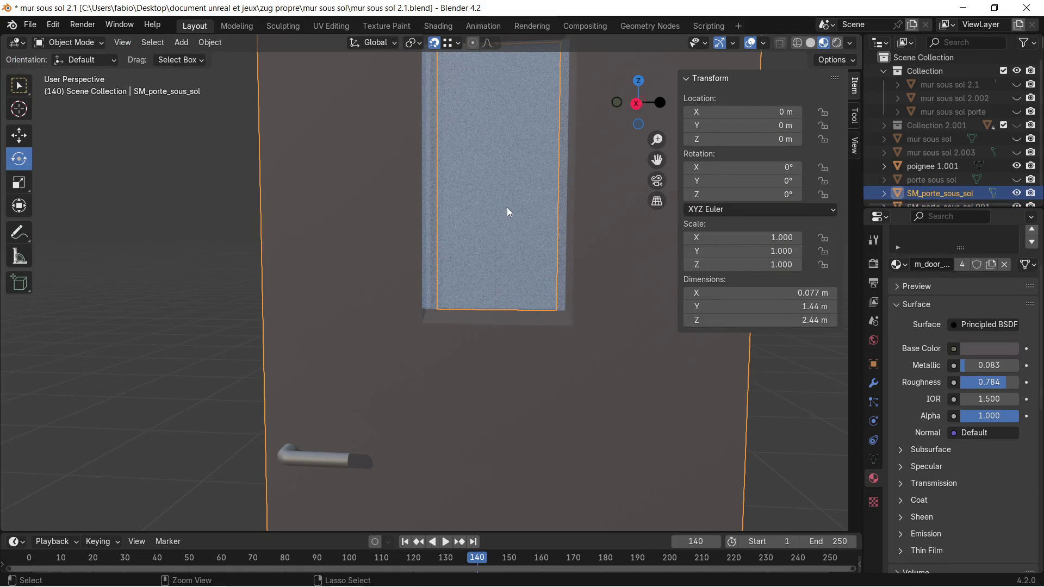
scroll(424, 343, "up", 6)
mouse_move(451, 330)
middle_mouse_down()
mouse_move(404, 325)
mouse_move(490, 332)
mouse_move(471, 322)
middle_mouse_up()
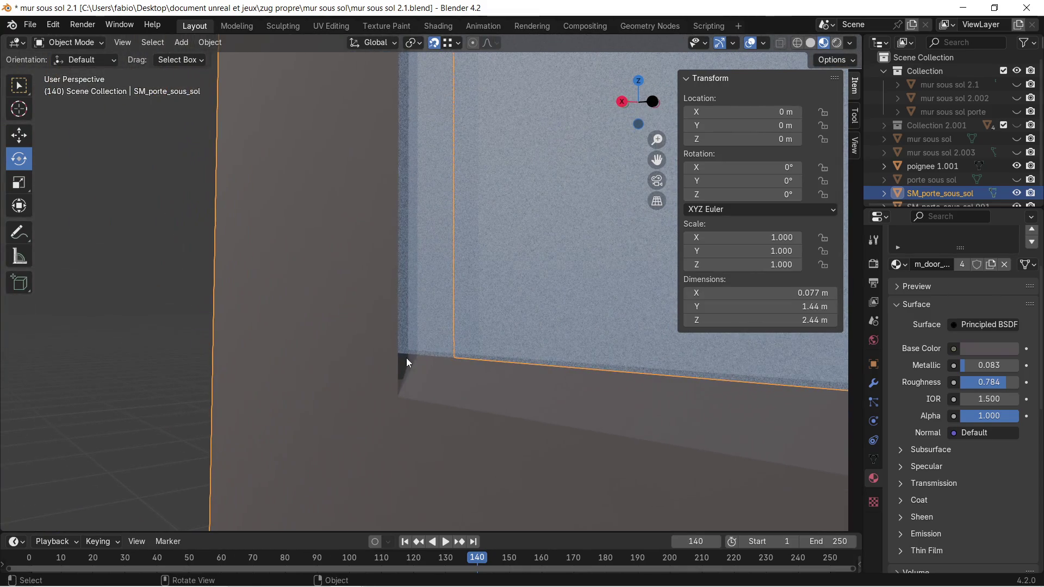
key("Tab")
mouse_move(410, 380)
middle_mouse_down()
mouse_move(402, 402)
mouse_move(458, 410)
mouse_move(620, 403)
mouse_move(448, 380)
mouse_move(485, 333)
mouse_move(478, 310)
middle_mouse_up()
scroll(482, 338, "down", 5)
scroll(427, 144, "up", 3)
scroll(420, 135, "down", 2)
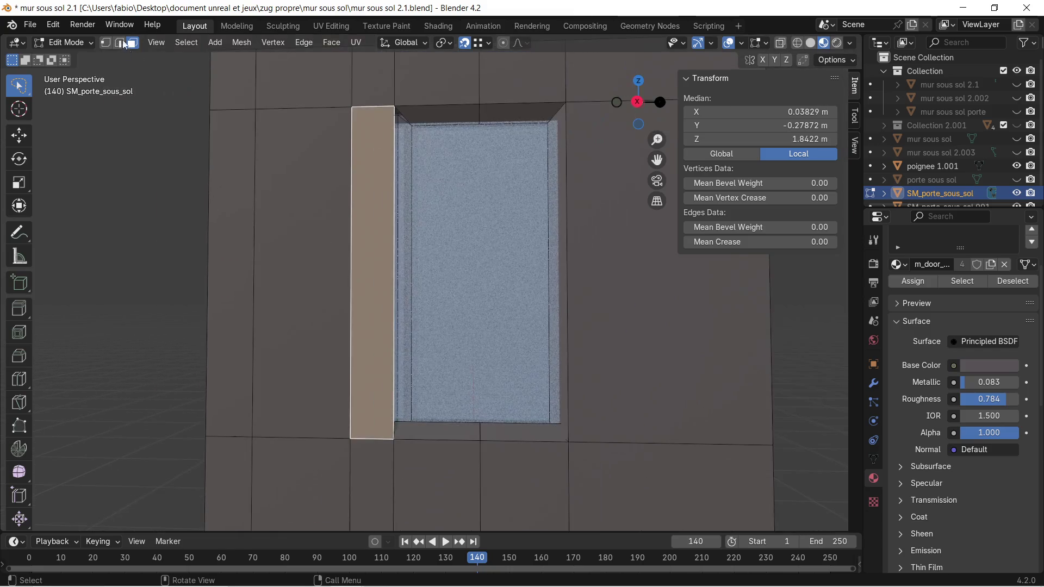
Delete the two lintel faces, the right jamb face and both threshold faces of the window recess.
left_click(120, 42)
left_click(133, 43)
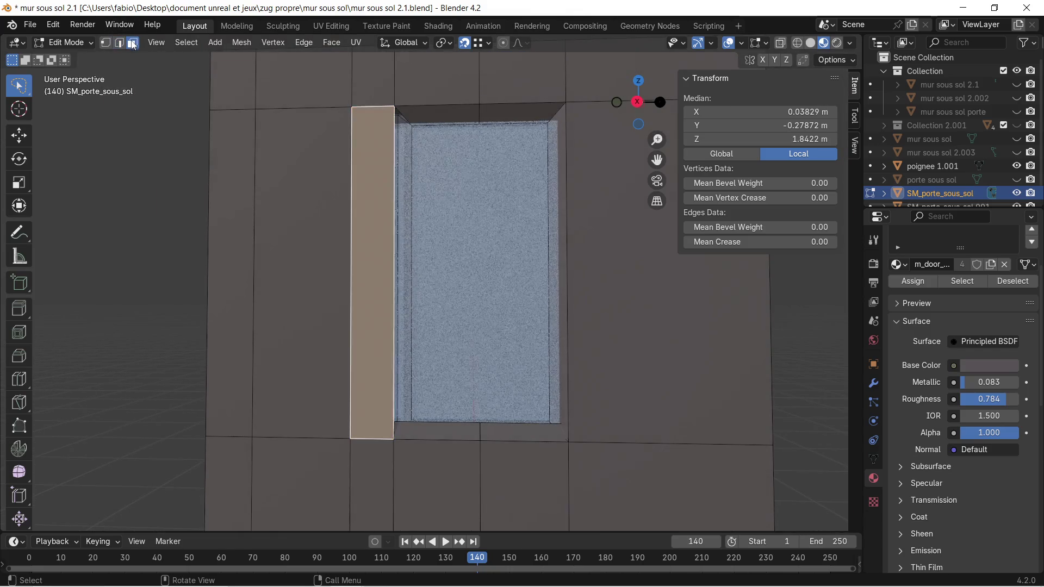
left_click(421, 118)
left_click(535, 122, "shift")
left_click(557, 116, "shift")
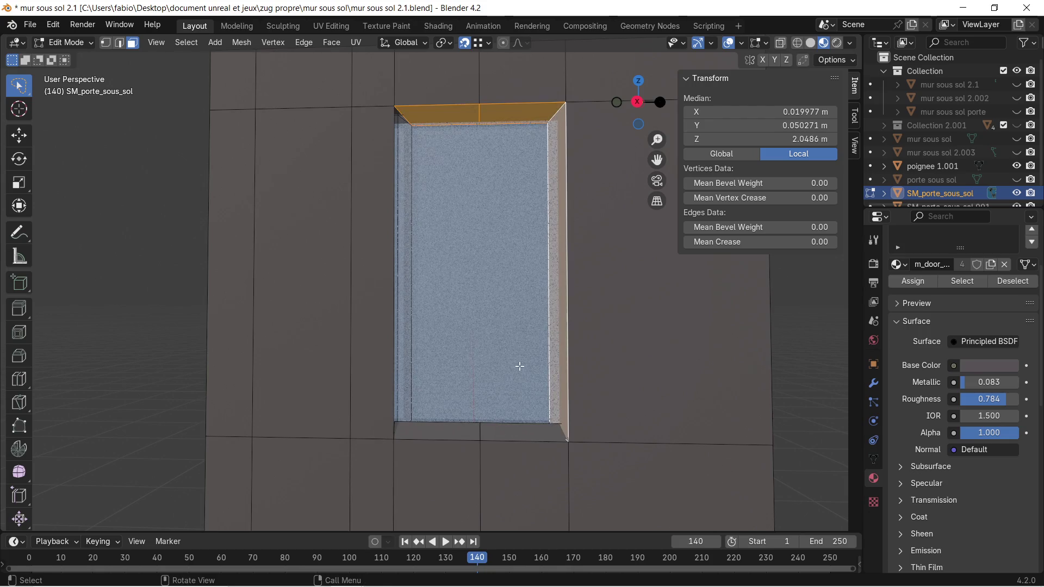
left_click(541, 429, "shift")
left_click(454, 429, "shift")
key("x")
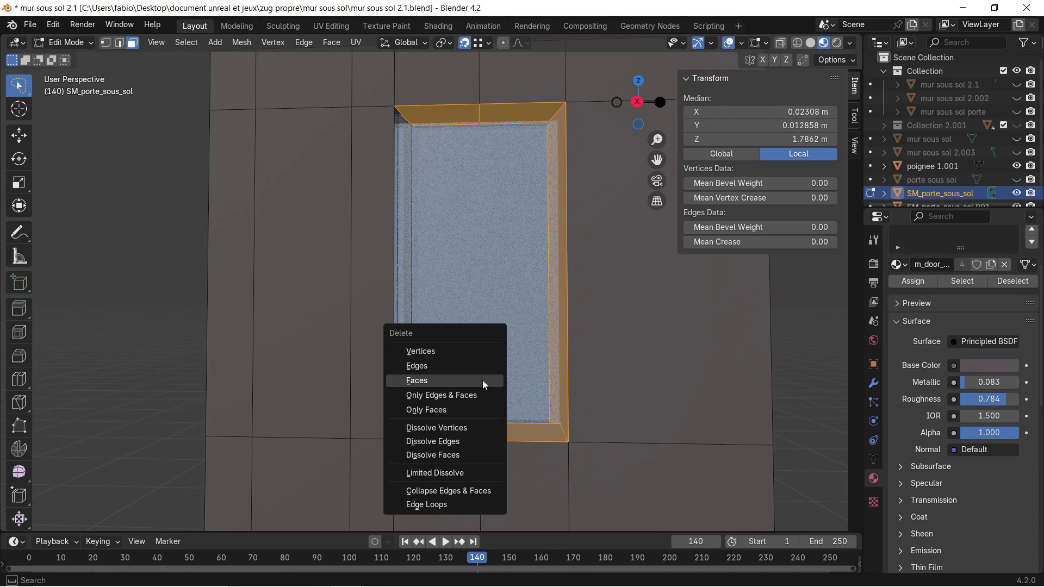
left_click(482, 380)
Select the remaining frame faces: top-left, left jamb, top-right and right jamb.
middle_click_drag(543, 310, 250, 318)
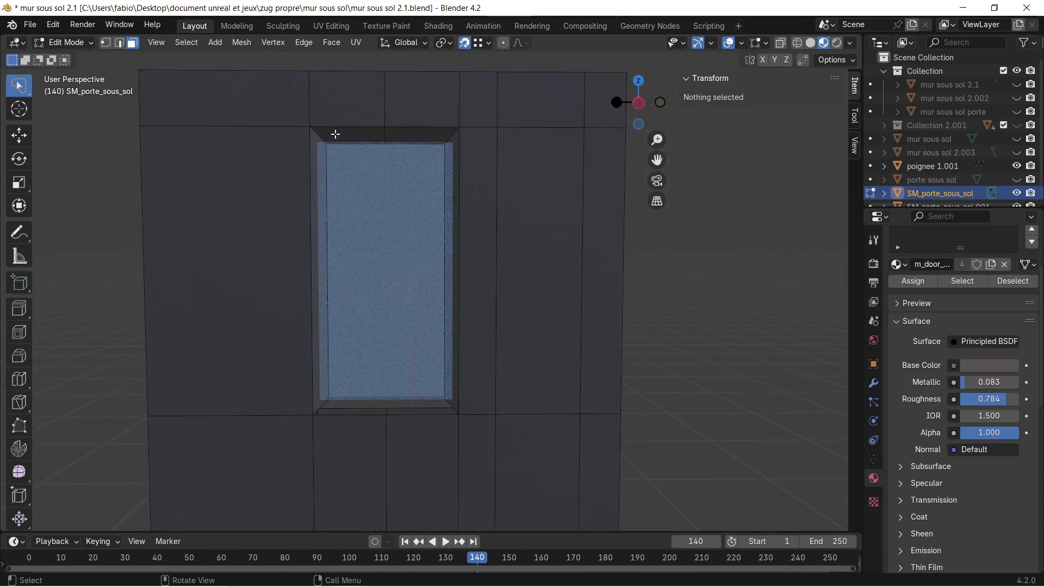
left_click(336, 134)
left_click(317, 137, "shift")
left_click(413, 137, "shift")
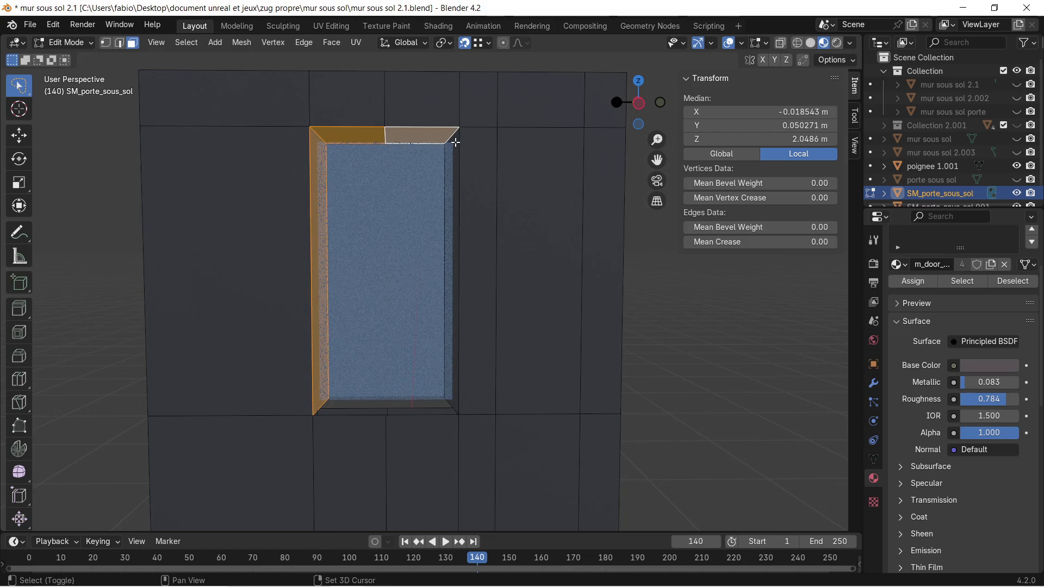
left_click(451, 164, "shift")
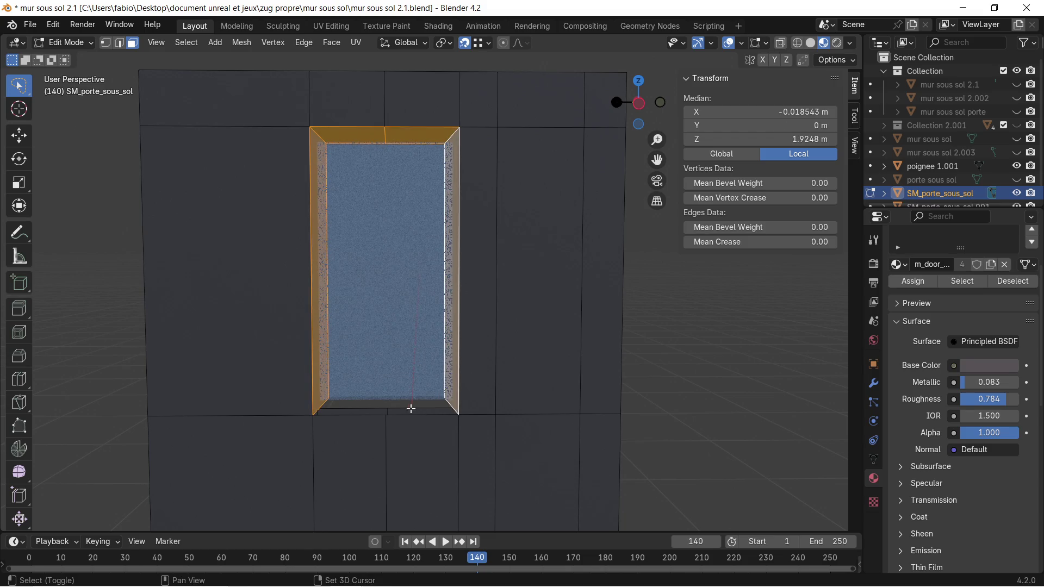
scroll(388, 409, "up", 3)
mouse_move(387, 409)
middle_mouse_down()
mouse_move(426, 374)
mouse_move(396, 350)
mouse_move(513, 379)
mouse_move(539, 359)
mouse_move(517, 366)
mouse_move(441, 350)
middle_mouse_up()
Delete the selected bevelled frame faces and check the cleared window opening from several angles.
key("x")
left_click(396, 355)
mouse_move(377, 322)
middle_mouse_down()
mouse_move(555, 295)
mouse_move(422, 298)
mouse_move(487, 295)
middle_mouse_up()
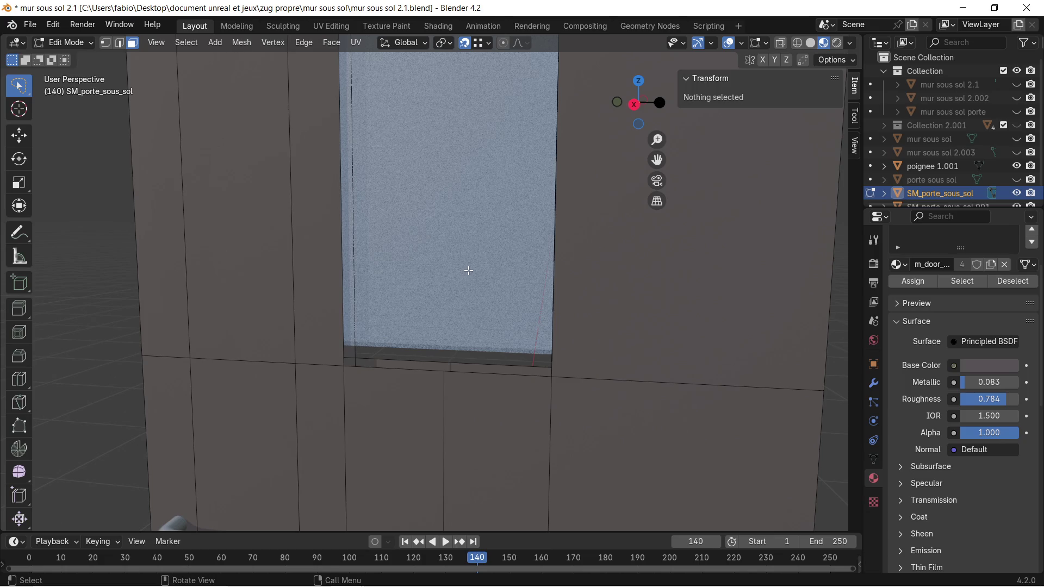
middle_click_drag(470, 266, 504, 255)
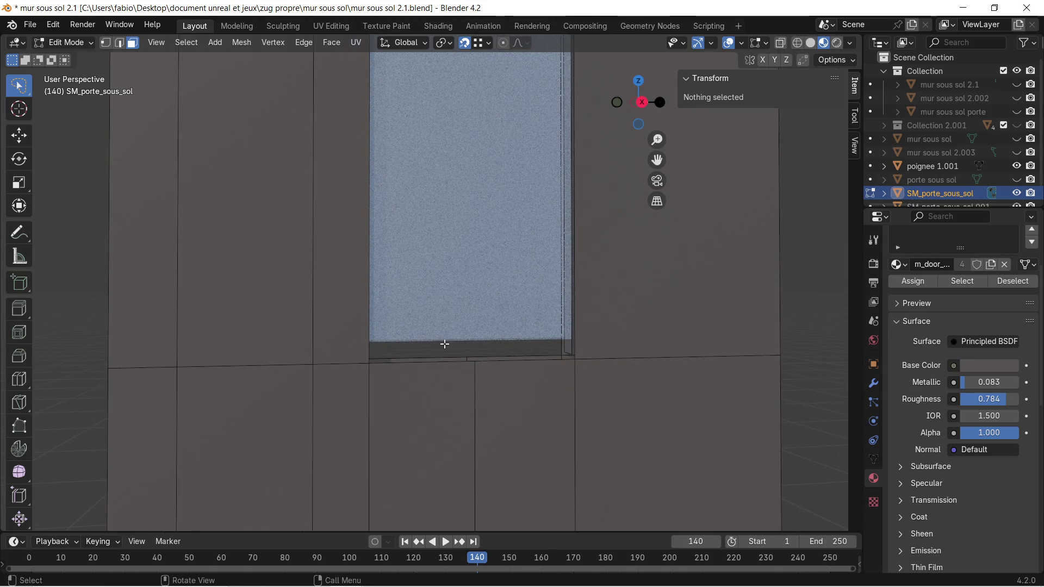
middle_click_drag(506, 327, 488, 358)
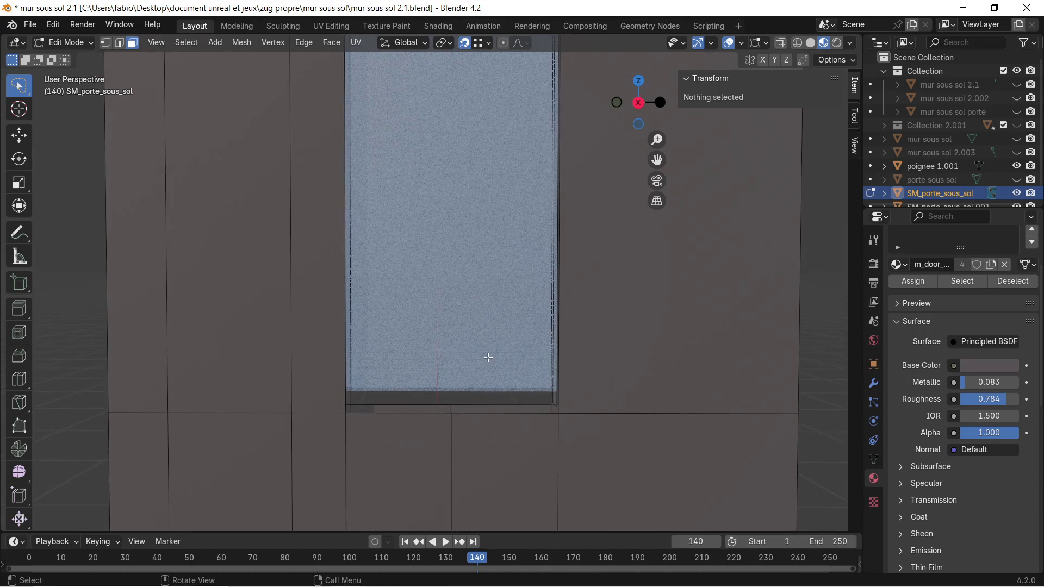
left_click(119, 42)
scroll(446, 250, "down", 2)
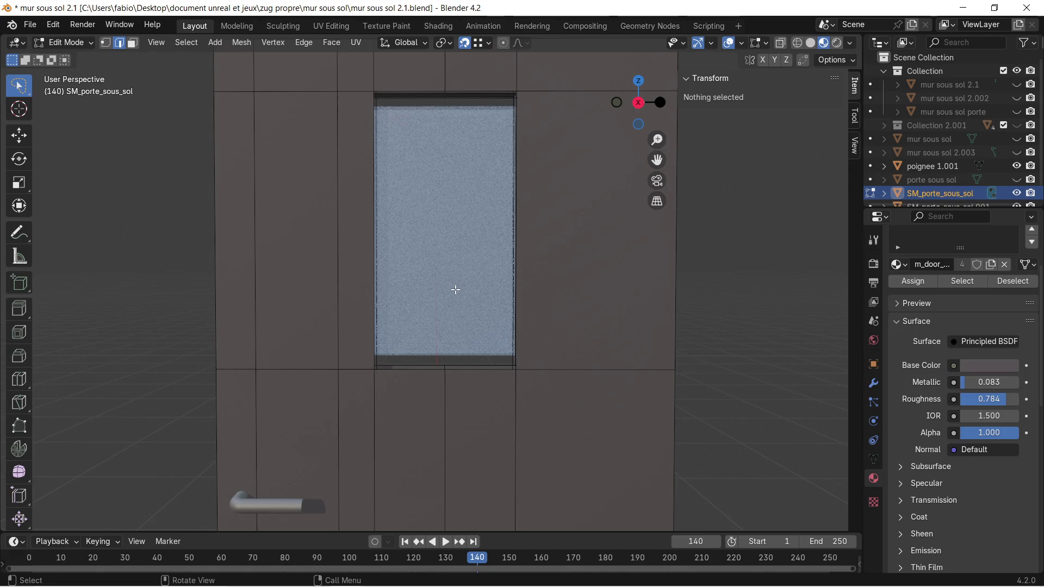
Select the window frame's top face and left strip, then return to Object Mode.
key("3")
left_click(473, 284)
key("ctrl+z")
left_click(477, 266)
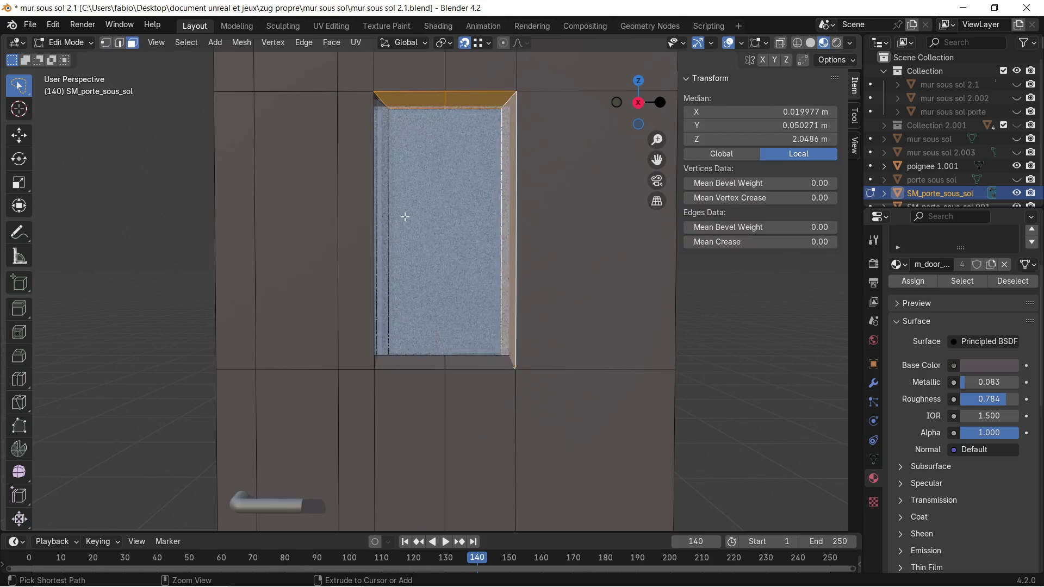
left_click(376, 152)
key("Tab")
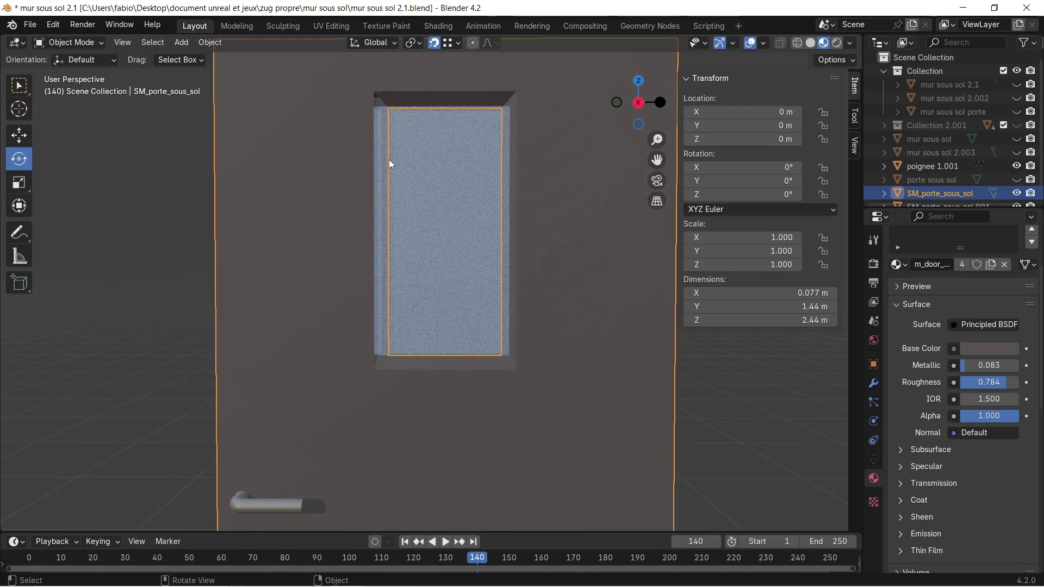
mouse_move(389, 159)
middle_mouse_down("ctrl")
mouse_move(400, 157)
mouse_move(374, 174)
mouse_move(370, 161)
mouse_move(471, 226)
mouse_move(433, 233)
mouse_move(406, 149)
mouse_move(430, 100)
mouse_move(451, 325)
mouse_move(549, 299)
mouse_move(466, 257)
mouse_move(513, 281)
middle_mouse_up("ctrl")
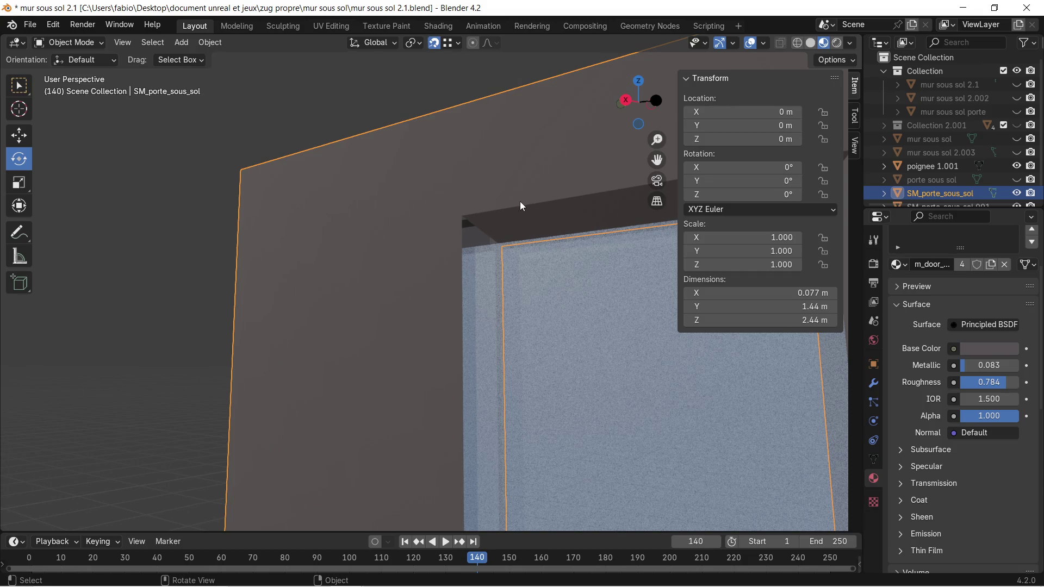
Isolate the door in local view and inspect its window frame corners.
key("KP_Divide")
mouse_move(389, 275)
middle_mouse_down("ctrl")
mouse_move(390, 158)
mouse_move(501, 396)
mouse_move(485, 431)
mouse_move(523, 466)
mouse_move(550, 457)
mouse_move(510, 386)
middle_mouse_up("ctrl")
middle_click_drag(382, 426, 362, 460, "ctrl")
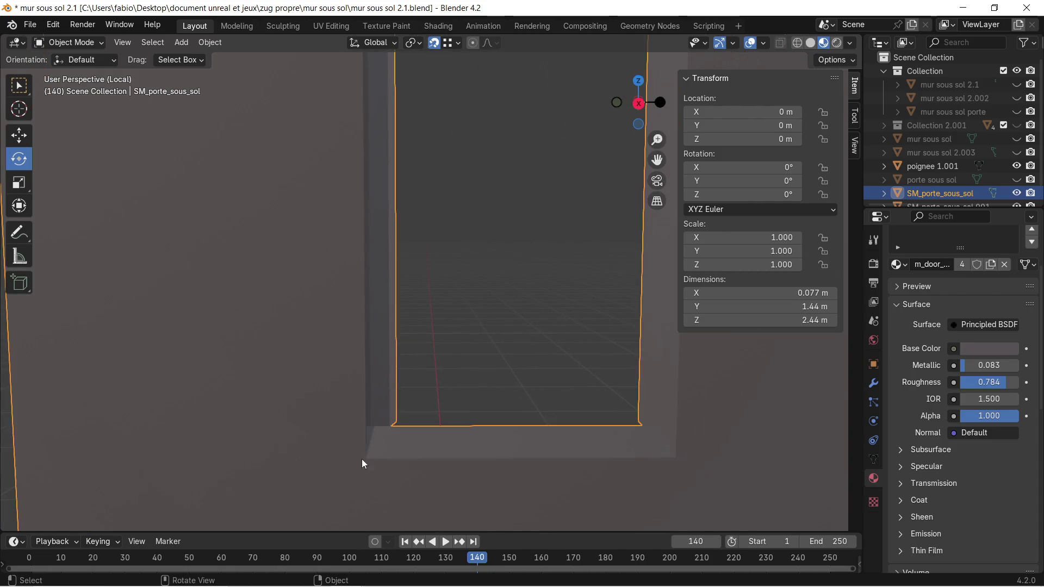
mouse_move(442, 271)
middle_mouse_down()
mouse_move(450, 364)
mouse_move(445, 110)
mouse_move(446, 233)
mouse_move(409, 255)
mouse_move(391, 240)
mouse_move(424, 205)
mouse_move(426, 296)
middle_mouse_up()
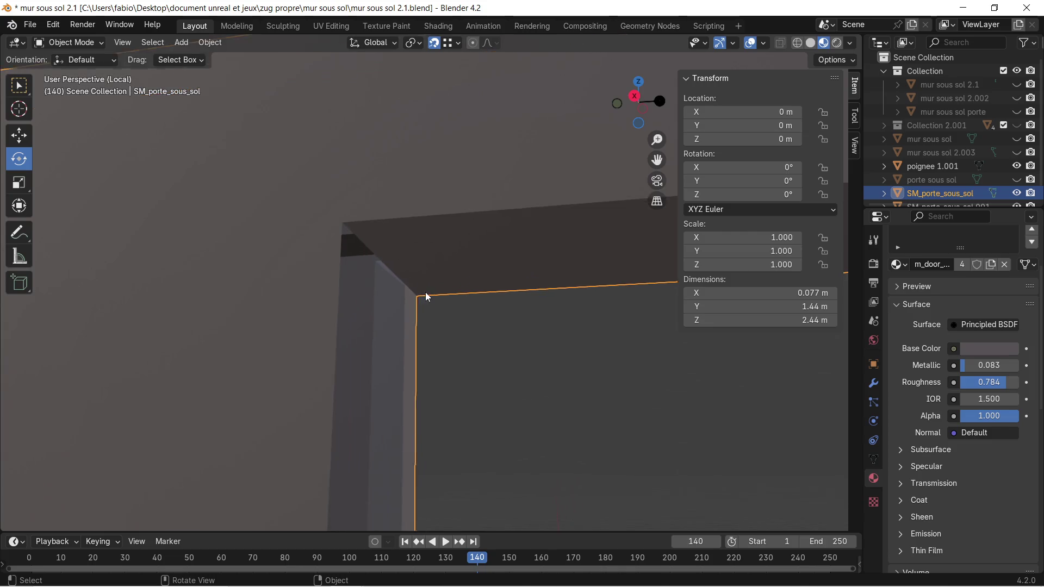
scroll(427, 296, "up", 2)
scroll(408, 297, "down", 5)
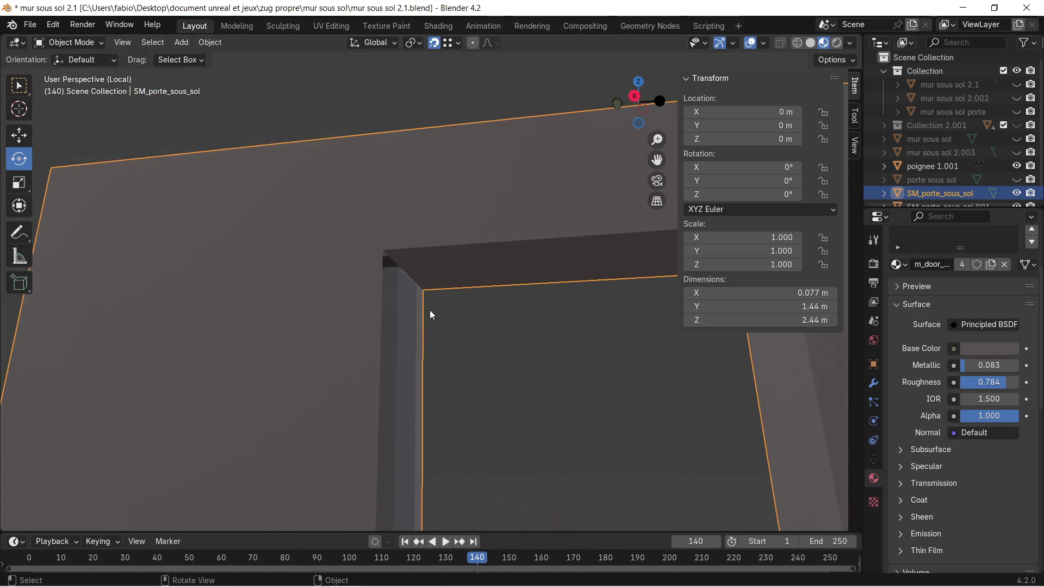
scroll(431, 315, "down", 3)
mouse_move(462, 372)
middle_mouse_down()
mouse_move(457, 204)
mouse_move(469, 228)
mouse_move(470, 331)
mouse_move(430, 357)
mouse_move(288, 340)
mouse_move(245, 299)
mouse_move(263, 263)
mouse_move(397, 391)
mouse_move(393, 416)
mouse_move(429, 186)
mouse_move(436, 207)
mouse_move(487, 246)
mouse_move(487, 277)
middle_mouse_up()
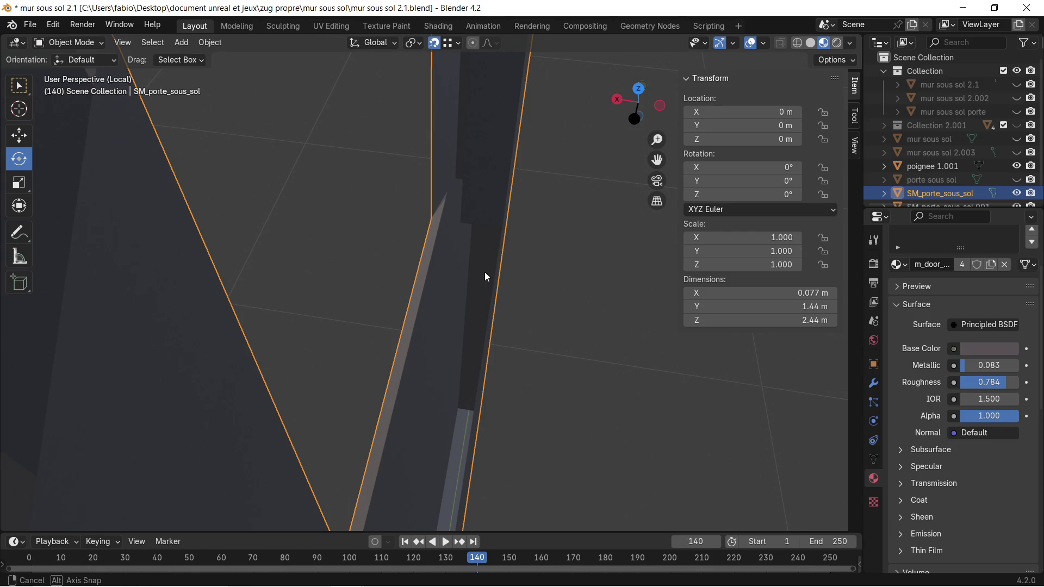
mouse_move(485, 275)
middle_mouse_down()
mouse_move(601, 256)
mouse_move(643, 223)
mouse_move(546, 158)
mouse_move(524, 150)
mouse_move(513, 164)
mouse_move(521, 155)
middle_mouse_up()
scroll(513, 156, "down", 2)
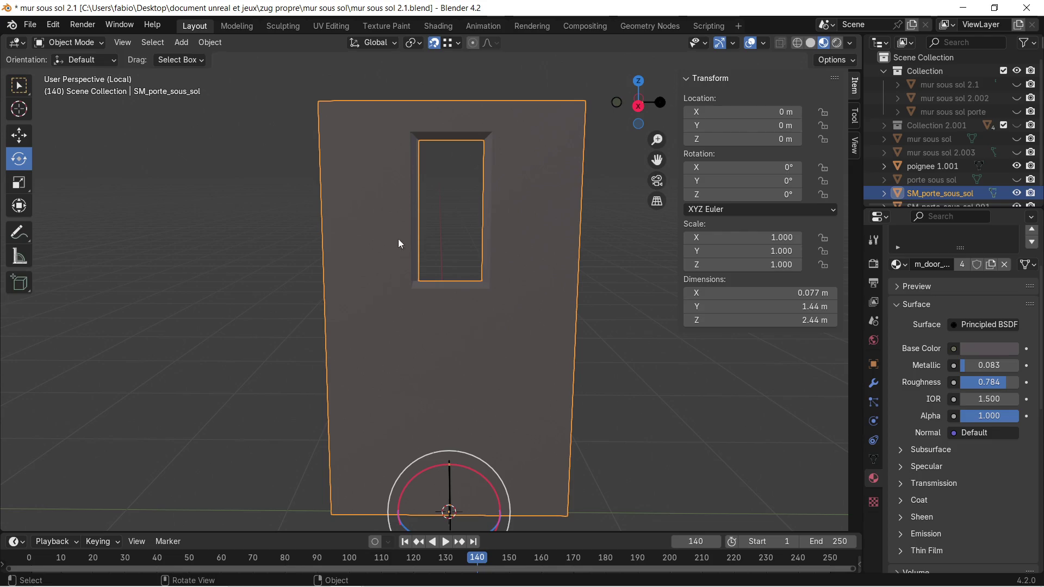
scroll(460, 189, "up", 2)
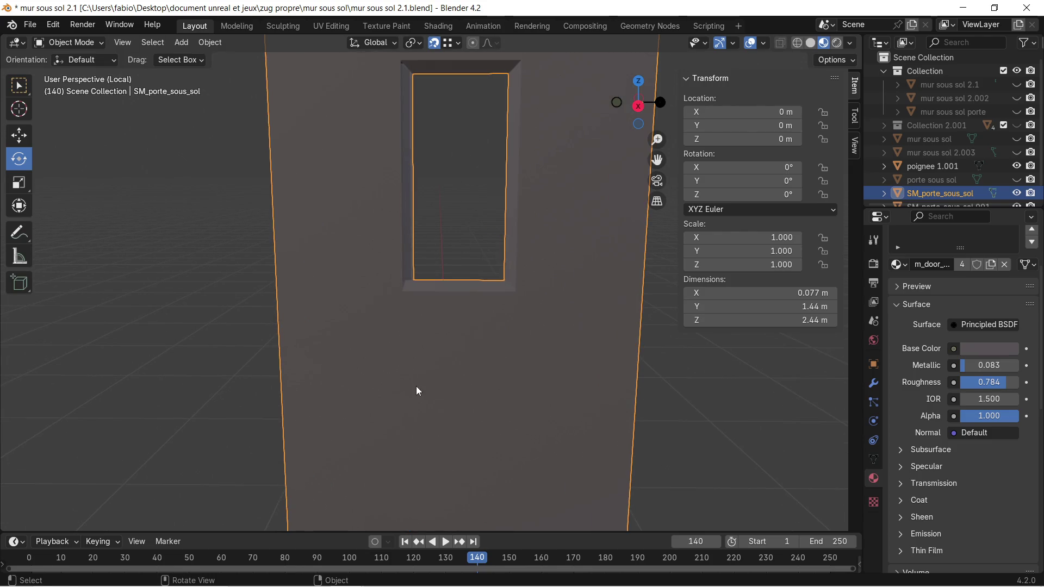
Check the Substance Painter door project with its Machinery and Steel layers, then return to Blender.
mouse_move(460, 566)
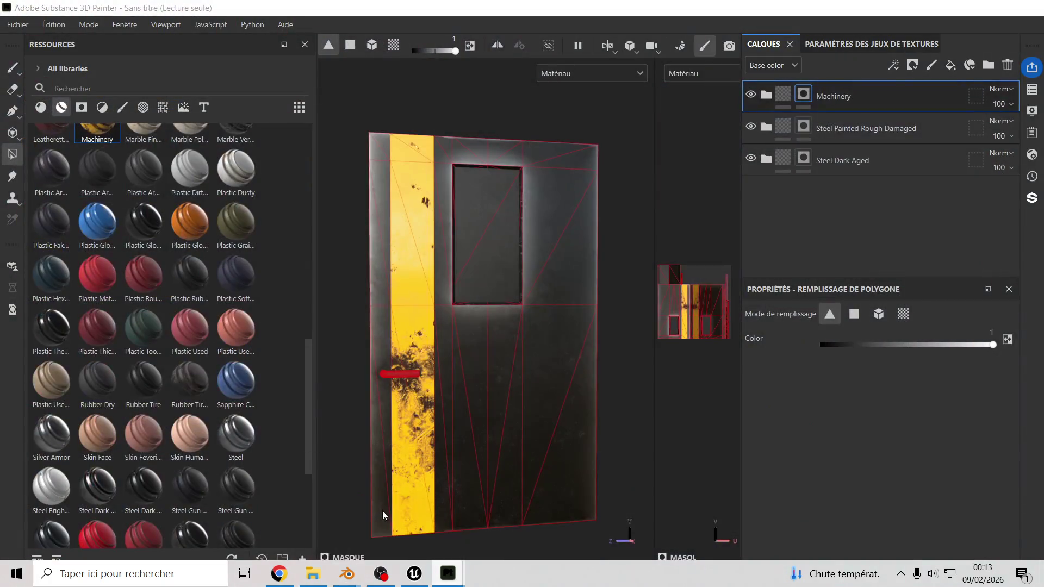
left_click(383, 511)
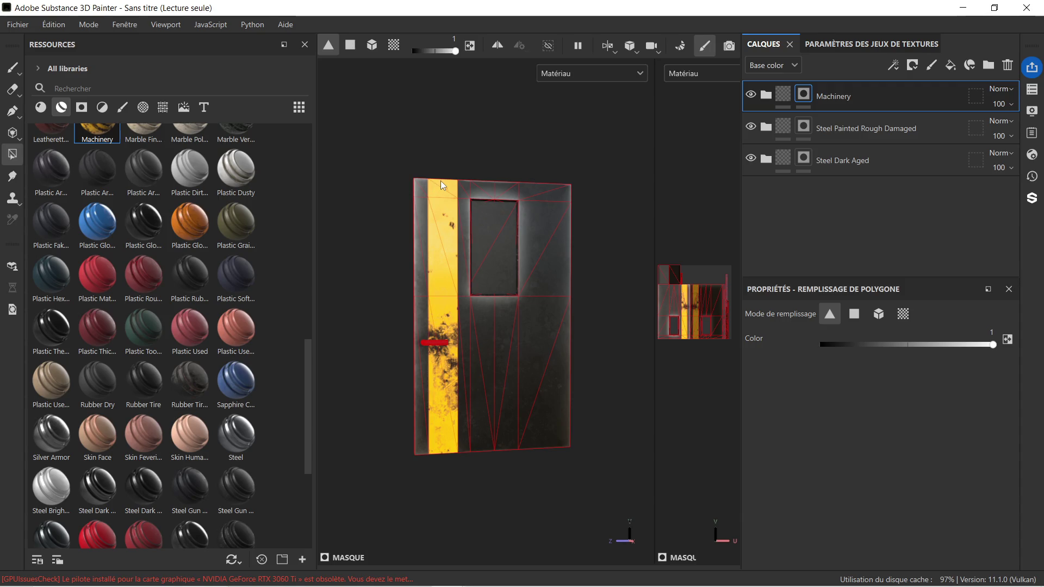
left_click(954, 10)
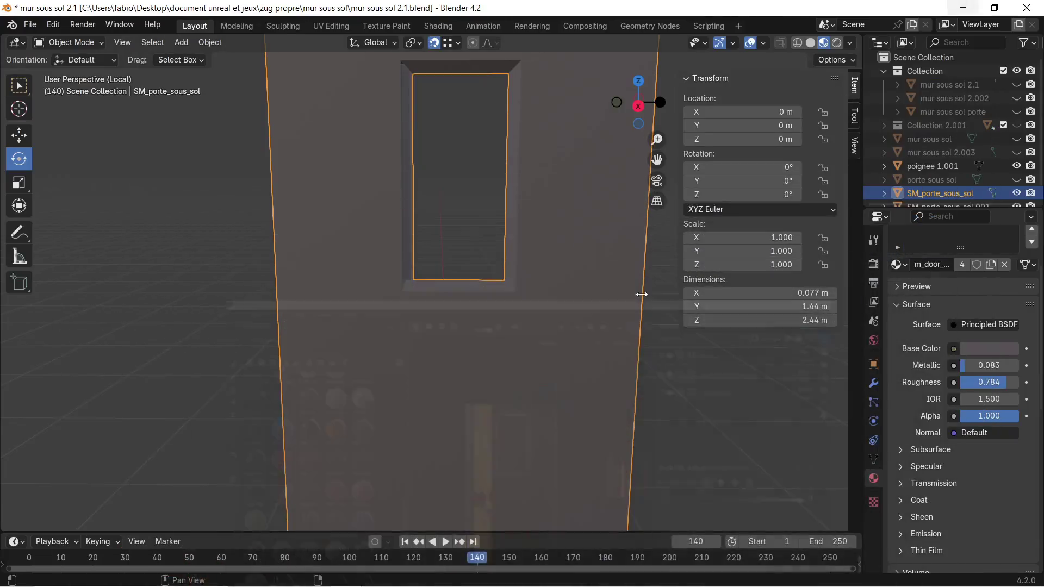
Delete the door SM_porte_sous_sol and its glass SM_porte_sous_sol.001 from the scene.
scroll(435, 403, "down", 3)
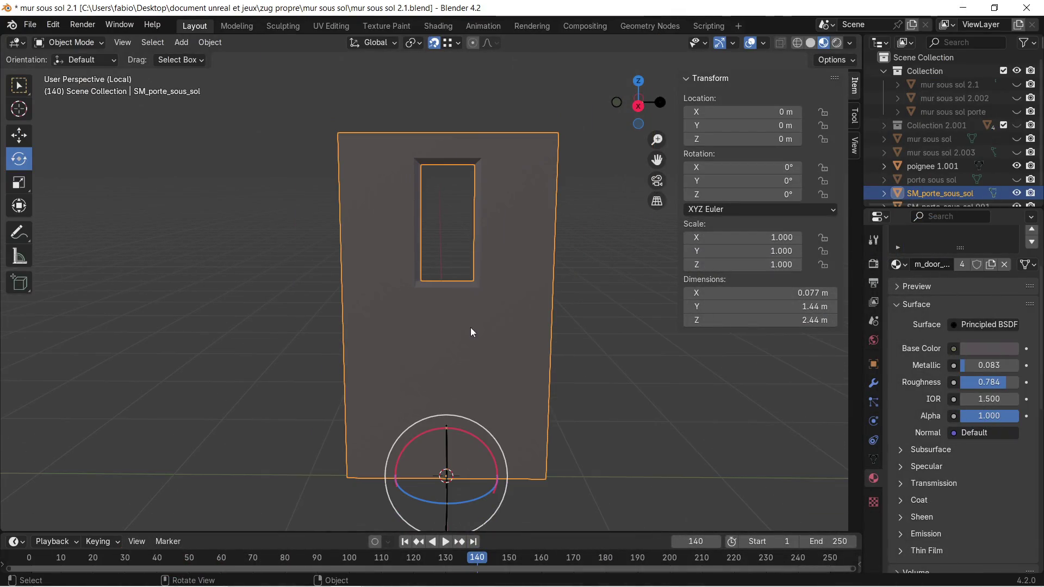
key("Delete")
left_click(931, 194)
key("Delete")
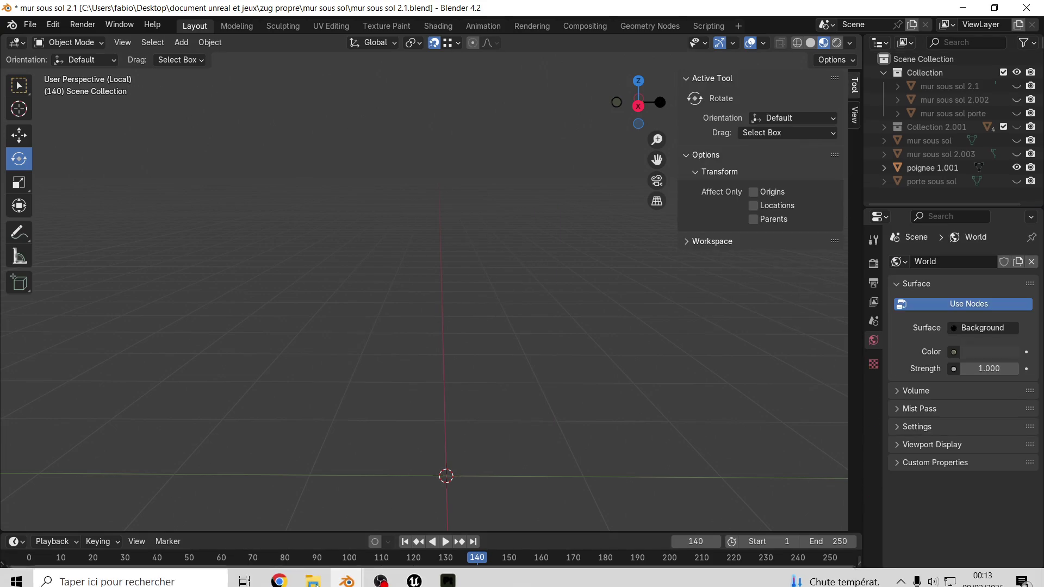
left_click(313, 581)
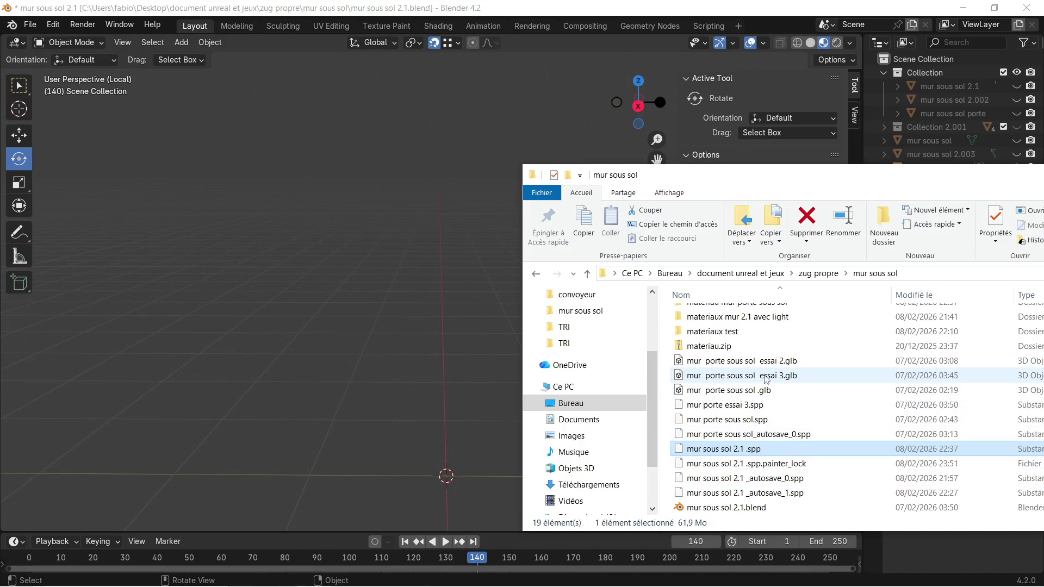
Import porte sous sol .glb from the porte sous sol folder into Blender as glTF 2.0.
scroll(766, 381, "down", 1)
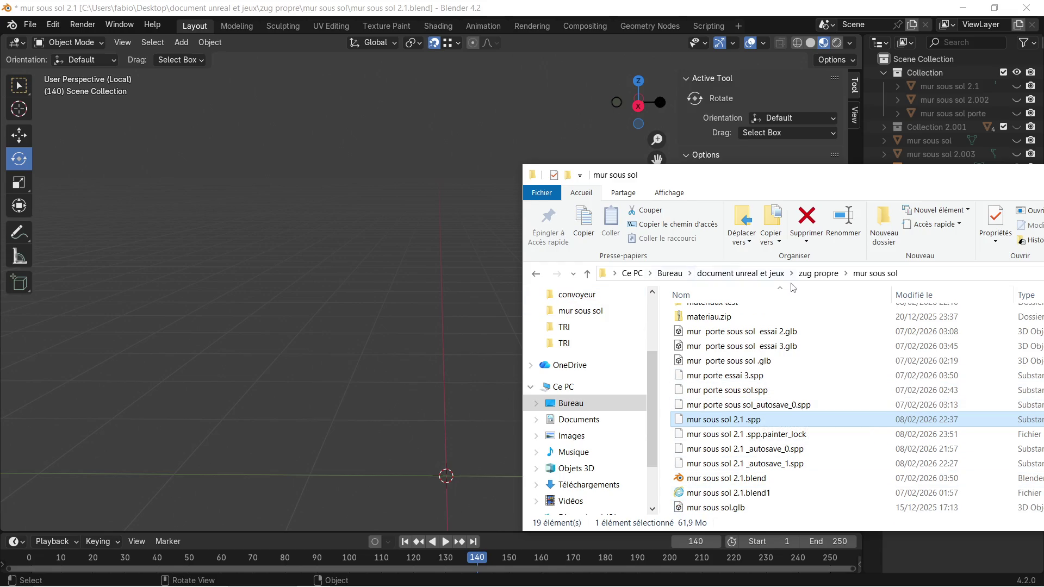
left_click(815, 275)
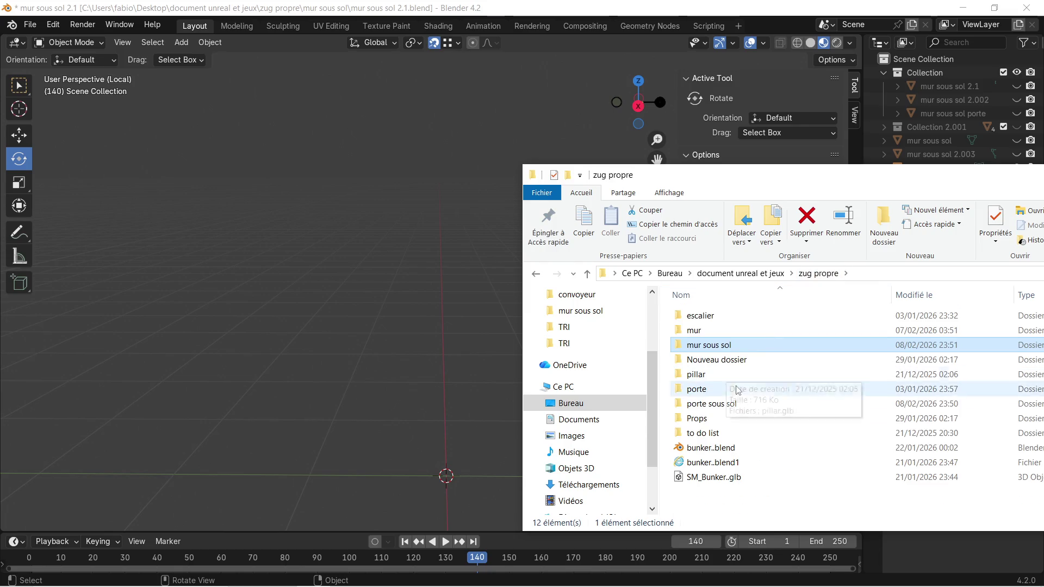
double_click(727, 411)
mouse_move(723, 316)
left_mouse_down()
mouse_move(753, 313)
mouse_move(410, 342)
mouse_move(413, 359)
left_mouse_up()
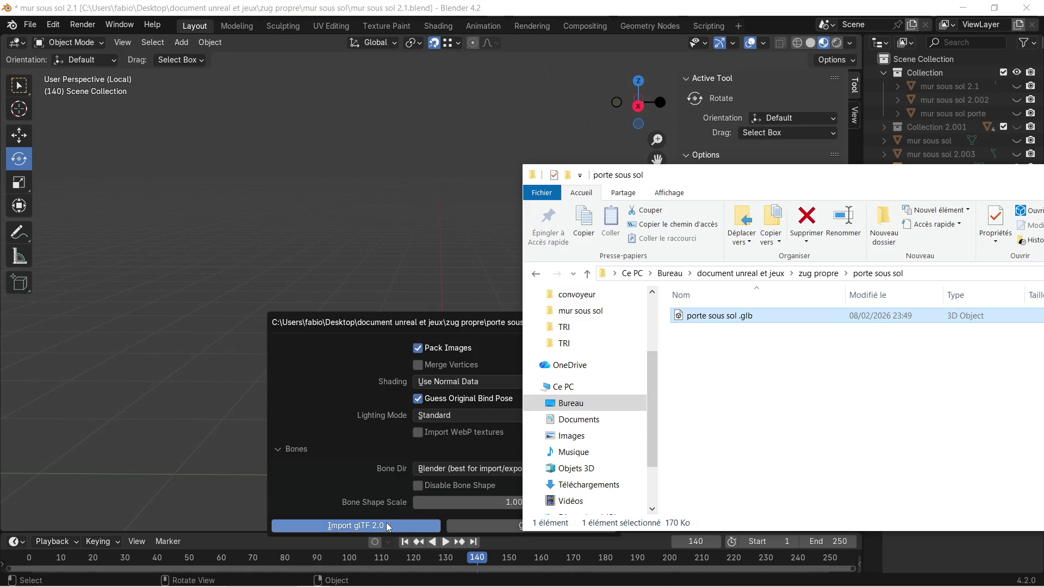
left_click(386, 523)
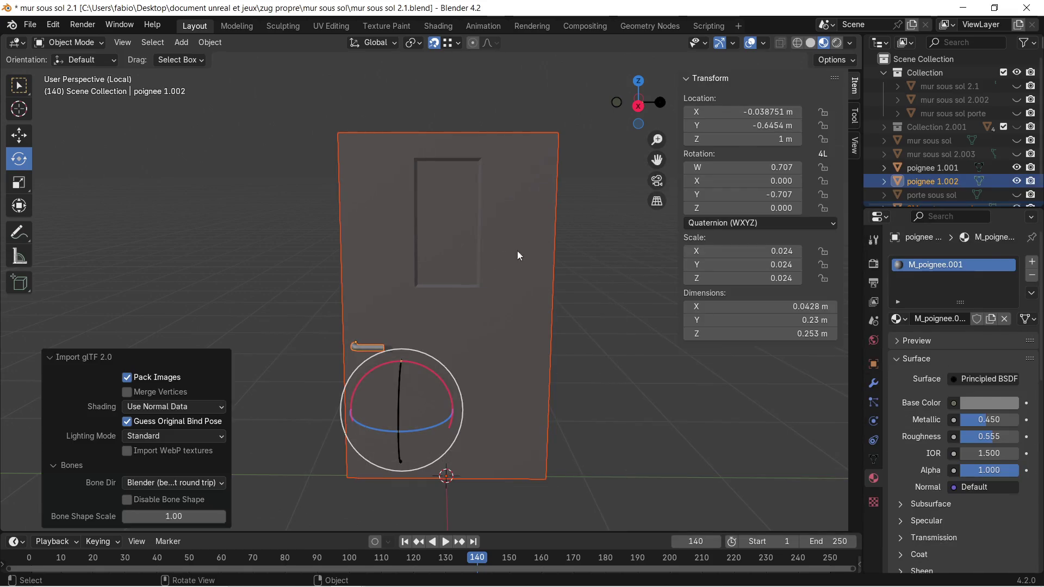
Select the imported SM_porte_sous_sol door and enter Edit Mode on its mesh.
scroll(448, 224, "up", 2)
scroll(423, 174, "up", 2)
mouse_move(422, 174)
middle_mouse_down()
mouse_move(419, 157)
mouse_move(432, 288)
mouse_move(429, 270)
middle_mouse_up()
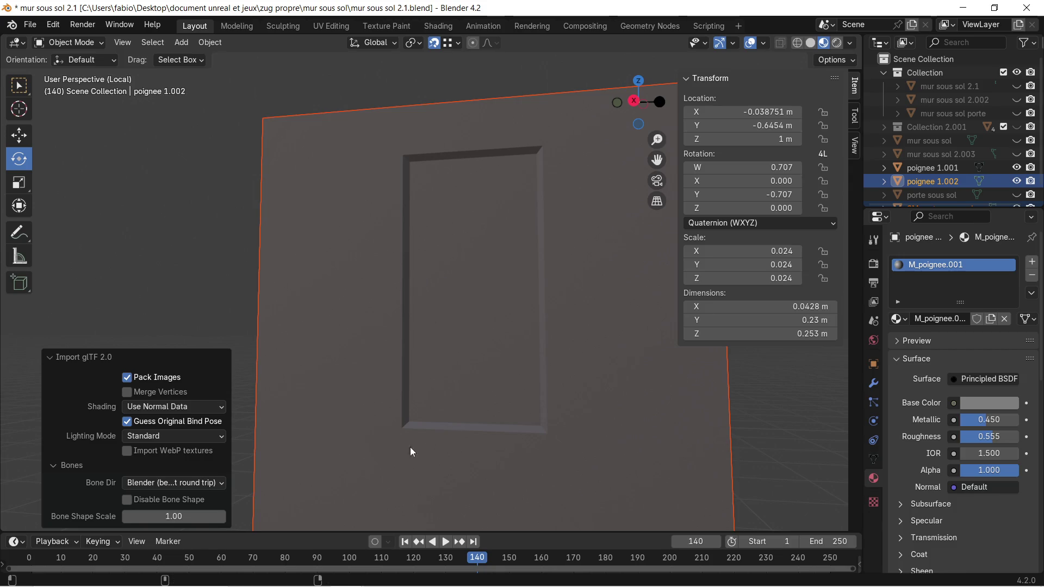
key("super")
key("Escape")
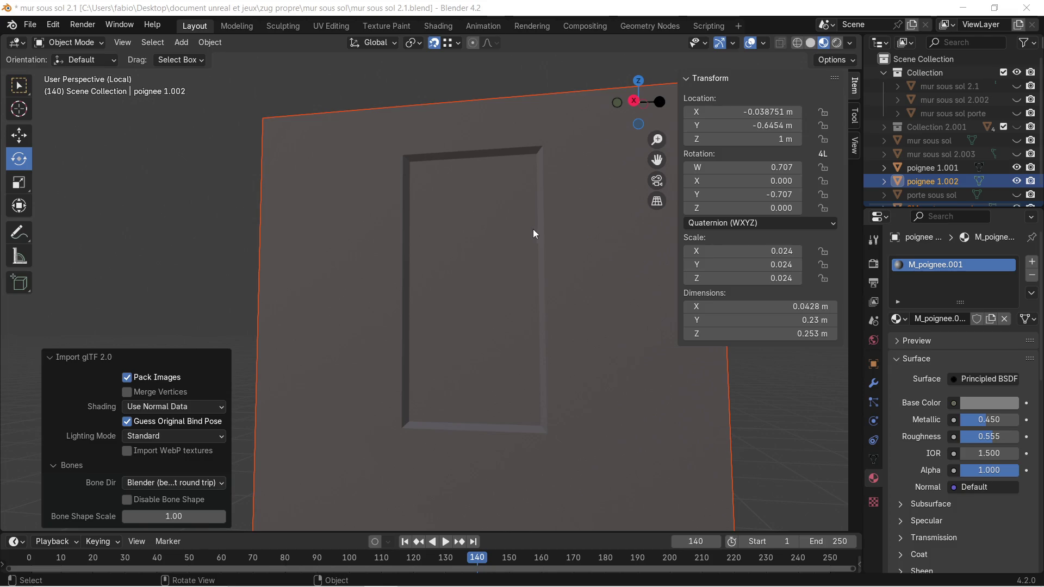
left_click(448, 243)
key("Tab")
Separate the two triangular inset panel faces into a new object, SM_porte_sous_sol.001.
middle_click_drag(461, 239, 455, 235)
left_click(477, 223)
left_click(480, 310, "shift")
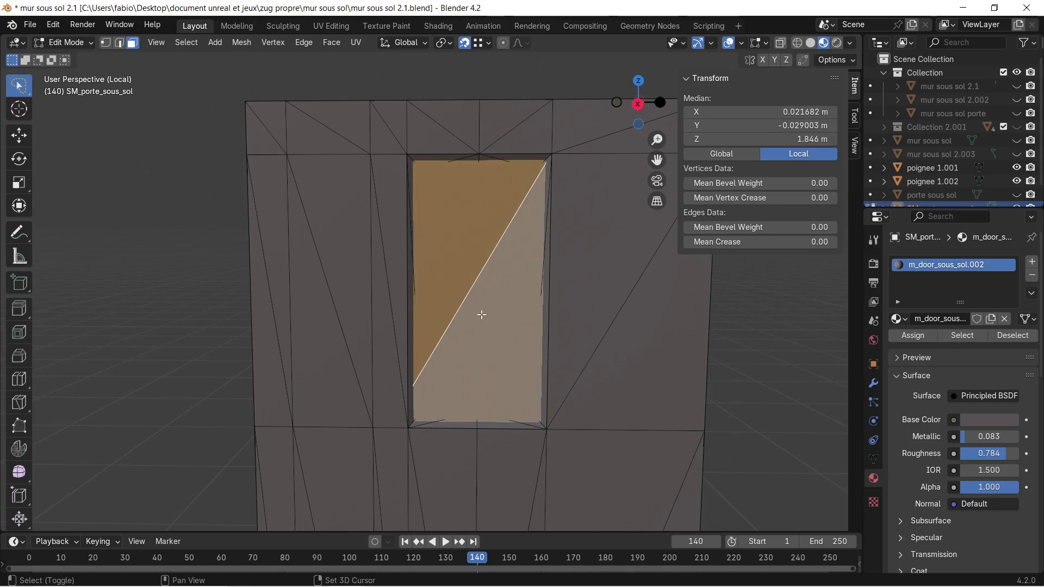
mouse_move(533, 288)
middle_mouse_down()
mouse_move(382, 318)
mouse_move(283, 296)
mouse_move(400, 270)
middle_mouse_up()
left_click(401, 270)
left_click(401, 310, "shift")
mouse_move(501, 317)
middle_mouse_down()
mouse_move(410, 319)
mouse_move(429, 369)
mouse_move(447, 256)
mouse_move(476, 283)
mouse_move(501, 219)
middle_mouse_up()
mouse_move(471, 163)
middle_mouse_down()
mouse_move(655, 268)
mouse_move(490, 298)
middle_mouse_up()
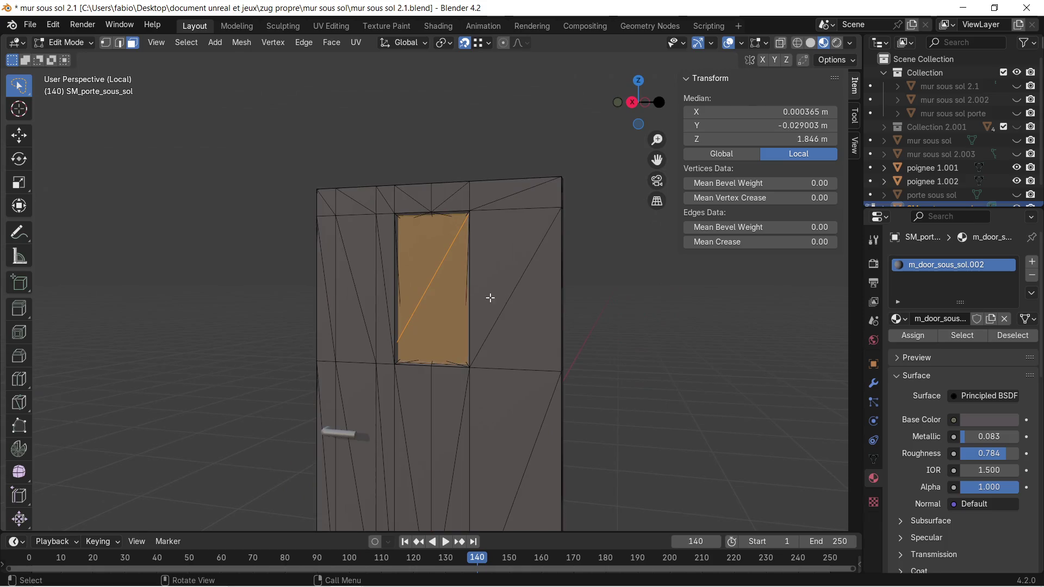
scroll(490, 298, "up", 3)
scroll(915, 158, "down", 1)
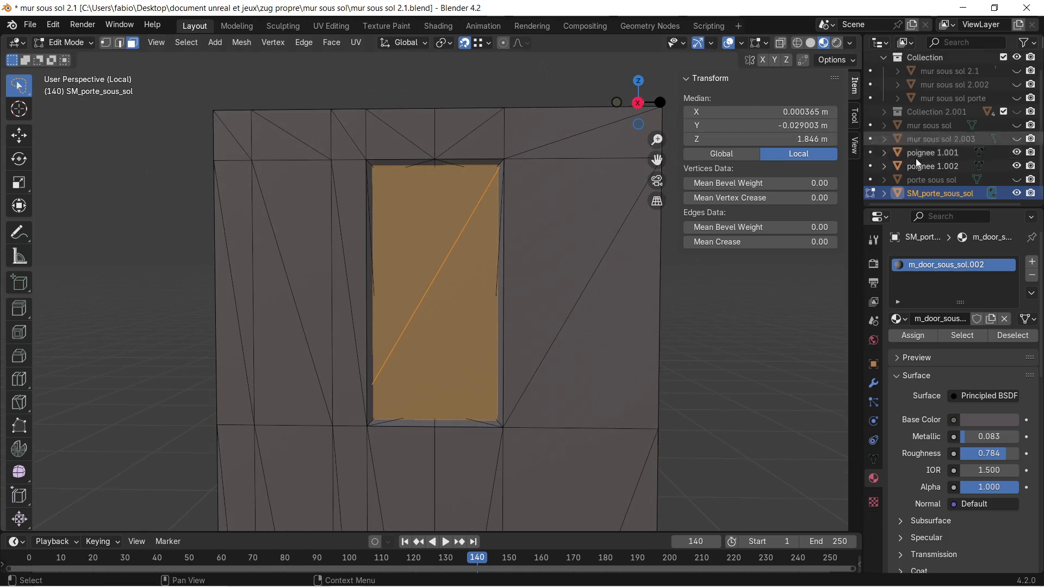
key("p")
left_click(451, 279)
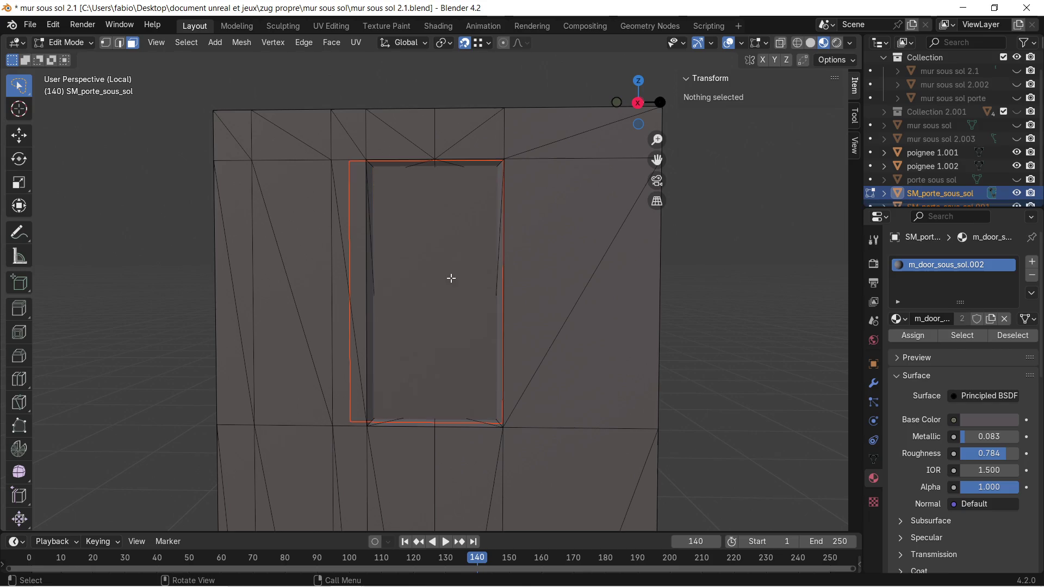
Remove the inherited material slot from SM_porte_sous_sol.001 in Object Mode.
scroll(455, 261, "down", 2)
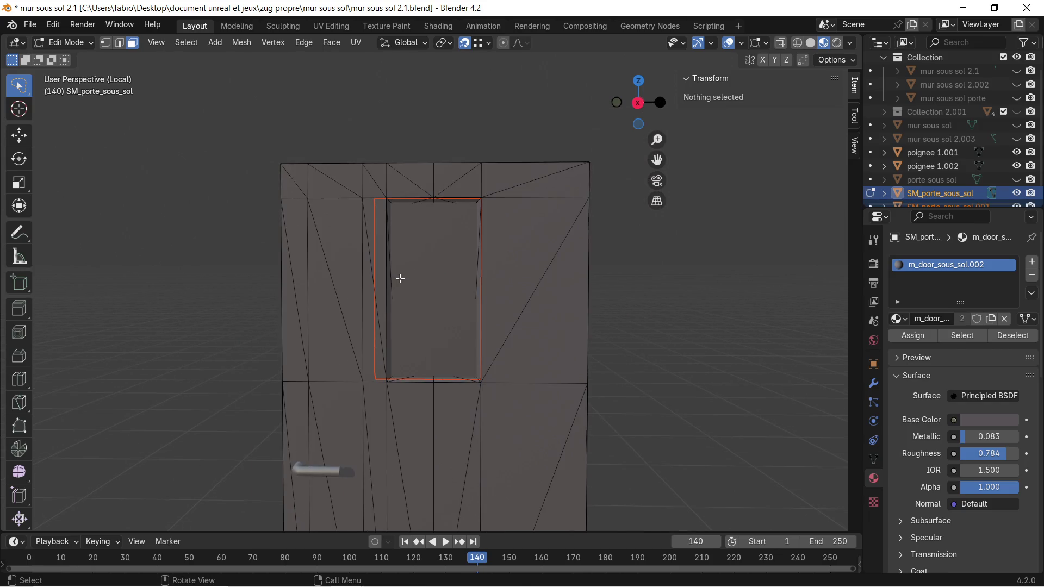
scroll(401, 279, "up", 5)
scroll(887, 277, "down", 1)
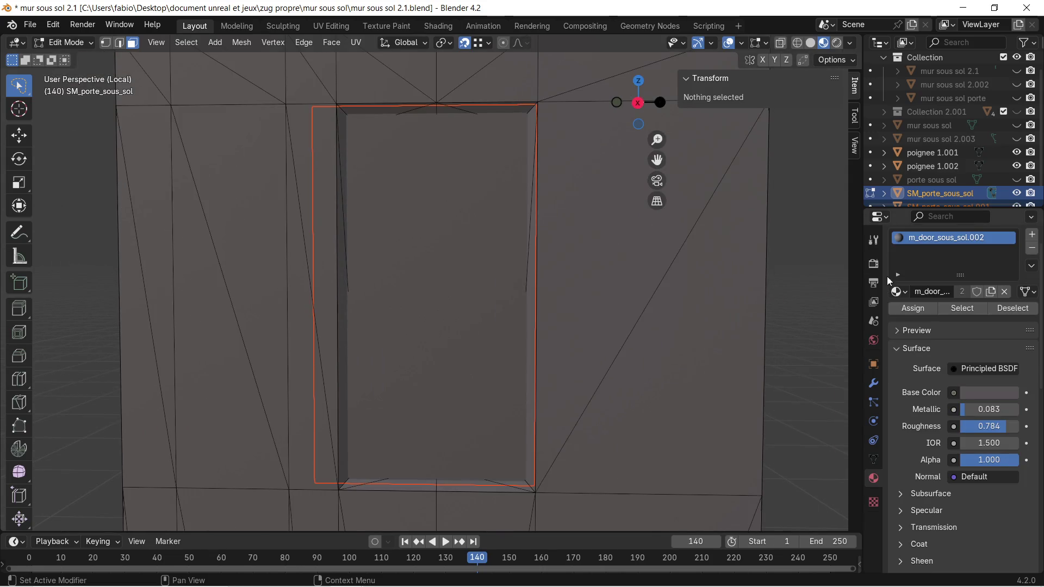
scroll(900, 253, "up", 1)
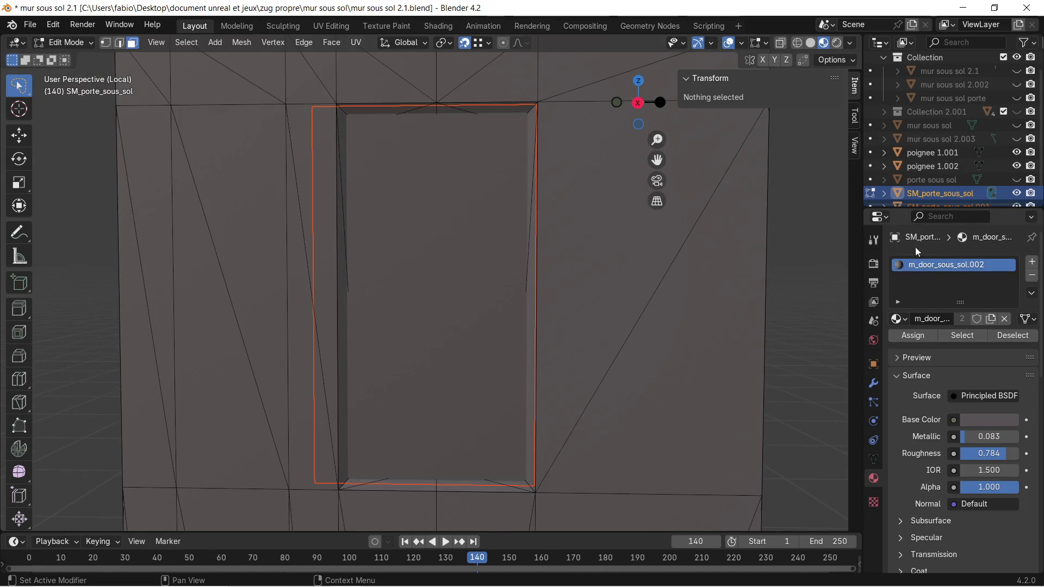
scroll(953, 194, "down", 1)
left_click(941, 194)
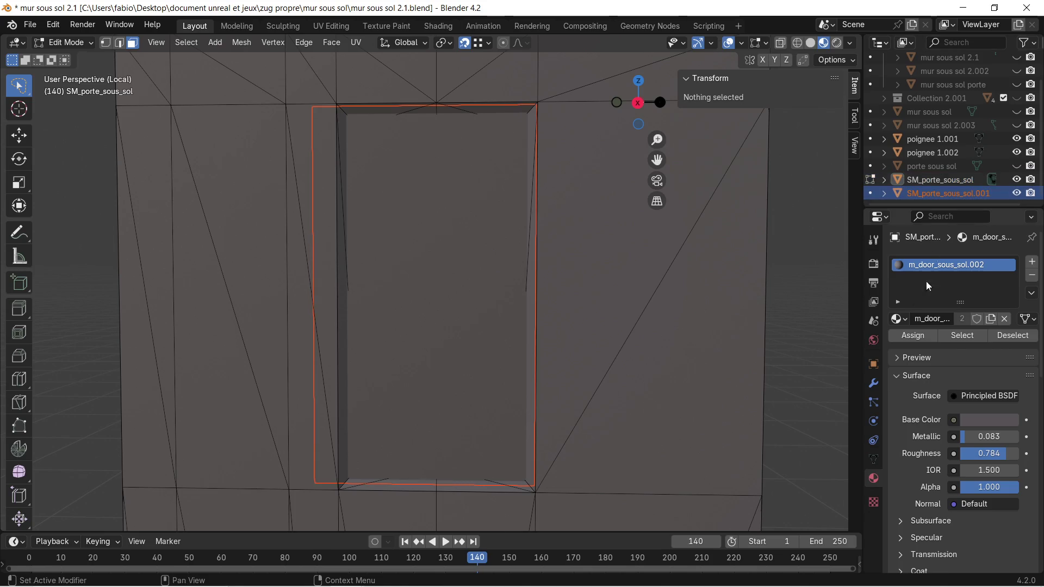
left_click(1032, 276)
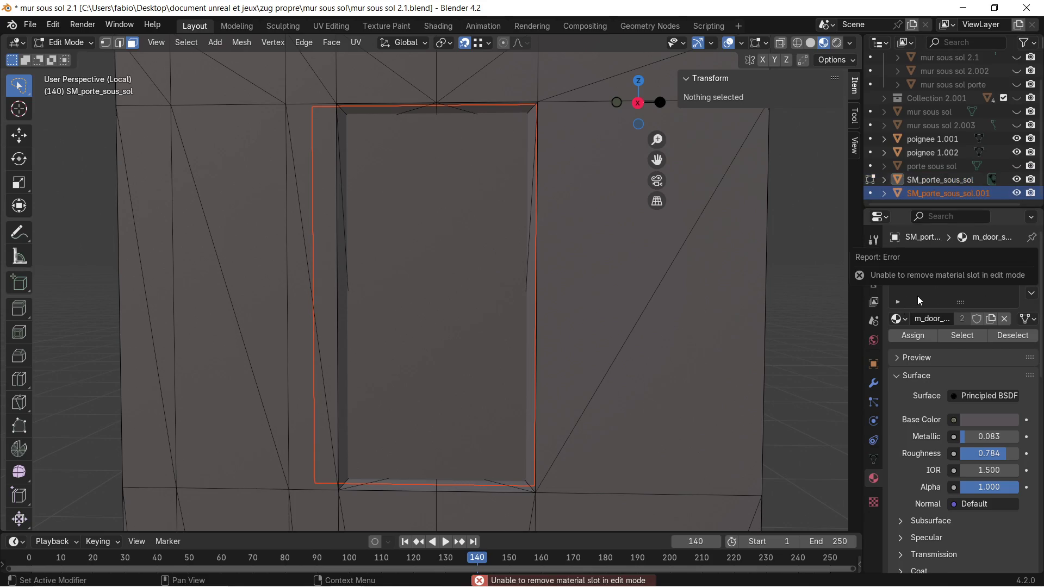
key("Tab")
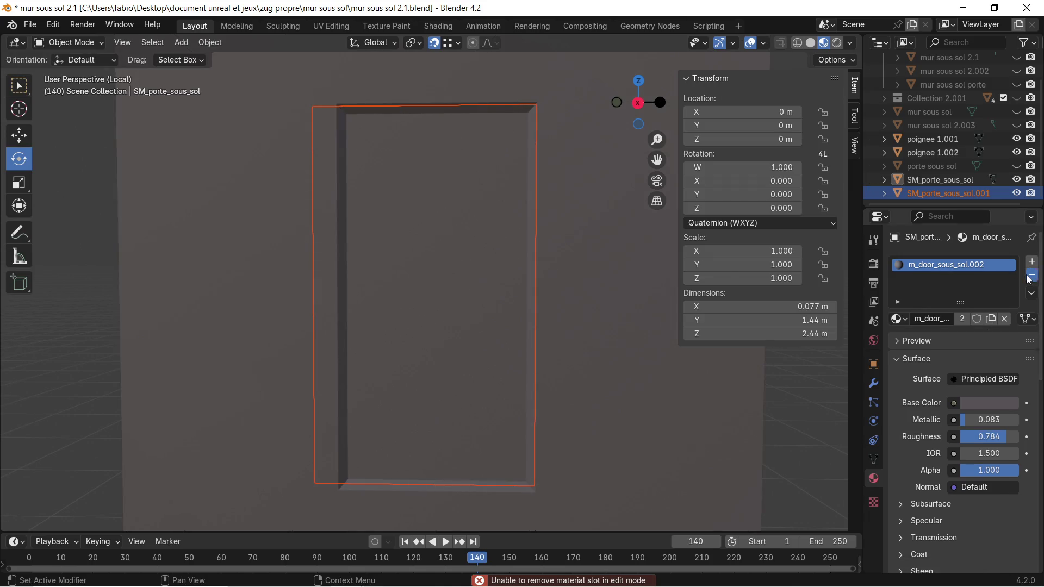
left_click(1032, 275)
scroll(489, 258, "down", 2)
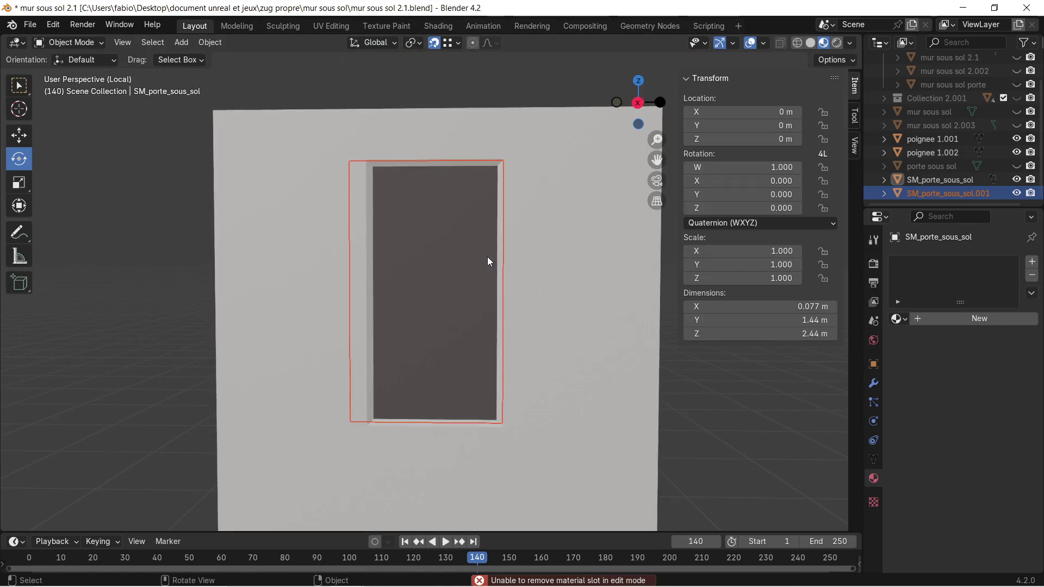
key("ctrl+z")
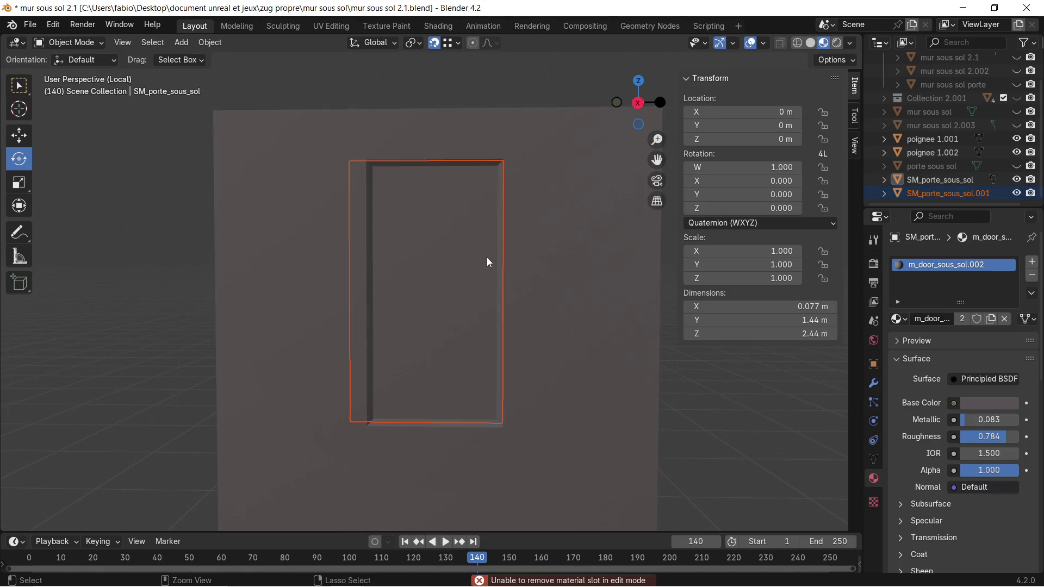
key("ctrl+z")
key("ctrl+z")
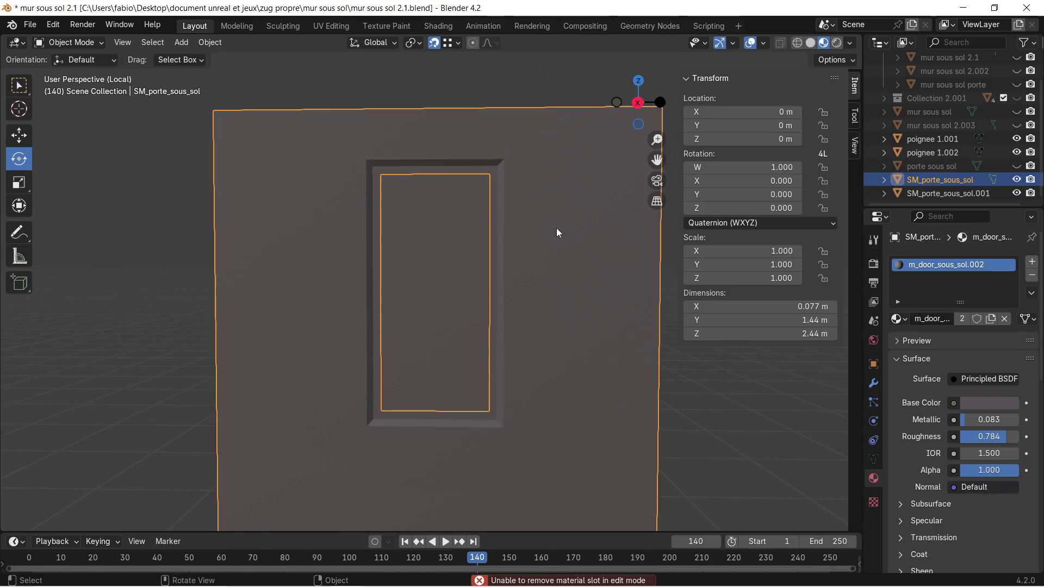
key("ctrl+z")
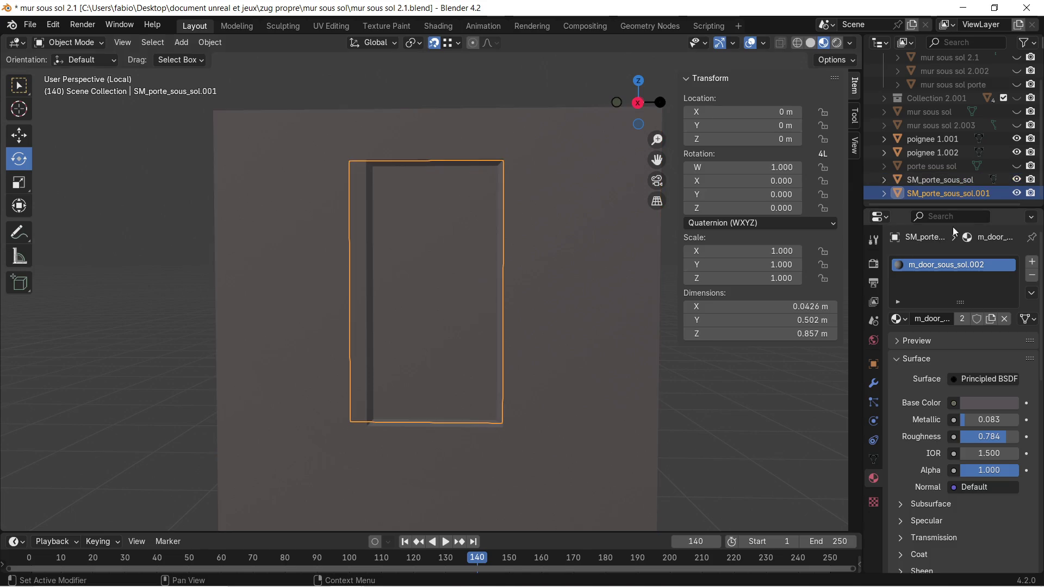
left_click(1032, 277)
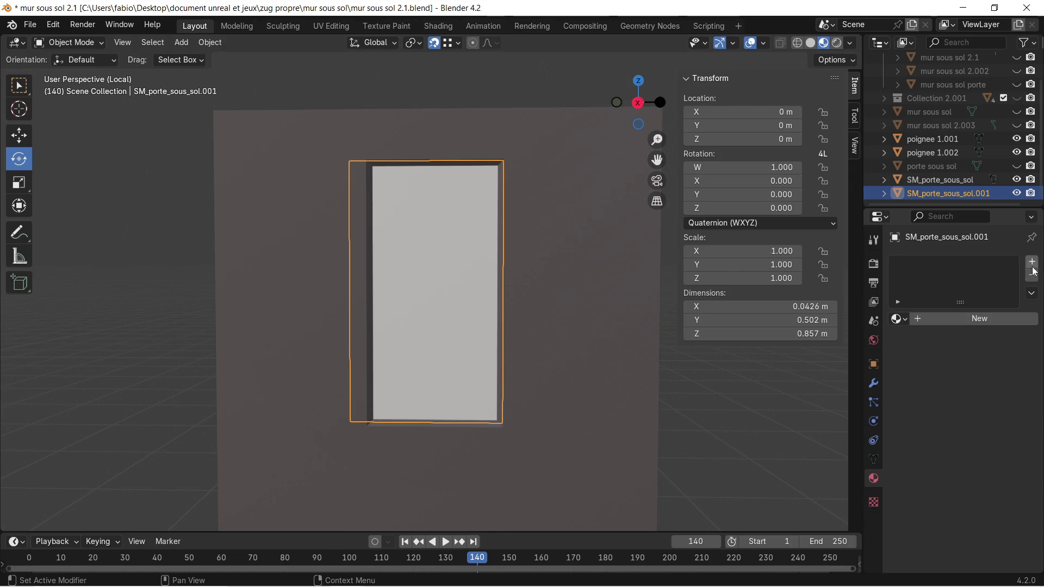
Give the panel a new material named m_porte sous sol fenetre.
left_click(1032, 261)
left_click(938, 318)
double_click(939, 318)
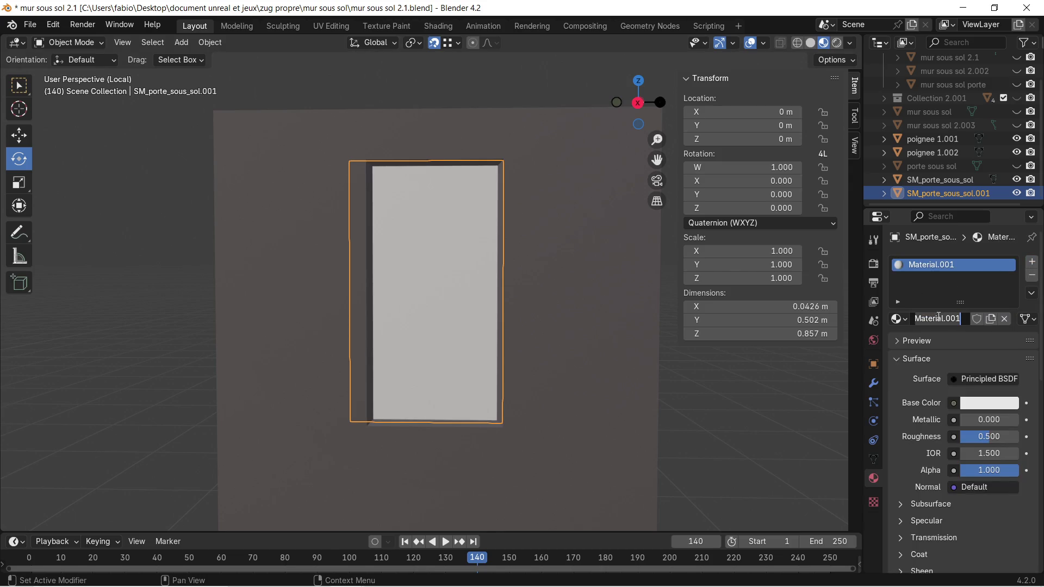
key("BackSpace")
type("m_porte s")
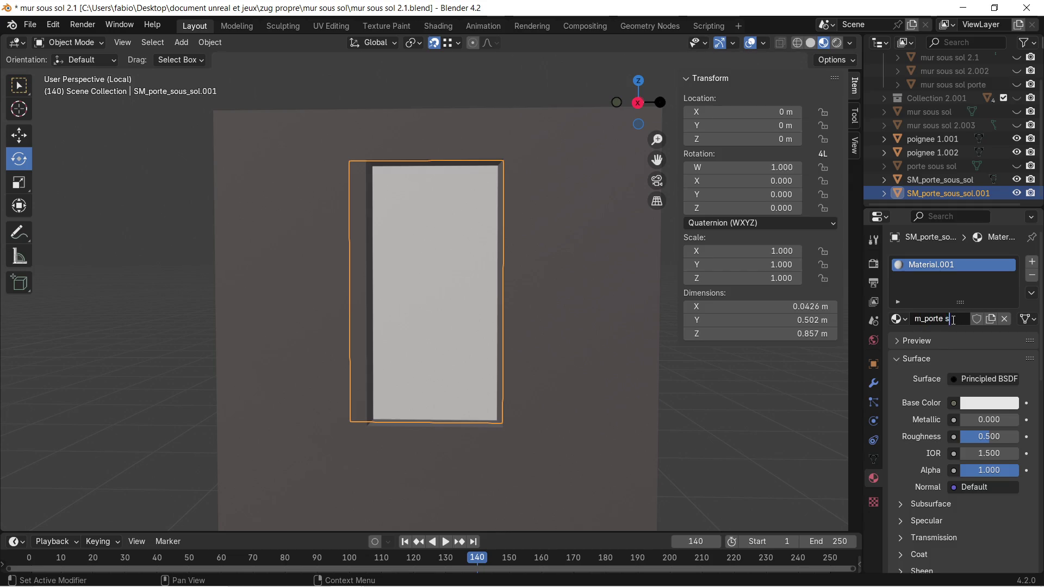
type("ous sol fenet")
type("re")
key("Return")
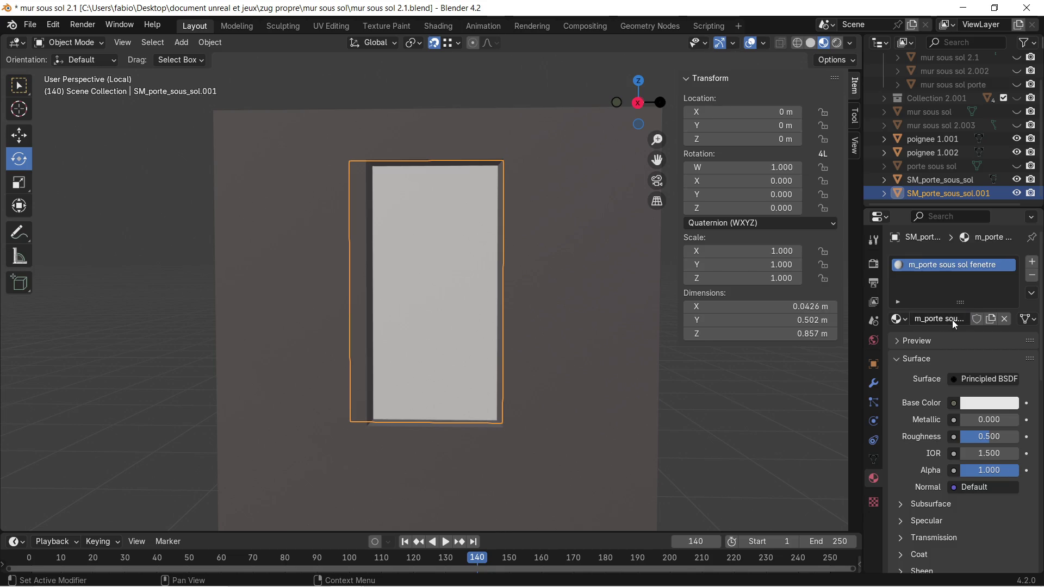
Lower the material's Alpha to 0.266 and set its Base Color to light cyan.
left_click(980, 470)
key("Return")
left_click_drag(997, 471, 954, 470)
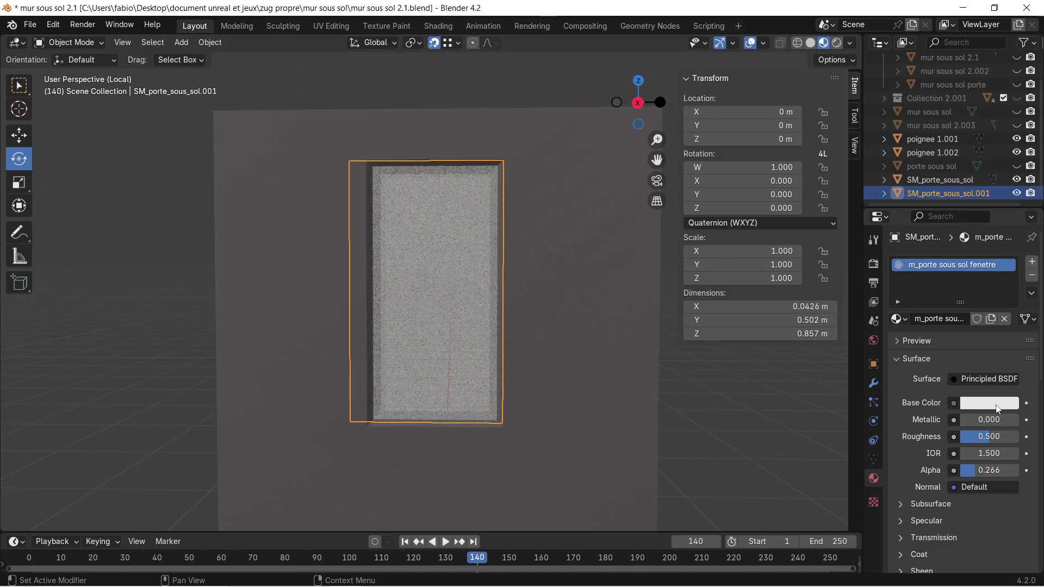
left_click(973, 403)
left_click(943, 246)
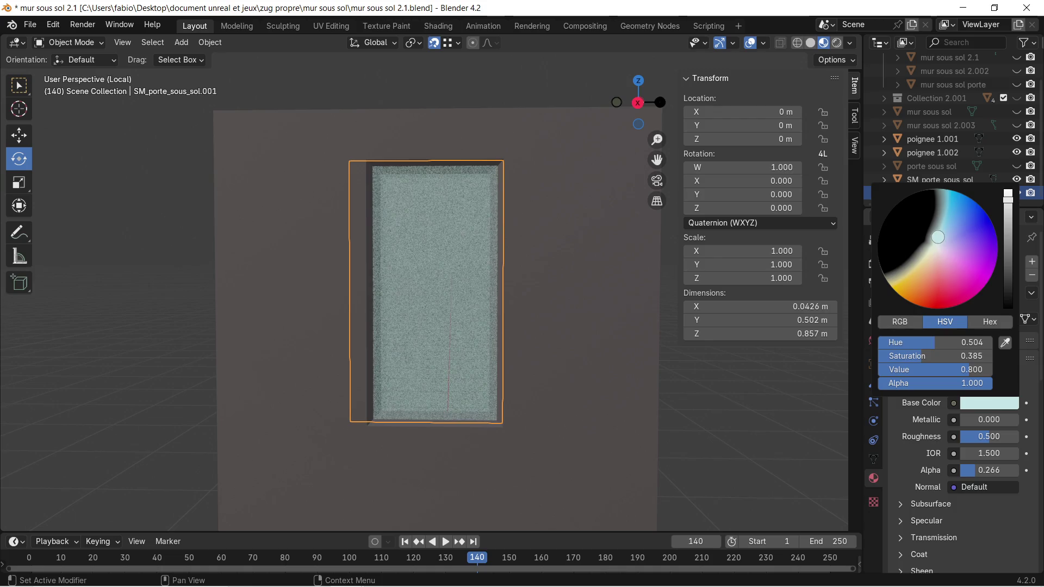
left_click(716, 410)
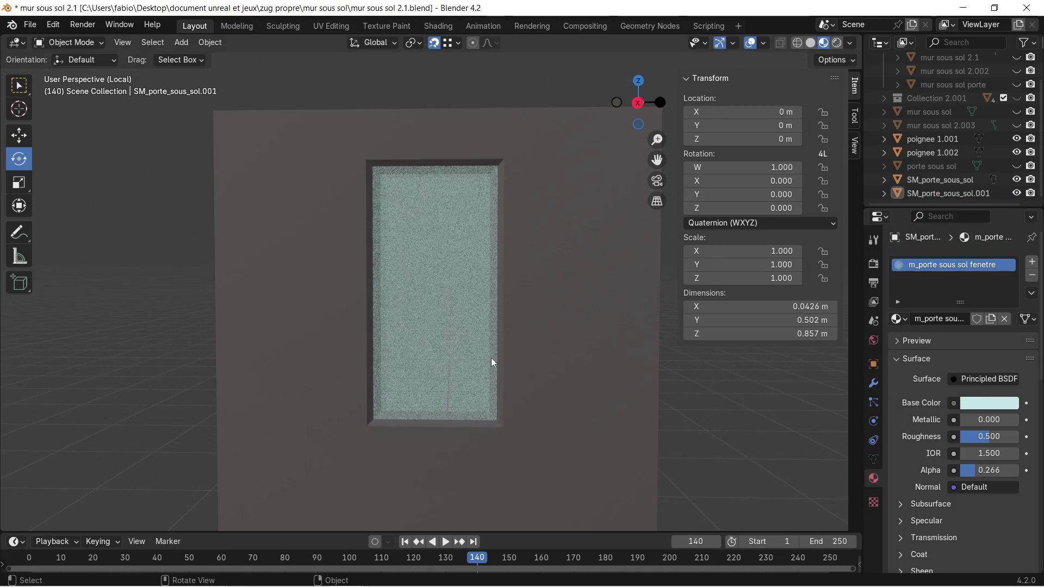
Orbit to a frontal view of the window panel and select it.
scroll(491, 358, "up", 5)
middle_click_drag(483, 351, 479, 285)
scroll(478, 285, "up", 3)
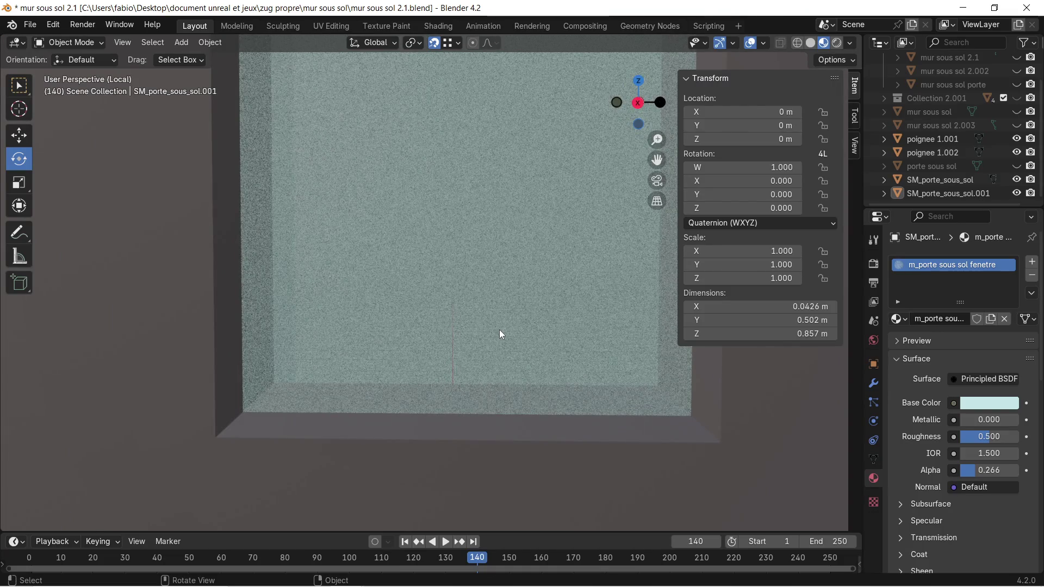
scroll(500, 330, "down", 5)
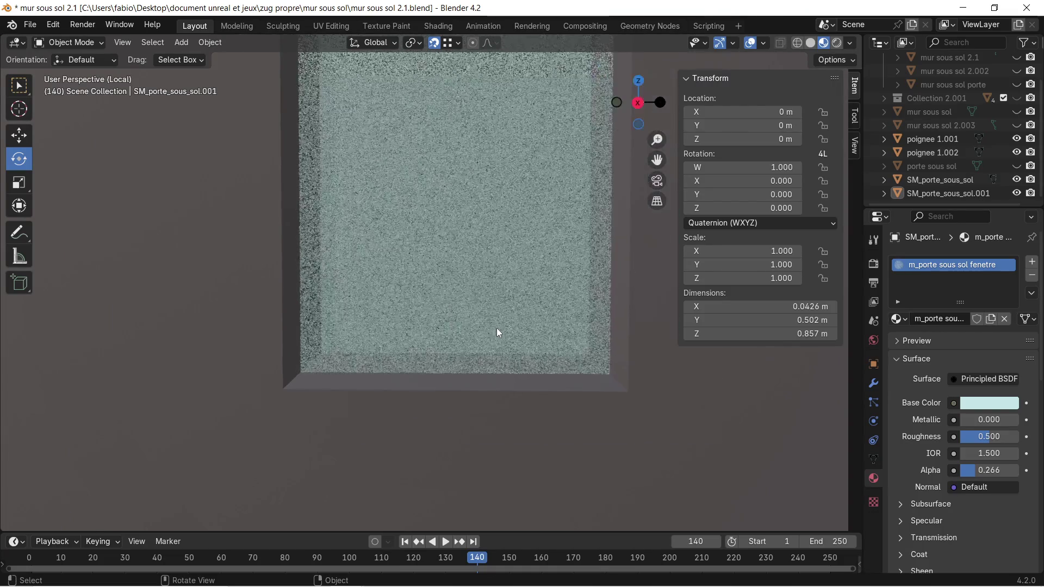
scroll(497, 338, "up", 3)
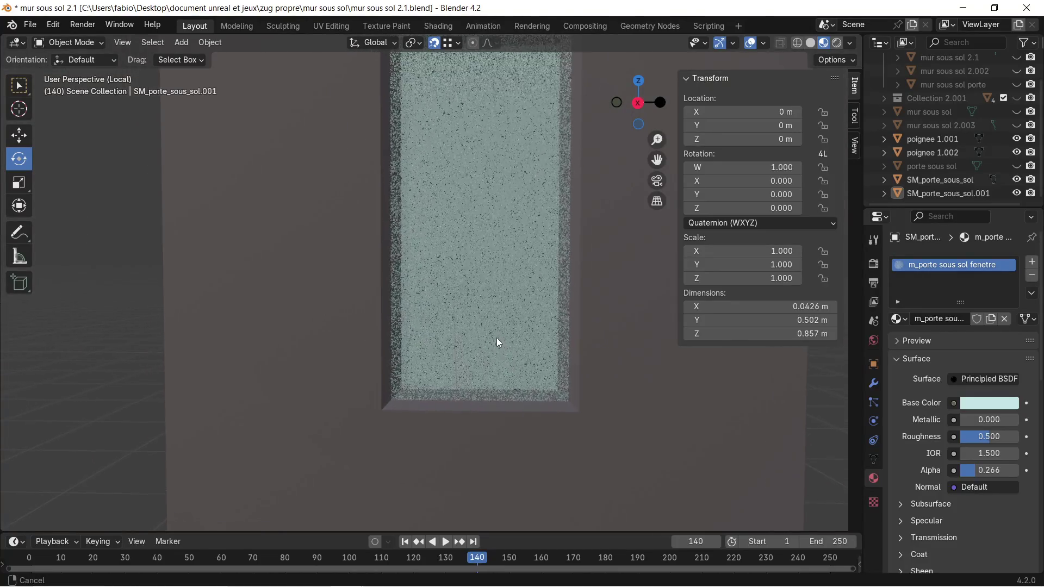
middle_click_drag(498, 297, 494, 330)
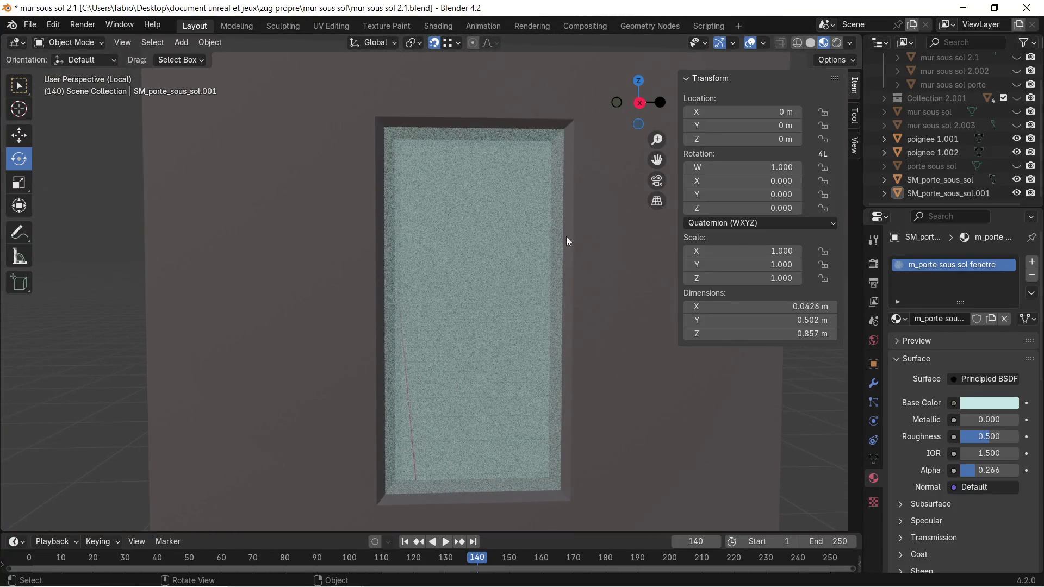
middle_click_drag(565, 236, 552, 252)
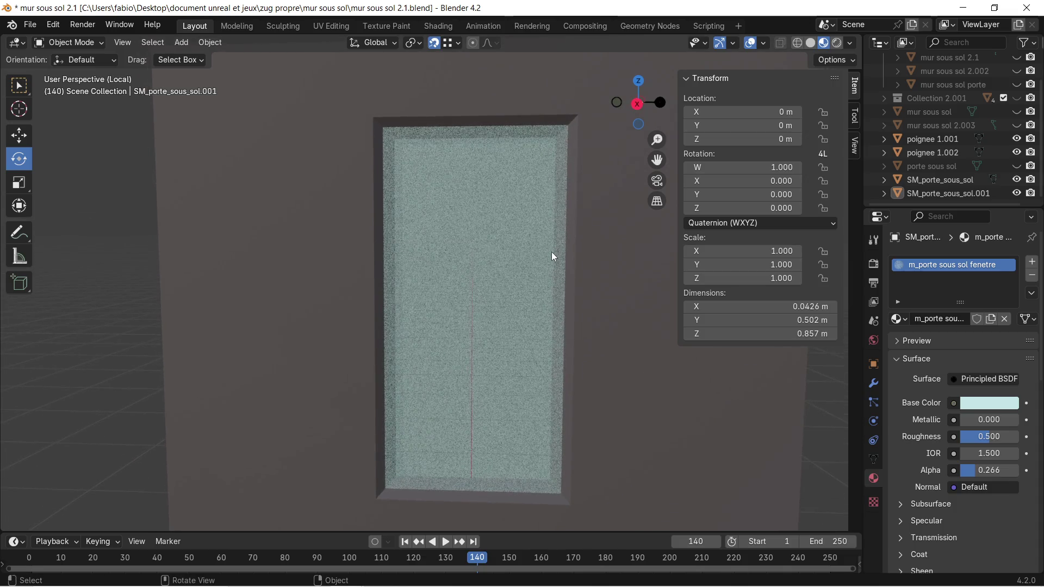
left_click(509, 260)
Select the SM_porte_sous_sol door object and enter Edit Mode on it.
mouse_move(419, 225)
middle_mouse_down()
mouse_move(441, 225)
mouse_move(357, 211)
middle_mouse_up()
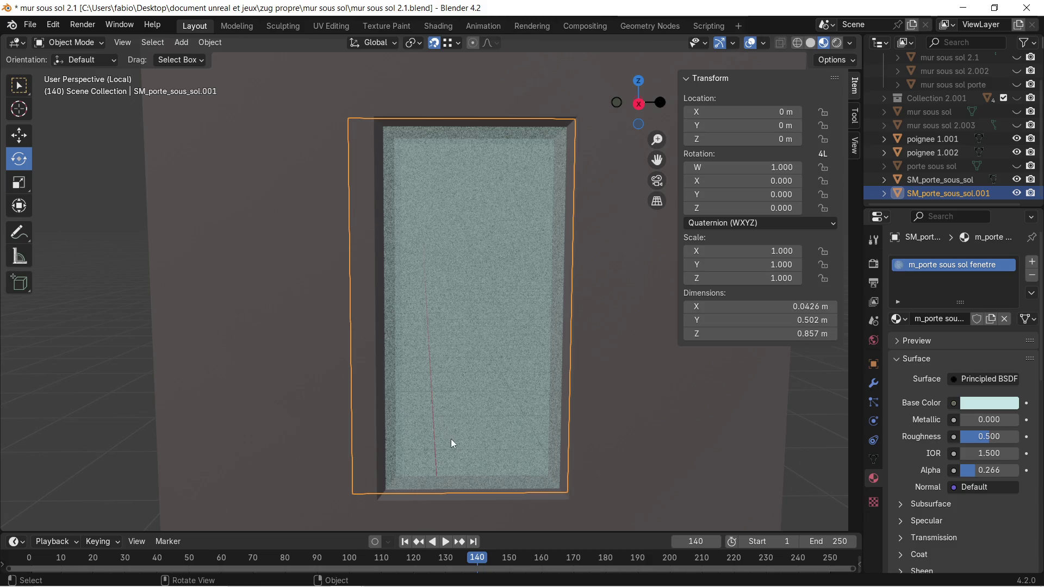
mouse_move(452, 459)
middle_mouse_down()
mouse_move(450, 435)
mouse_move(443, 451)
middle_mouse_up()
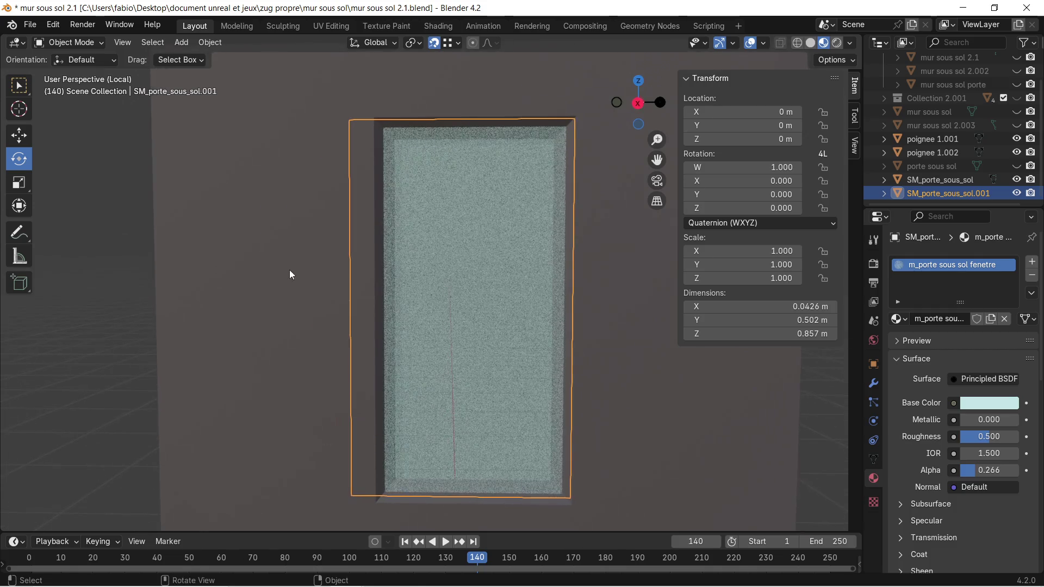
left_click(297, 259)
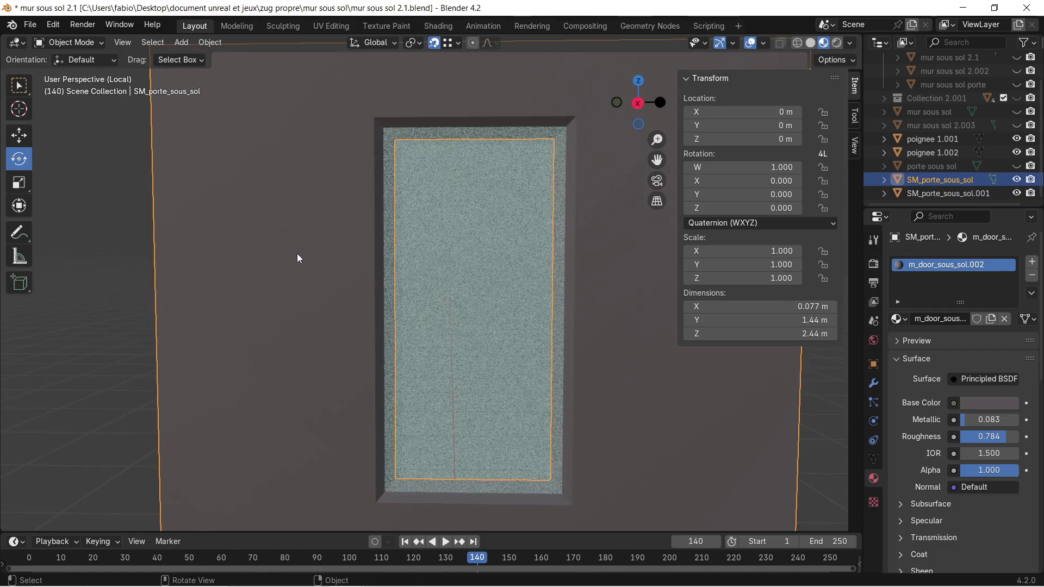
key("Tab")
Switch to edge select mode and re-enter Edit Mode on the wall and door mesh.
scroll(388, 261, "up", 2)
left_click(387, 260)
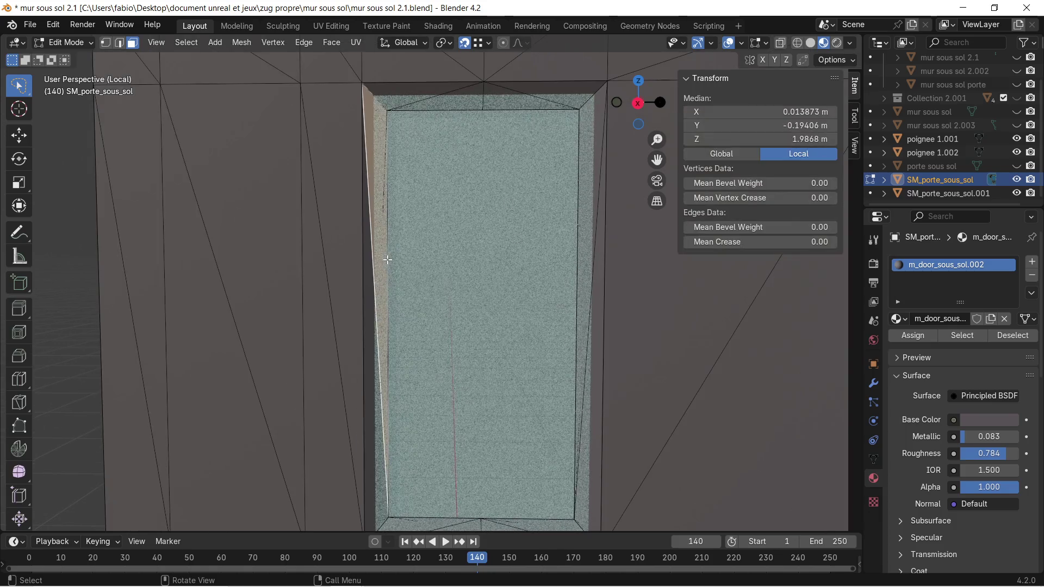
left_click(120, 43)
scroll(406, 280, "down", 4)
key("Tab")
left_click(172, 258)
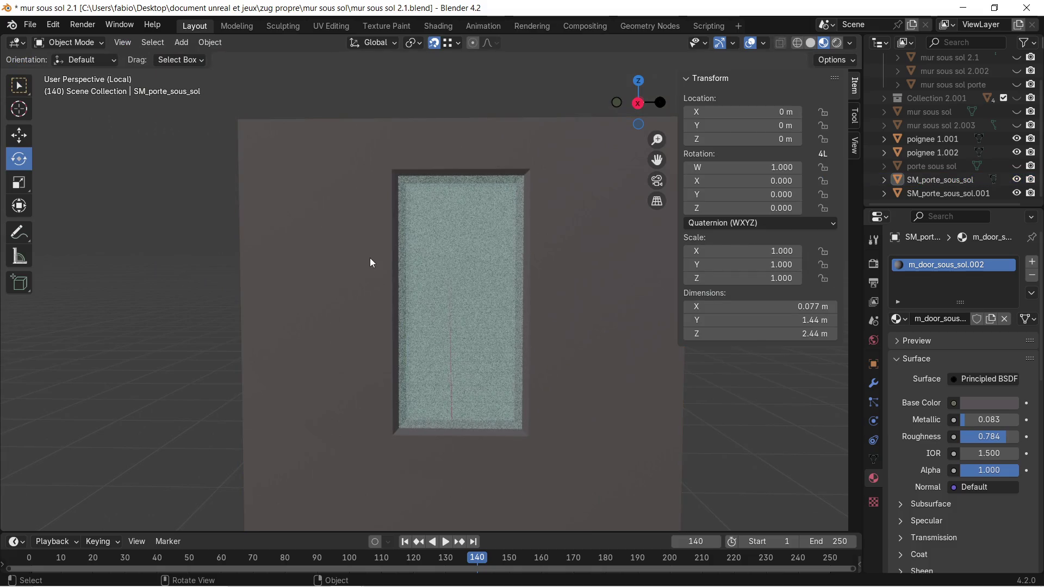
left_click(365, 263)
key("Tab")
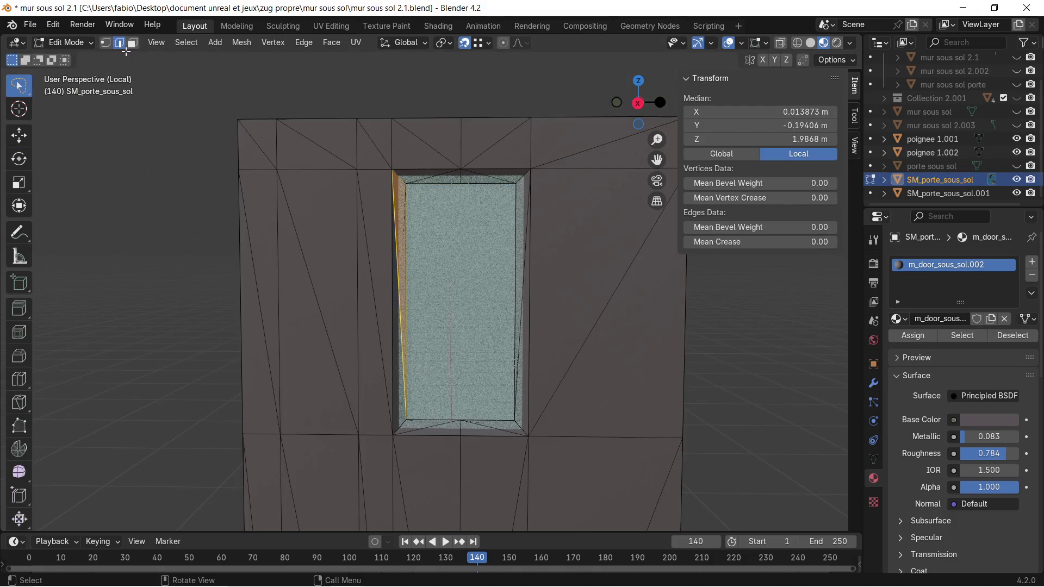
scroll(320, 226, "up", 3)
Select an inner edge of the opening and re-isolate the door mesh in Local view.
left_click(383, 209)
scroll(432, 254, "down", 1)
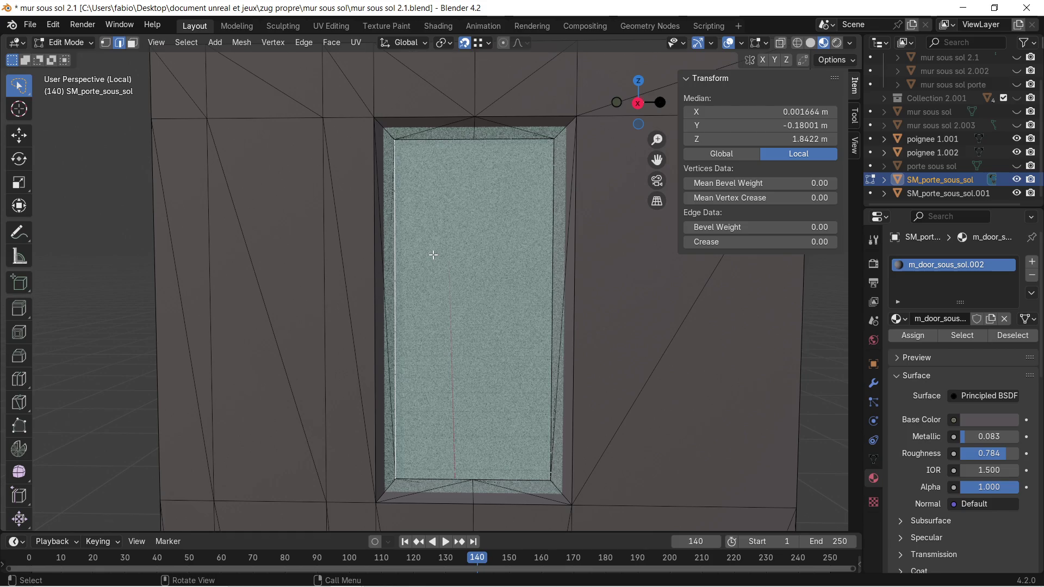
key("KP_Divide")
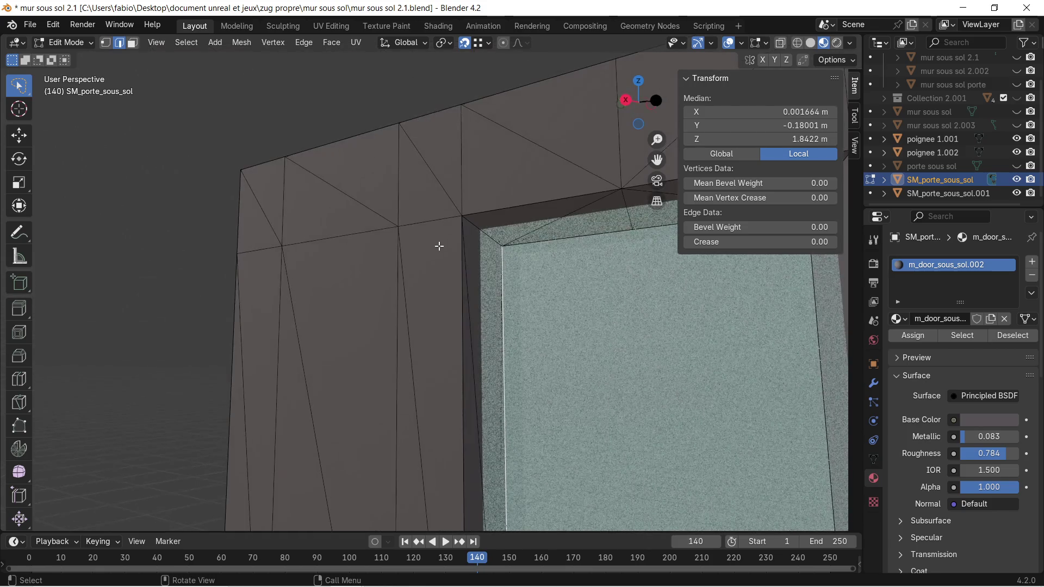
key("KP_Divide")
scroll(425, 207, "up", 5)
mouse_move(410, 145)
middle_mouse_down()
mouse_move(415, 275)
mouse_move(452, 328)
mouse_move(493, 333)
mouse_move(433, 271)
mouse_move(487, 329)
mouse_move(446, 200)
middle_mouse_up()
Select the top, right and bottom edges around the door opening.
left_click(472, 129, "shift")
left_click(533, 129, "shift")
left_click(592, 156, "shift")
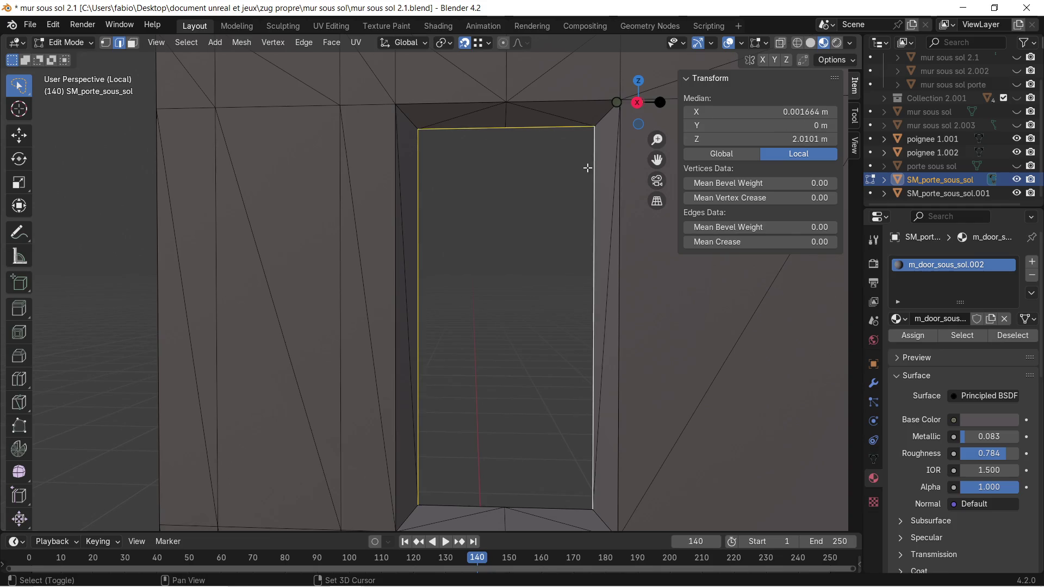
left_click(561, 507, "shift")
left_click(466, 508, "shift")
scroll(512, 362, "down", 1)
middle_click_drag(519, 351, 507, 322, "shift")
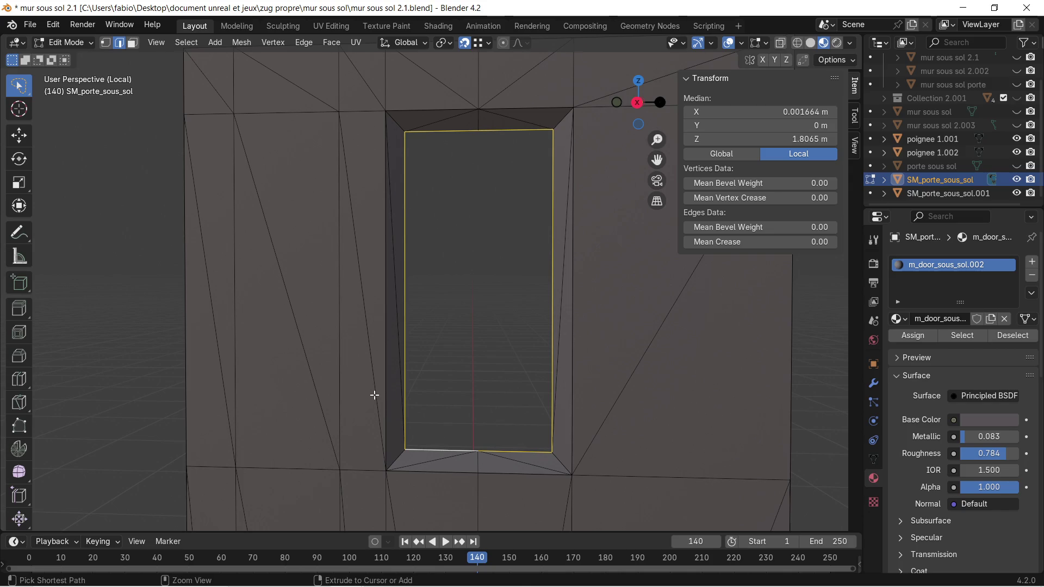
Bevel the opening's edge loop at 0 m width and zoom in on the frame.
key("ctrl+b")
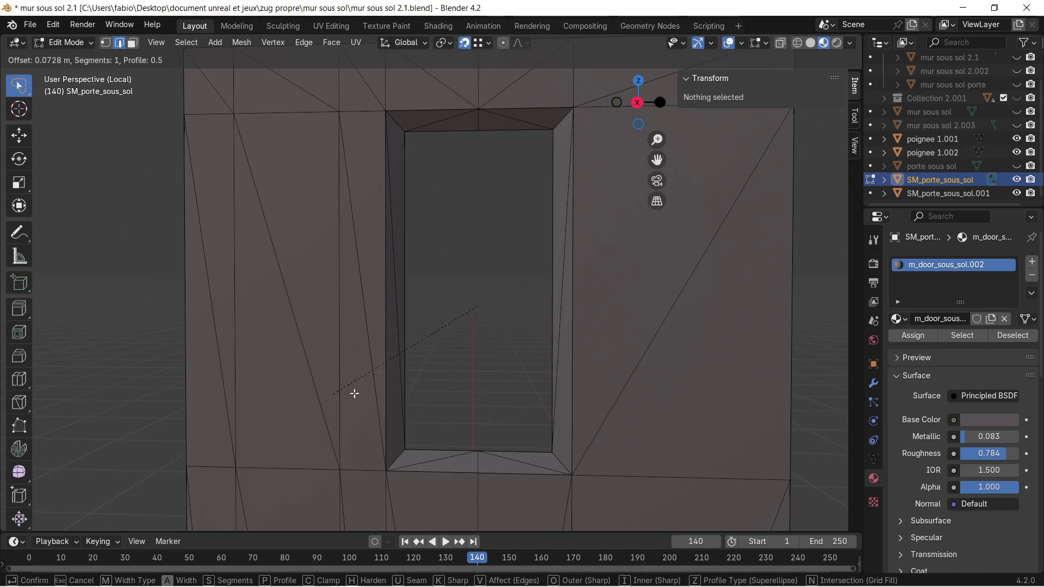
left_click(356, 390)
scroll(440, 319, "up", 2)
mouse_move(466, 280)
middle_mouse_down()
mouse_move(296, 312)
mouse_move(344, 281)
middle_mouse_up()
mouse_move(361, 347)
middle_mouse_down("ctrl")
mouse_move(397, 184)
mouse_move(454, 250)
mouse_move(574, 305)
mouse_move(483, 305)
mouse_move(424, 236)
mouse_move(452, 236)
mouse_move(478, 326)
mouse_move(493, 333)
mouse_move(518, 297)
middle_mouse_up("ctrl")
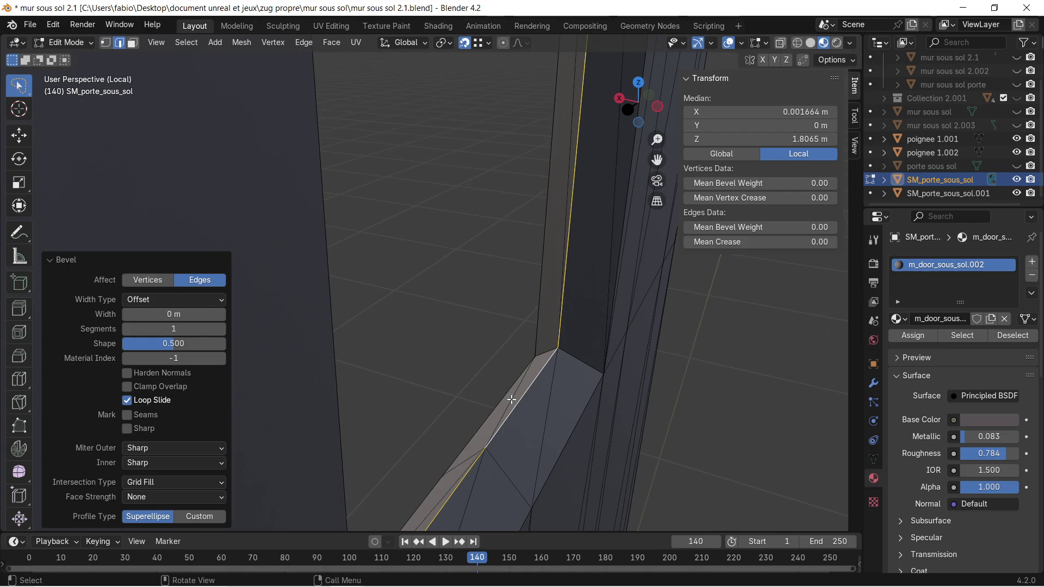
middle_click_drag(497, 366, 469, 329)
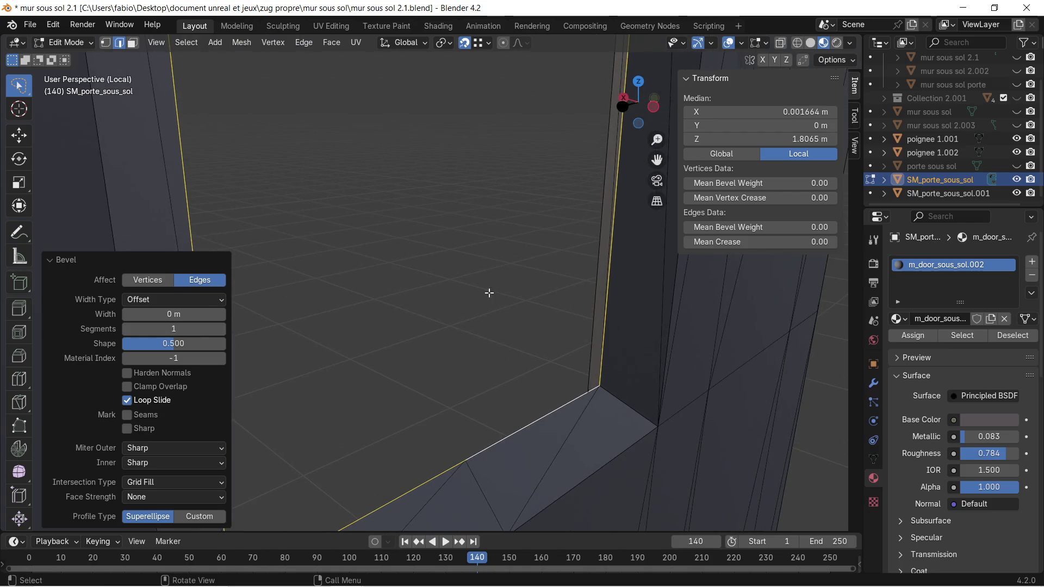
scroll(482, 252, "down", 1)
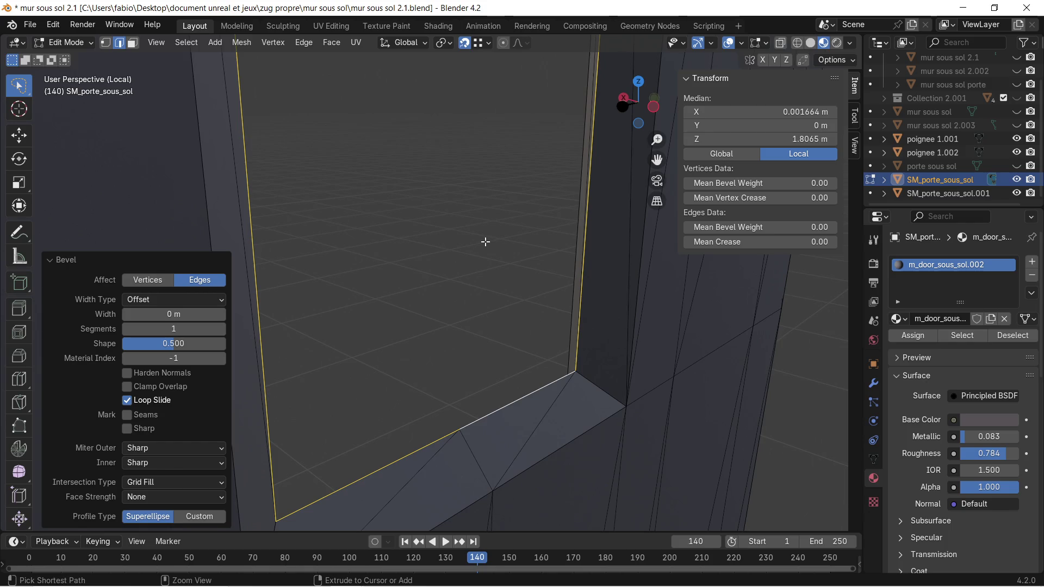
Cancel a second bevel attempt and frame the door opening in the view.
key("ctrl+b")
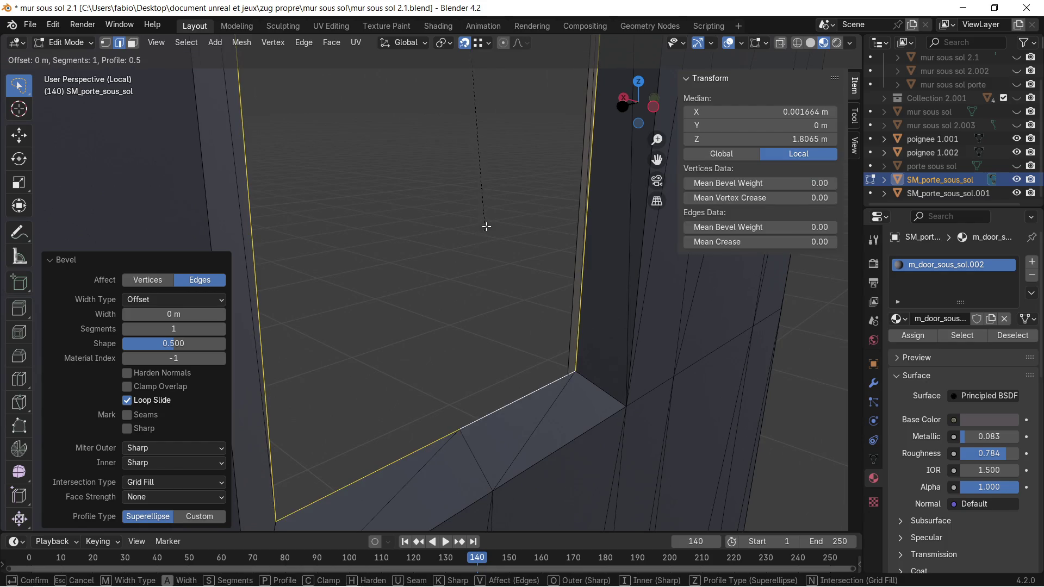
mouse_move(490, 277)
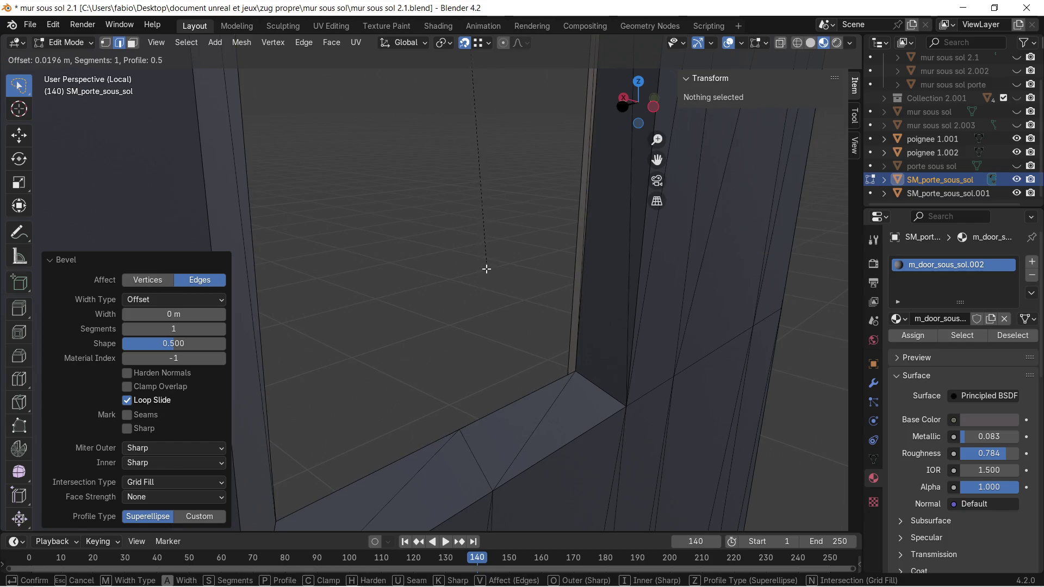
key("Escape")
middle_click_drag(444, 180, 673, 189)
key("KP_Decimal")
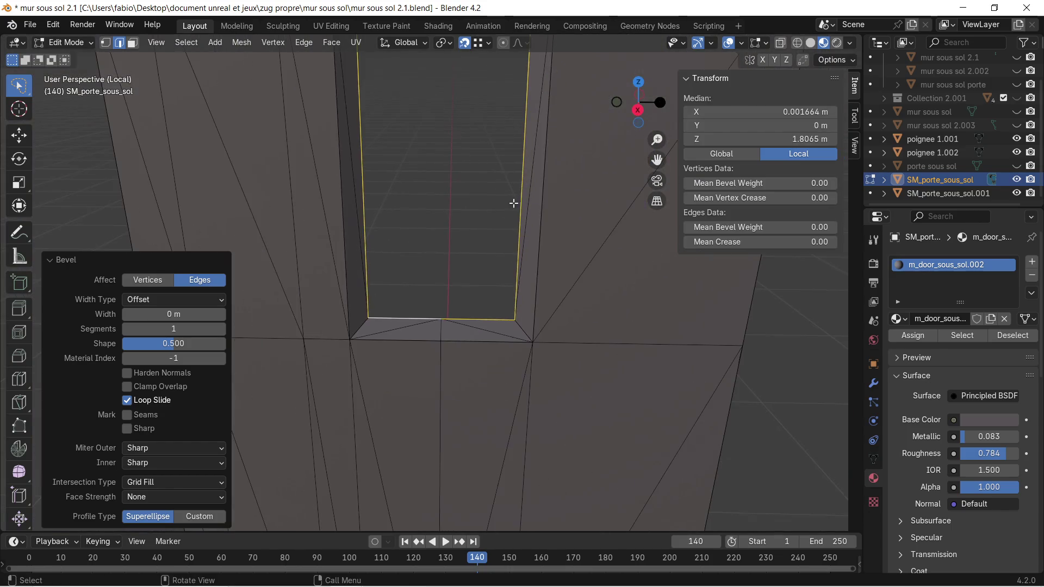
Select the whole door mesh and merge by distance at 0.0001 m, removing 86 vertices.
key("a")
key("m")
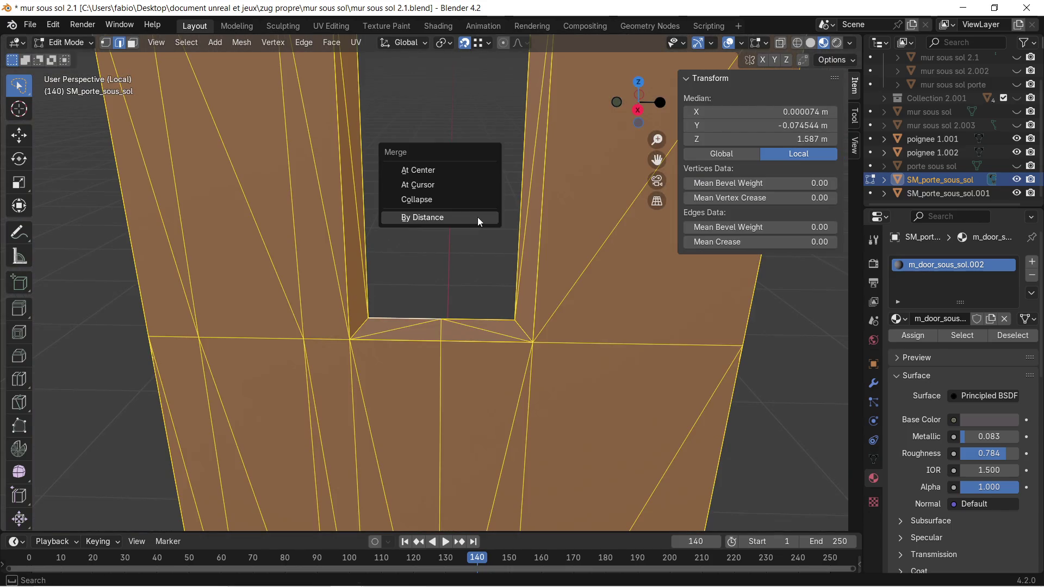
left_click(478, 217)
scroll(472, 261, "up", 2)
mouse_move(466, 270)
middle_mouse_down()
mouse_move(427, 320)
mouse_move(455, 228)
middle_mouse_up()
scroll(455, 228, "down", 5)
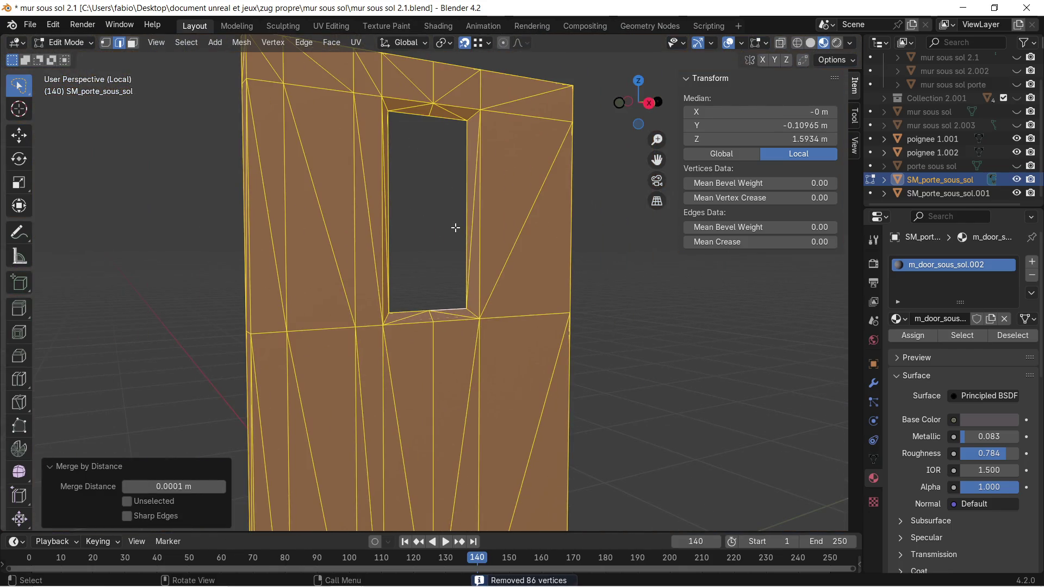
middle_click_drag(413, 284, 344, 201)
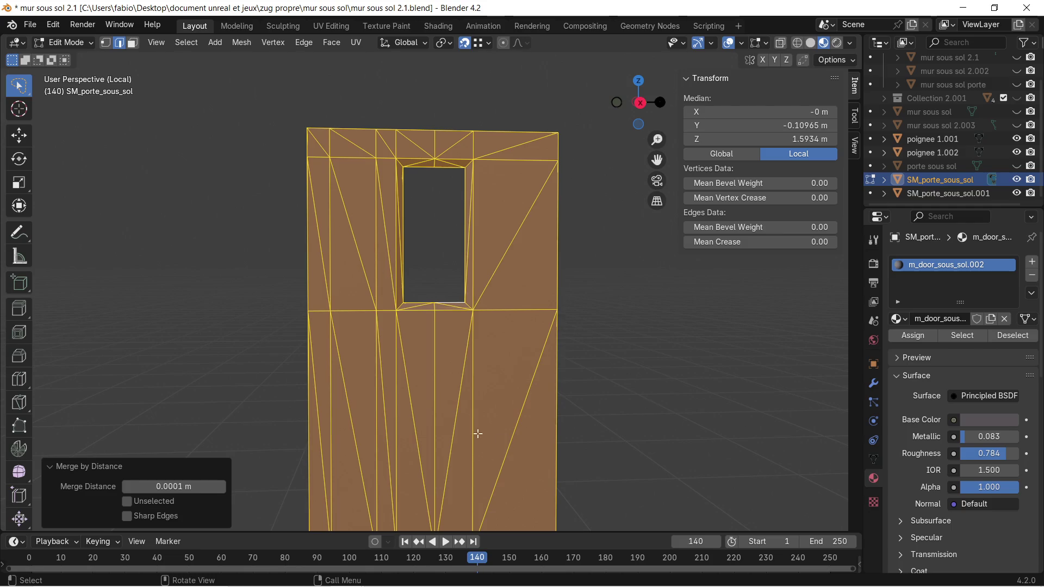
Select the upper and vertical edges of the door opening.
scroll(425, 306, "up", 4)
scroll(425, 306, "up", 2)
mouse_move(451, 289)
middle_mouse_down()
mouse_move(416, 342)
mouse_move(403, 334)
mouse_move(408, 314)
mouse_move(357, 344)
mouse_move(276, 334)
mouse_move(304, 329)
middle_mouse_up()
left_click(478, 349)
left_click(512, 377)
left_click(521, 377)
left_click(521, 377, "alt")
left_click(521, 376, "alt")
left_click(521, 376, "alt")
left_click(521, 375, "alt")
left_click(561, 292, "alt")
Add the opening's bottom, side and top edge loops to the selection.
middle_click_drag(558, 293, 431, 375)
left_click(354, 357, "alt")
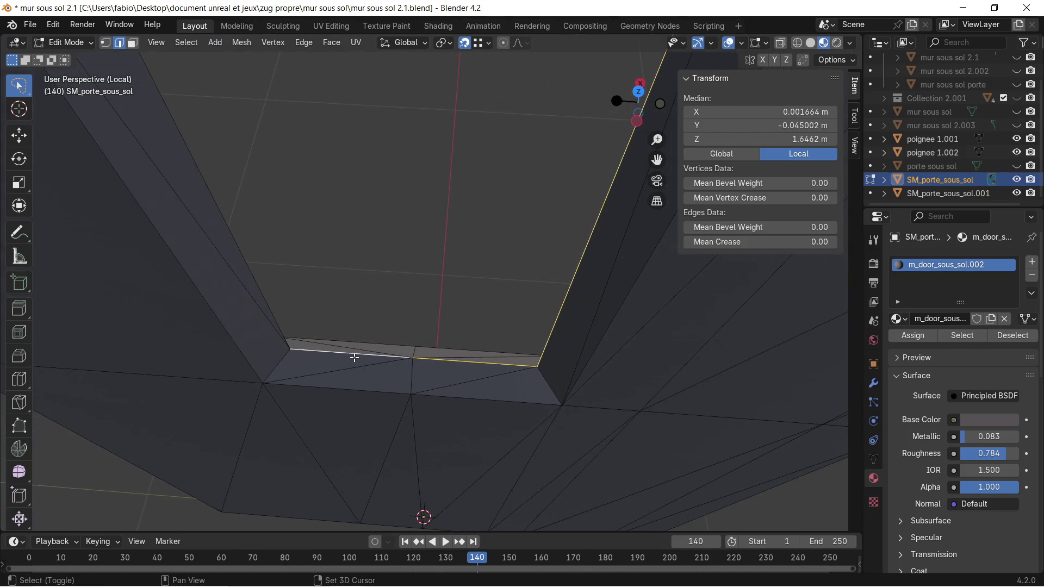
mouse_move(508, 356)
middle_mouse_down()
mouse_move(352, 354)
mouse_move(298, 304)
middle_mouse_up()
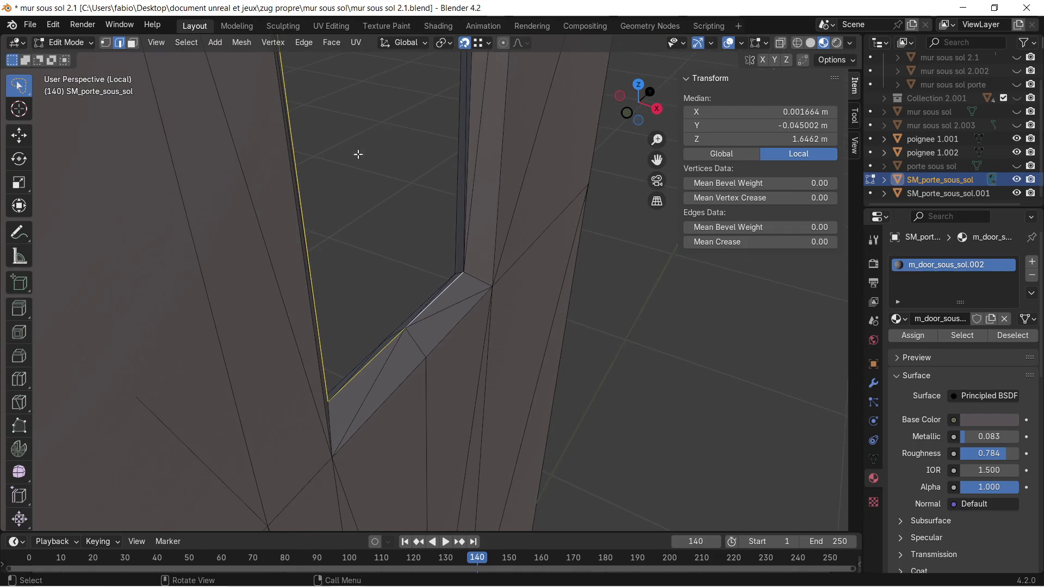
left_click(471, 87, "alt")
mouse_move(485, 137)
middle_mouse_down()
mouse_move(289, 158)
mouse_move(354, 137)
mouse_move(385, 196)
mouse_move(405, 517)
mouse_move(427, 107)
mouse_move(475, 175)
mouse_move(434, 212)
middle_mouse_up()
left_click(440, 225, "alt+shift")
mouse_move(530, 216)
middle_mouse_down()
mouse_move(496, 366)
mouse_move(503, 417)
mouse_move(495, 258)
mouse_move(459, 275)
mouse_move(476, 287)
mouse_move(459, 345)
mouse_move(493, 315)
middle_mouse_up()
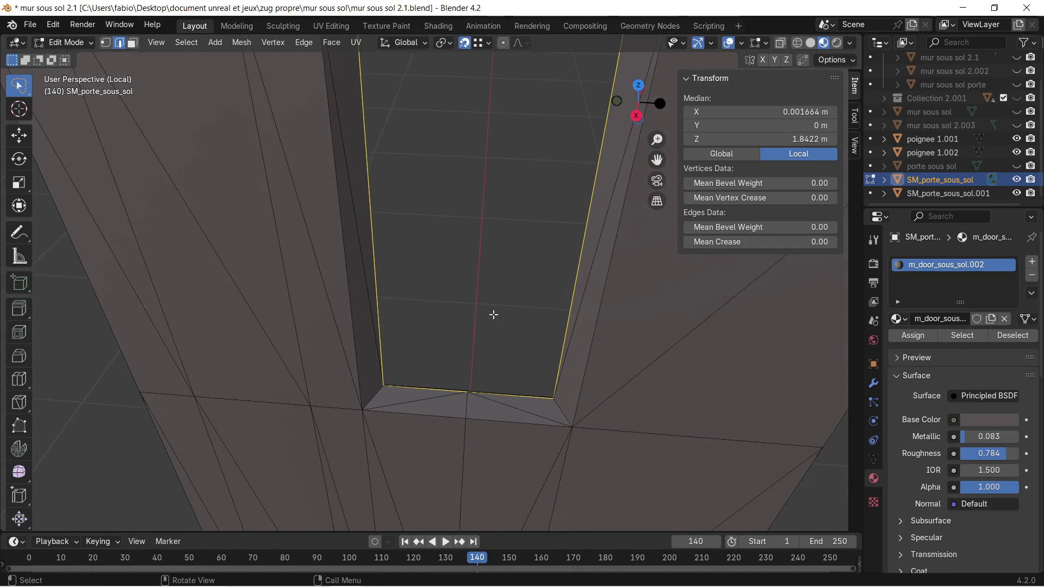
Bevel the opening's edge loop into a single-segment strip 0.0332 m wide.
key("ctrl+b")
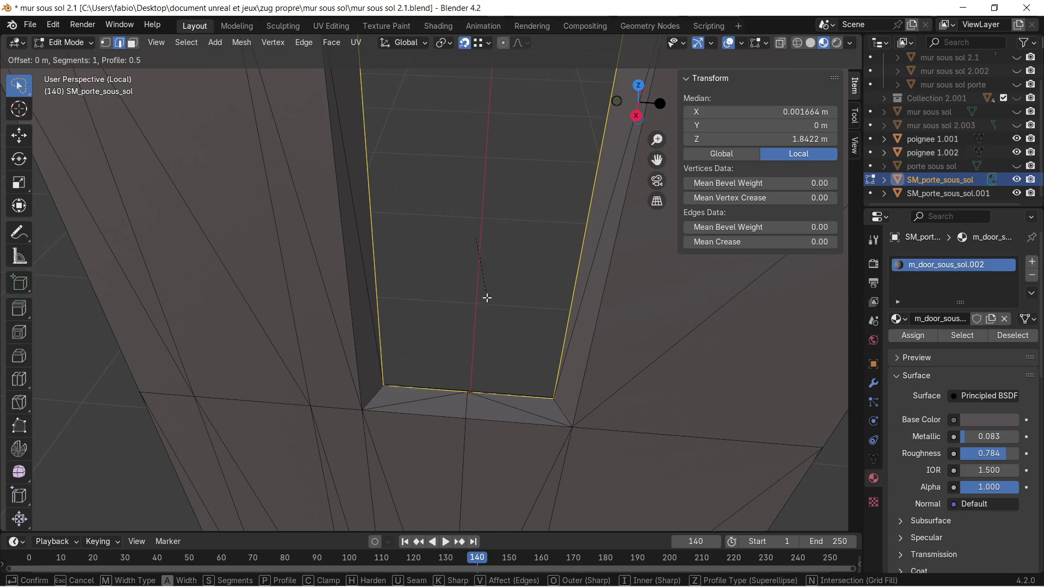
left_click(478, 325)
mouse_move(478, 325)
middle_mouse_down()
mouse_move(498, 328)
mouse_move(483, 364)
mouse_move(407, 364)
mouse_move(336, 305)
mouse_move(350, 291)
mouse_move(503, 268)
mouse_move(502, 245)
mouse_move(508, 277)
mouse_move(425, 282)
mouse_move(473, 304)
mouse_move(522, 285)
mouse_move(422, 249)
mouse_move(431, 279)
middle_mouse_up()
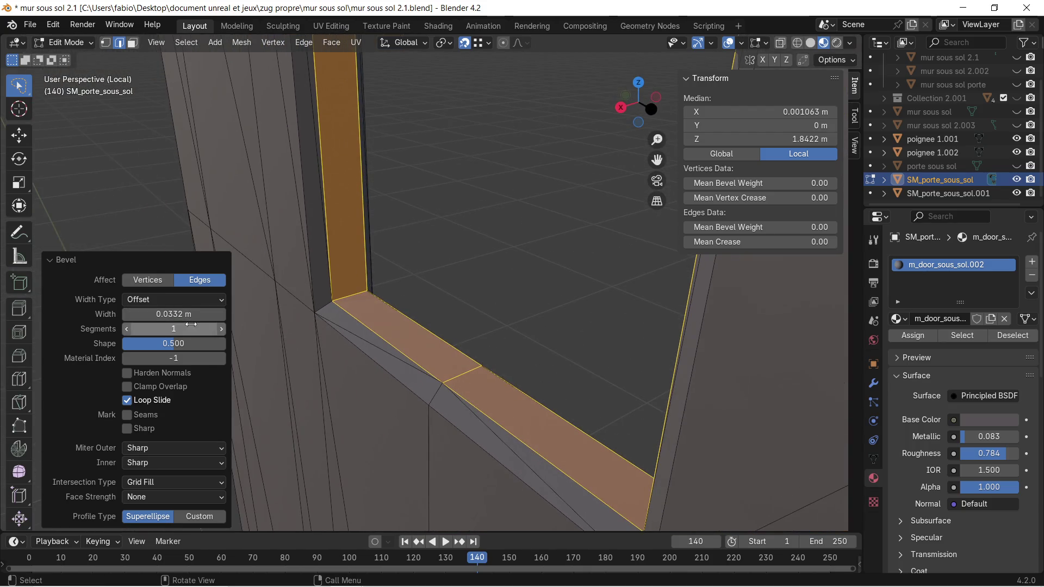
mouse_move(174, 314)
left_mouse_down()
mouse_move(218, 314)
mouse_move(187, 313)
mouse_move(197, 314)
left_mouse_up()
mouse_move(484, 275)
middle_mouse_down()
mouse_move(474, 343)
mouse_move(386, 345)
mouse_move(439, 310)
mouse_move(555, 312)
mouse_move(582, 285)
mouse_move(505, 273)
mouse_move(443, 222)
mouse_move(455, 345)
mouse_move(473, 282)
middle_mouse_up()
Select SM_porte_sous_sol.001 in the Outliner and exit Local view to show the whole wall.
left_click(479, 283)
scroll(482, 315, "up", 3)
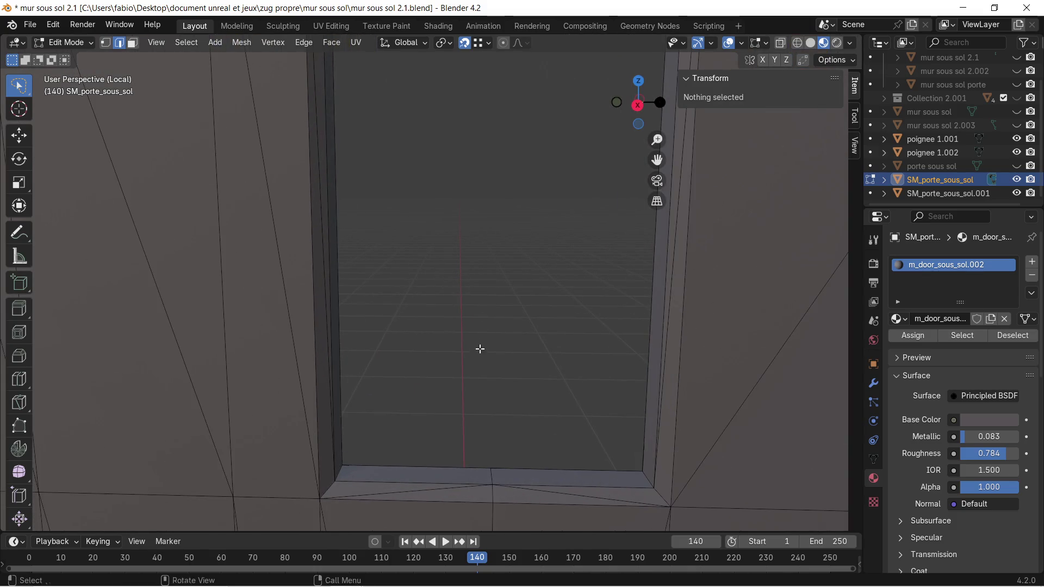
middle_click_drag(480, 349, 480, 297)
left_click(956, 193)
scroll(622, 242, "down", 1)
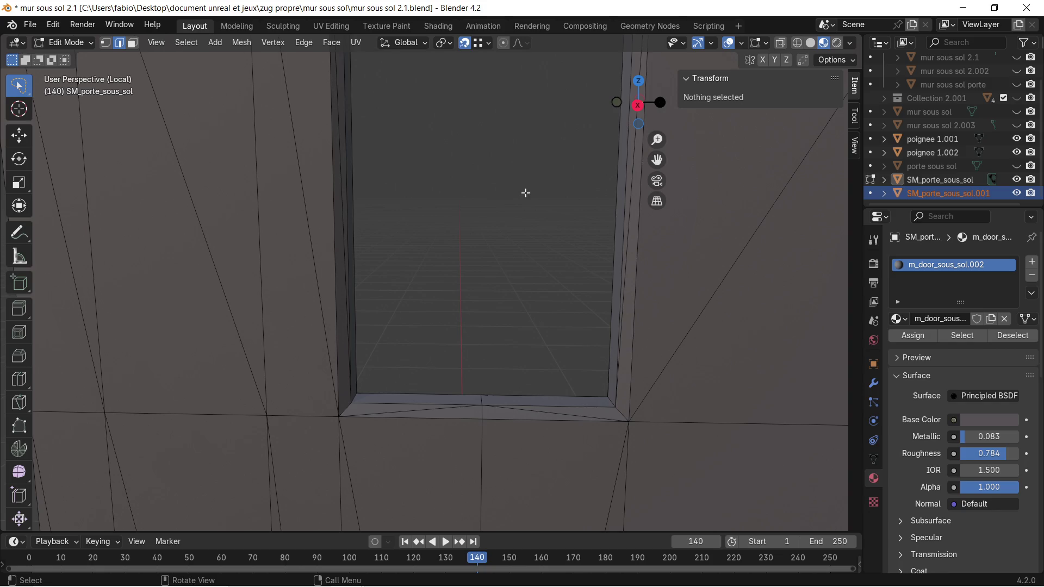
key("KP_Divide")
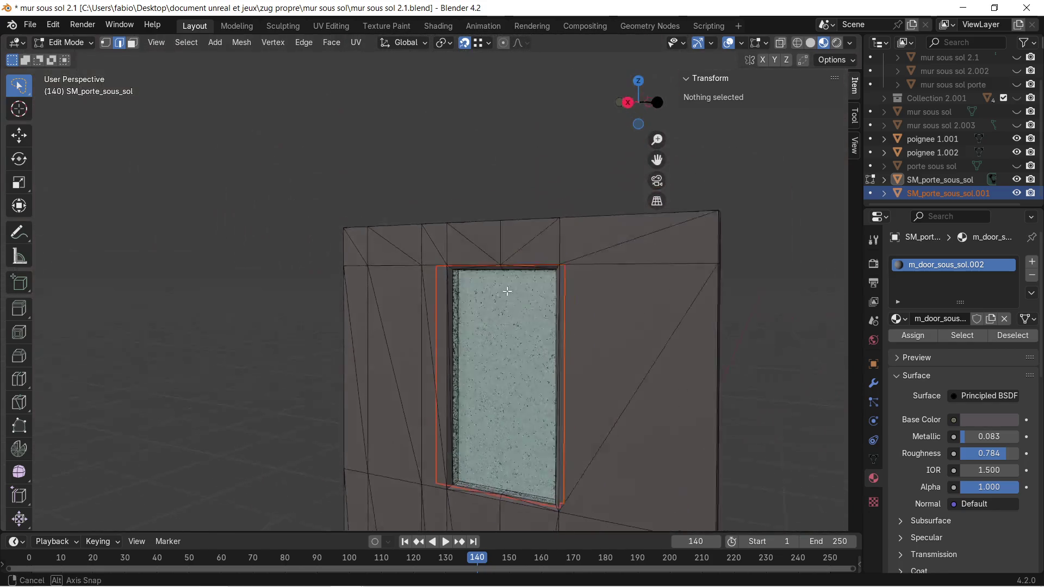
Delete the glass panel object SM_porte_sous_sol.001.
key("x")
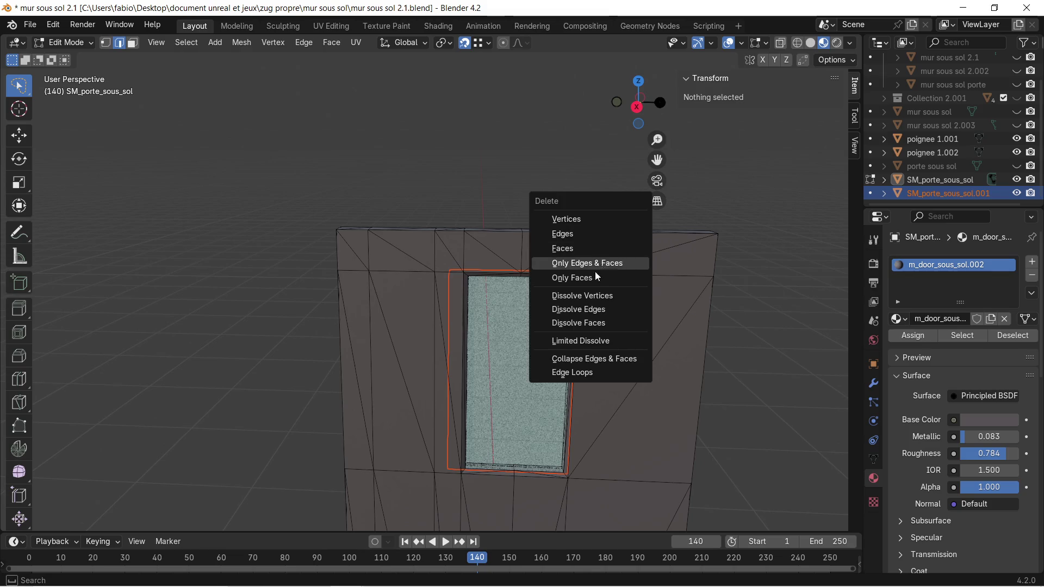
left_click(579, 248)
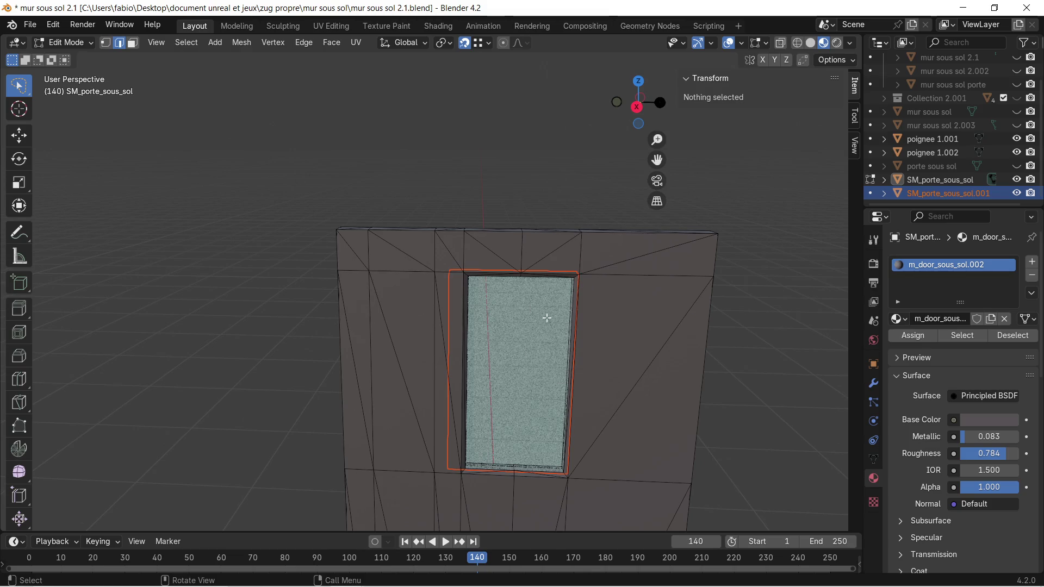
left_click(541, 324)
key("Tab")
left_click(541, 324)
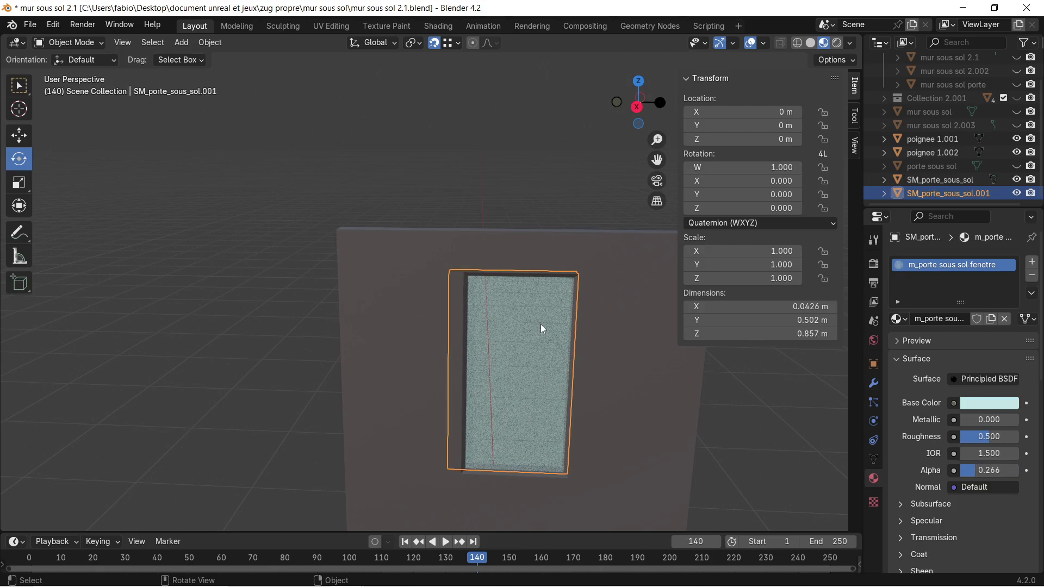
key("Delete")
Enter Edit Mode on the door frame and select the doorway's sill edges.
scroll(526, 409, "up", 5)
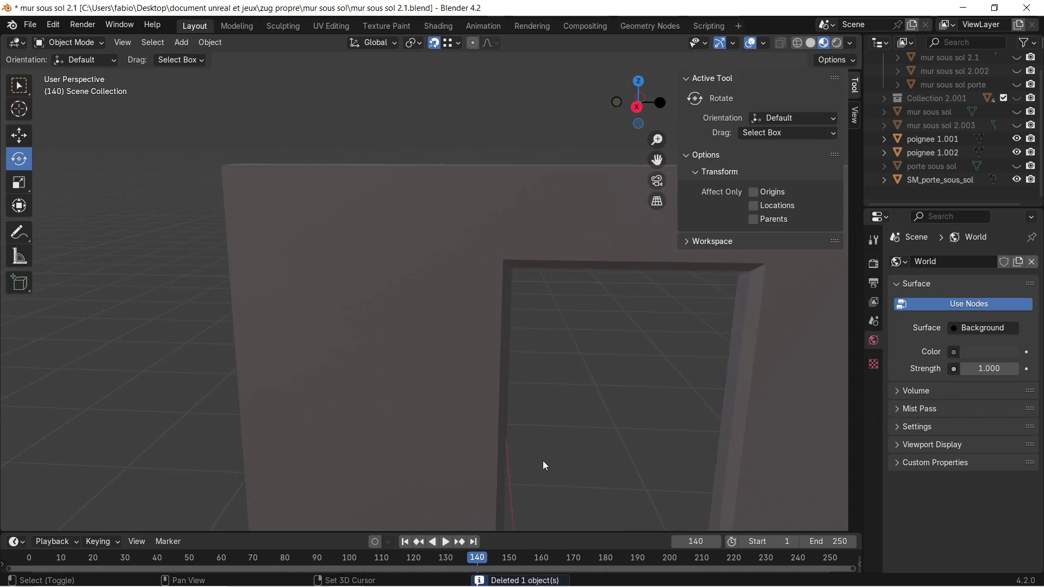
left_click(399, 217)
key("Tab")
mouse_move(515, 366)
middle_mouse_down()
mouse_move(567, 415)
mouse_move(451, 218)
mouse_move(482, 254)
mouse_move(483, 310)
mouse_move(453, 301)
middle_mouse_up()
left_click(444, 294)
left_click(562, 298, "shift")
left_click(592, 267, "shift")
left_click(459, 266, "shift")
mouse_move(459, 266)
middle_mouse_down()
mouse_move(456, 215)
mouse_move(459, 473)
mouse_move(456, 354)
mouse_move(476, 371)
mouse_move(464, 348)
middle_mouse_up()
Extrude the selected sill edges 0.8317 m upward along Z to fill the window.
key("e")
key("z")
left_click(498, 283)
scroll(499, 283, "down", 5)
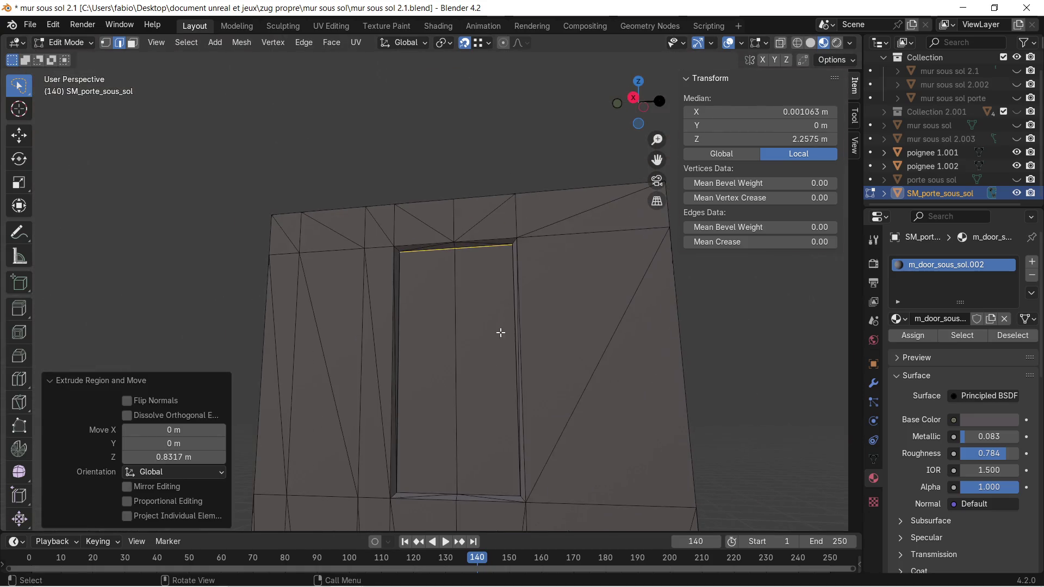
middle_click_drag(499, 330, 513, 350)
Add a new material slot named 'm porte sous sol fenetre' with a pale cyan base colour.
left_click(1032, 263)
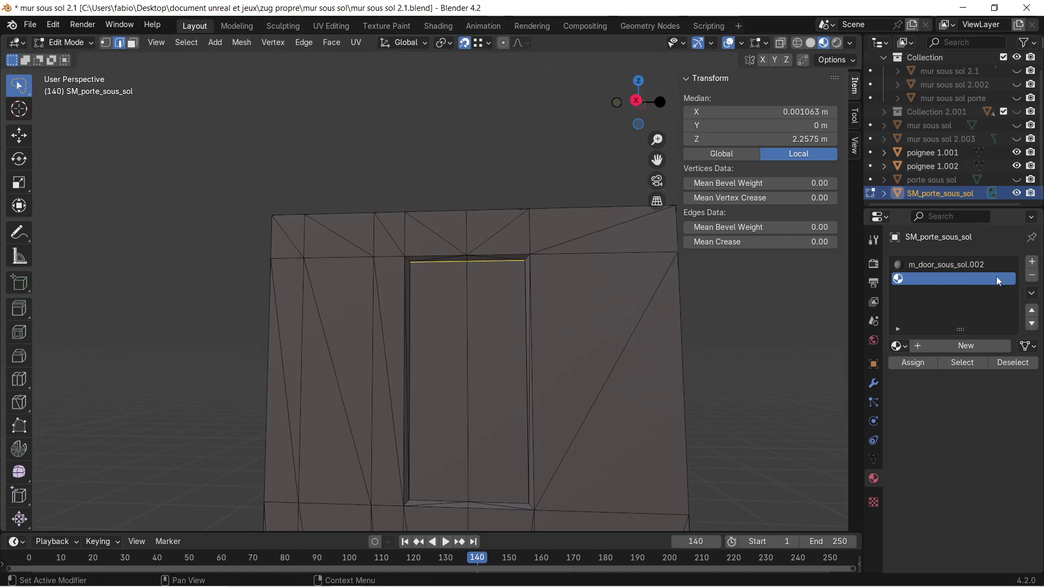
double_click(927, 346)
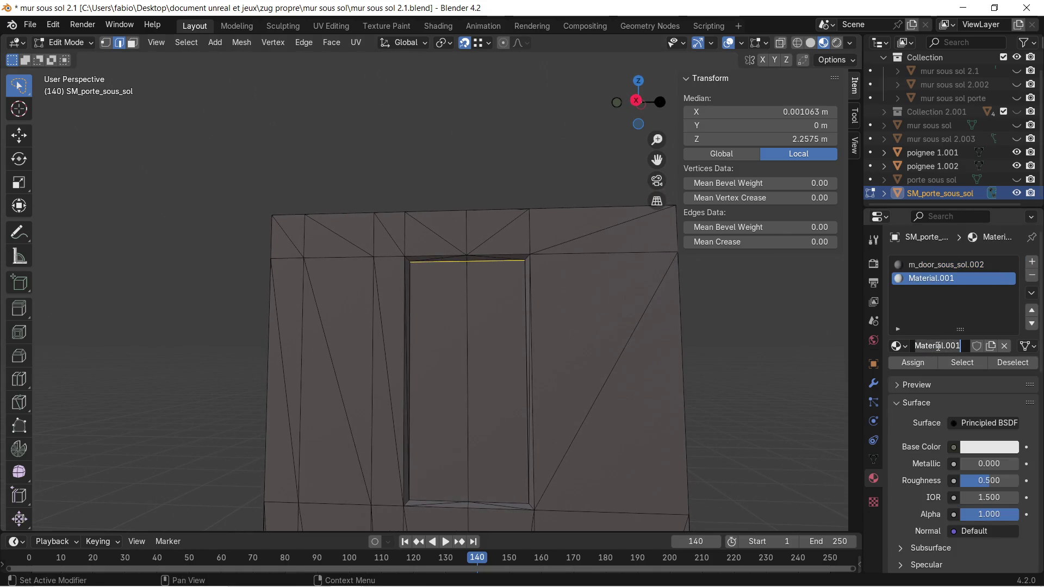
key("BackSpace")
type("te sous sol fenetre")
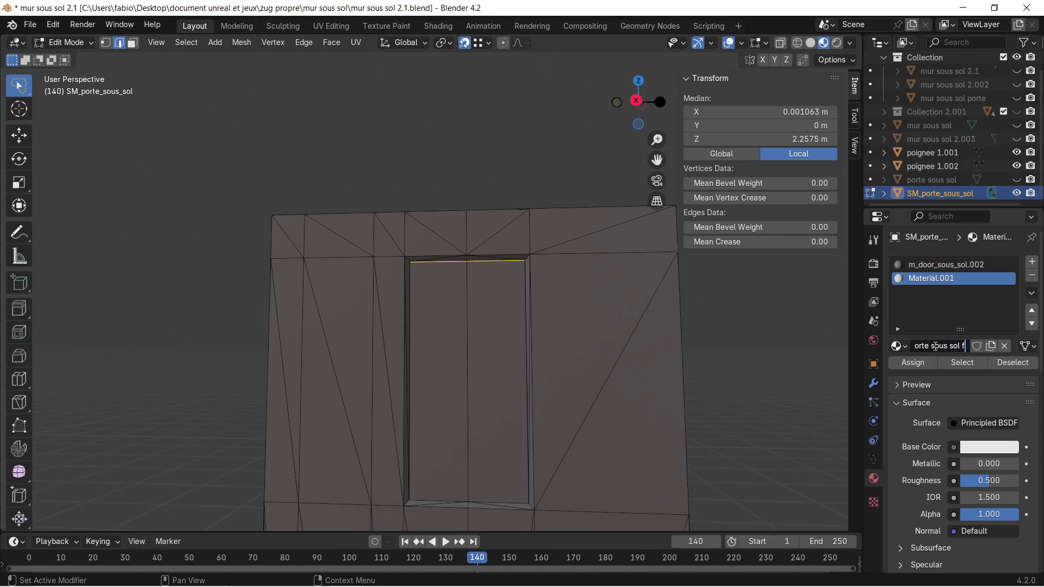
key("Return")
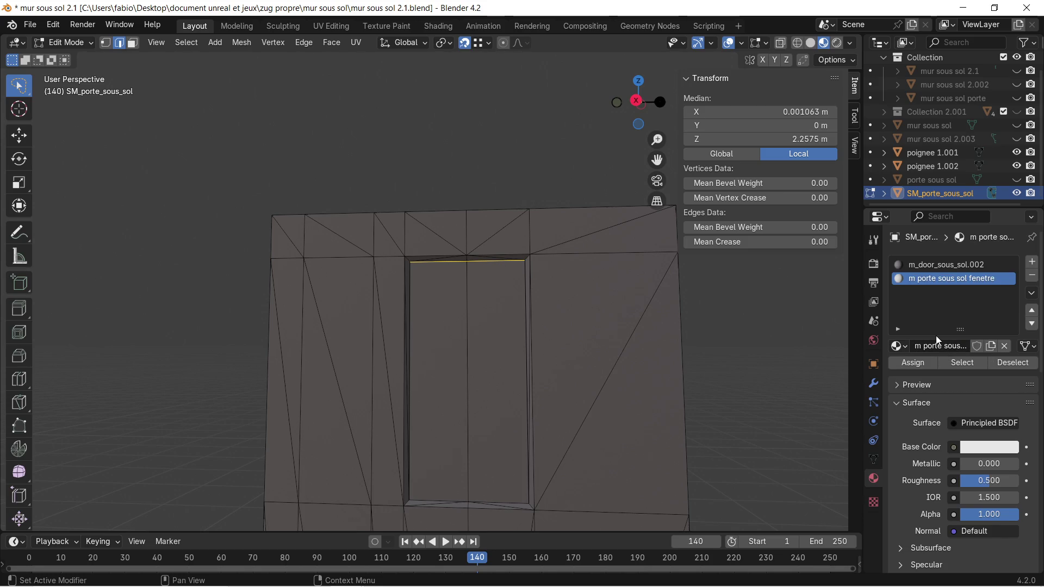
left_click(987, 448)
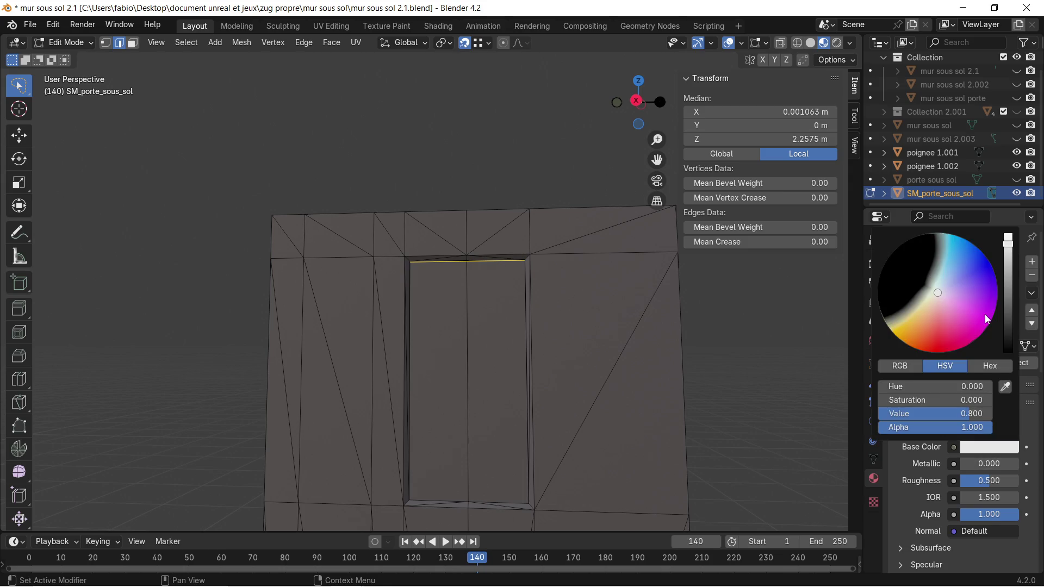
left_click(938, 278)
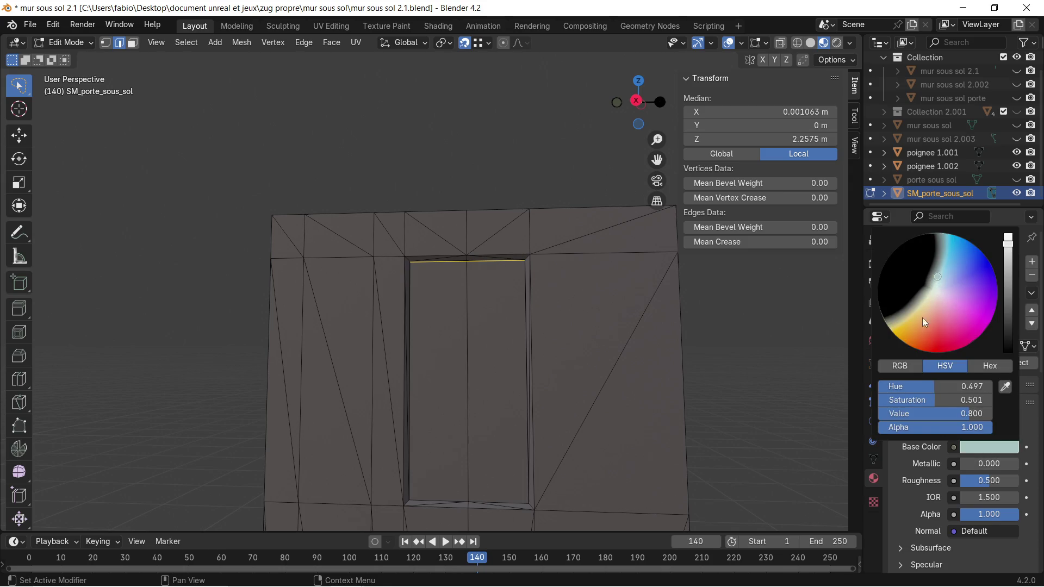
left_click(817, 310)
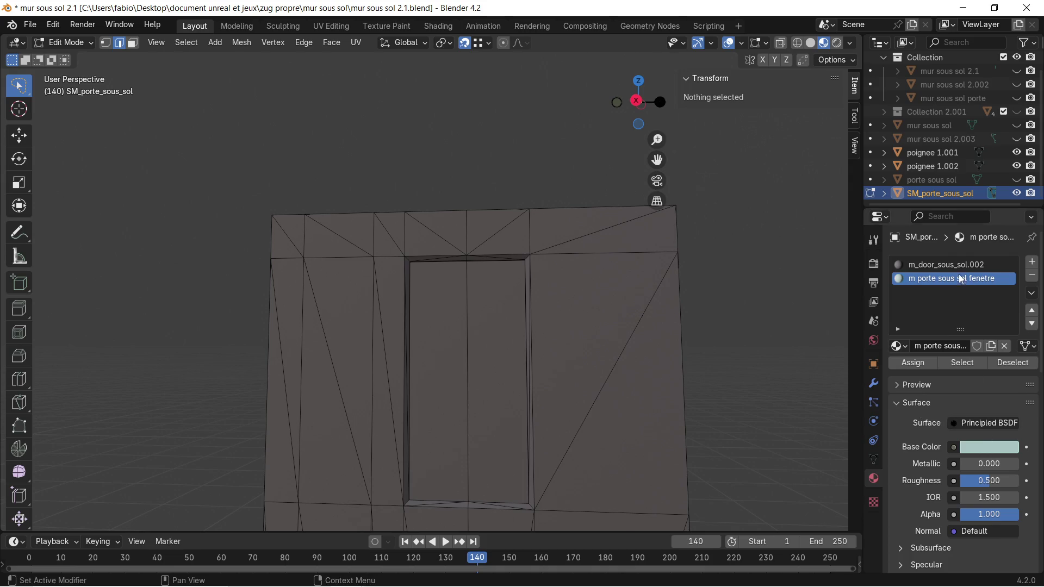
key("ctrl+z")
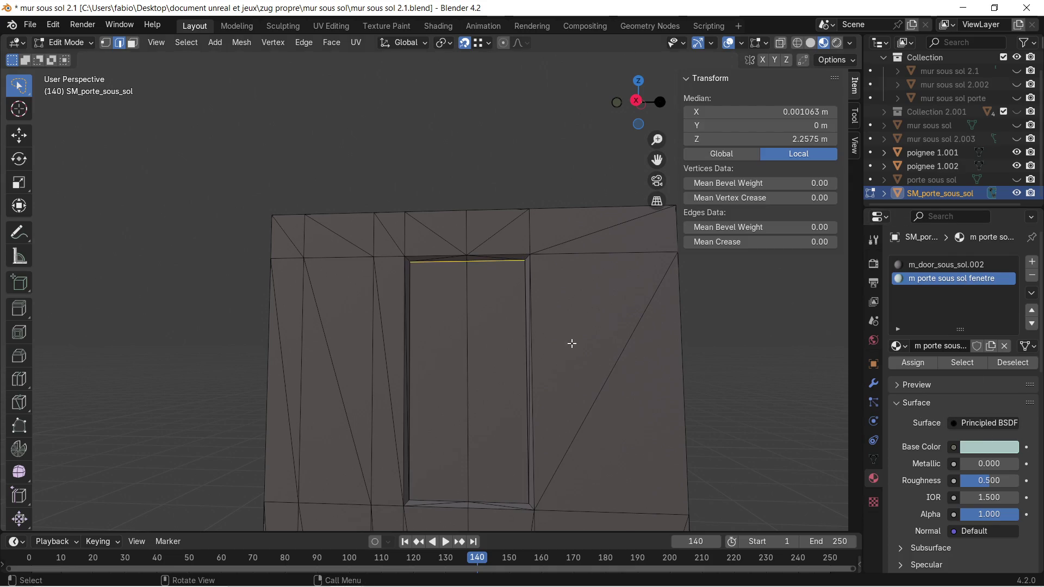
Assign 'm porte sous sol fenetre' to both window faces and set its Alpha to 0.440.
left_click(130, 43)
left_click(435, 337)
key("ctrl+z")
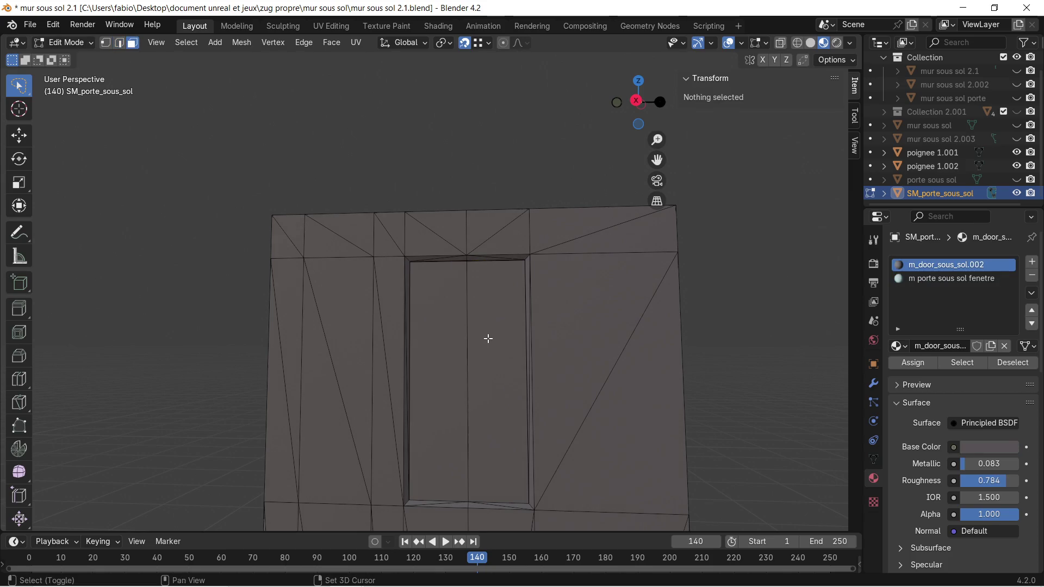
left_click(501, 334, "shift")
left_click(432, 330, "shift")
mouse_move(432, 330)
middle_mouse_down()
mouse_move(541, 350)
mouse_move(228, 350)
mouse_move(366, 326)
middle_mouse_up()
left_click(419, 327)
left_click(438, 332, "shift")
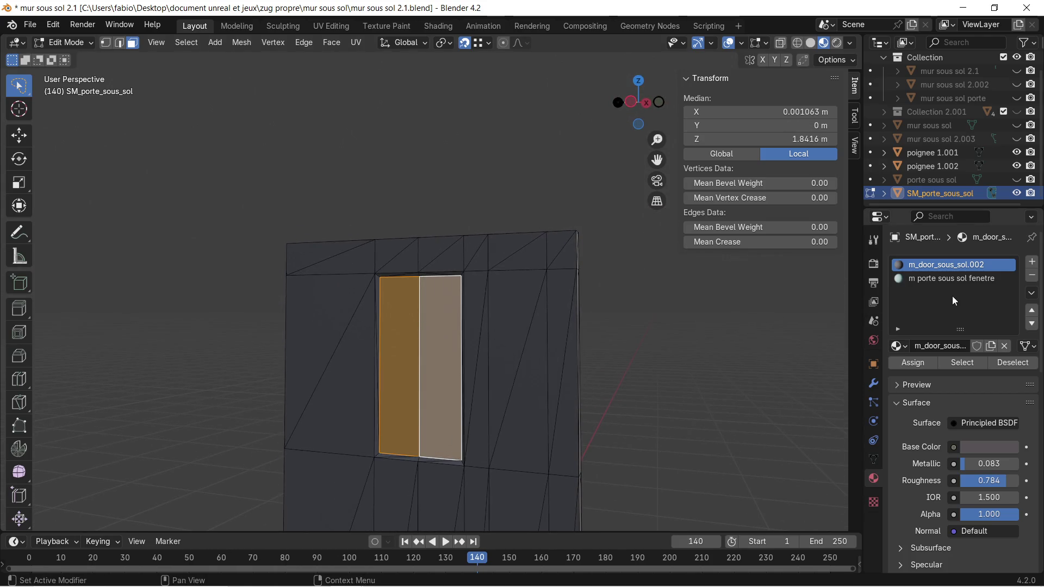
left_click(952, 279)
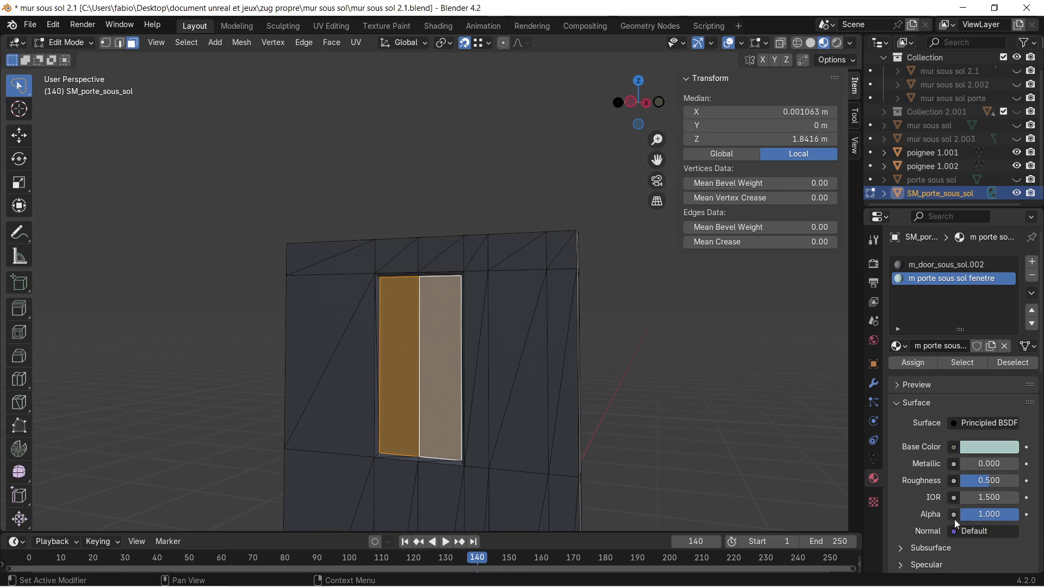
left_click(916, 362)
scroll(933, 493, "down", 3)
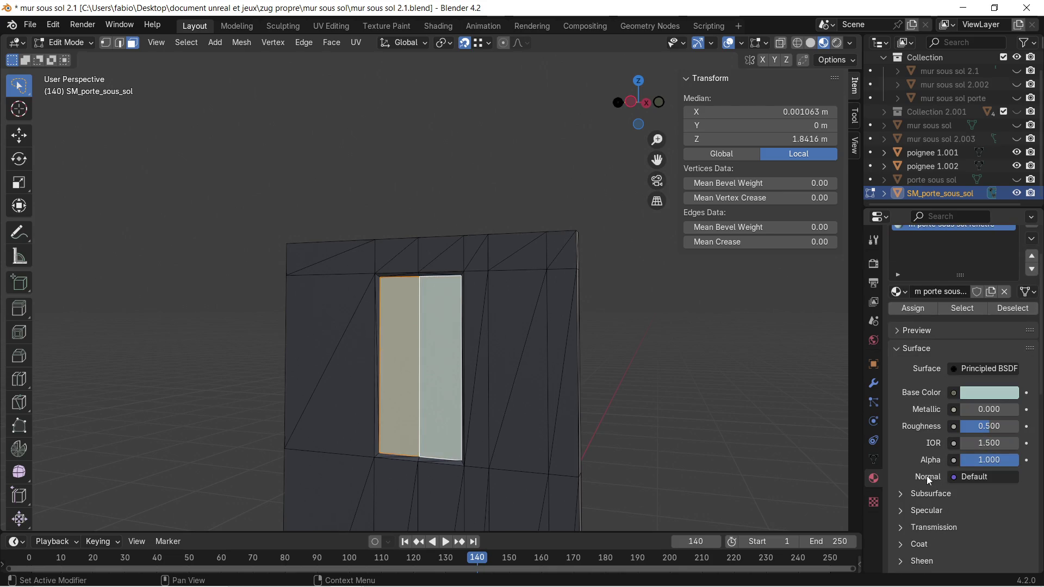
left_click_drag(1010, 460, 986, 460)
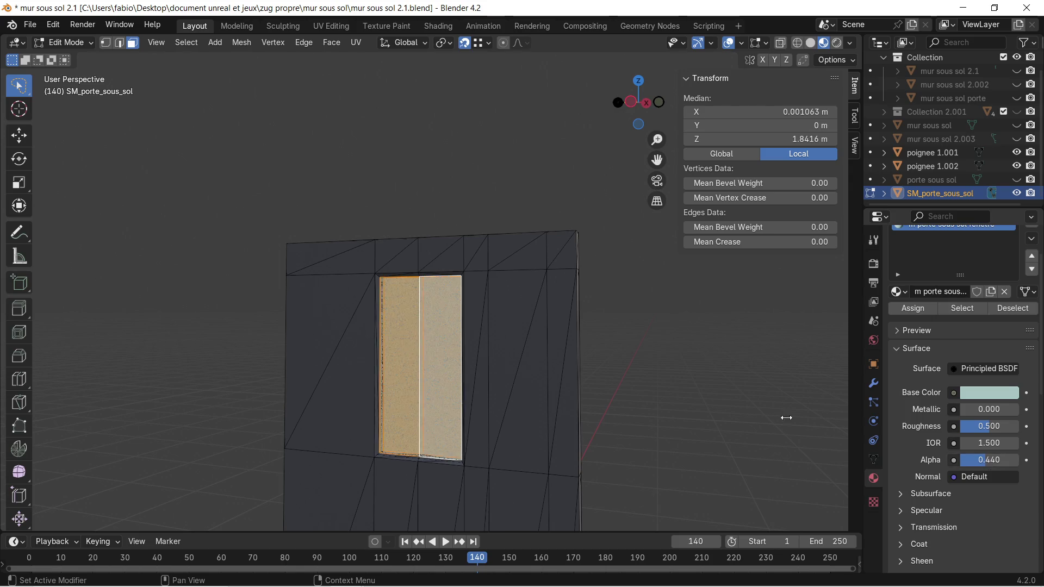
Orbit around the door to inspect the semi-transparent window from several angles.
left_click(651, 366)
mouse_move(651, 366)
middle_mouse_down()
mouse_move(444, 363)
mouse_move(378, 350)
mouse_move(524, 484)
mouse_move(536, 377)
mouse_move(511, 360)
middle_mouse_up()
scroll(538, 182, "up", 4)
mouse_move(532, 203)
middle_mouse_down()
mouse_move(479, 307)
mouse_move(470, 300)
mouse_move(527, 233)
middle_mouse_up()
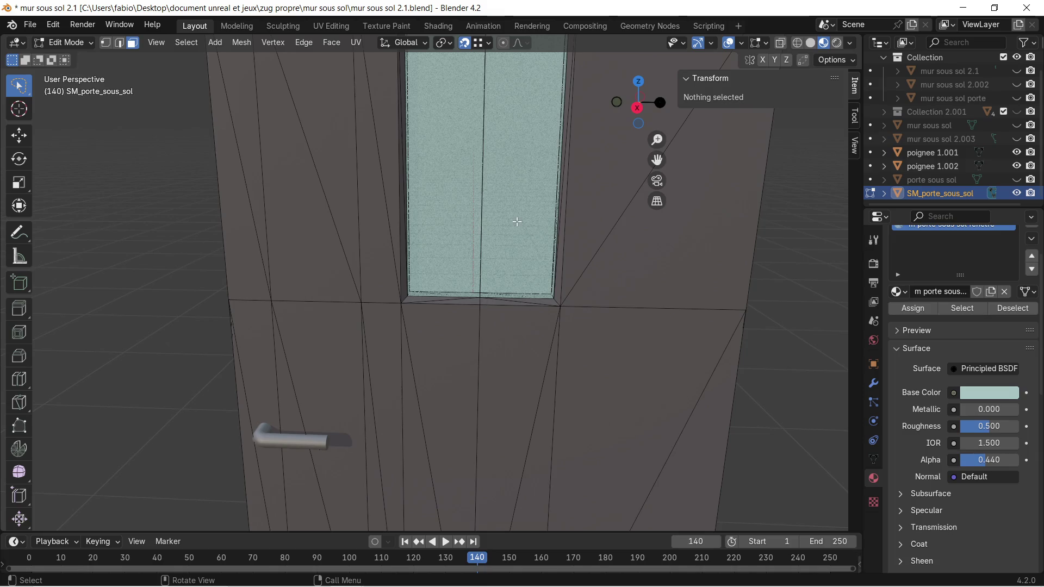
scroll(535, 211, "down", 2)
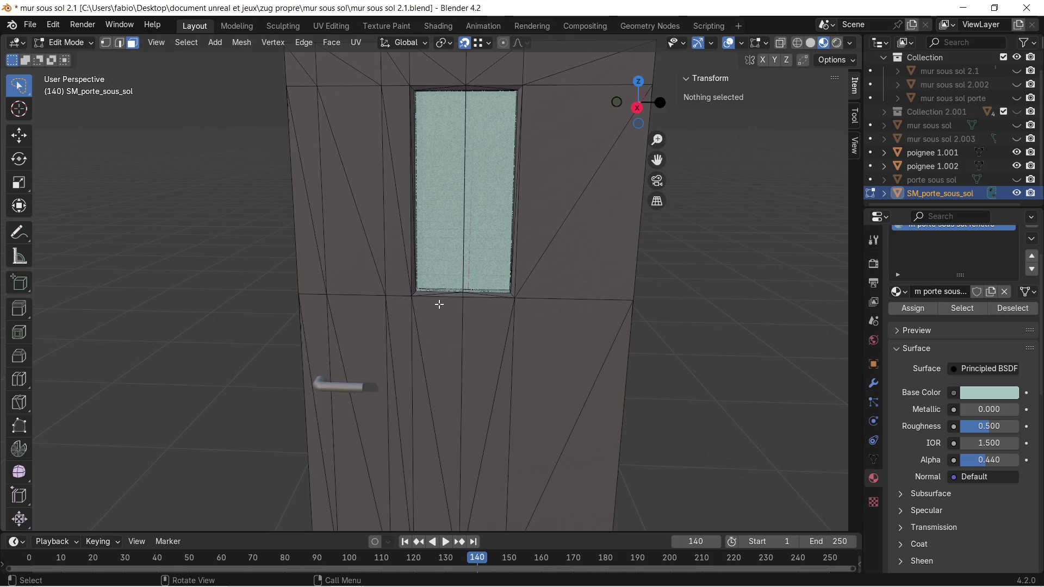
mouse_move(439, 317)
middle_mouse_down()
mouse_move(441, 343)
mouse_move(483, 291)
mouse_move(434, 329)
mouse_move(490, 315)
mouse_move(435, 314)
mouse_move(426, 288)
middle_mouse_up()
scroll(434, 329, "down", 2)
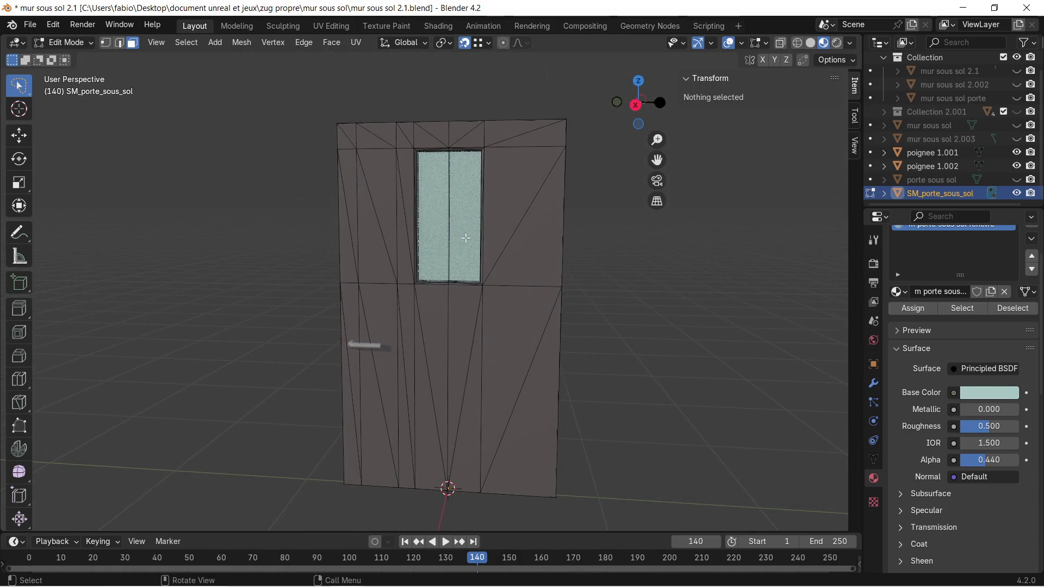
left_click(742, 42)
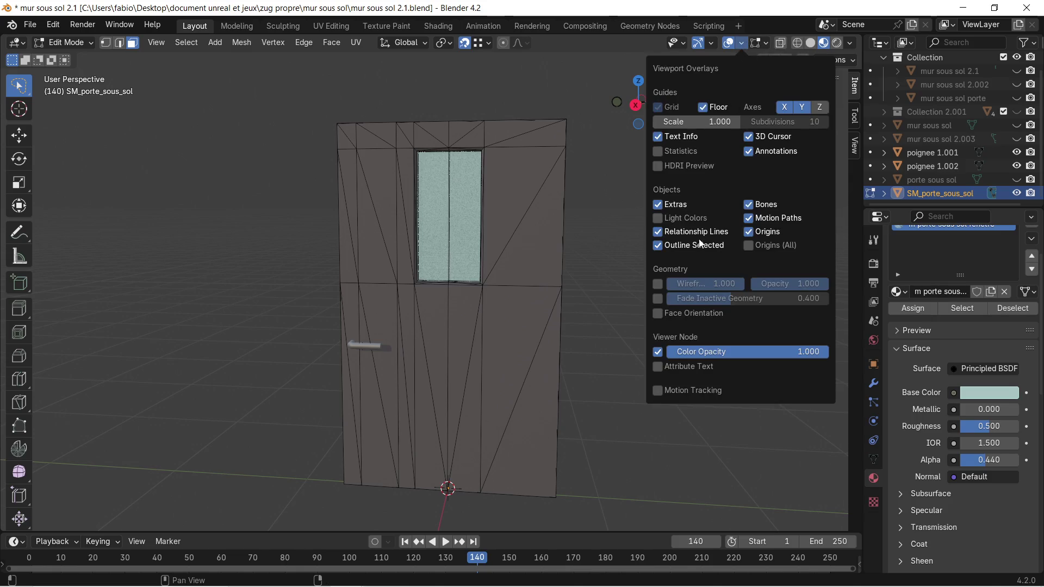
Turn on the Face Orientation overlay and orbit to see the whole door.
left_click(658, 313)
left_click(556, 210)
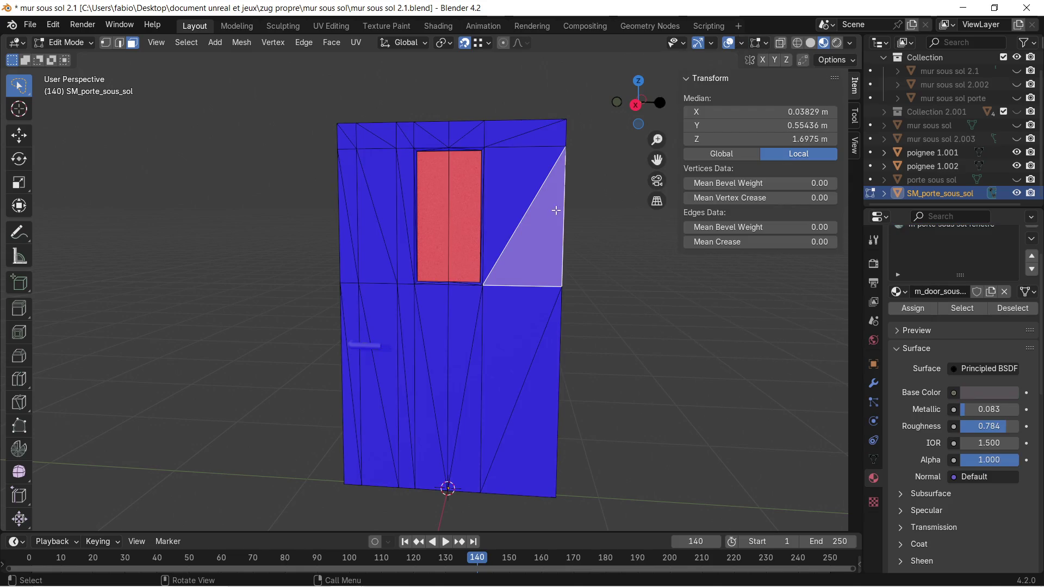
left_click(602, 251)
scroll(497, 249, "up", 3)
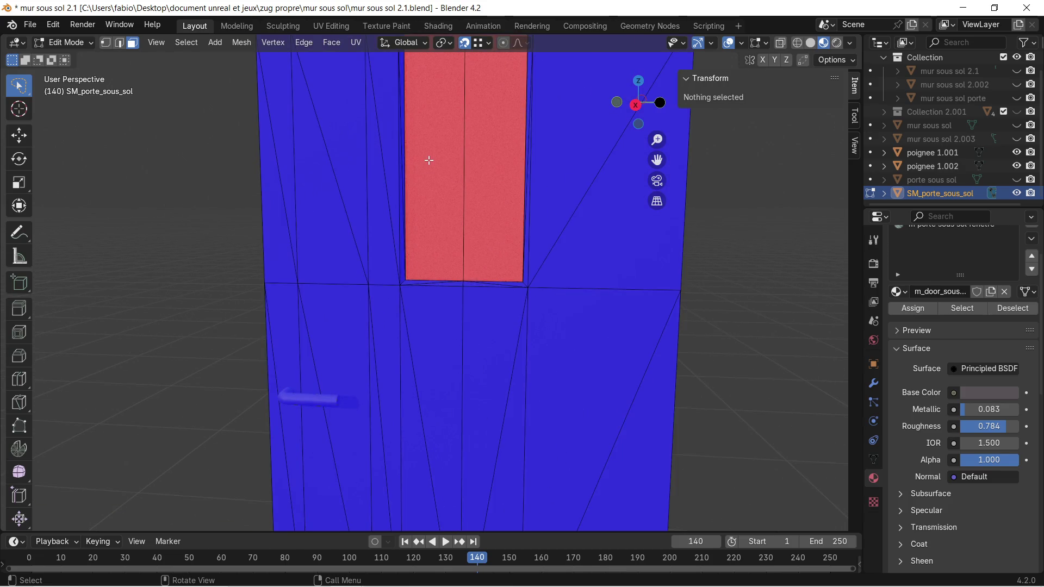
scroll(350, 291, "down", 3)
mouse_move(350, 292)
middle_mouse_down()
mouse_move(556, 288)
mouse_move(531, 250)
middle_mouse_up()
Select the two red window faces and flip their normals.
left_click(455, 282)
left_click(414, 281, "shift")
left_click(531, 250, "shift")
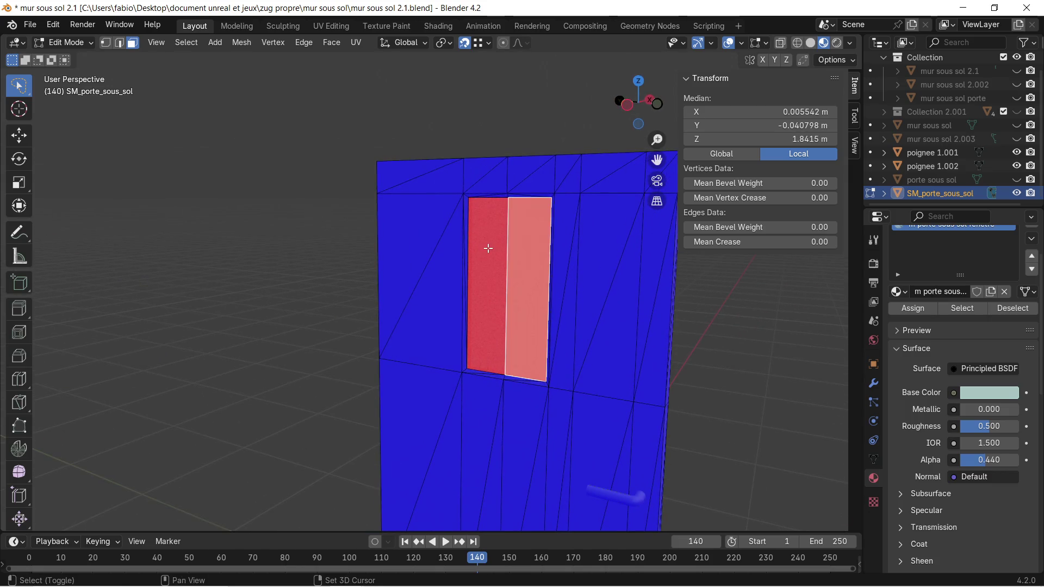
left_click(488, 248, "shift")
right_click(488, 249)
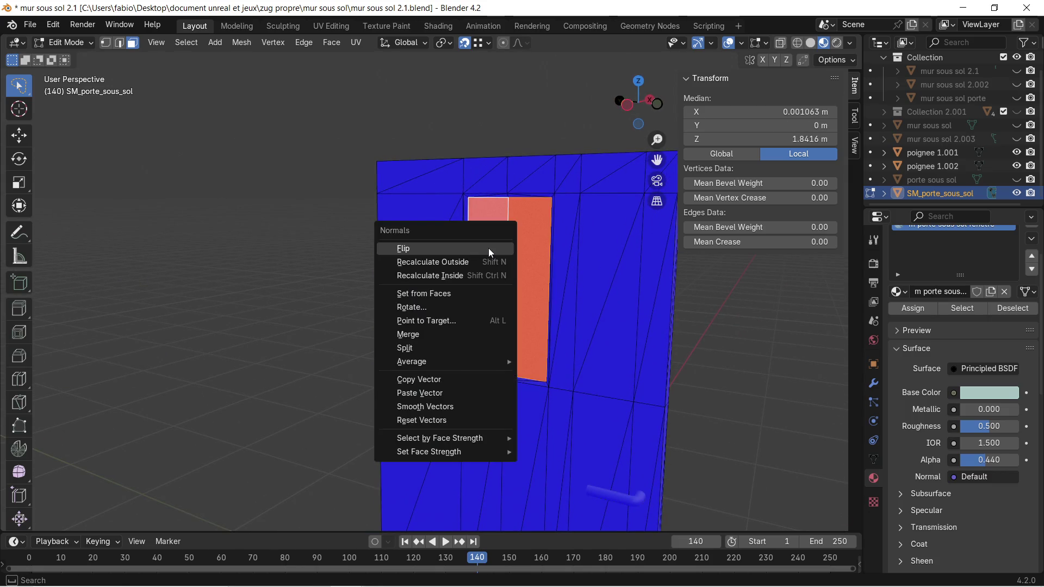
left_click(488, 248)
Reframe the door in a front view and bring up the export folder in File Explorer.
mouse_move(605, 300)
middle_mouse_down()
mouse_move(385, 331)
mouse_move(386, 272)
mouse_move(466, 331)
mouse_move(453, 324)
middle_mouse_up()
scroll(447, 380, "down", 1)
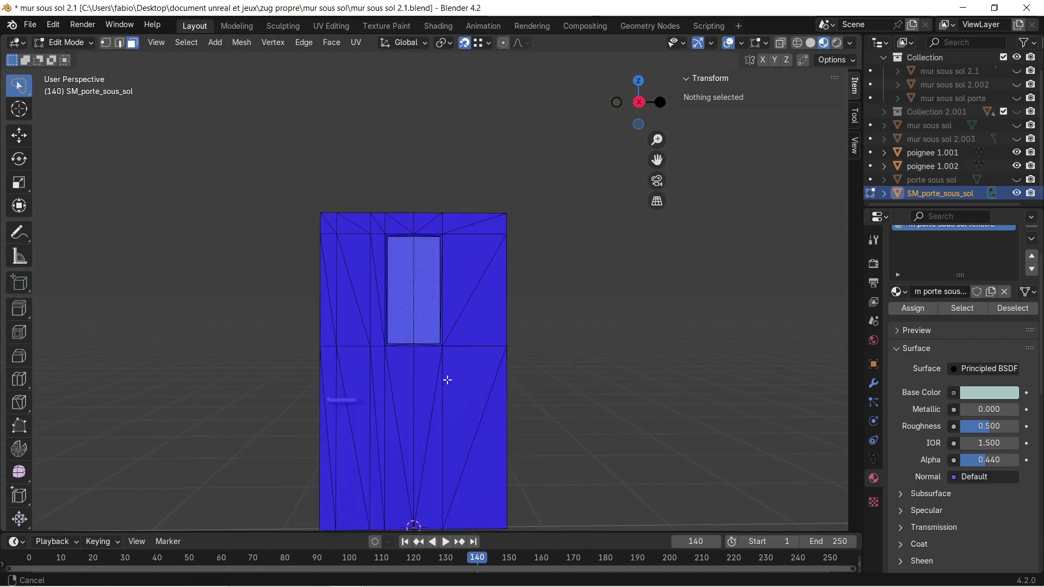
middle_click_drag(447, 379, 466, 326, "shift")
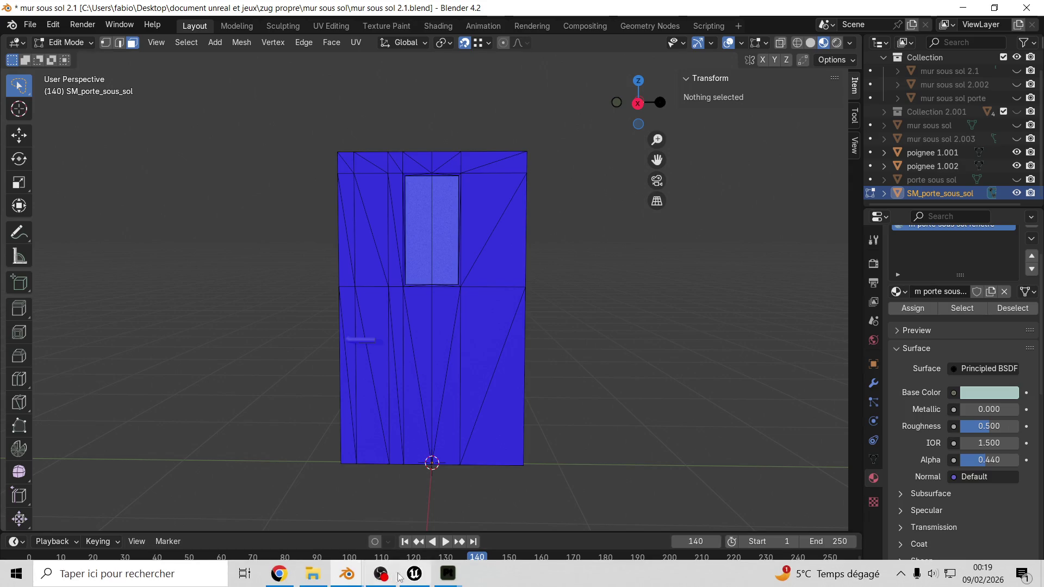
left_click(308, 575)
Delete the old porte sous sol .glb file from the folder.
left_click(703, 315)
key("Escape")
key("Delete")
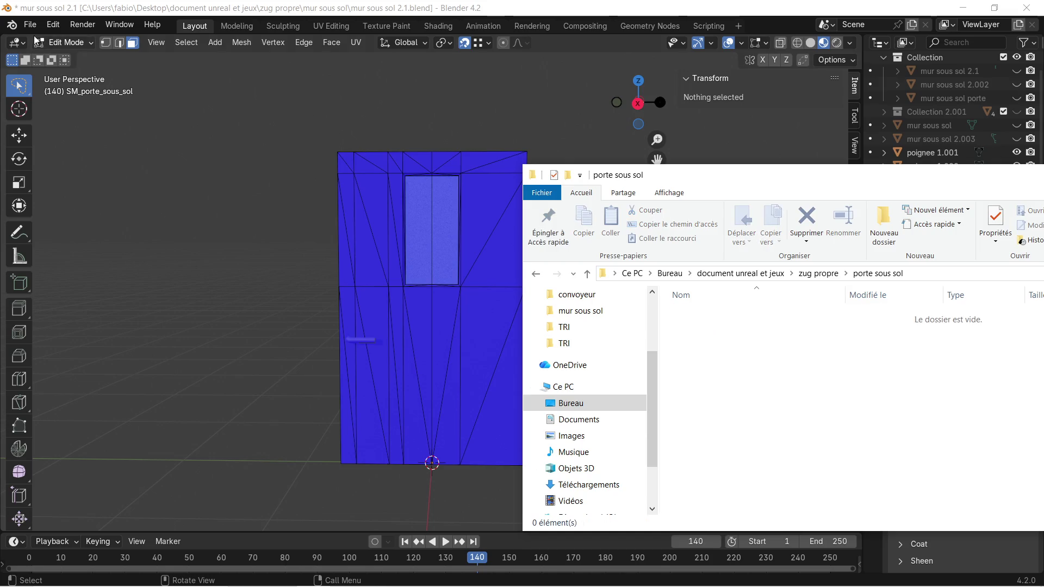
Export the door as glTF 2.0 to porte sous sol .glb in the porte sous sol folder.
left_click(26, 29)
left_click(28, 27)
left_click(31, 28)
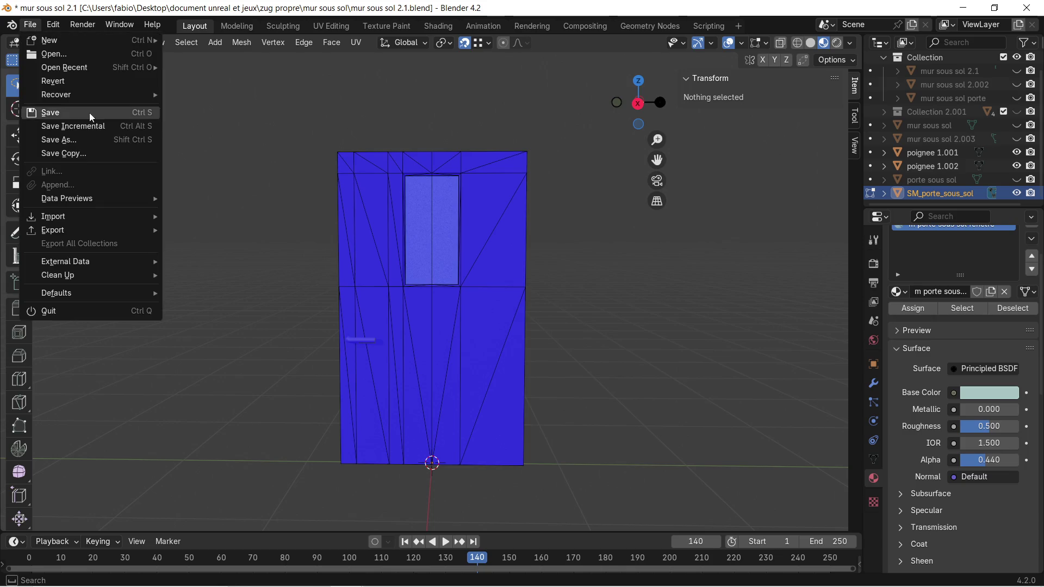
mouse_move(96, 229)
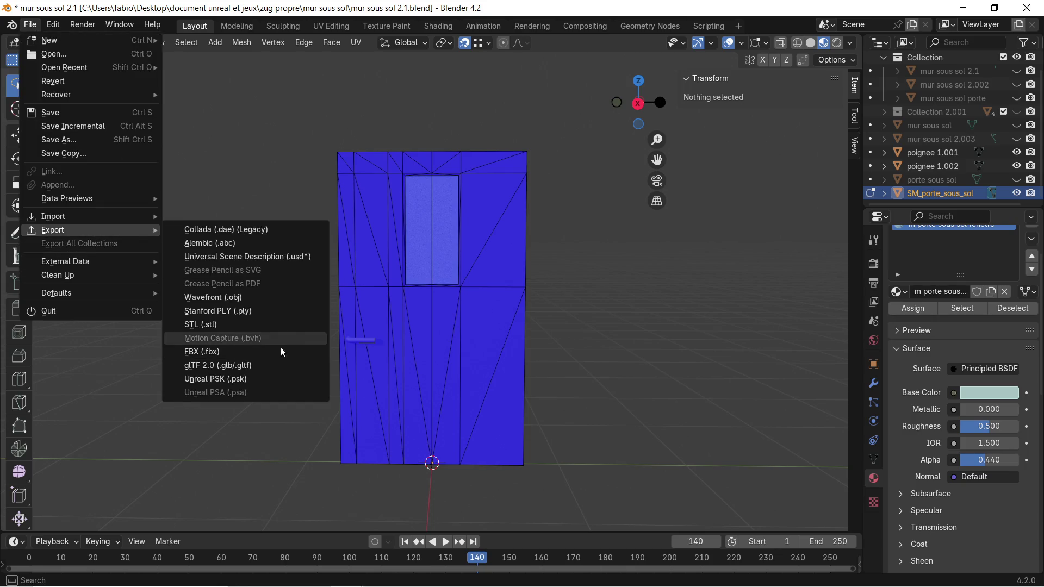
left_click(250, 368)
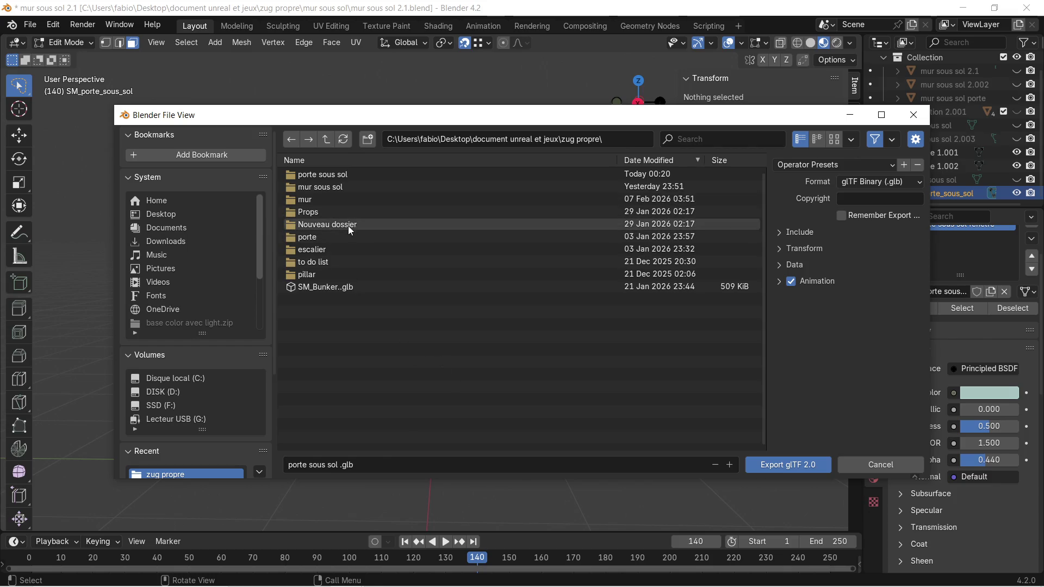
left_click(353, 174)
left_click(353, 174)
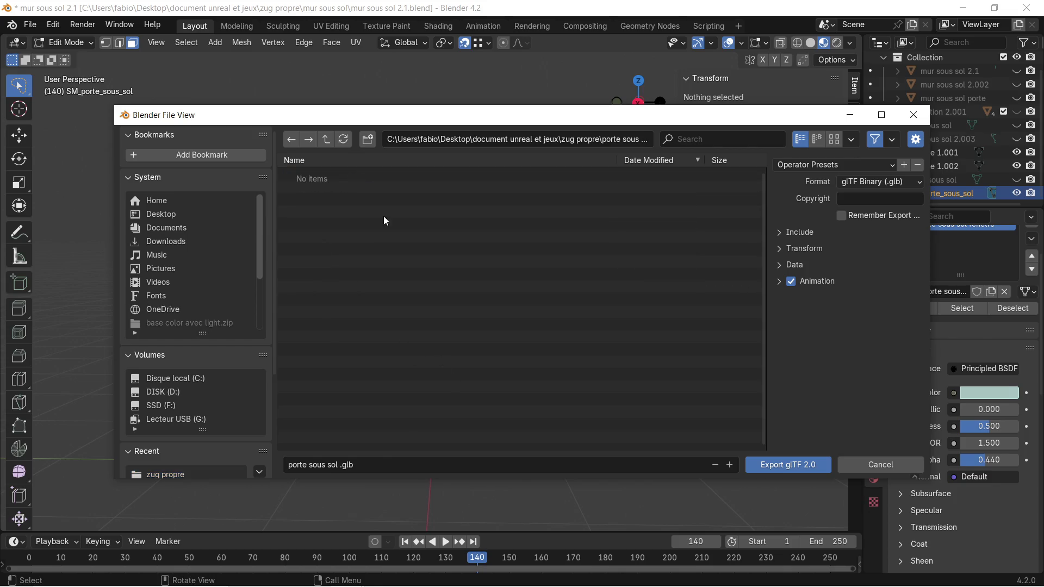
left_click(789, 233)
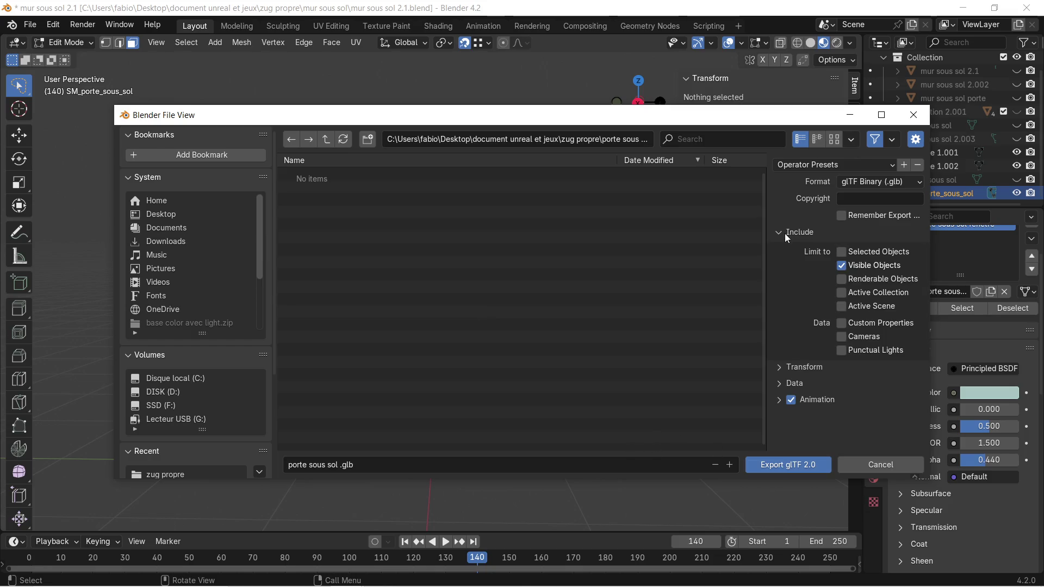
left_click(786, 233)
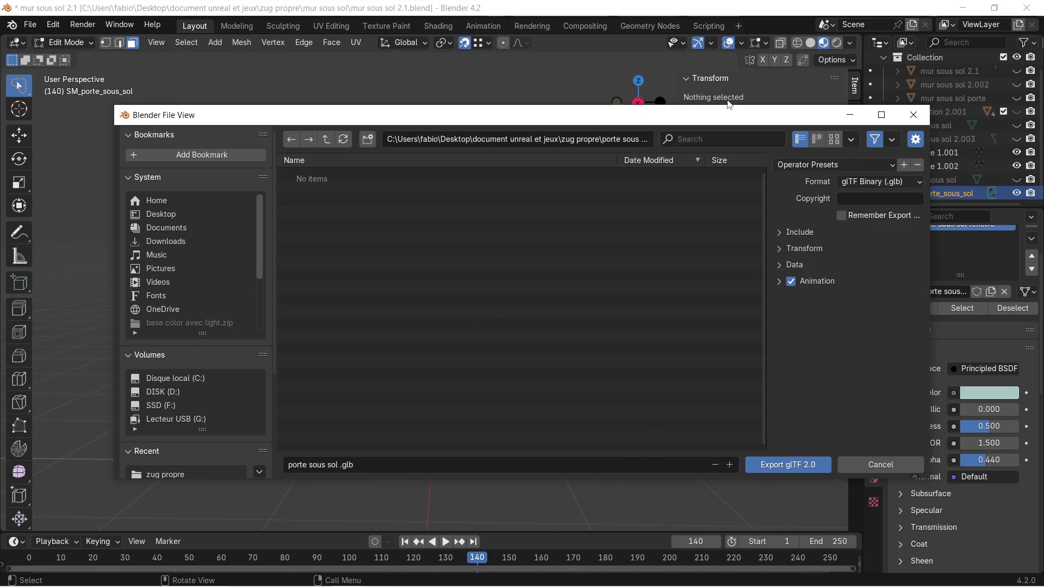
mouse_move(745, 115)
left_mouse_down()
mouse_move(593, 402)
mouse_move(788, 24)
mouse_move(782, 46)
left_mouse_up()
left_click(834, 394)
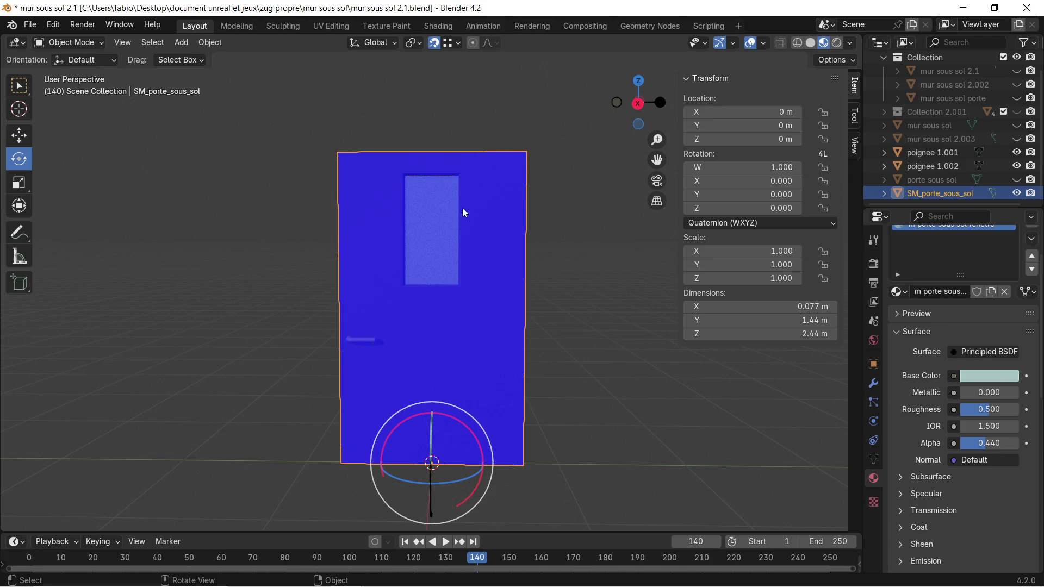
Switch to the Substance Painter door project and drag porte sous sol .glb into the viewport.
left_click(960, 12)
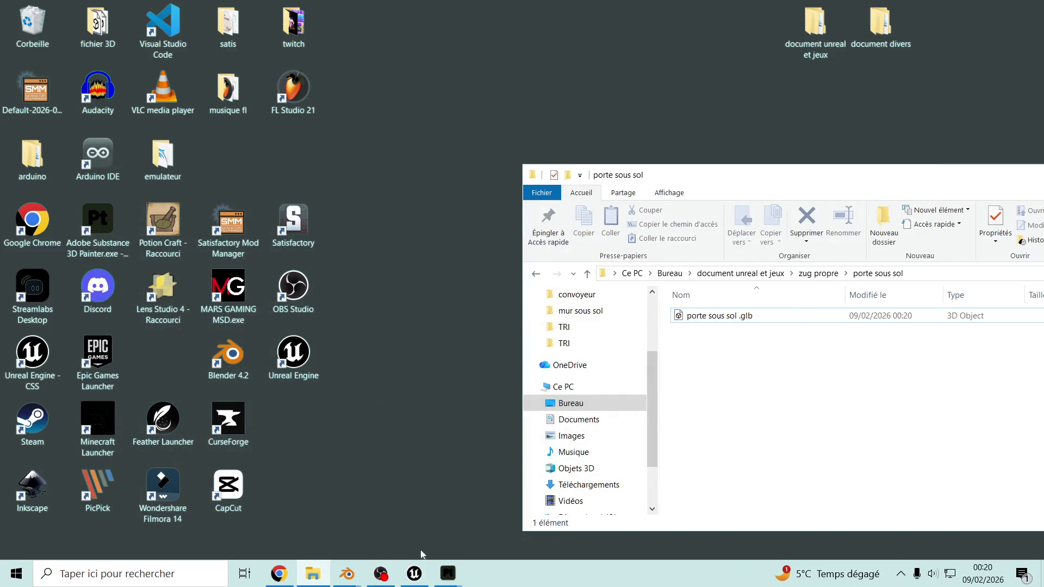
left_click(454, 576)
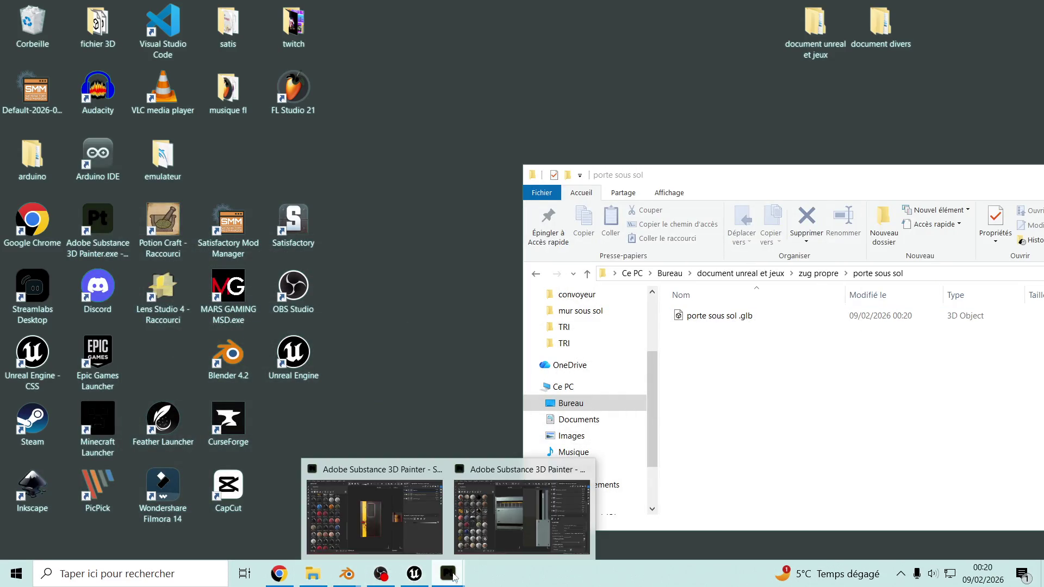
left_click(429, 529)
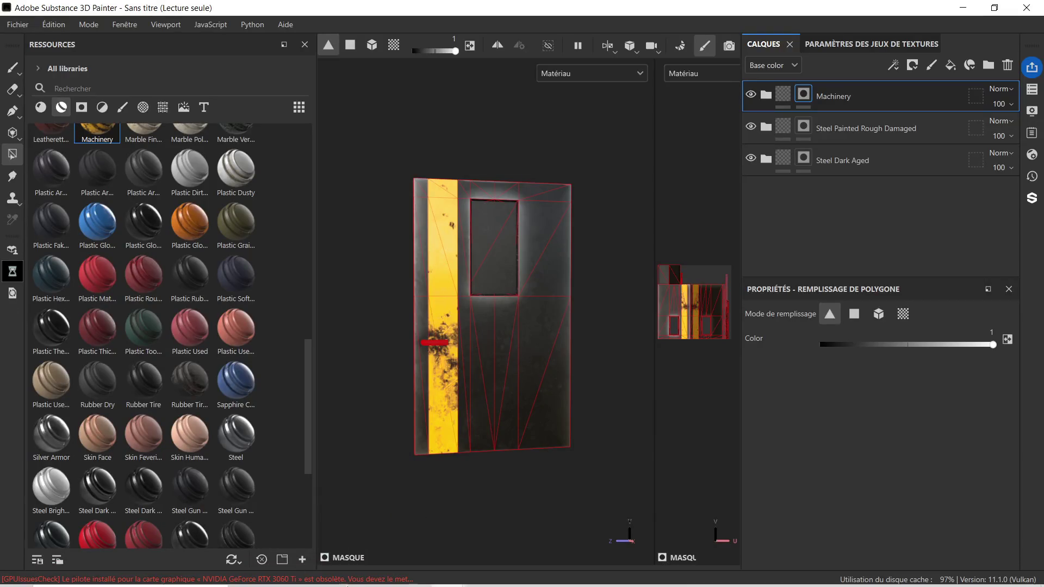
left_click(448, 573)
left_click(744, 317)
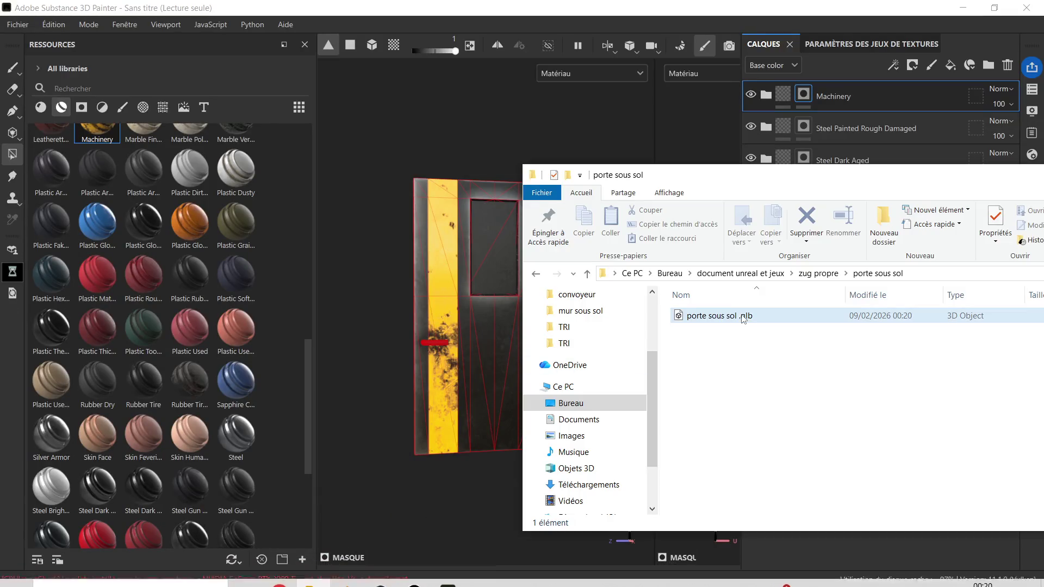
left_click_drag(744, 317, 449, 289)
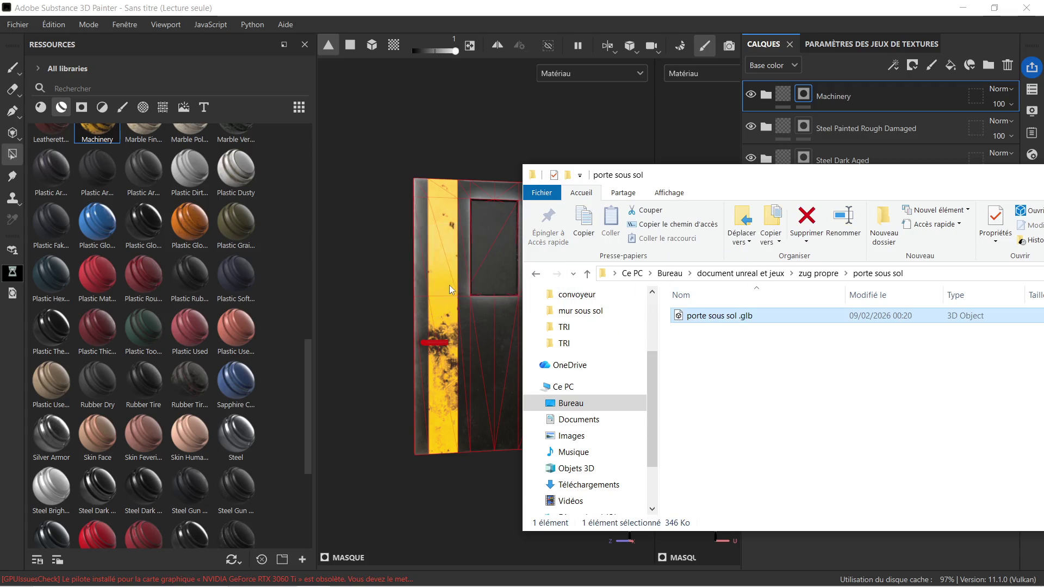
Confirm the project configuration to load the new door mesh, then save with Ctrl+S.
left_click(548, 370)
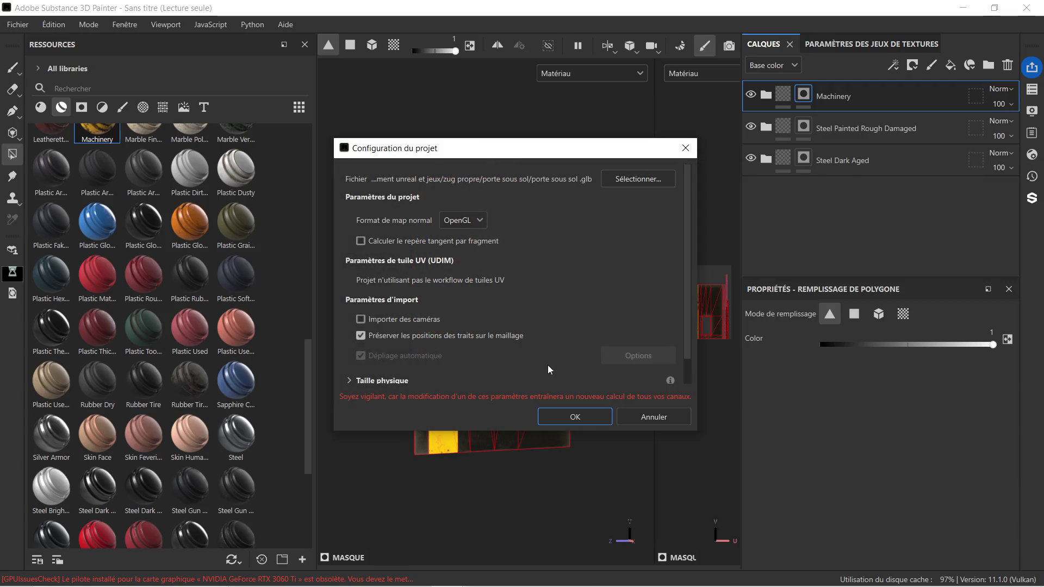
left_click(565, 412)
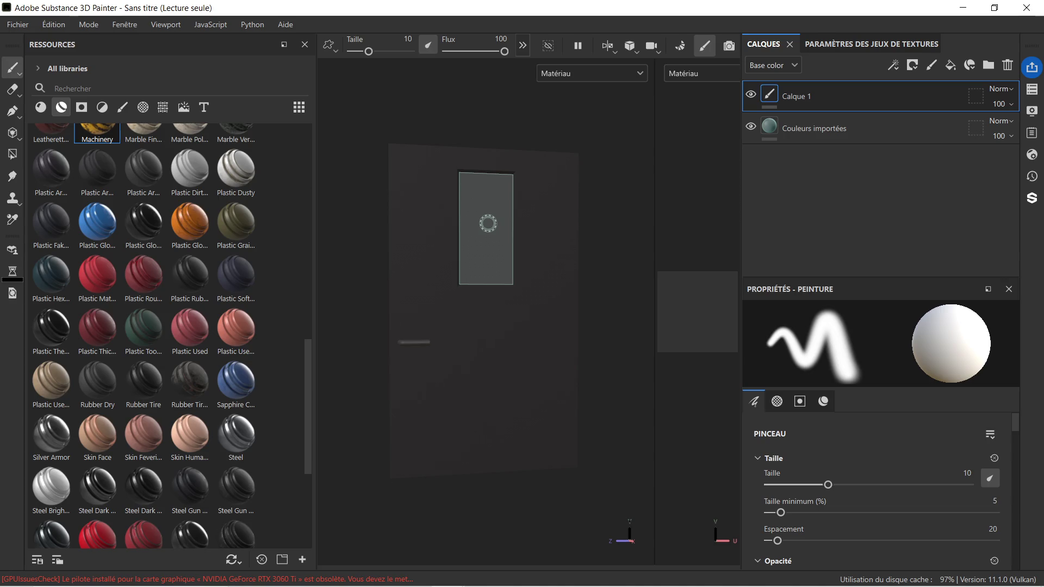
key("ctrl")
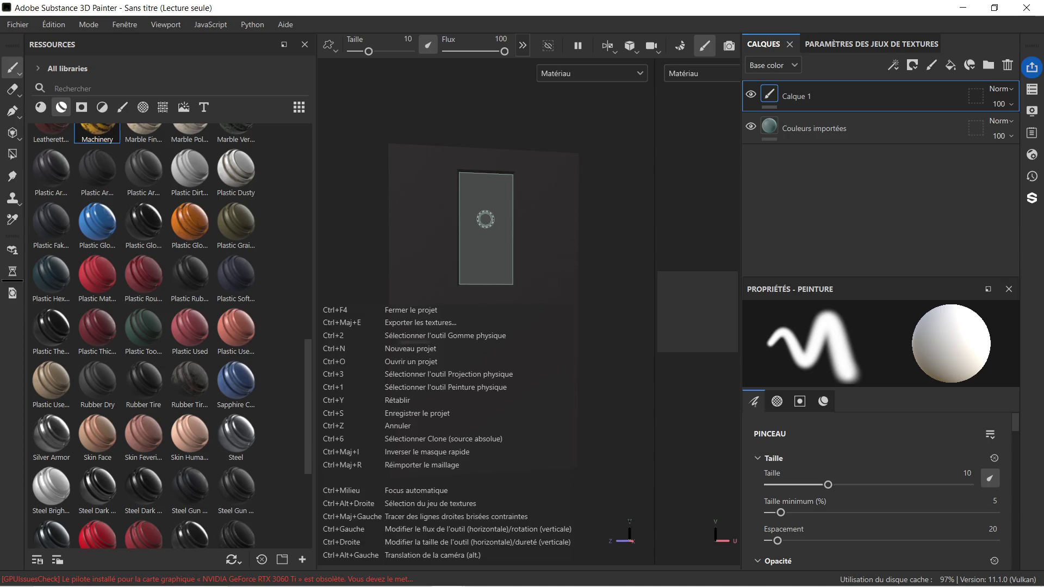
key("ctrl+s")
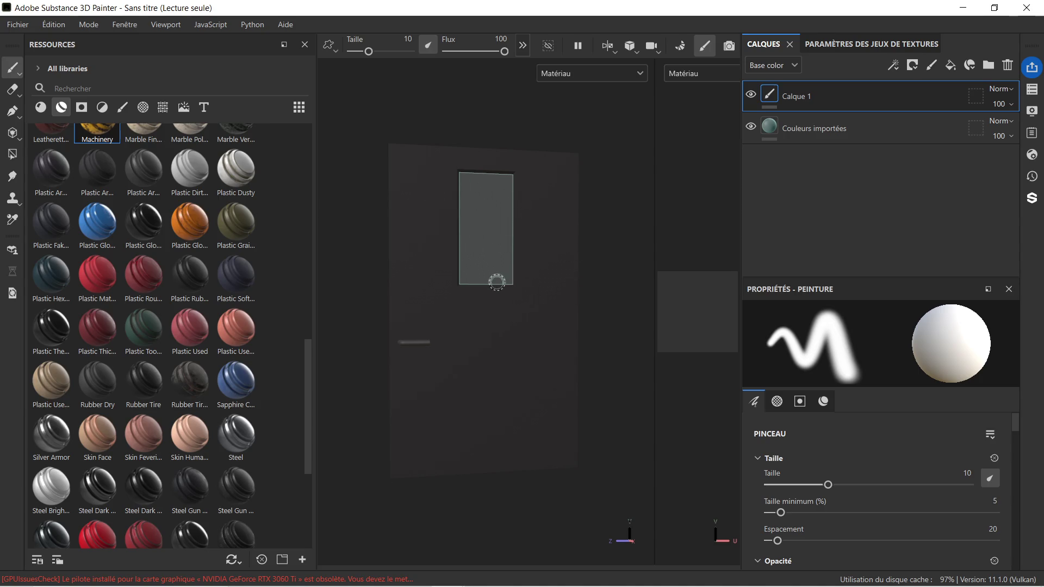
scroll(530, 250, "up", 2)
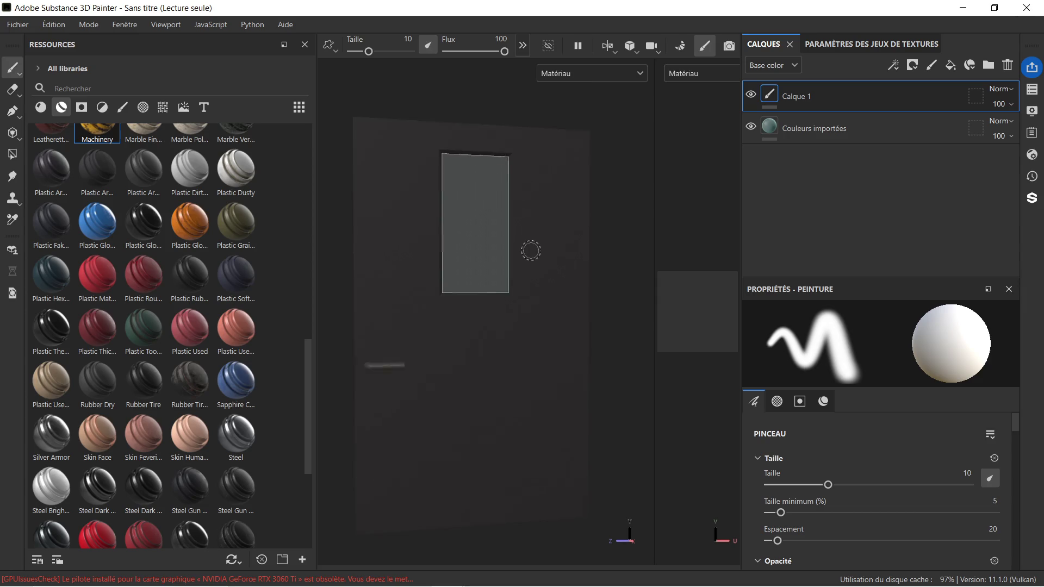
Delete the Calque 1 and Couleurs importées layers.
mouse_move(562, 238)
left_mouse_down("alt")
mouse_move(538, 254)
mouse_move(553, 252)
left_mouse_up("alt")
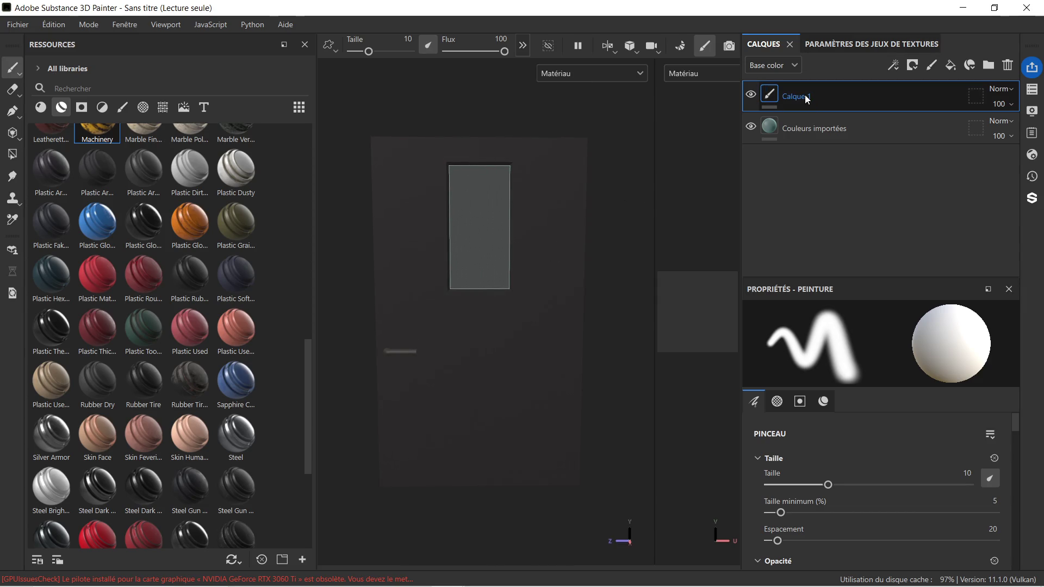
key("Delete")
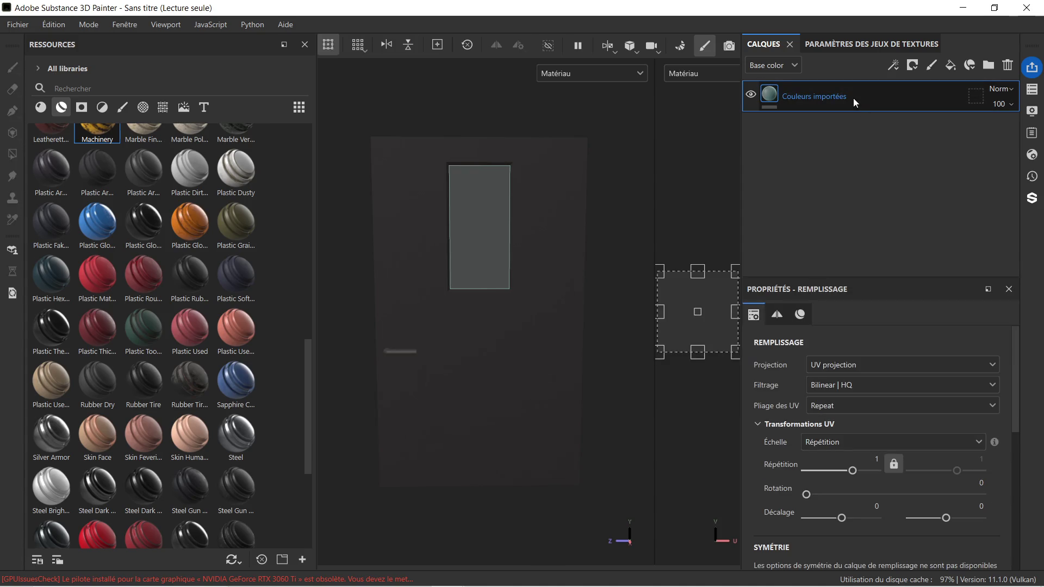
key("Delete")
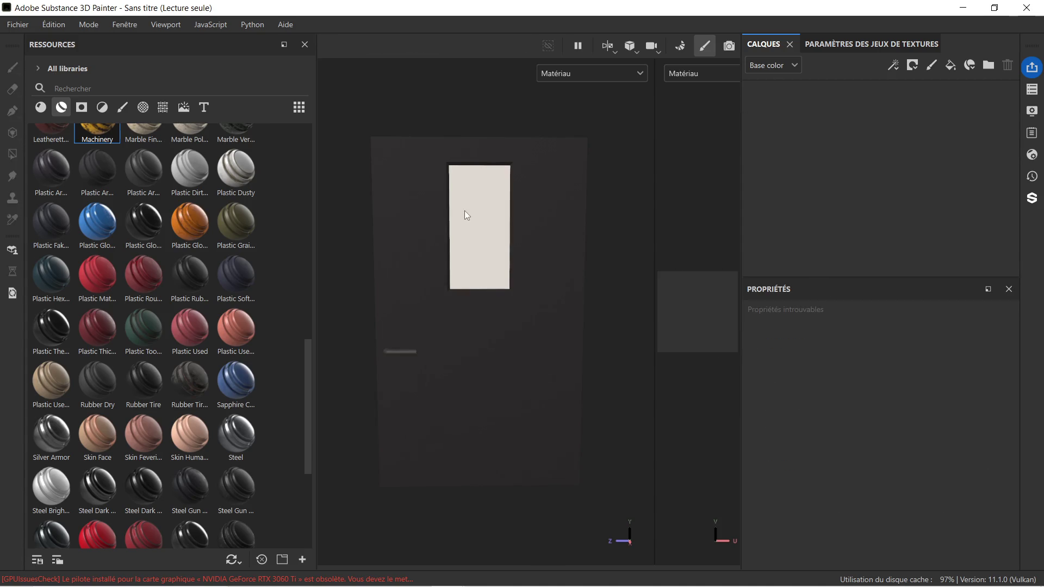
Delete the Couleurs importées fill layer from texture set m_door_sous_sol.002 and open the texture set settings.
left_click(1033, 89)
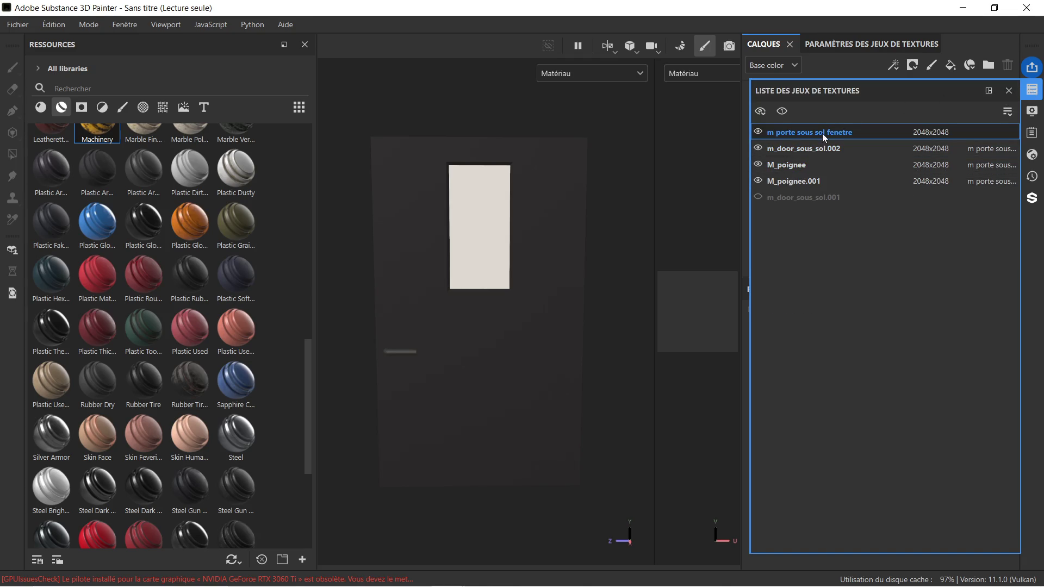
left_click(834, 150)
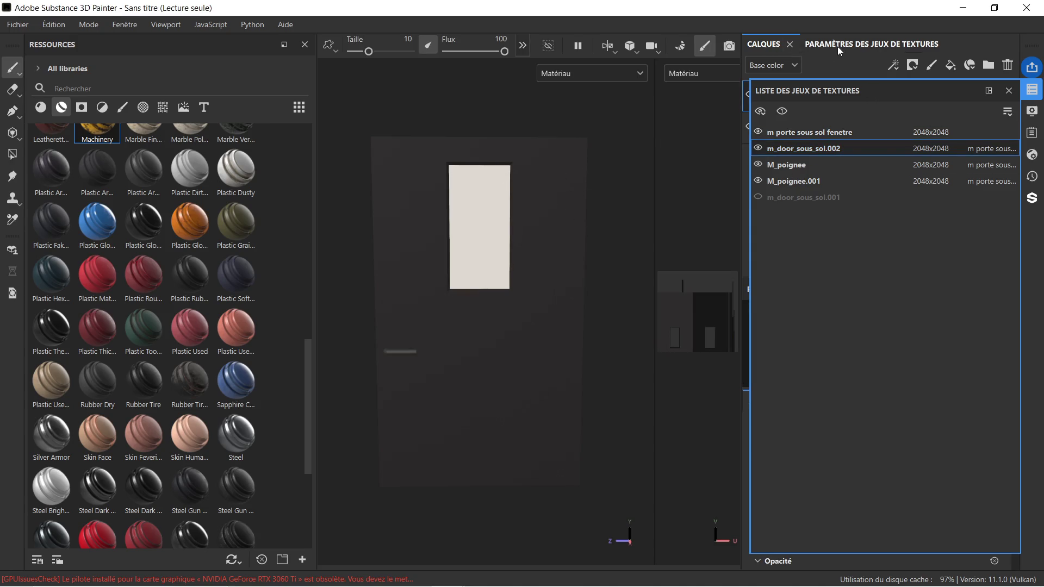
left_click(1032, 90)
left_click(867, 97)
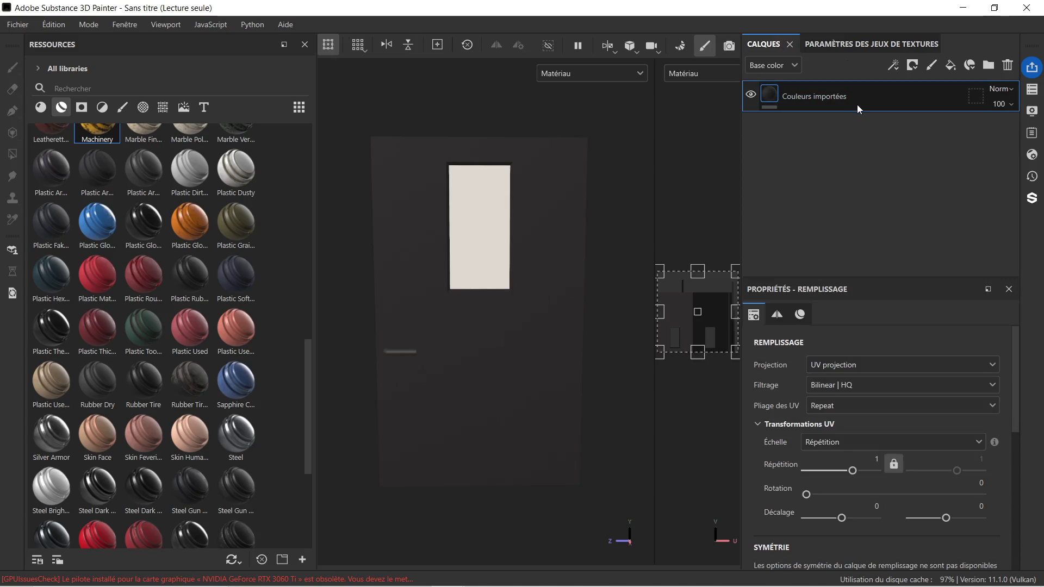
key("Delete")
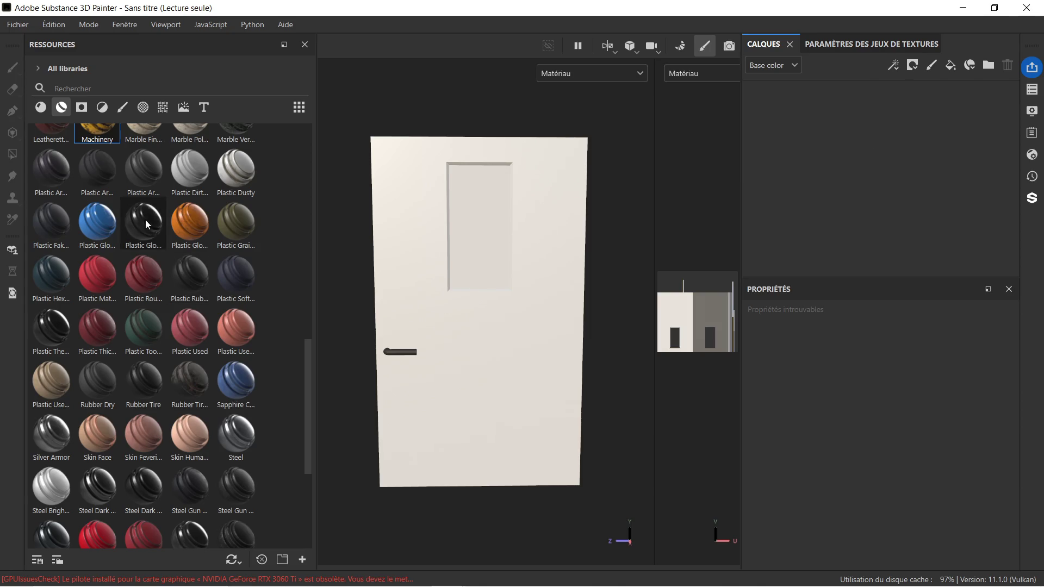
scroll(233, 283, "up", 5)
left_click(870, 43)
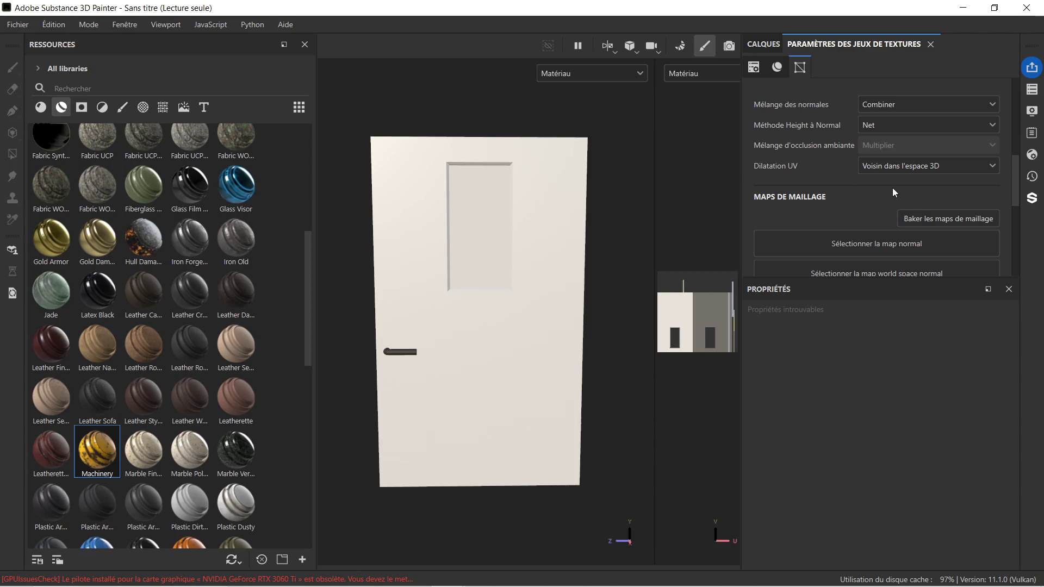
Bake the seven mesh maps for all four texture sets and return to painting mode.
left_click(928, 222)
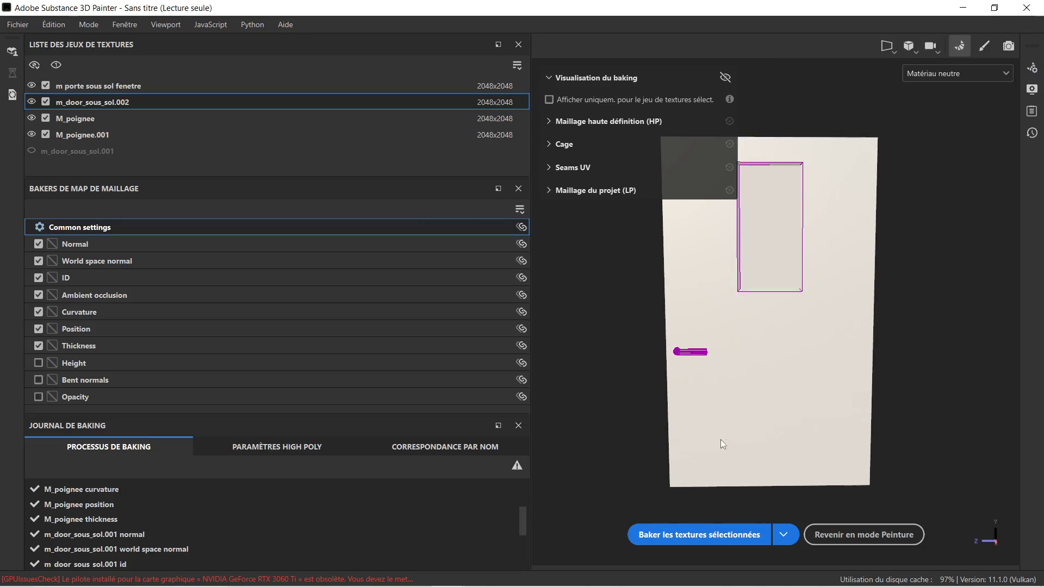
left_click(731, 534)
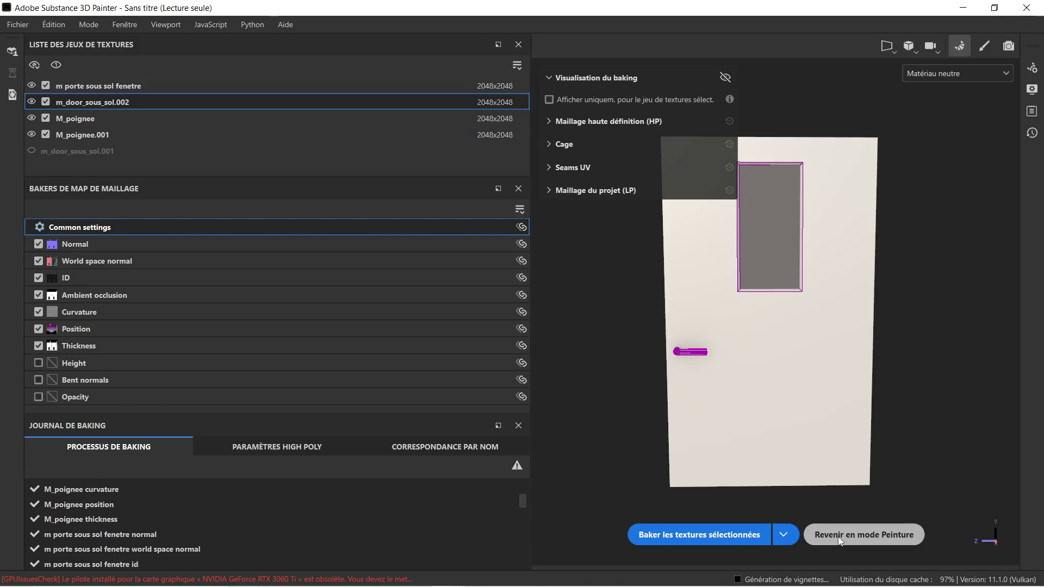
left_click(840, 539)
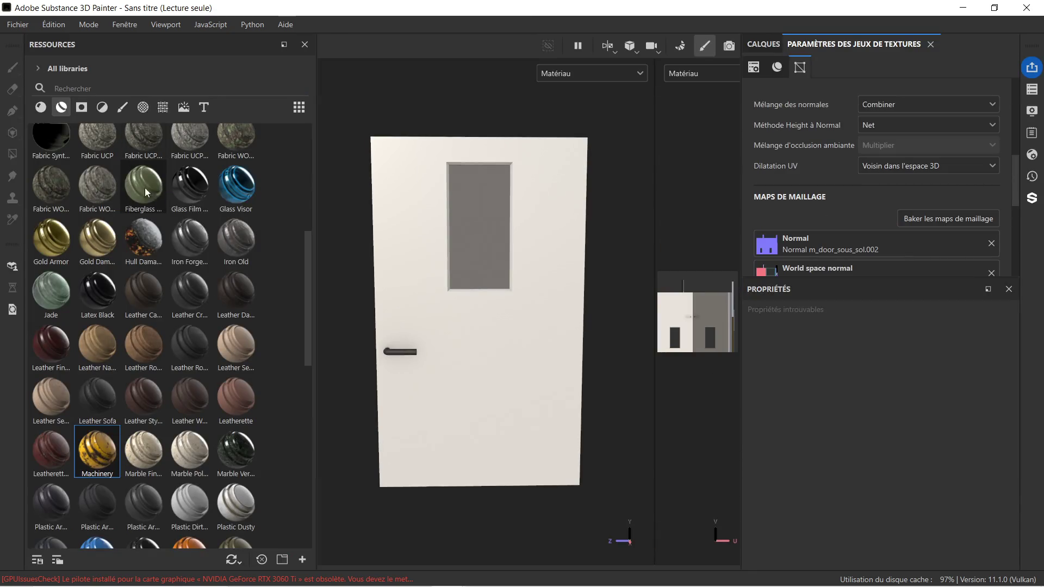
scroll(187, 192, "up", 6)
left_click(83, 88)
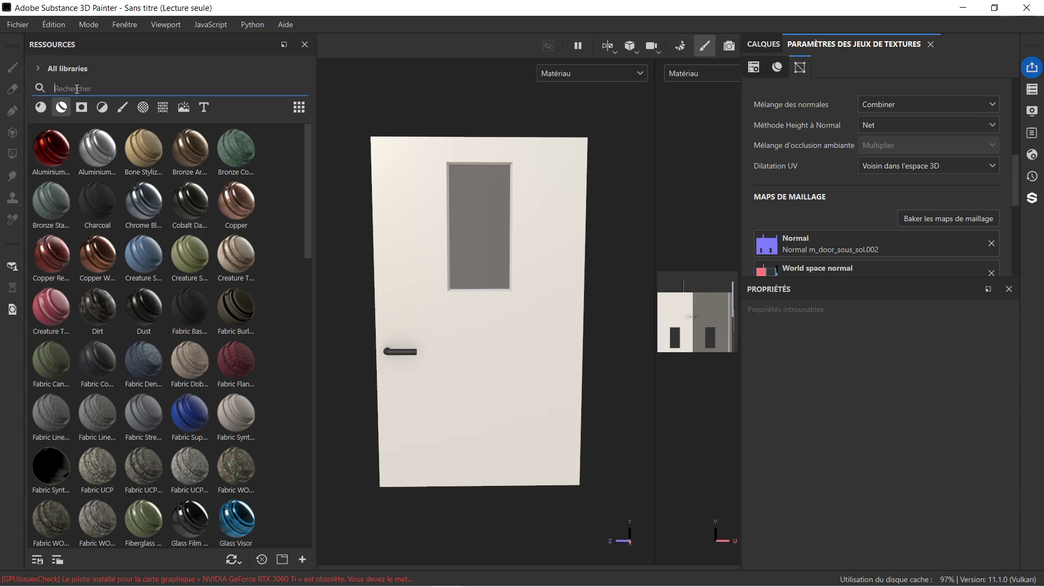
left_click(780, 70)
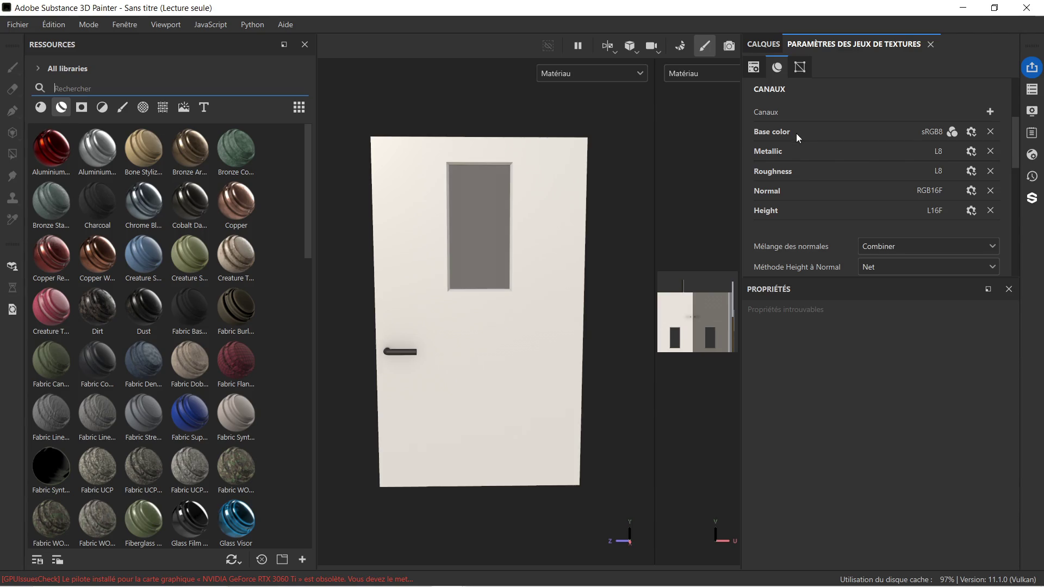
scroll(868, 153, "down", 2)
scroll(870, 155, "down", 2)
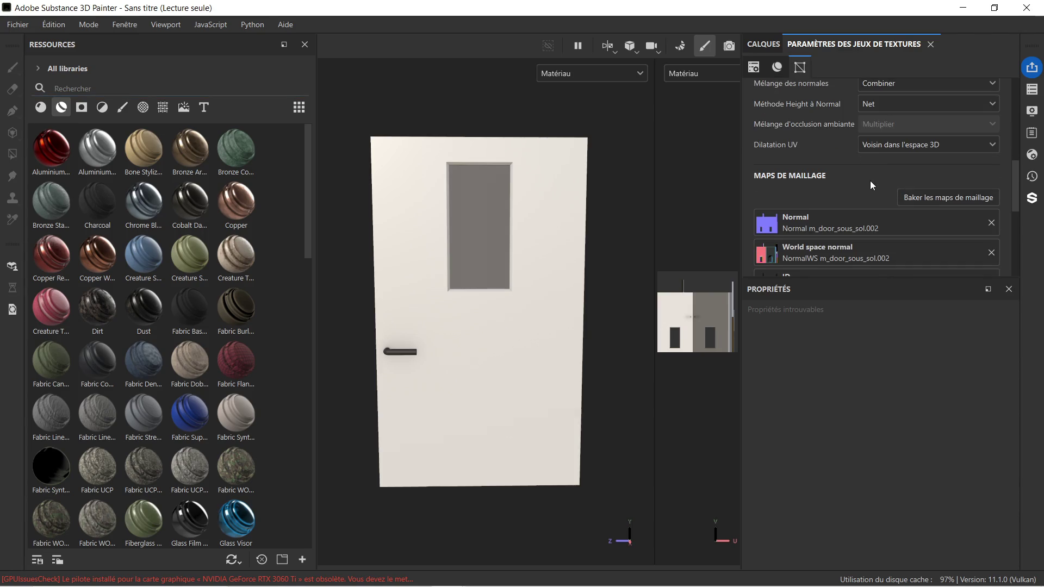
scroll(870, 182, "up", 5)
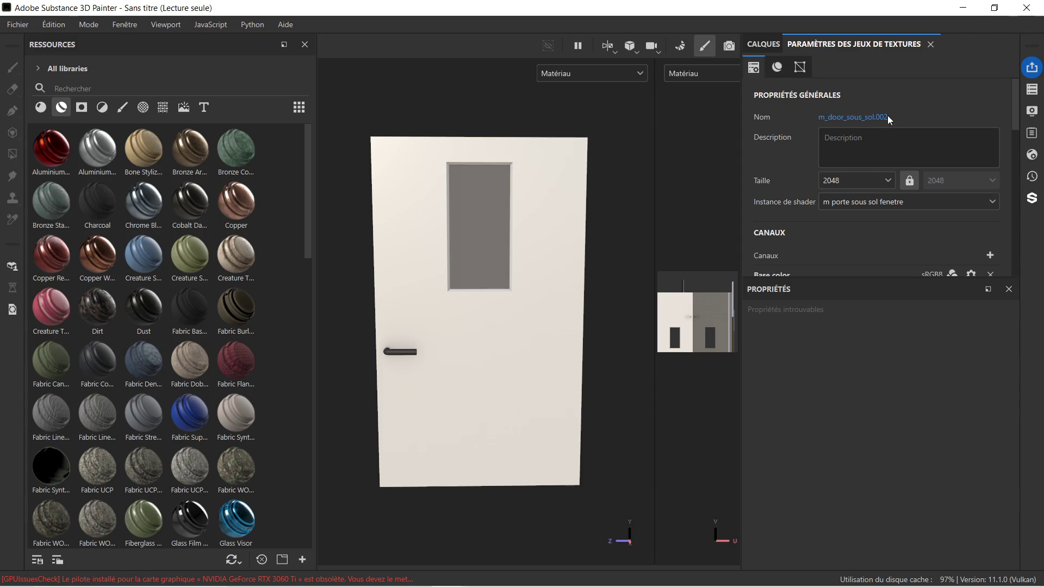
scroll(883, 131, "down", 4)
scroll(879, 162, "up", 5)
scroll(879, 162, "down", 5)
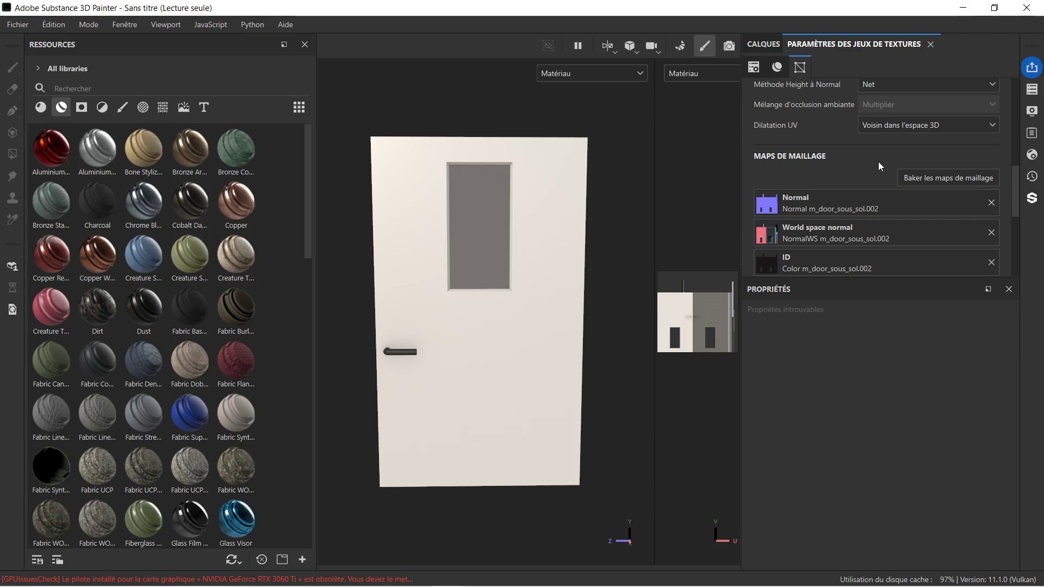
scroll(876, 162, "up", 5)
scroll(870, 162, "down", 3)
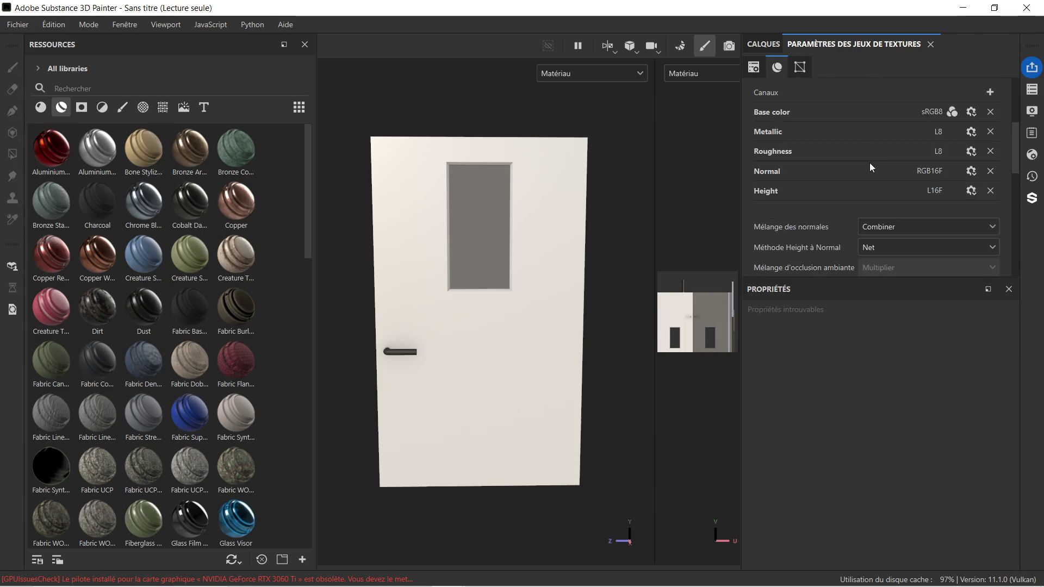
scroll(870, 162, "down", 2)
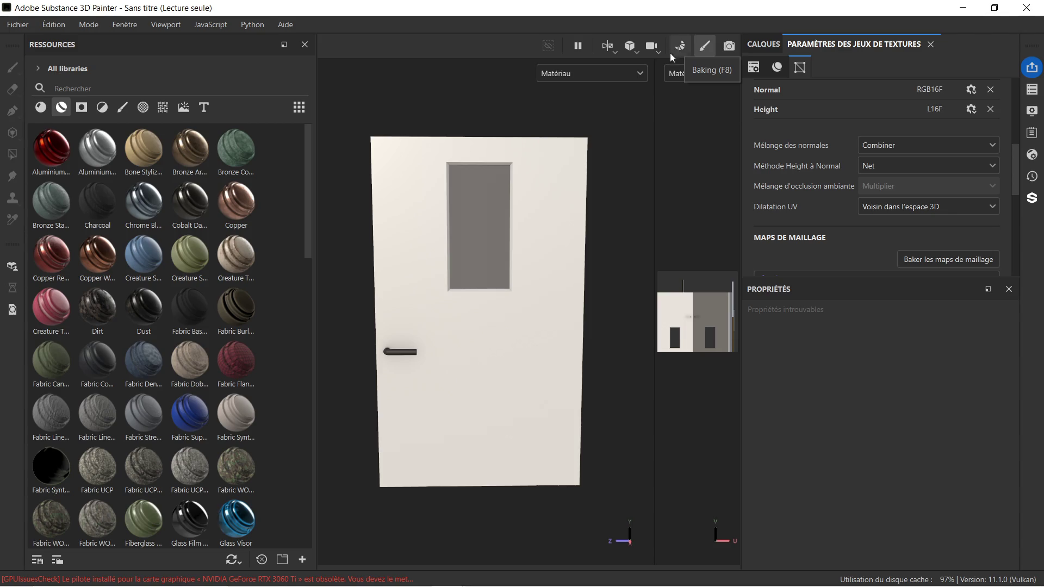
scroll(783, 208, "up", 2)
scroll(801, 207, "up", 3)
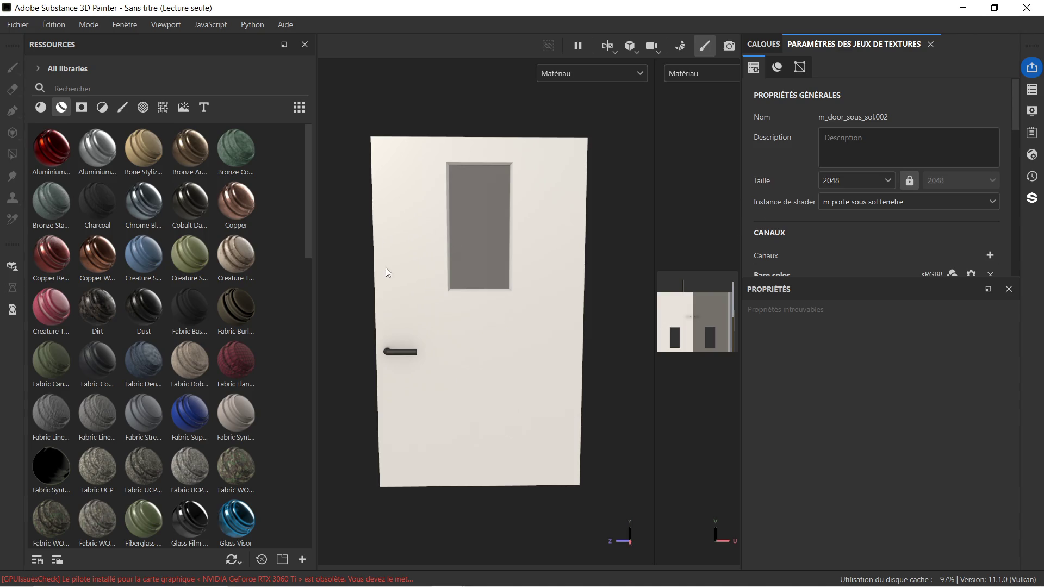
left_click(107, 89)
type("steel ")
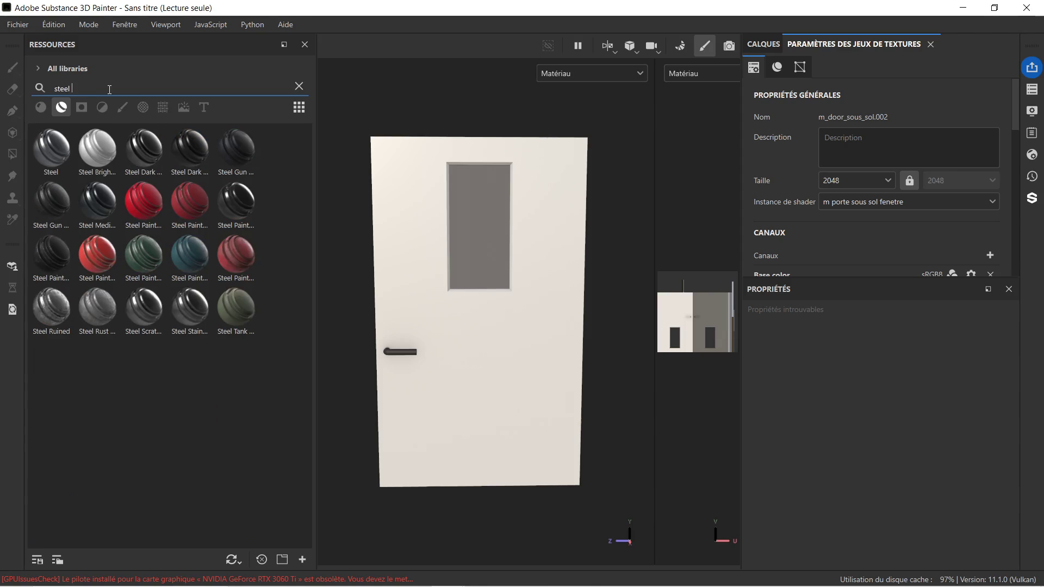
type("dark")
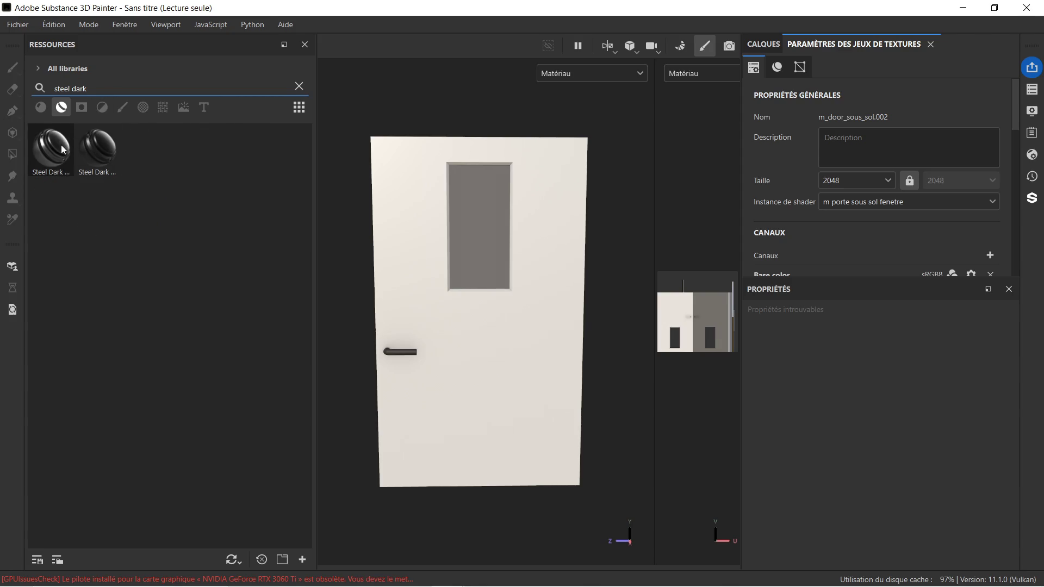
Drop the Steel Dark Aged material onto the door.
mouse_move(48, 144)
left_mouse_down()
mouse_move(422, 371)
mouse_move(455, 369)
left_mouse_up()
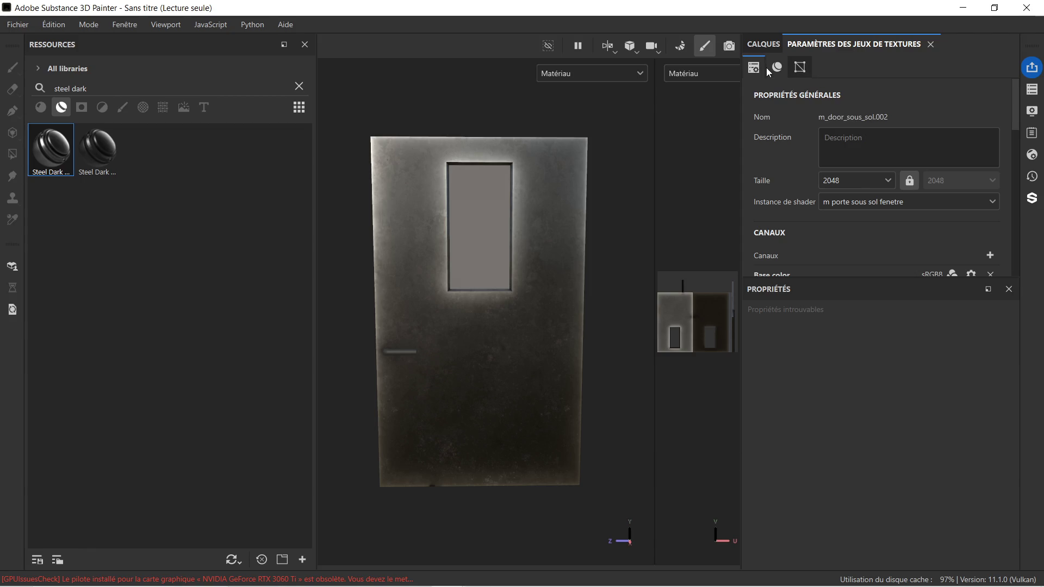
scroll(768, 70, "down", 5)
scroll(762, 69, "up", 5)
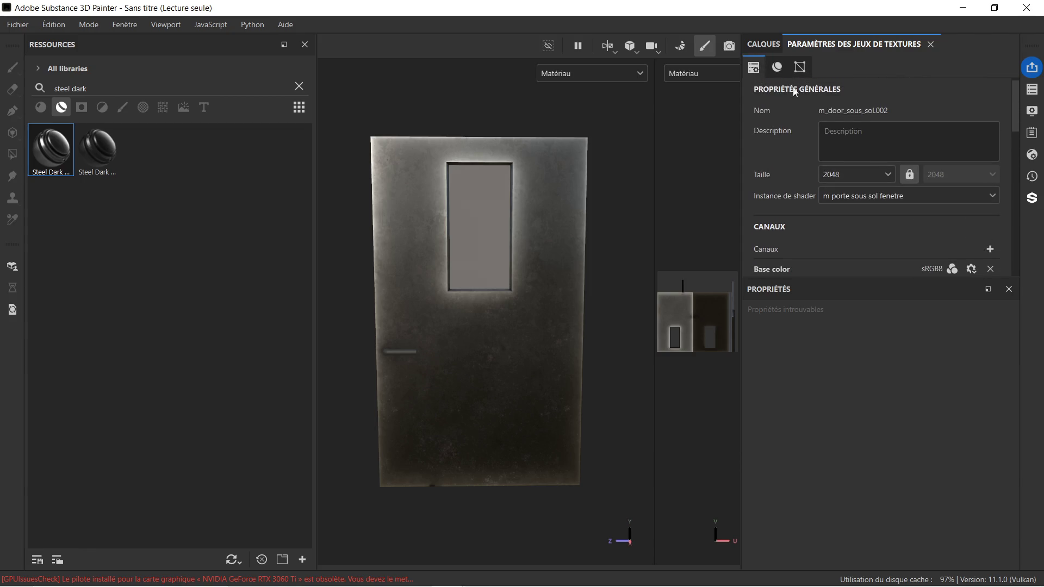
scroll(880, 119, "up", 1)
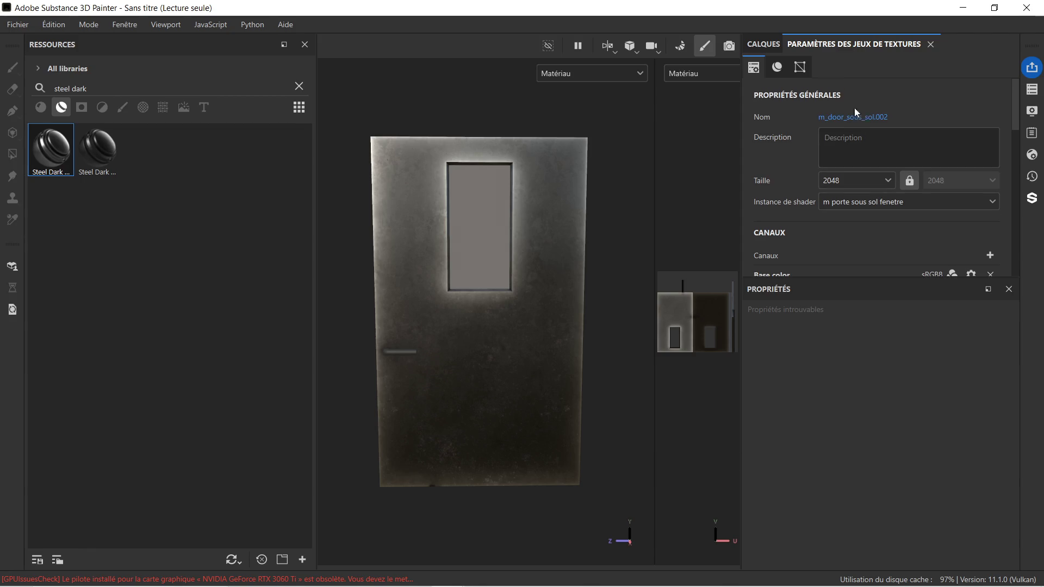
Add a black mask to the Steel Dark Aged layer.
left_click(770, 46)
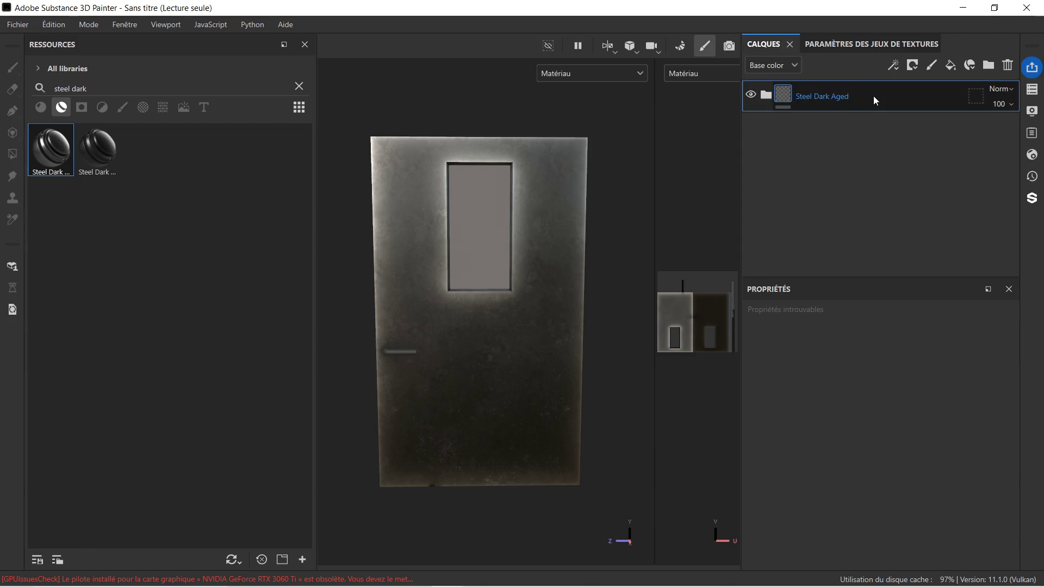
right_click(873, 96)
left_click(680, 27)
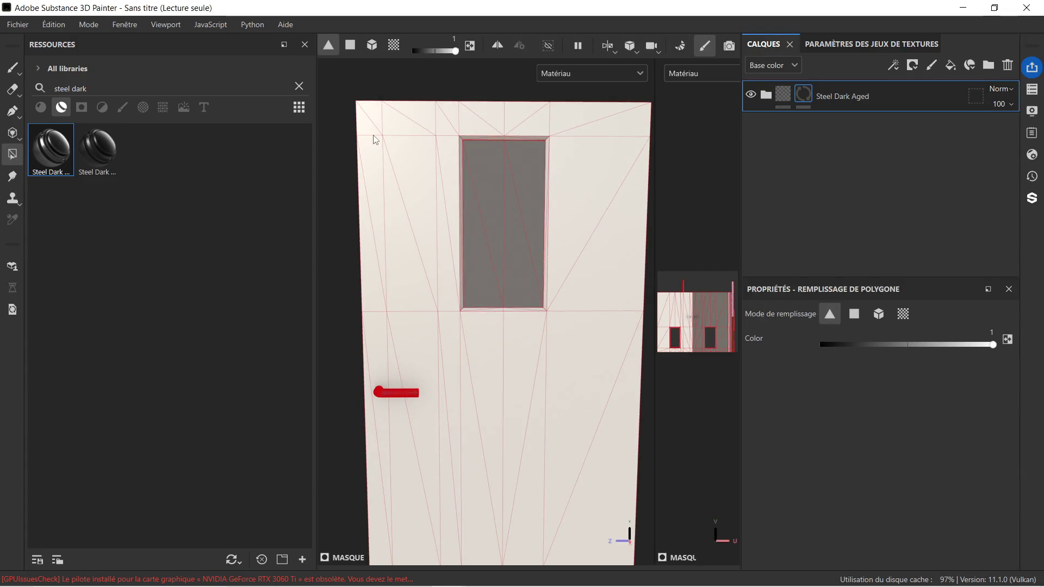
Polygon-fill the mask at value 1 to reveal steel across the door's main area.
mouse_move(337, 86)
left_mouse_down()
mouse_move(394, 180)
mouse_move(371, 249)
mouse_move(380, 488)
left_mouse_up()
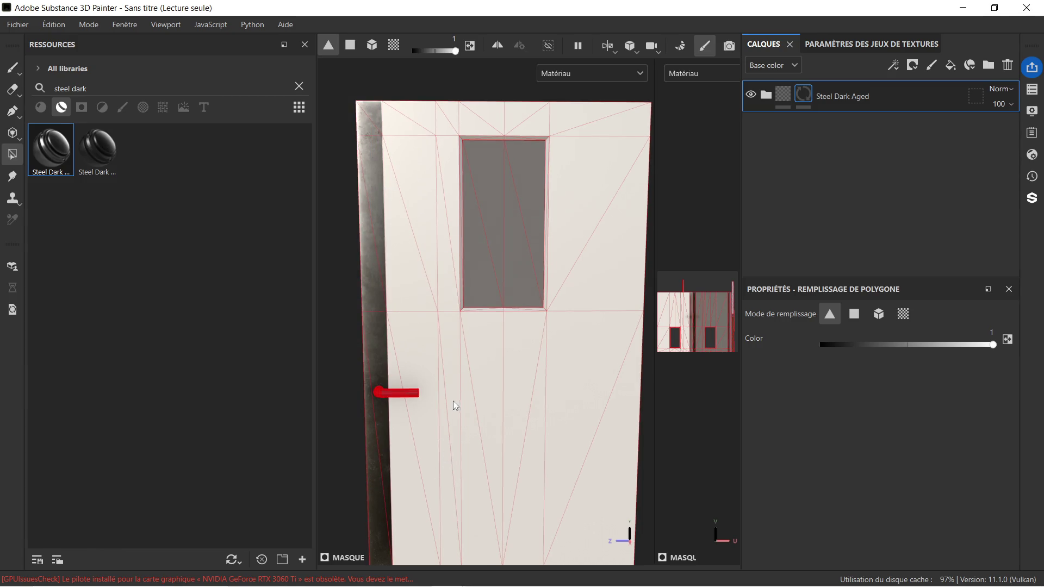
mouse_move(468, 420)
middle_mouse_down()
mouse_move(452, 441)
mouse_move(455, 356)
mouse_move(466, 341)
mouse_move(451, 362)
middle_mouse_up()
mouse_move(419, 105)
left_mouse_down()
mouse_move(471, 199)
mouse_move(521, 371)
mouse_move(579, 506)
mouse_move(563, 494)
mouse_move(560, 472)
mouse_move(571, 469)
mouse_move(593, 504)
left_mouse_up()
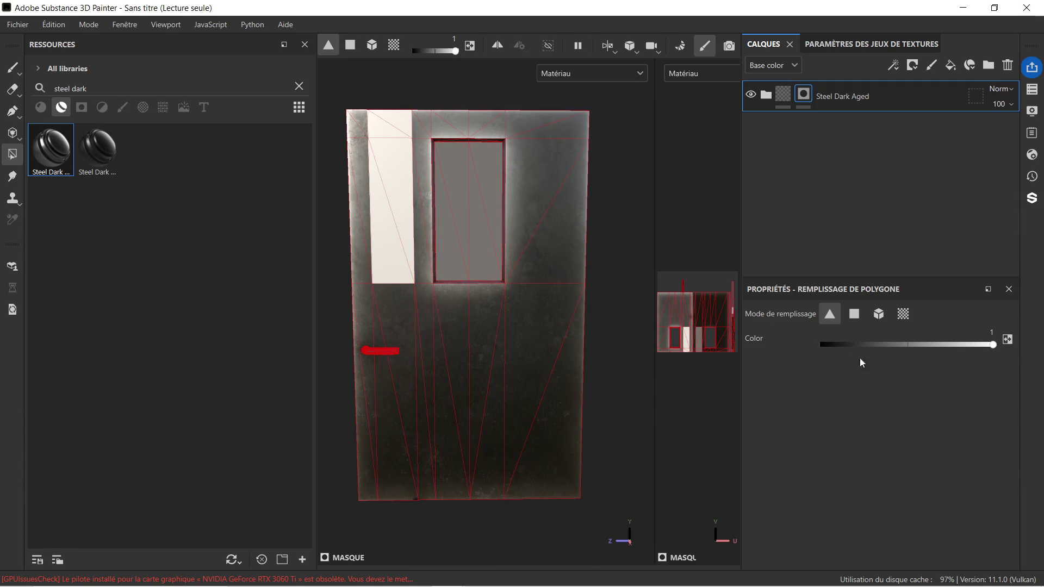
Set the fill value to 0 and clear steel from the door's left strip.
left_click_drag(892, 348, 819, 353)
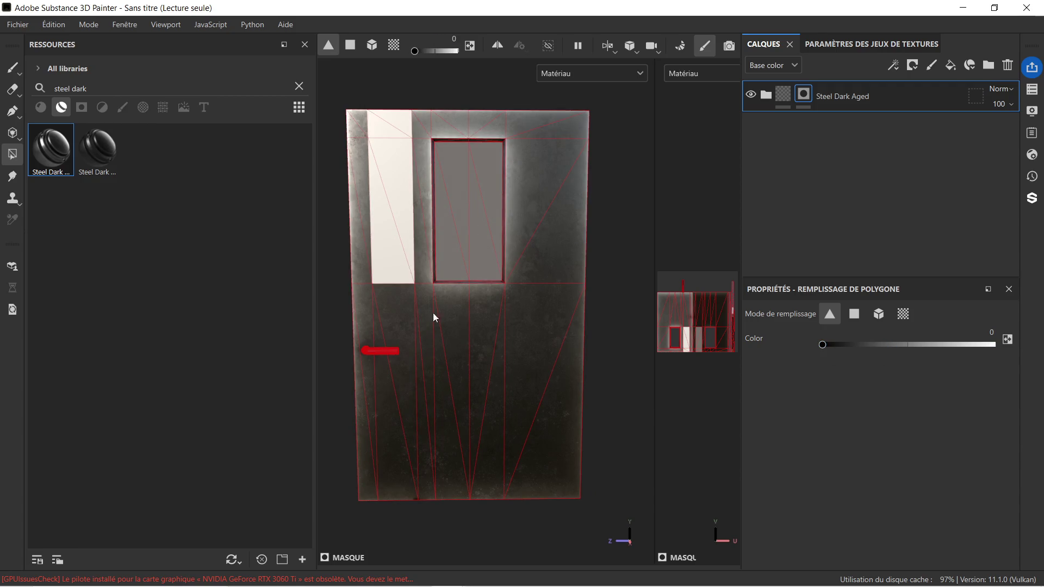
left_click(396, 312)
left_click(380, 326)
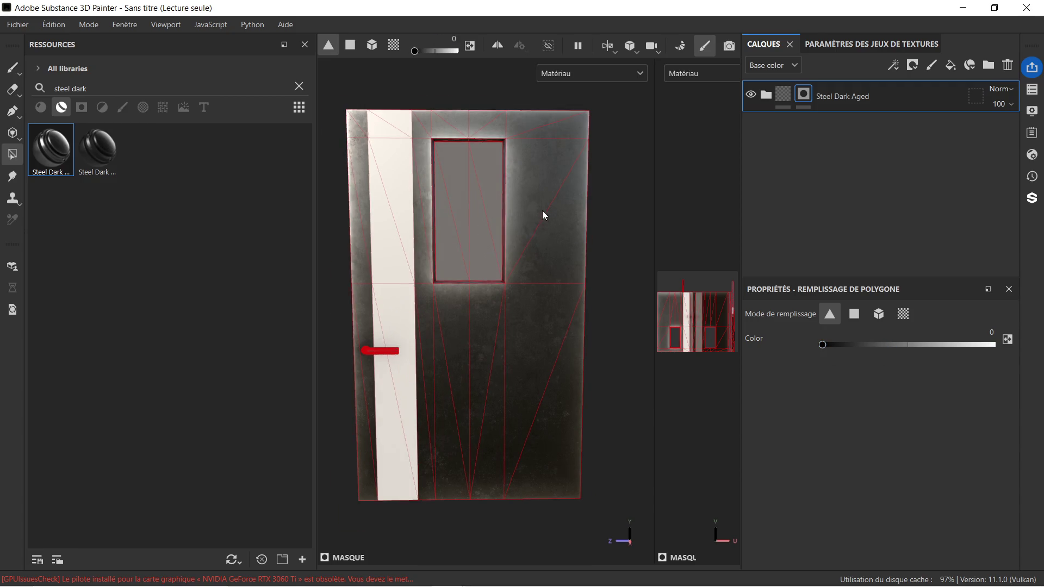
scroll(545, 215, "up", 3)
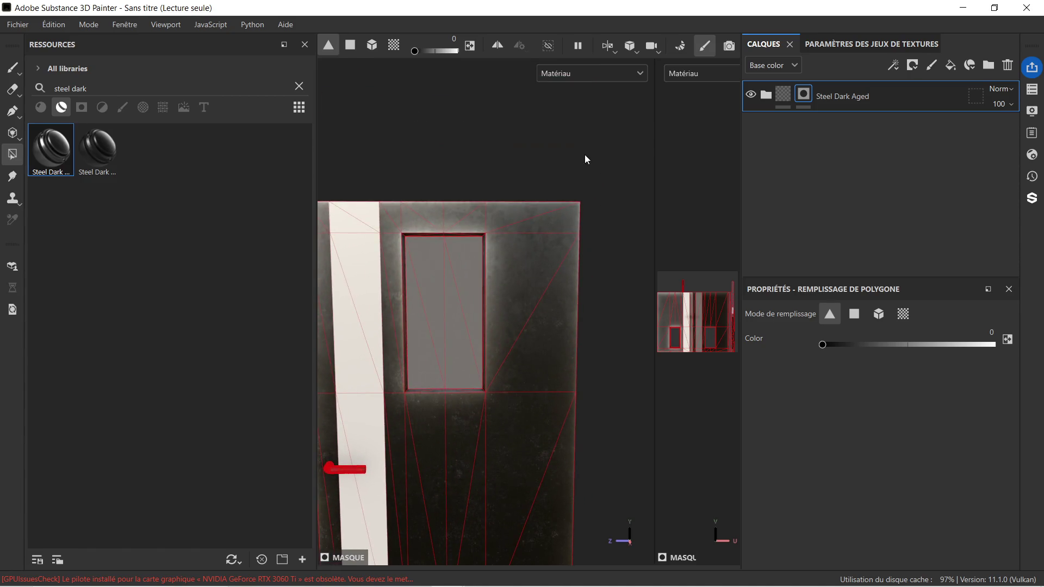
mouse_move(586, 159)
left_mouse_down("alt")
mouse_move(559, 233)
mouse_move(540, 250)
mouse_move(549, 239)
mouse_move(551, 356)
mouse_move(545, 319)
mouse_move(564, 270)
mouse_move(601, 305)
left_mouse_up("alt")
left_click_drag(375, 299, 395, 317)
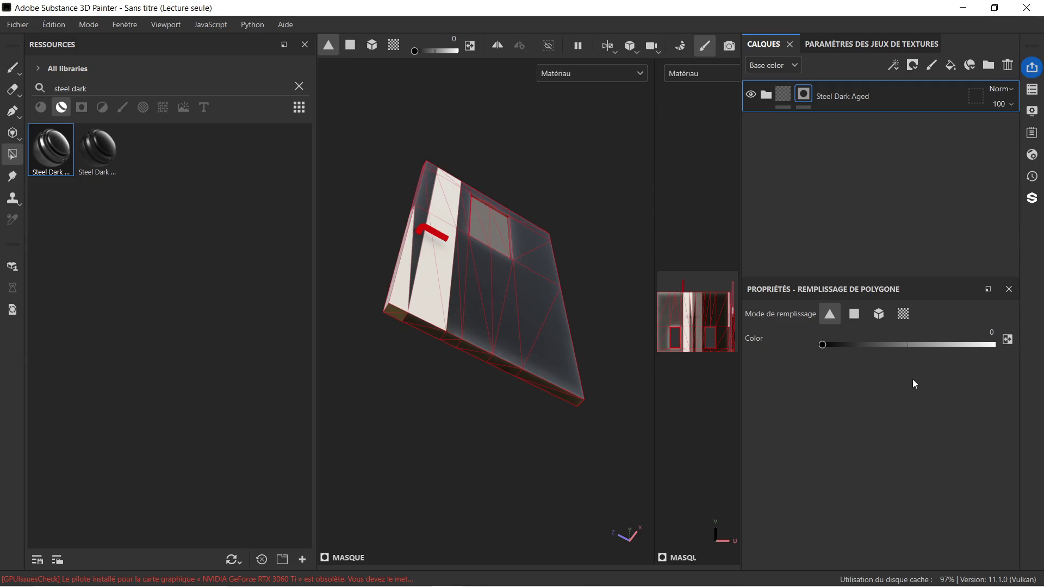
Set fill back to 1, reveal steel on the corner polygons, and clear the material search.
left_click_drag(869, 349, 1006, 360)
left_click_drag(361, 275, 397, 332)
middle_click_drag(550, 223, 539, 229, "alt")
mouse_move(538, 229)
left_mouse_down("alt")
mouse_move(526, 233)
mouse_move(500, 293)
mouse_move(477, 356)
mouse_move(486, 363)
mouse_move(482, 281)
left_mouse_up("alt")
scroll(562, 334, "down", 3)
scroll(543, 270, "up", 2)
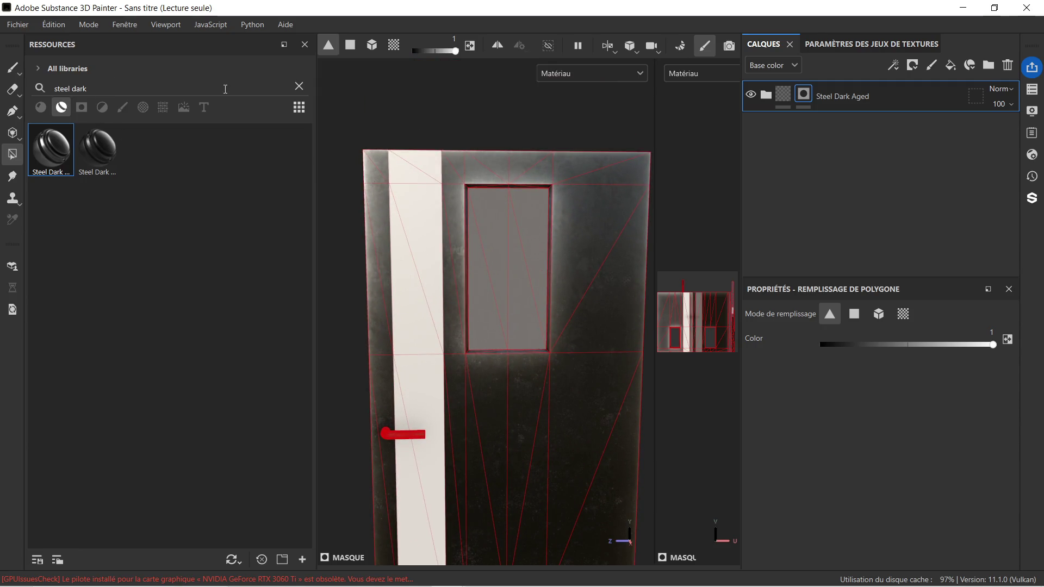
left_click(299, 86)
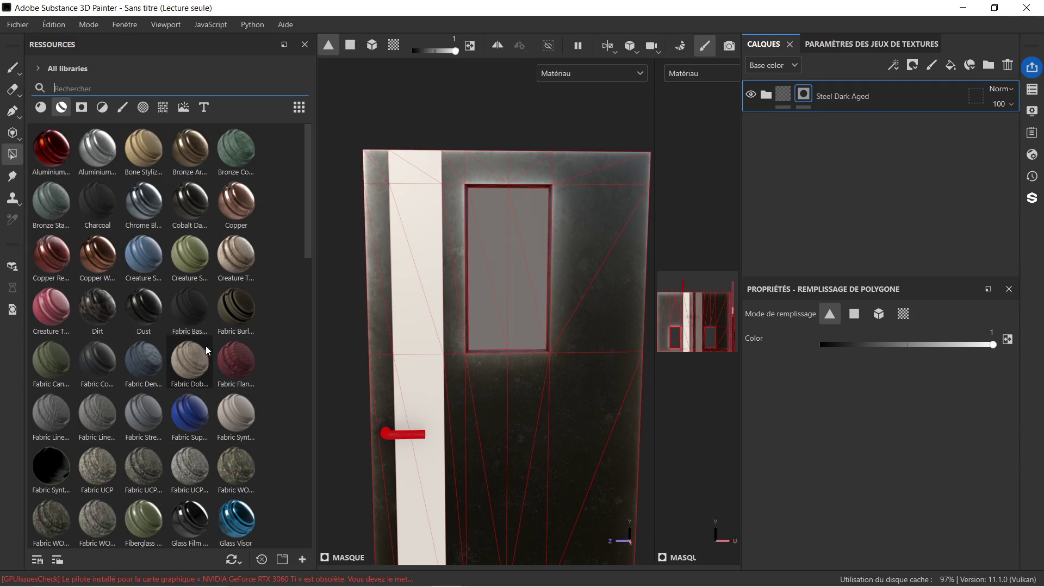
Apply the Machinery material to the door and give its layer a black mask.
scroll(150, 344, "down", 10)
mouse_move(97, 283)
left_mouse_down()
mouse_move(183, 305)
mouse_move(441, 317)
mouse_move(406, 321)
left_mouse_up()
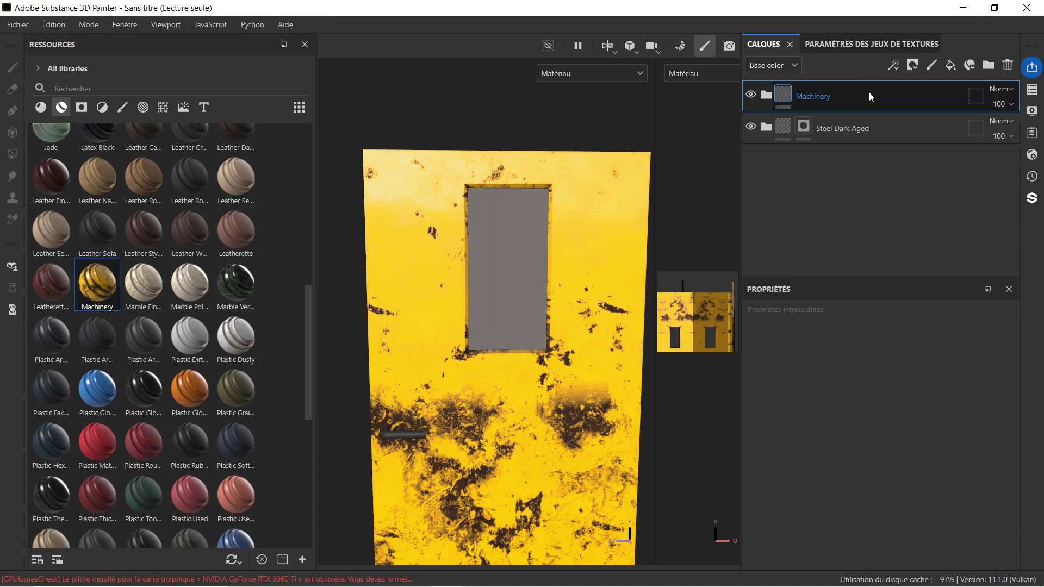
right_click(869, 94)
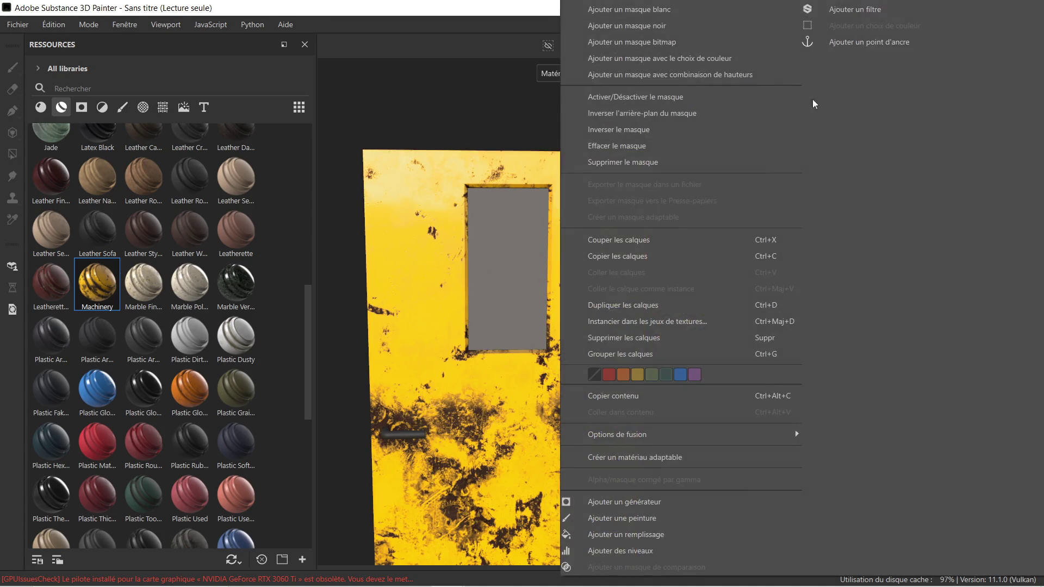
left_click(684, 28)
Polygon-fill the Machinery mask to show yellow along the door's left strip.
left_click_drag(403, 145, 425, 288)
mouse_move(426, 367)
middle_mouse_down()
mouse_move(429, 240)
mouse_move(420, 233)
middle_mouse_up()
left_click_drag(419, 233, 423, 256, "alt")
left_click(426, 261)
left_click(428, 335)
middle_click_drag(422, 275, 481, 279)
mouse_move(482, 279)
left_mouse_down("alt")
mouse_move(673, 235)
mouse_move(506, 257)
mouse_move(429, 250)
left_mouse_up("alt")
mouse_move(586, 205)
middle_mouse_down()
mouse_move(377, 231)
mouse_move(422, 216)
middle_mouse_up()
scroll(429, 187, "up", 5)
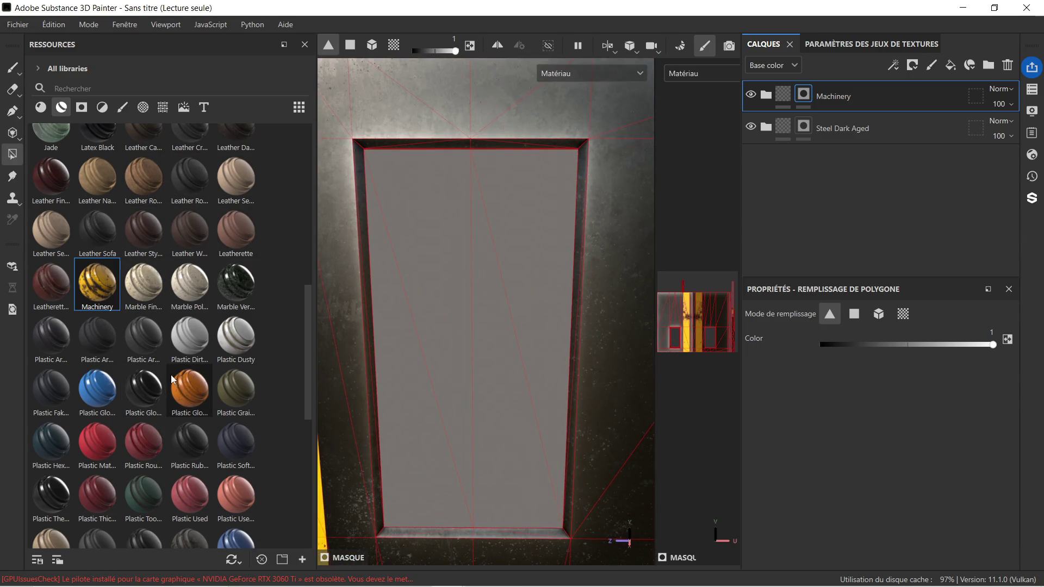
scroll(137, 414, "down", 5)
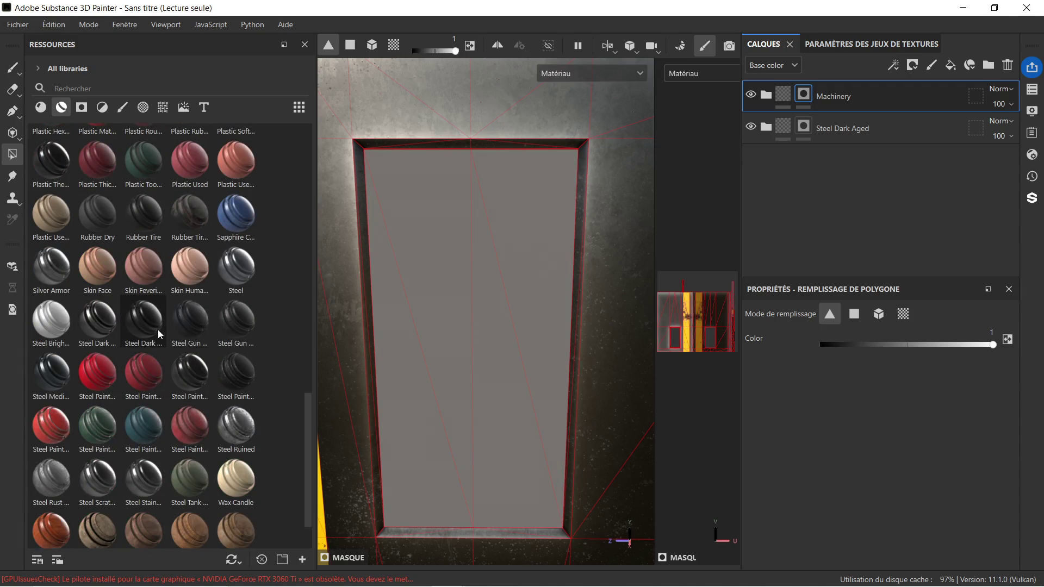
Apply the Steel Painted Rough Damaged material over the whole door.
left_click(48, 378)
scroll(80, 353, "down", 1)
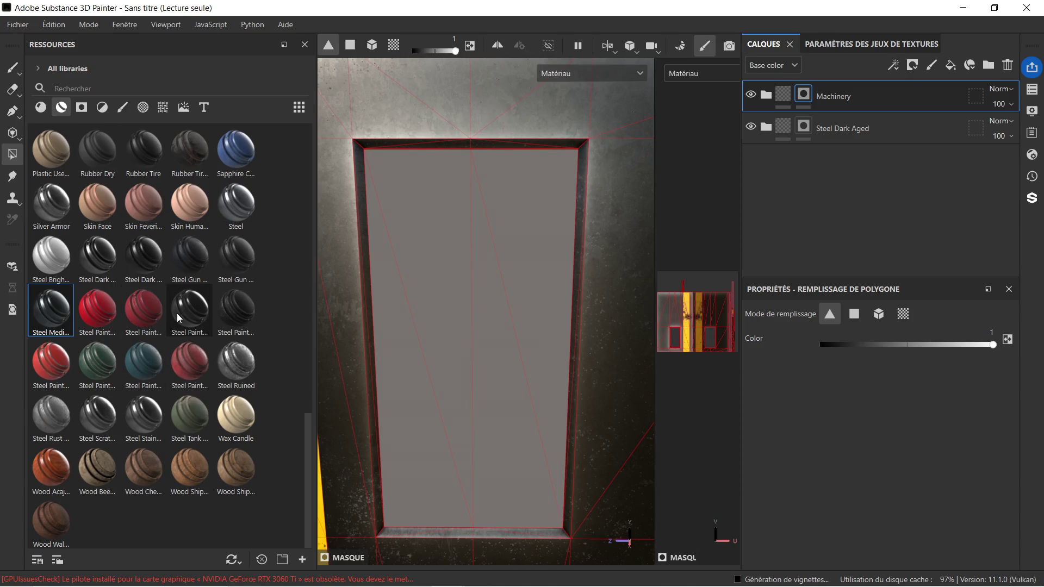
left_click(251, 305)
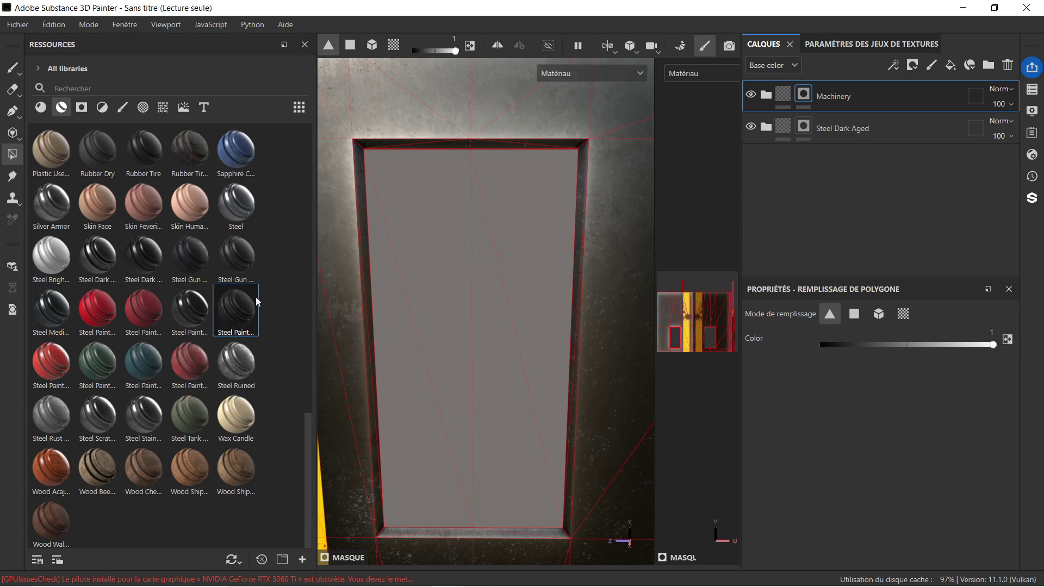
left_click(377, 141)
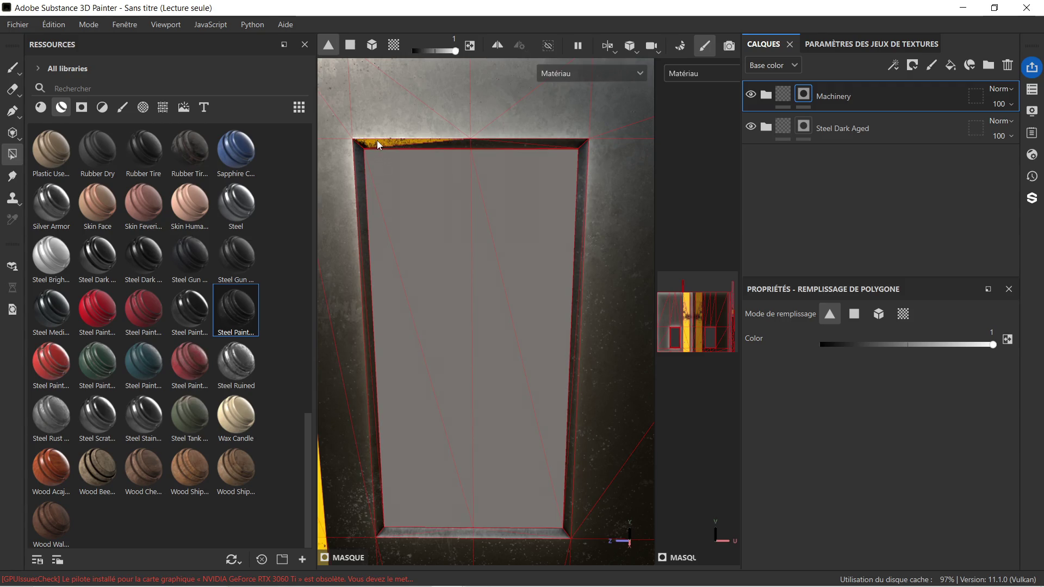
left_click_drag(241, 305, 411, 113)
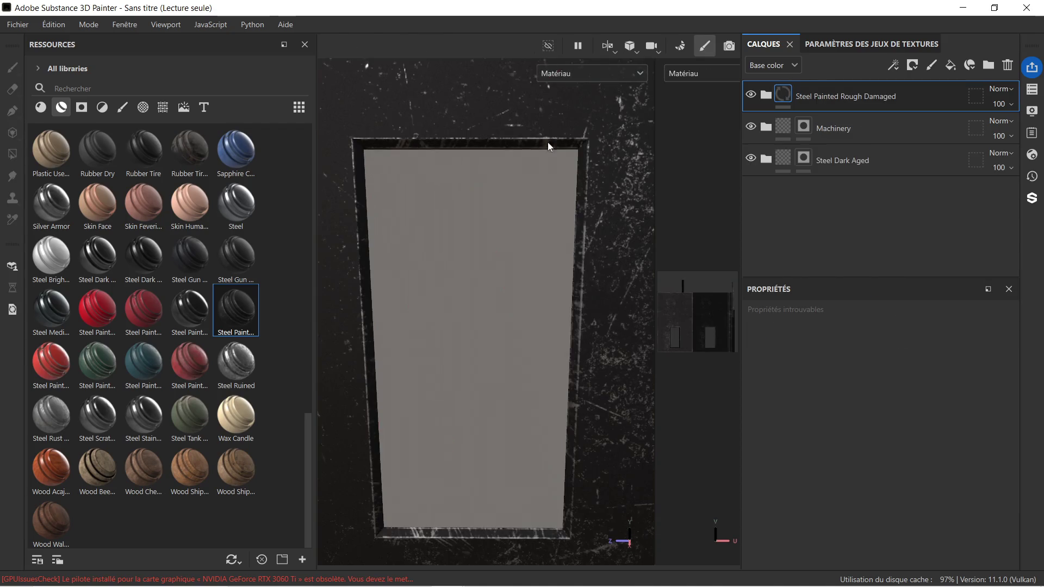
Add a black mask to Steel Painted Rough Damaged and fill the window frame's right and left strips.
right_click(823, 99)
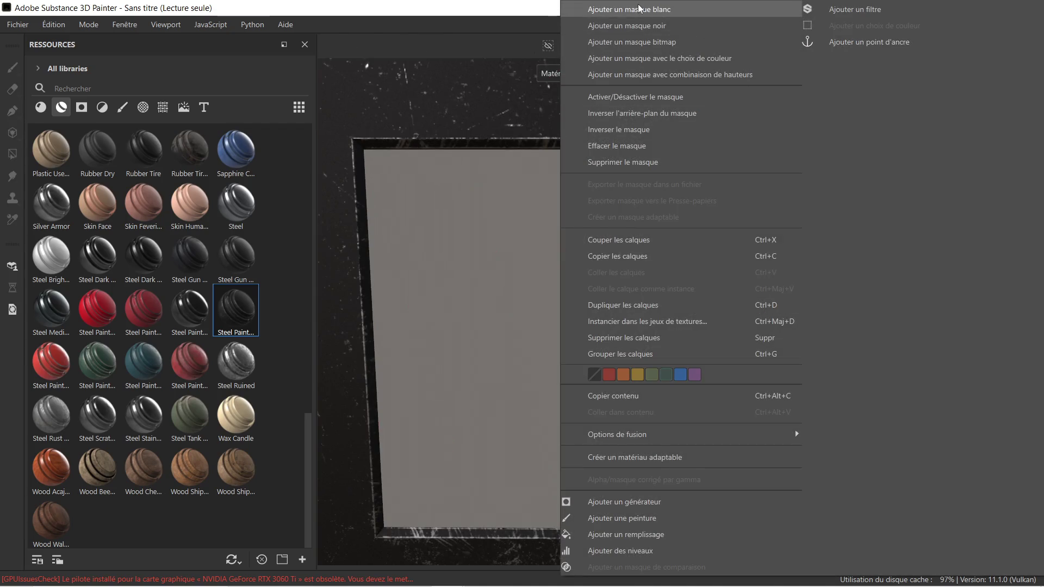
left_click(636, 24)
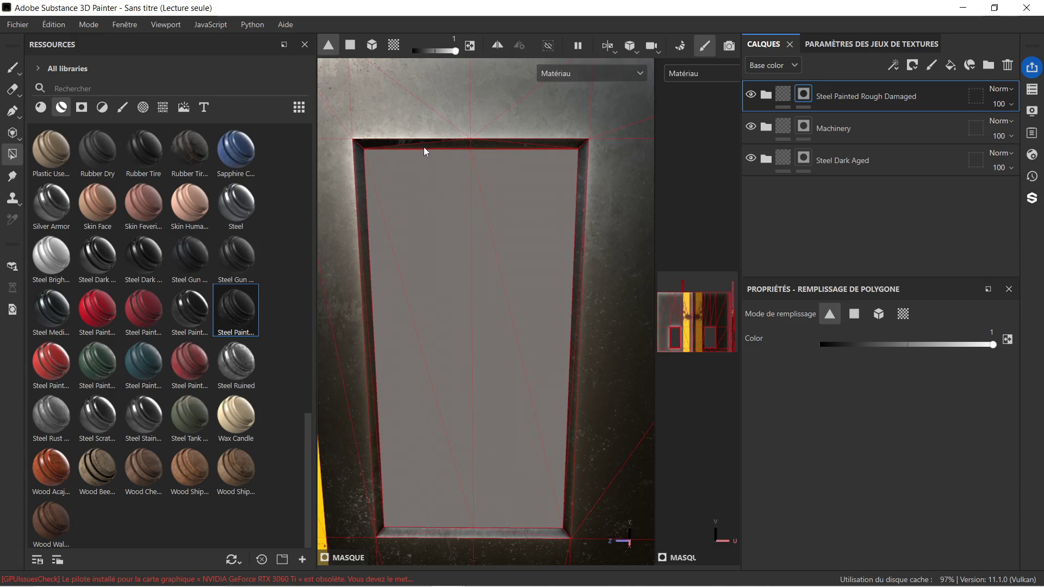
scroll(413, 146, "up", 3)
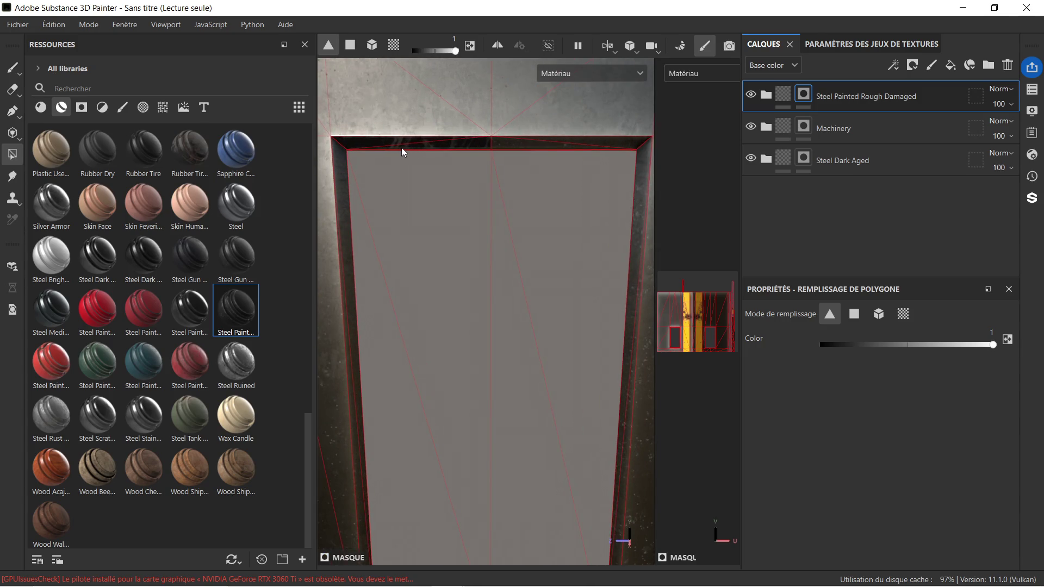
scroll(551, 148, "down", 1)
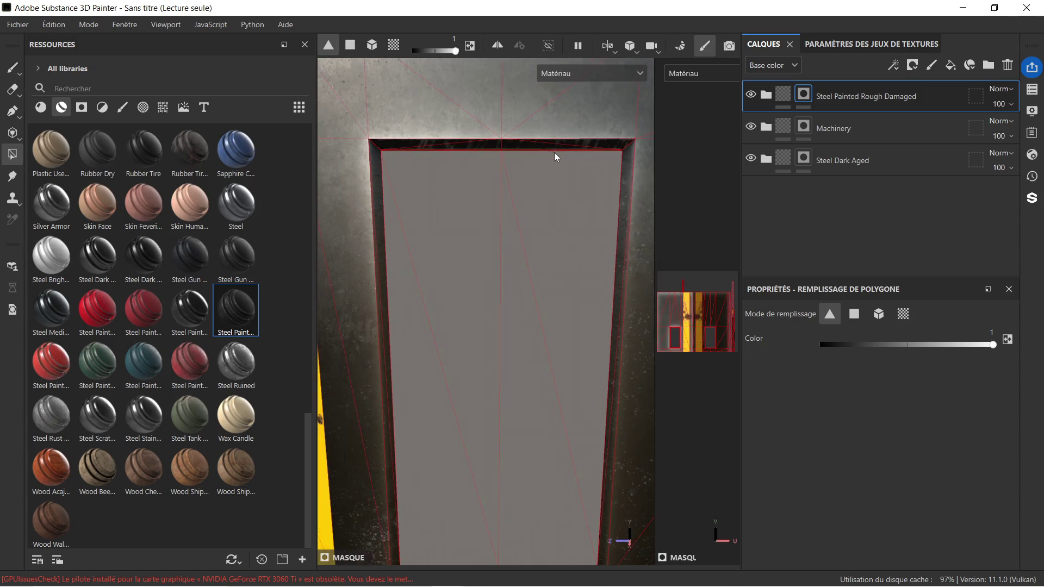
left_click(627, 164)
scroll(598, 404, "down", 2)
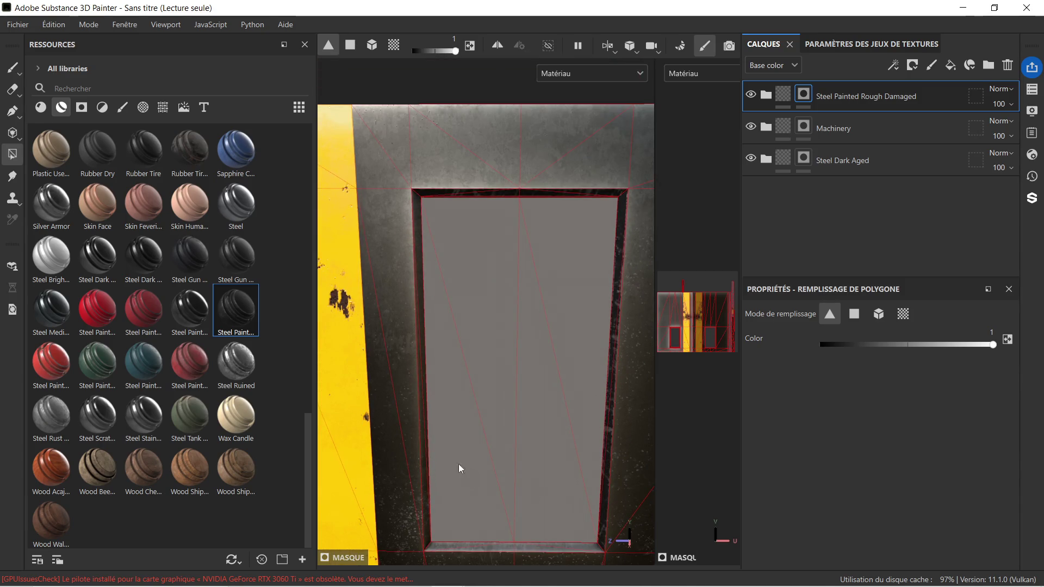
scroll(438, 276, "up", 4)
left_click(401, 173)
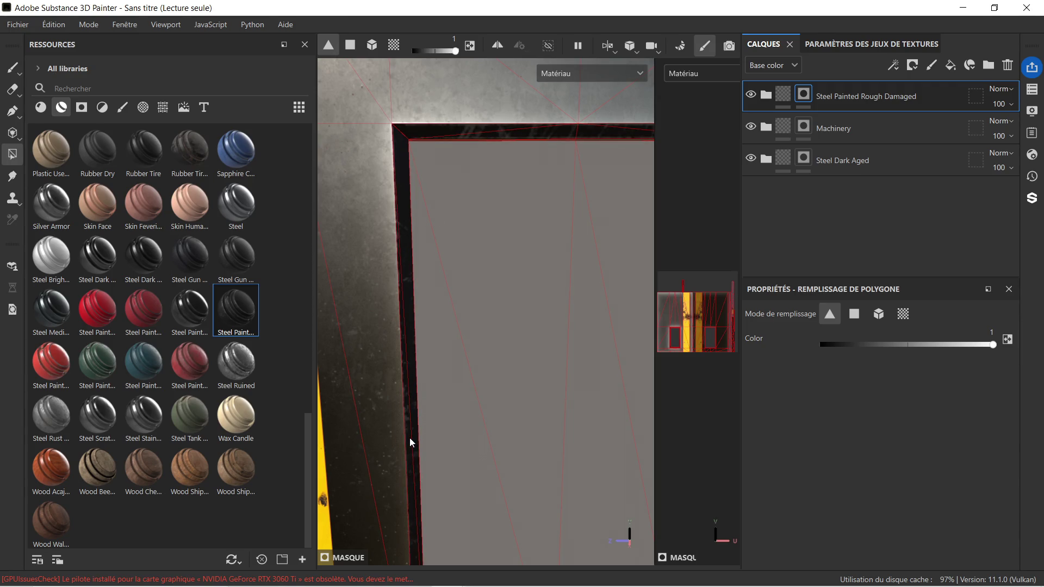
Fill the window frame's bottom strip in the painted steel mask.
scroll(495, 448, "down", 3)
middle_click_drag(511, 465, 508, 300)
scroll(501, 266, "up", 3)
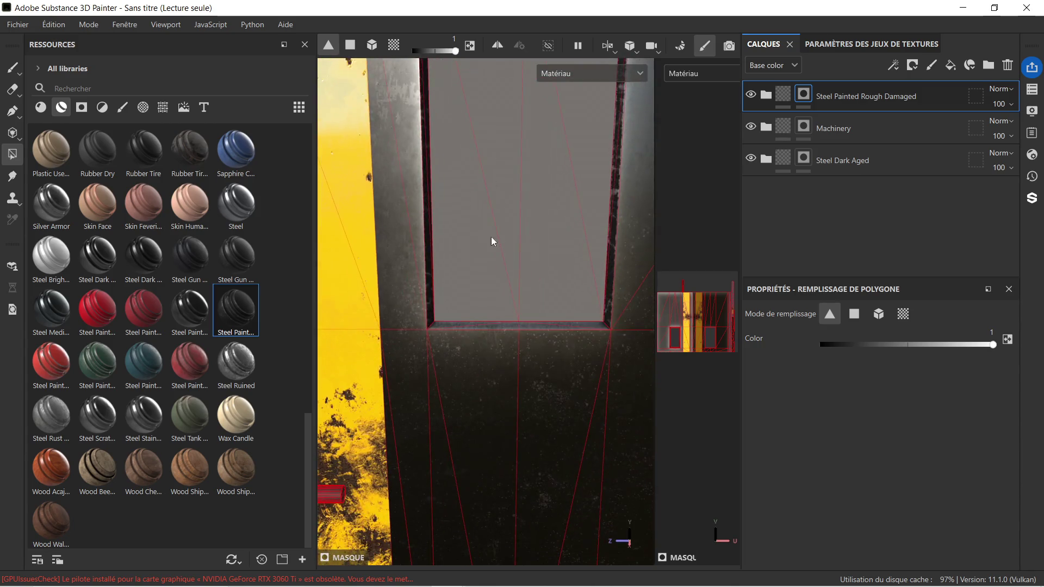
middle_click_drag(491, 236, 482, 329)
left_click(423, 348)
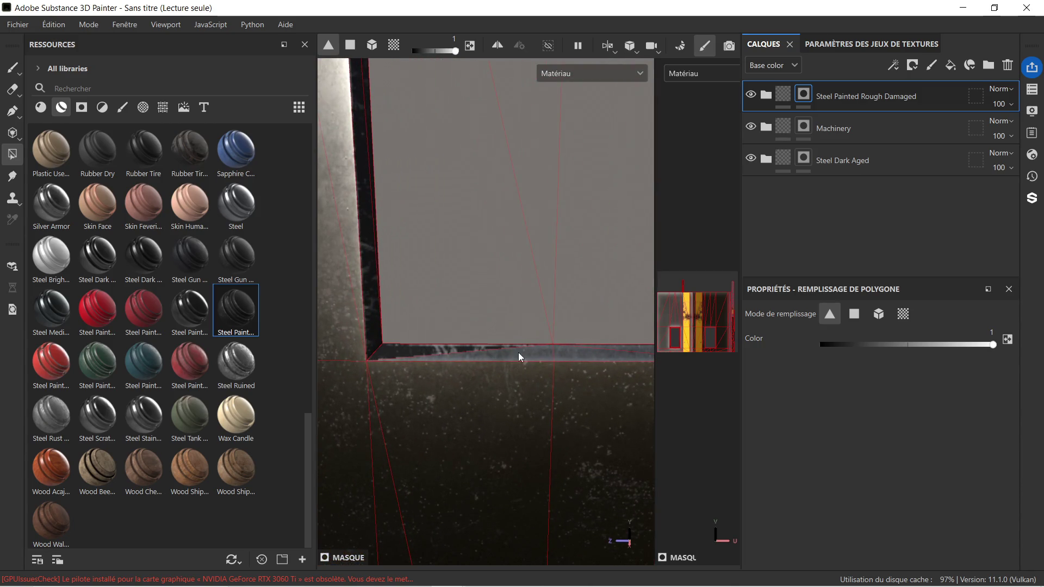
left_click(587, 357)
mouse_move(606, 342)
middle_mouse_down()
mouse_move(442, 346)
mouse_move(327, 215)
middle_mouse_up()
left_click(533, 357)
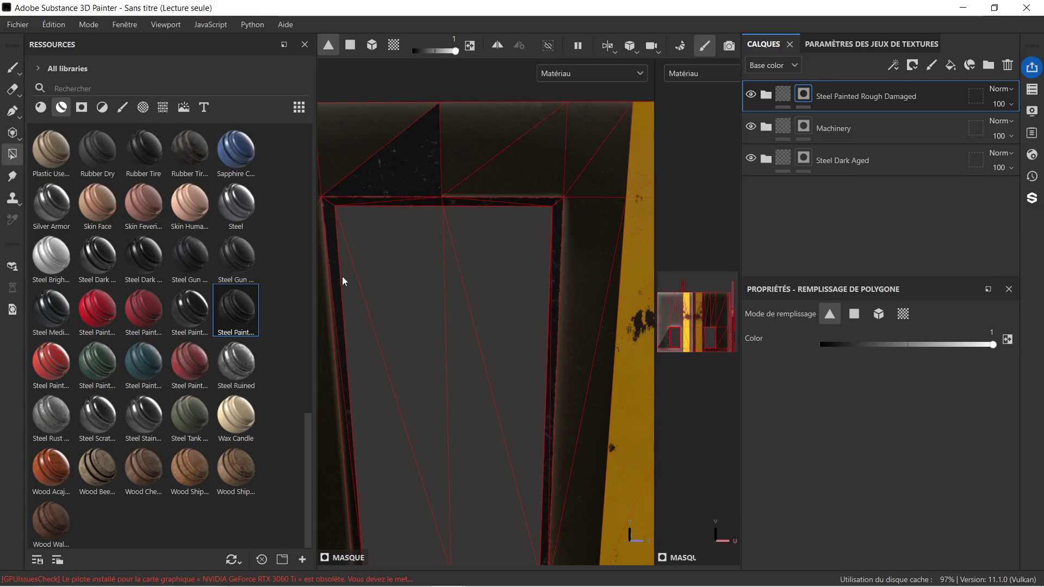
scroll(343, 280, "down", 5)
scroll(433, 317, "up", 5)
mouse_move(500, 279)
left_mouse_down("alt")
mouse_move(449, 320)
mouse_move(495, 330)
mouse_move(469, 303)
left_mouse_up("alt")
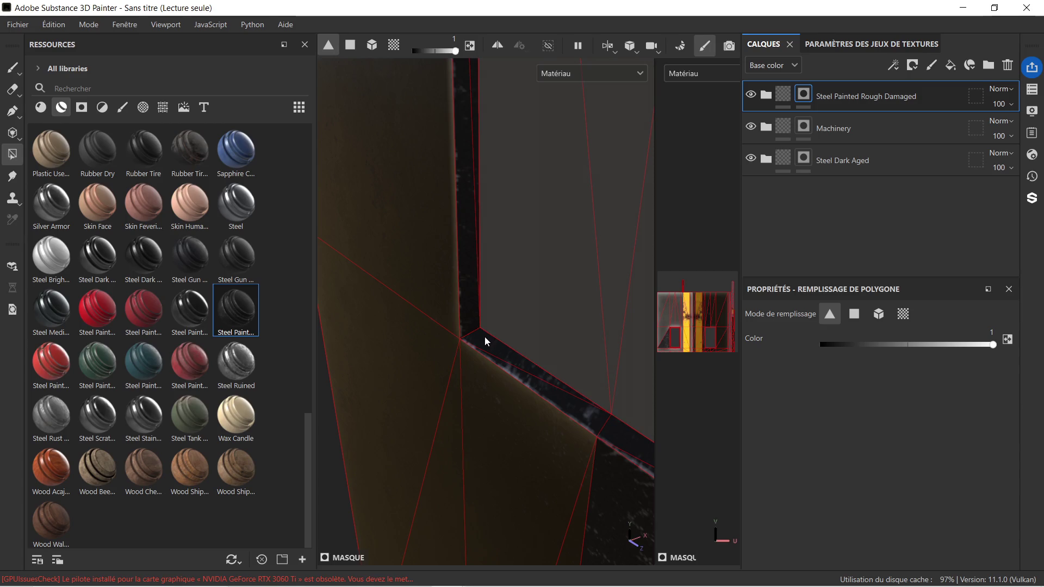
mouse_move(510, 325)
middle_mouse_down("alt")
mouse_move(549, 338)
mouse_move(452, 268)
mouse_move(511, 304)
middle_mouse_up("alt")
Set the mask polygon fill value to 0.
right_click(480, 276)
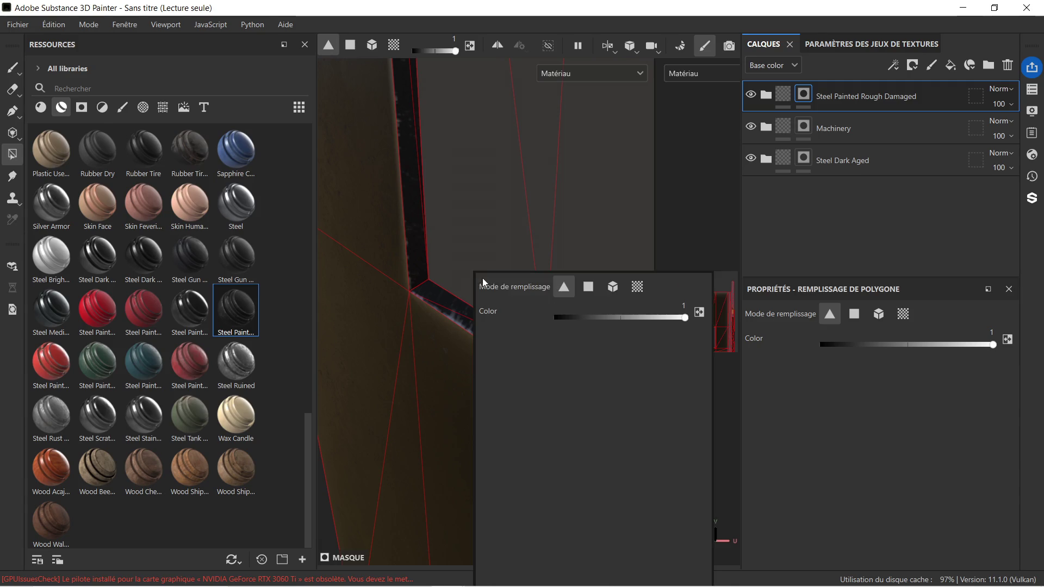
left_click(427, 245)
mouse_move(427, 245)
left_mouse_down("alt")
mouse_move(478, 310)
mouse_move(561, 282)
mouse_move(343, 319)
mouse_move(413, 256)
mouse_move(487, 233)
mouse_move(492, 193)
mouse_move(499, 400)
left_mouse_up("alt")
mouse_move(546, 337)
left_mouse_down("alt")
mouse_move(536, 296)
mouse_move(559, 297)
mouse_move(455, 287)
mouse_move(479, 239)
left_mouse_up("alt")
left_click(957, 346)
left_click_drag(956, 346, 804, 350)
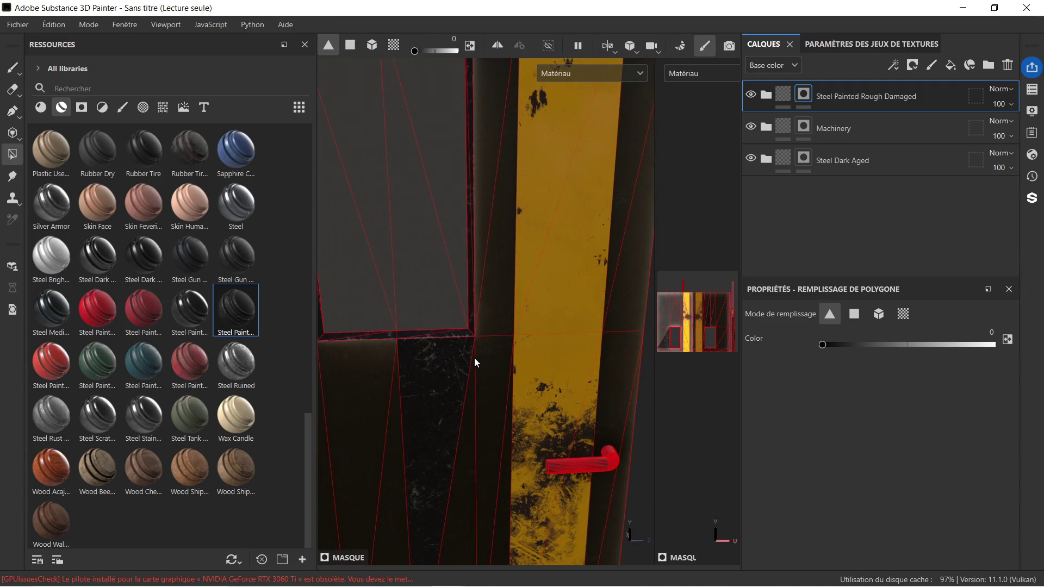
mouse_move(442, 358)
left_mouse_down("alt")
mouse_move(436, 315)
mouse_move(457, 295)
mouse_move(471, 301)
left_mouse_up("alt")
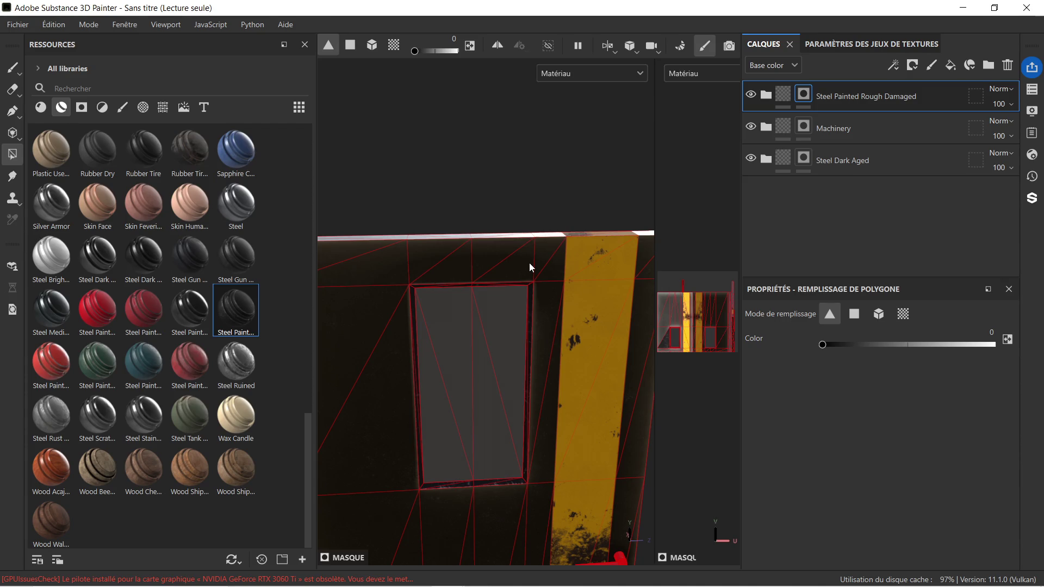
scroll(529, 262, "down", 2)
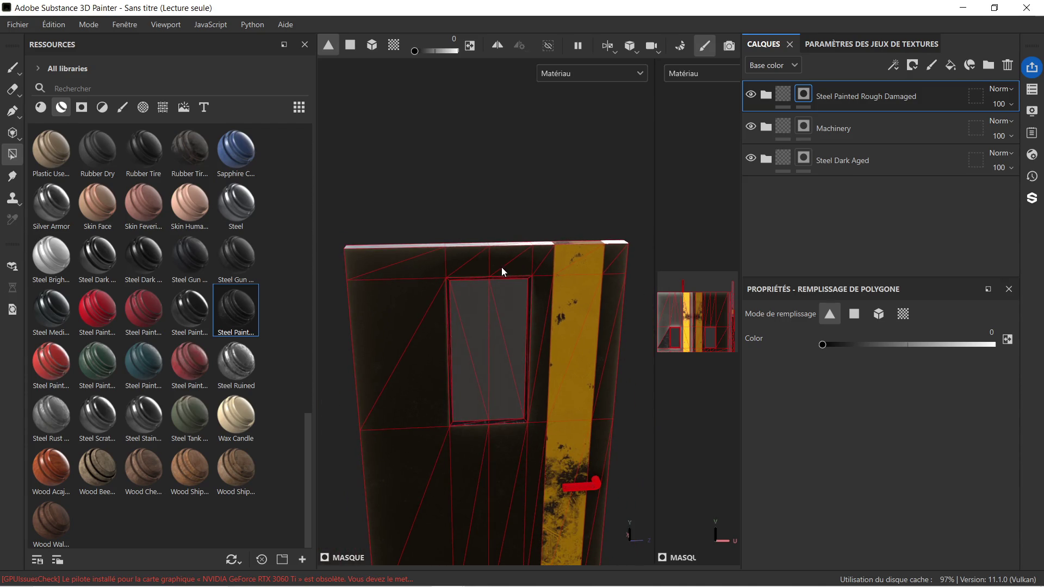
mouse_move(445, 263)
left_mouse_down("alt")
mouse_move(524, 270)
mouse_move(606, 256)
mouse_move(409, 287)
mouse_move(531, 245)
left_mouse_up("alt")
left_click_drag(403, 329, 530, 243, "alt")
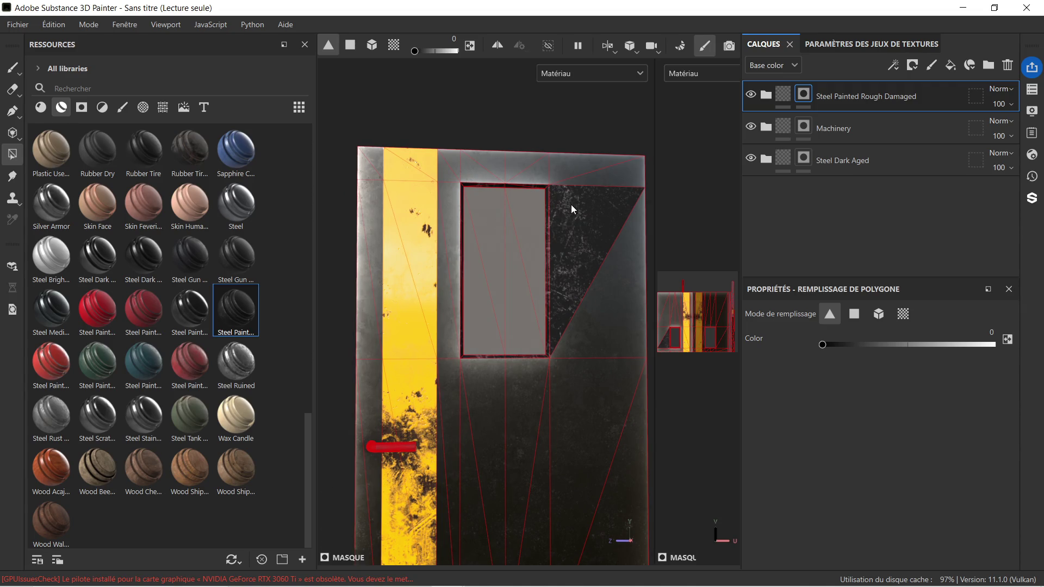
scroll(571, 201, "down", 3)
mouse_move(562, 293)
middle_mouse_down("alt")
mouse_move(566, 237)
mouse_move(557, 253)
middle_mouse_up("alt")
mouse_move(574, 223)
left_mouse_down("alt")
mouse_move(533, 321)
mouse_move(534, 287)
mouse_move(549, 392)
mouse_move(588, 379)
mouse_move(416, 223)
mouse_move(416, 203)
mouse_move(457, 221)
mouse_move(478, 215)
left_mouse_up("alt")
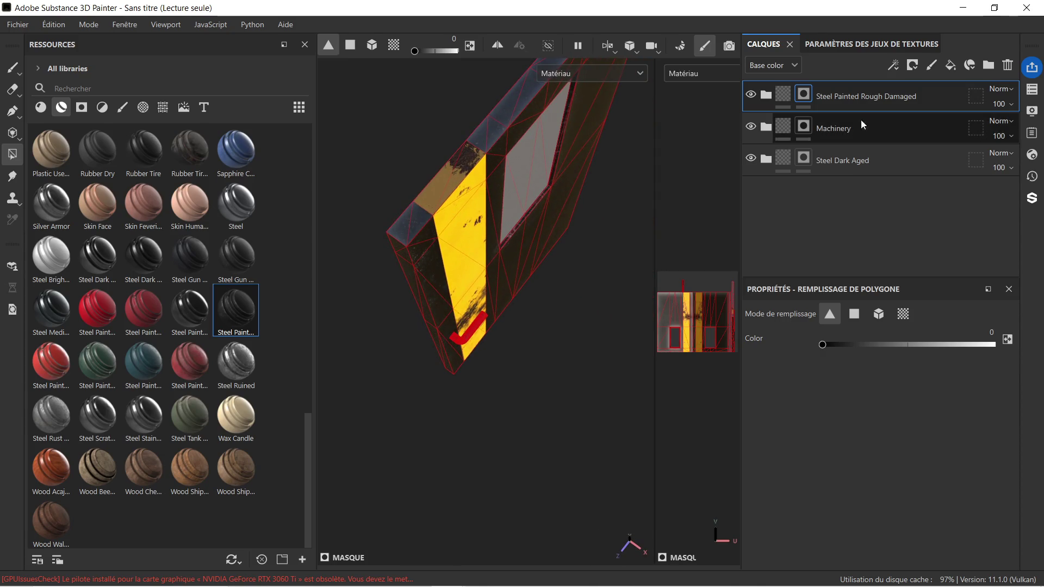
Fill a top-edge face at value 1 in the Steel Painted Rough Damaged mask.
left_click(886, 154)
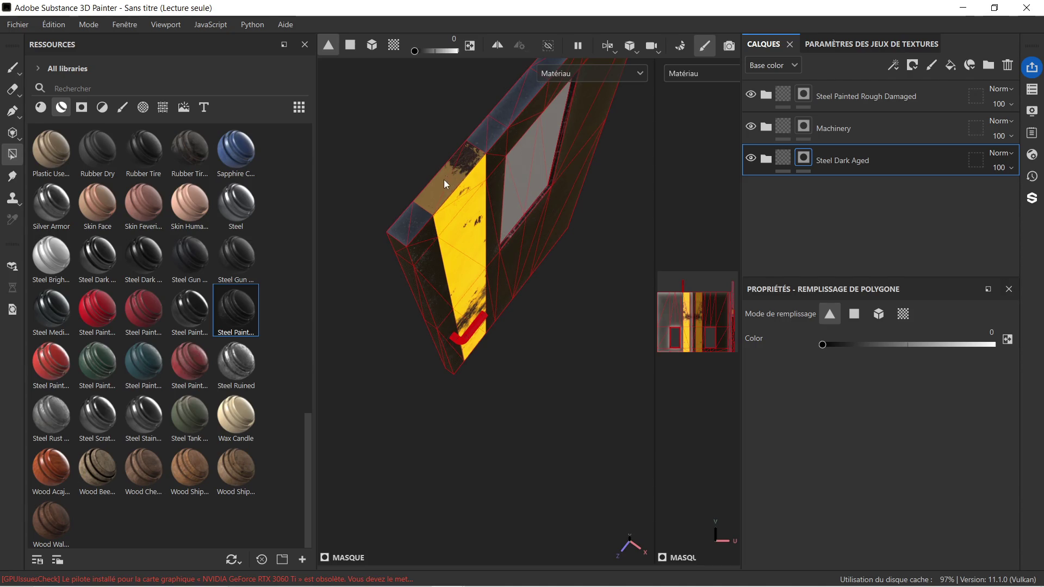
left_click(859, 105)
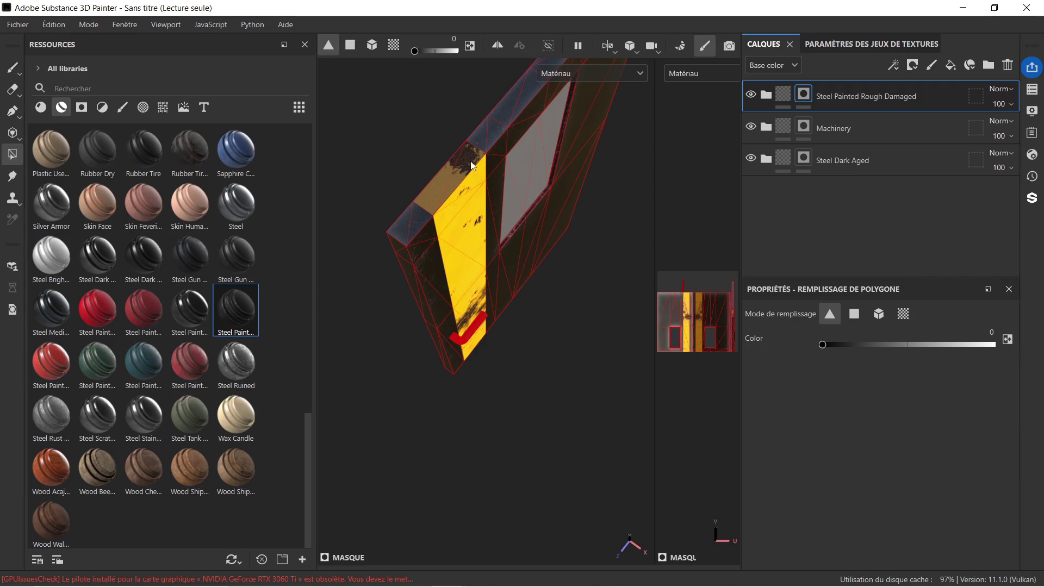
left_click_drag(836, 350, 1009, 347)
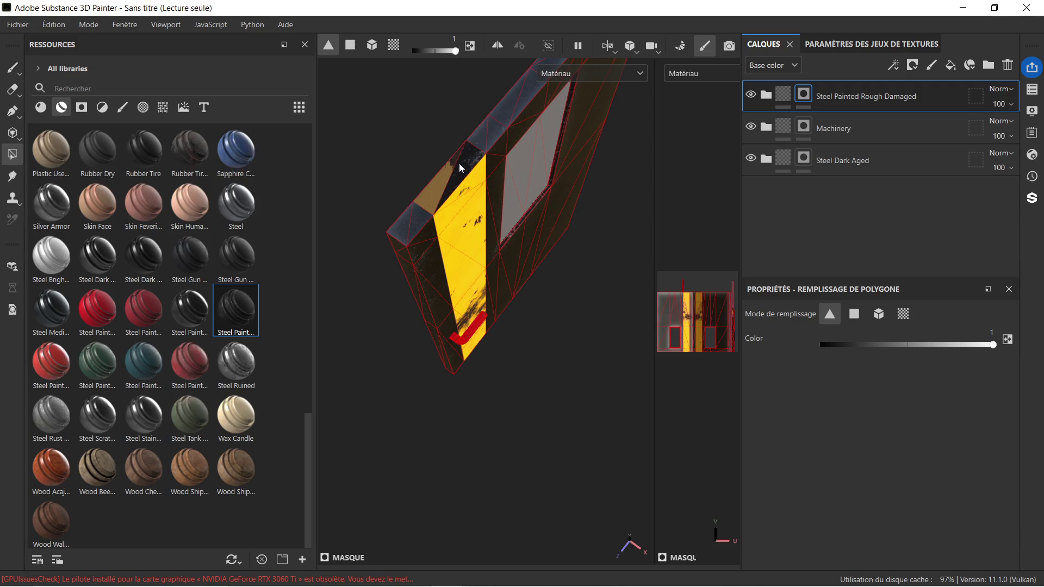
left_click(432, 194)
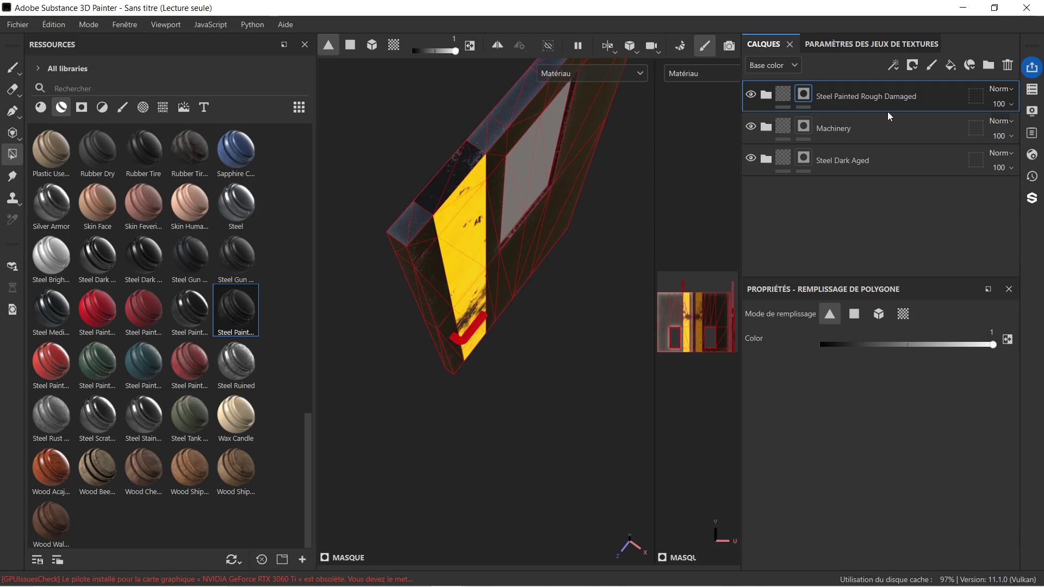
left_click(854, 159)
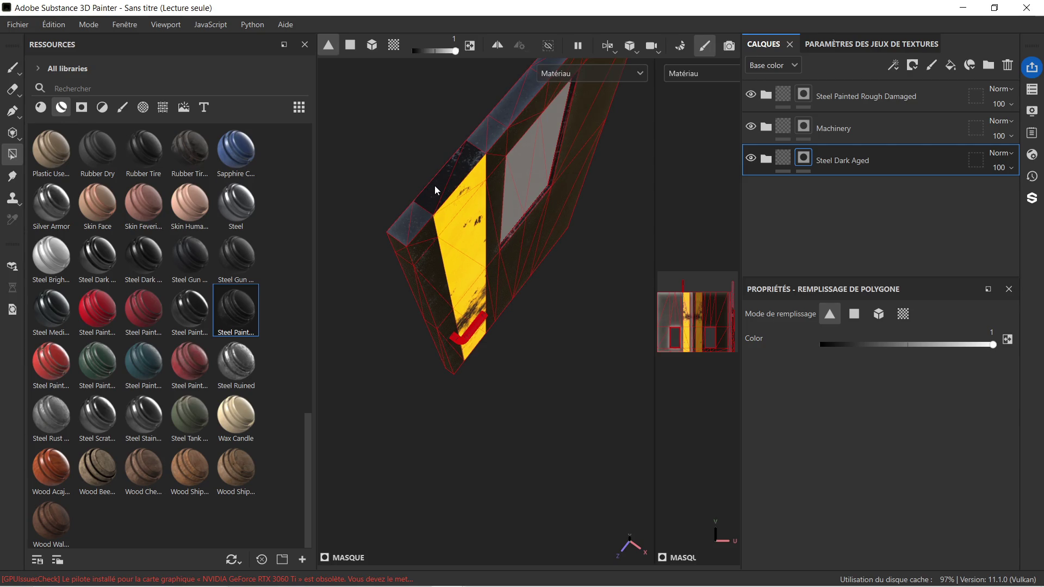
left_click(915, 95)
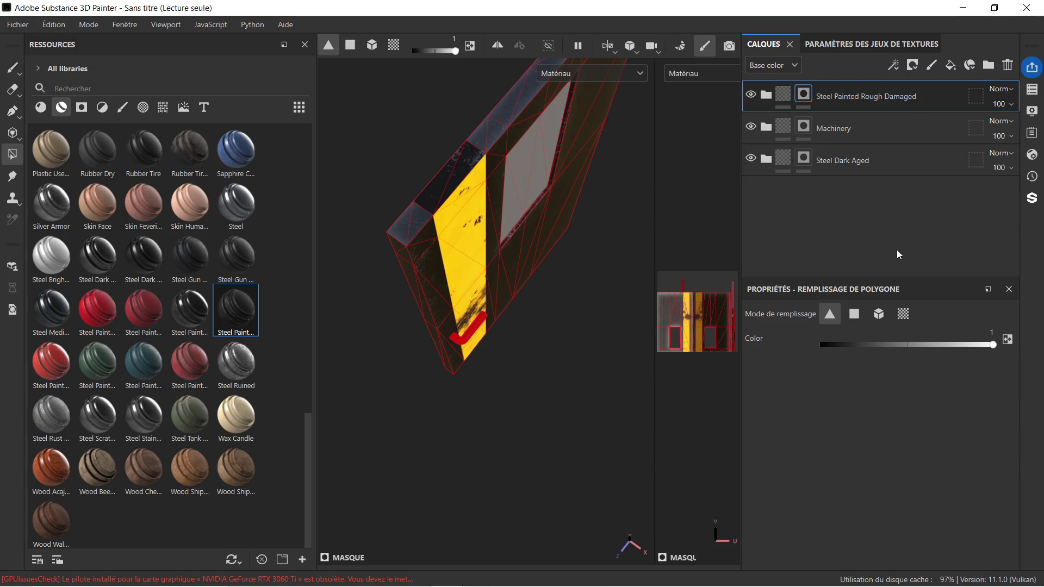
With fill value 0, mask the yellow Machinery stripe off the top-edge bevel faces.
left_click_drag(924, 347, 782, 351)
left_click(864, 134)
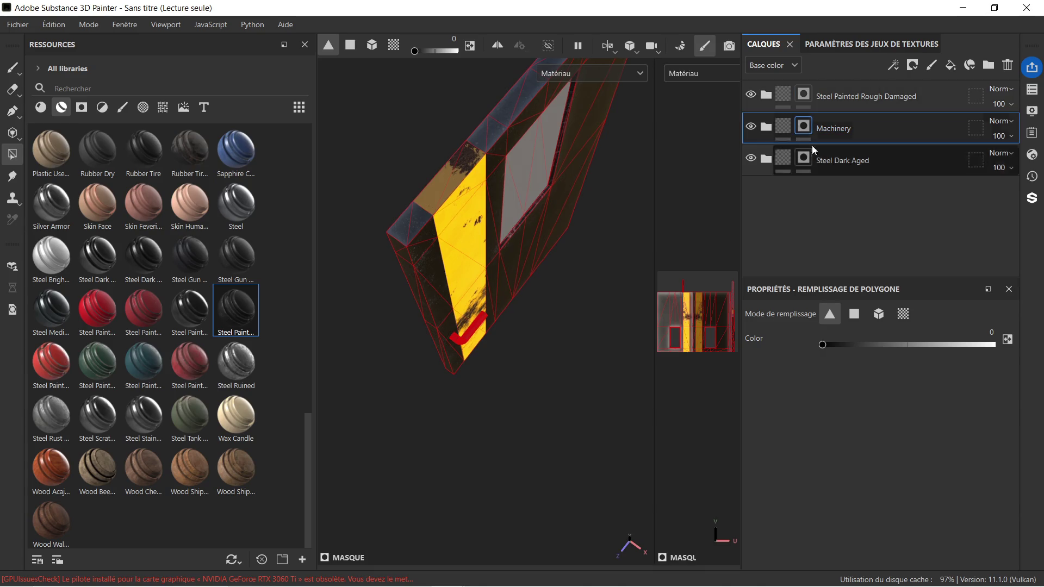
left_click(468, 173)
left_click(443, 183)
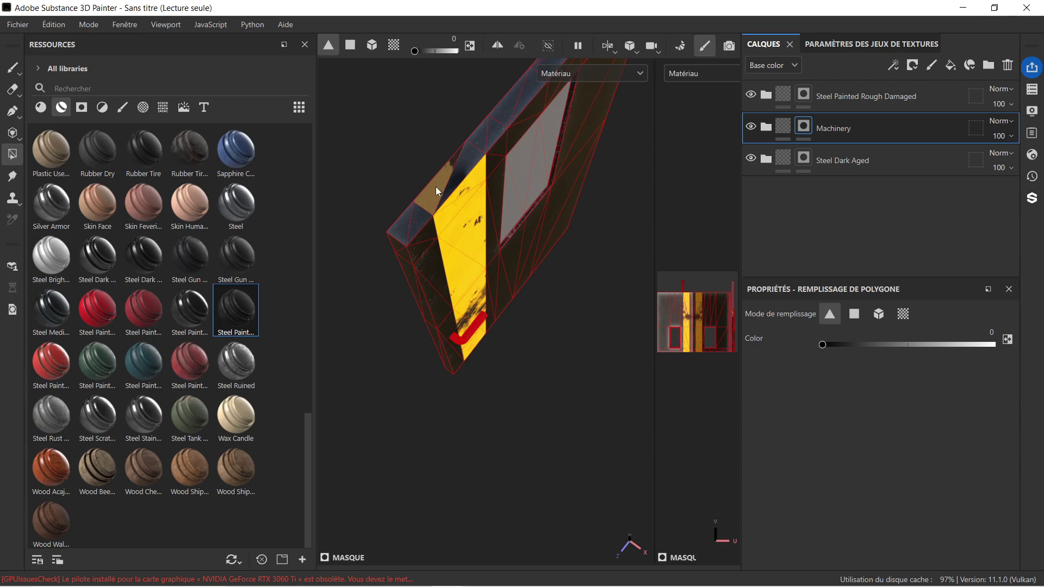
mouse_move(471, 132)
left_mouse_down("alt")
mouse_move(487, 168)
mouse_move(560, 236)
mouse_move(492, 212)
mouse_move(542, 258)
mouse_move(497, 238)
mouse_move(459, 163)
mouse_move(449, 324)
mouse_move(478, 350)
mouse_move(485, 293)
mouse_move(414, 273)
mouse_move(396, 473)
mouse_move(523, 284)
left_mouse_up("alt")
scroll(522, 286, "down", 2)
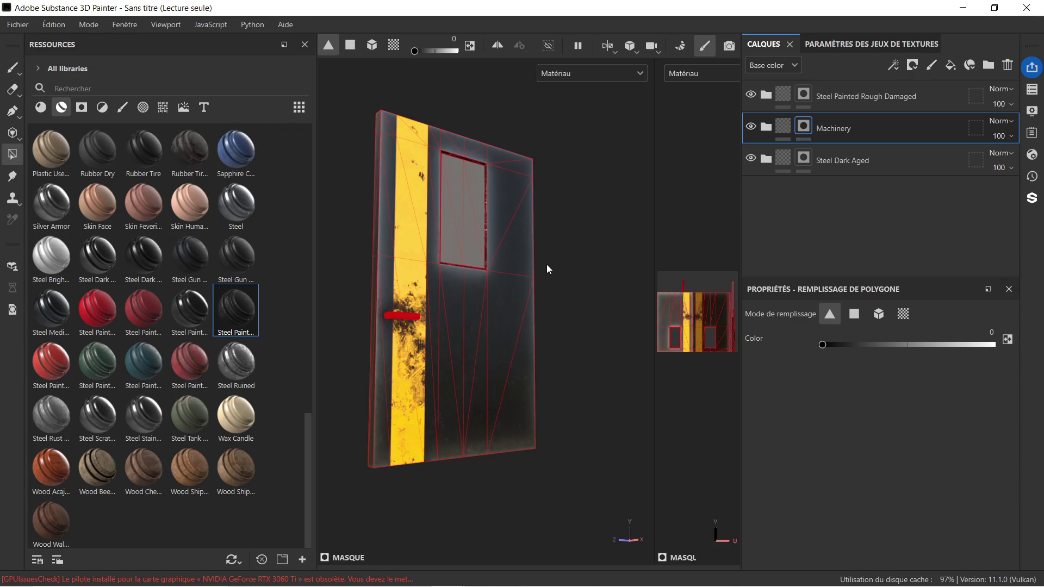
scroll(546, 264, "down", 2)
mouse_move(411, 283)
left_mouse_down("alt")
mouse_move(605, 306)
mouse_move(595, 298)
left_mouse_up("alt")
middle_click_drag(595, 299, 493, 280, "alt")
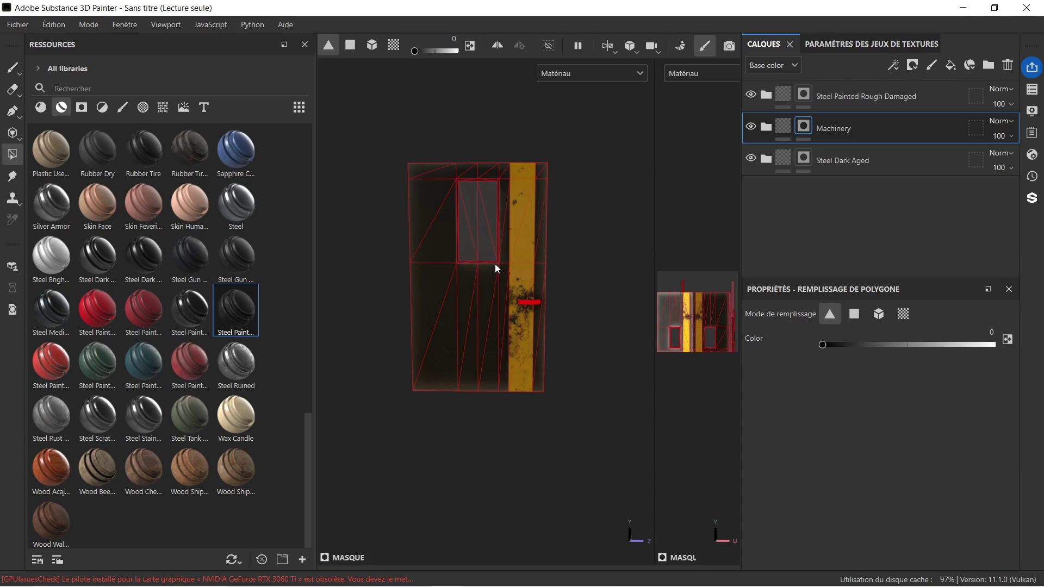
mouse_move(572, 362)
right_mouse_down("shift")
mouse_move(578, 381)
mouse_move(490, 385)
mouse_move(515, 391)
right_mouse_up("shift")
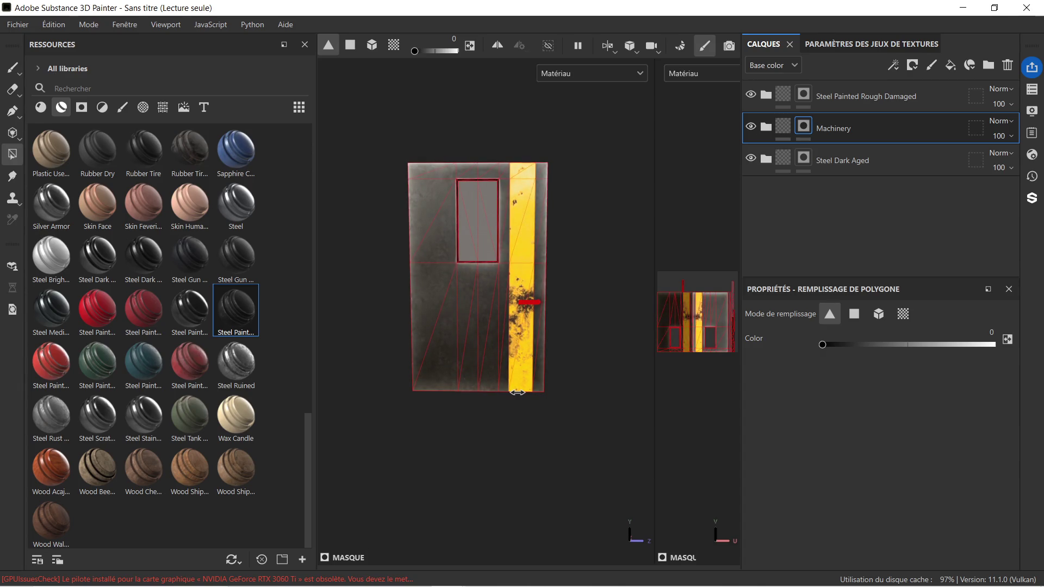
scroll(483, 215, "up", 5)
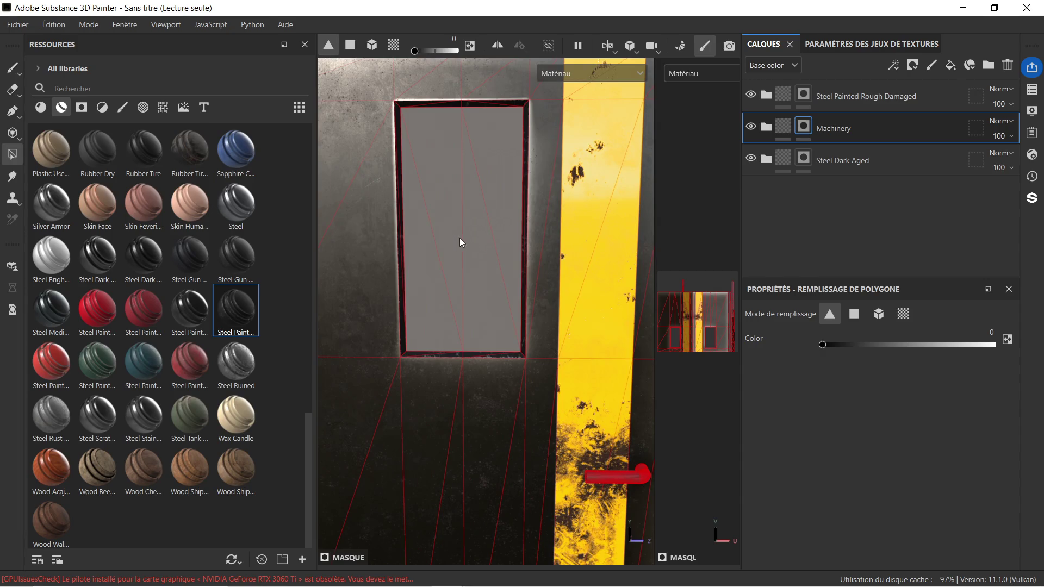
scroll(473, 234, "down", 2)
scroll(419, 306, "down", 4)
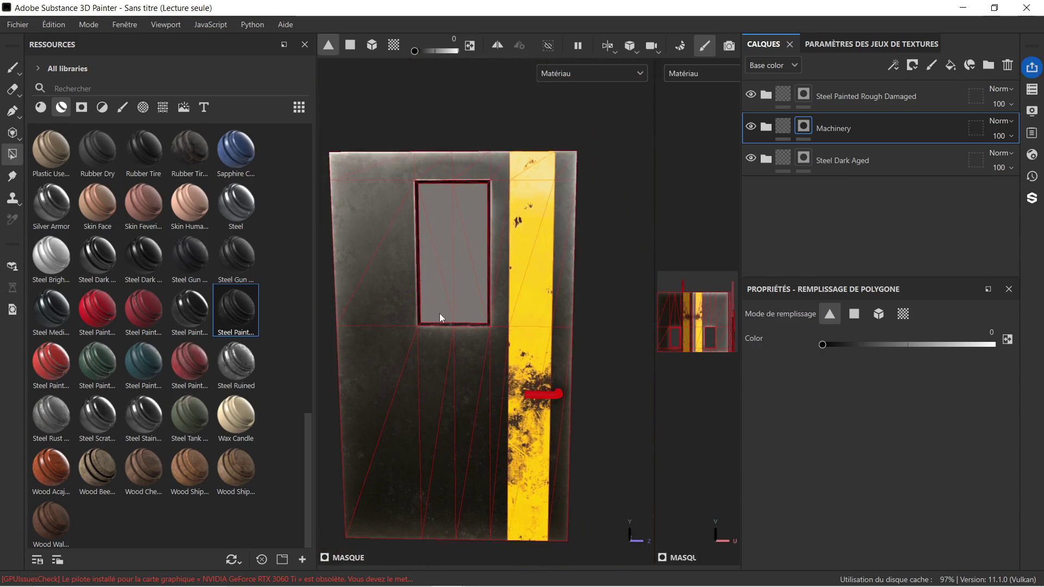
scroll(474, 296, "up", 5)
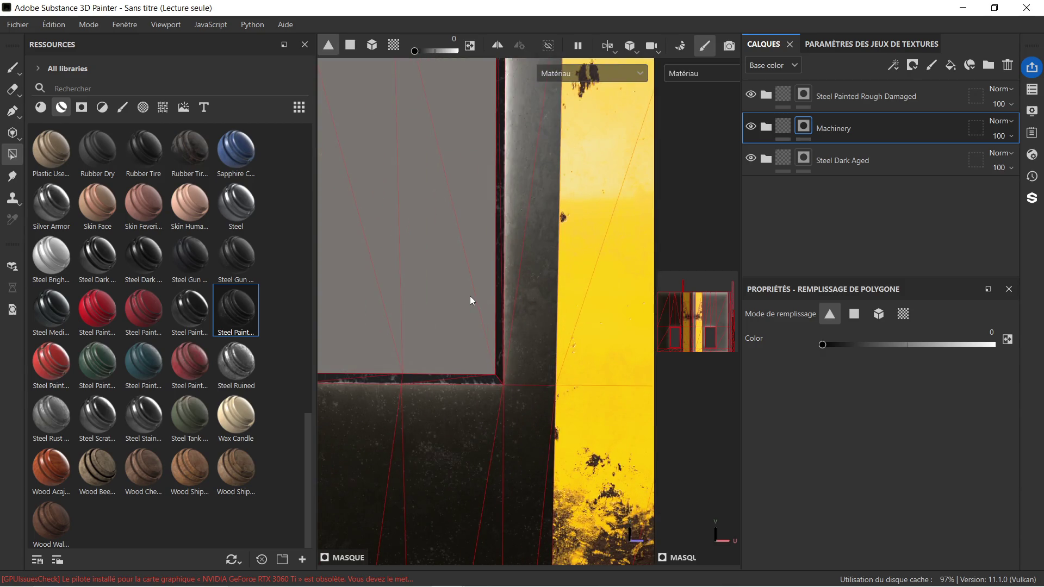
mouse_move(442, 247)
left_mouse_down("alt")
mouse_move(413, 315)
mouse_move(380, 331)
mouse_move(401, 289)
mouse_move(428, 292)
mouse_move(482, 422)
mouse_move(468, 381)
mouse_move(545, 324)
mouse_move(679, 329)
mouse_move(550, 270)
mouse_move(425, 325)
mouse_move(520, 219)
left_mouse_up("alt")
scroll(511, 277, "down", 5)
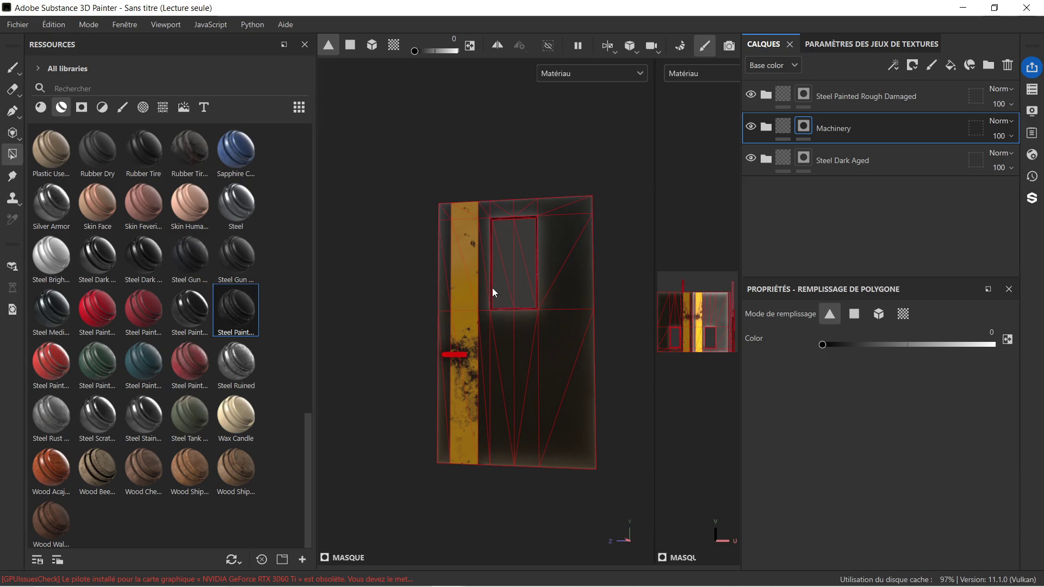
mouse_move(451, 307)
left_mouse_down("alt")
mouse_move(418, 291)
mouse_move(427, 320)
mouse_move(366, 314)
left_mouse_up("alt")
right_click_drag(366, 314, 212, 325, "shift")
scroll(485, 273, "up", 2)
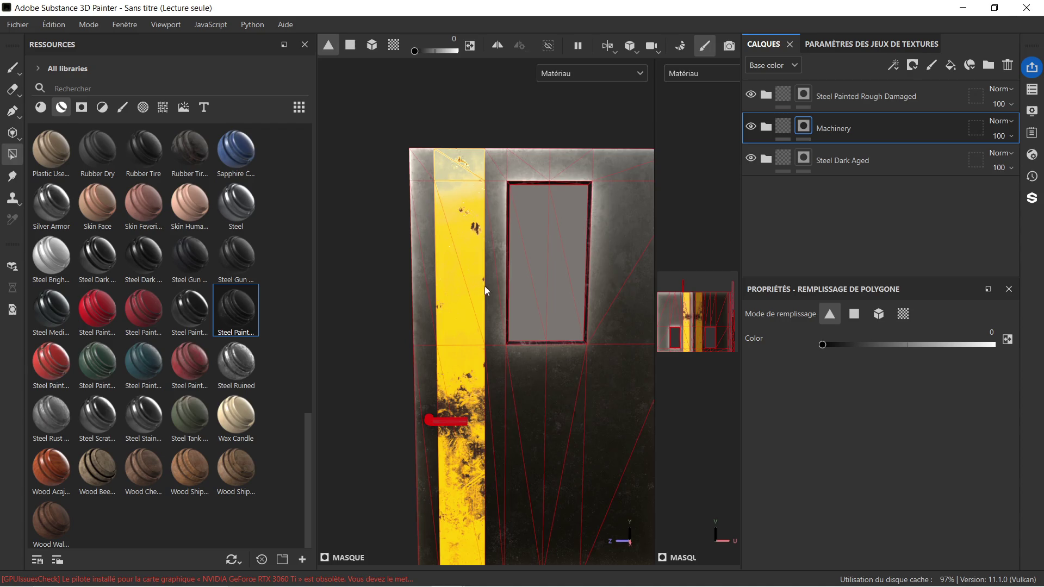
scroll(491, 286, "down", 2)
middle_click_drag(571, 329, 524, 256)
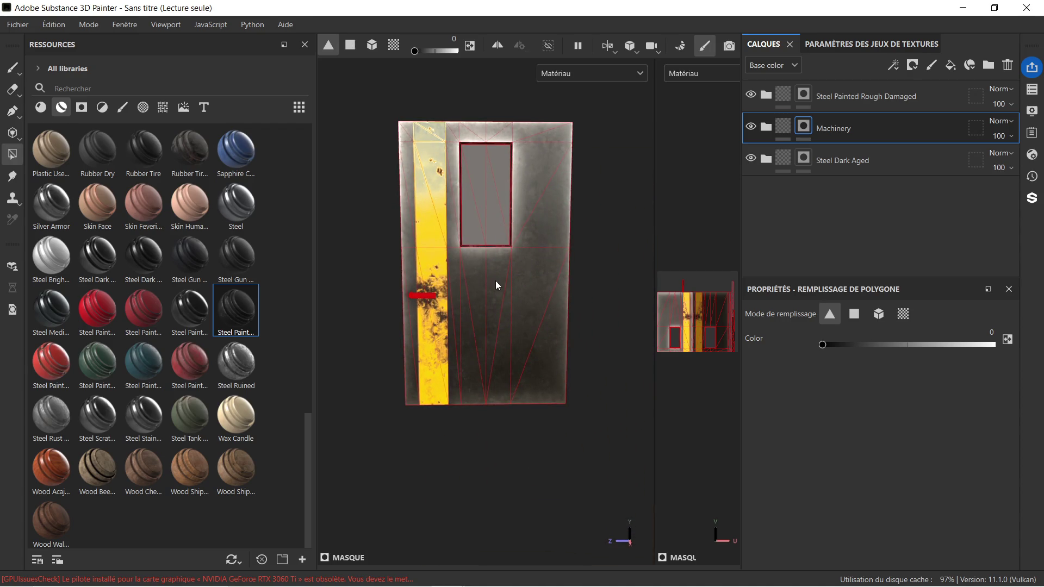
scroll(498, 282, "up", 2)
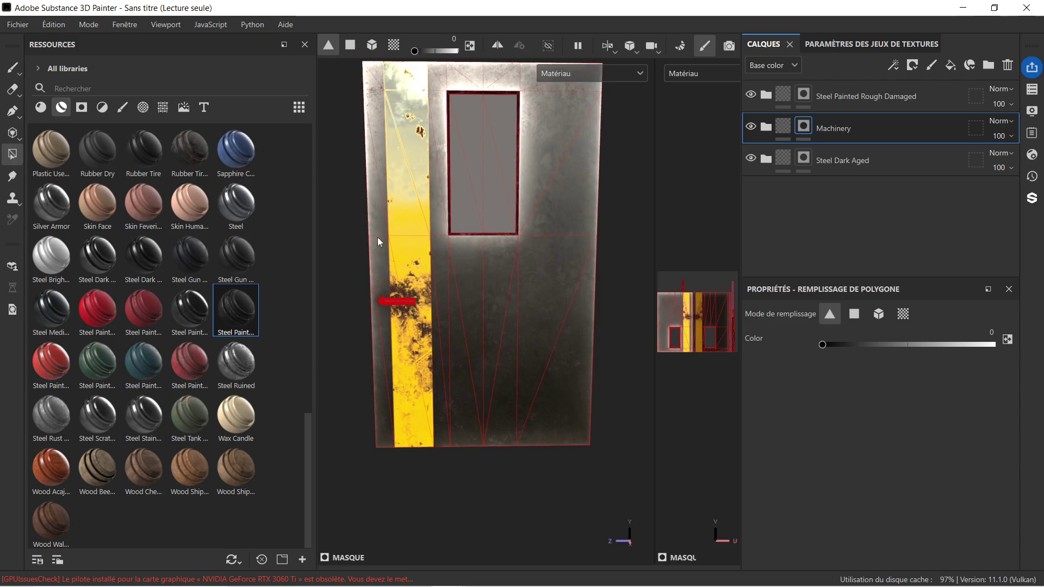
mouse_move(339, 218)
left_mouse_down("alt")
mouse_move(435, 245)
mouse_move(361, 209)
left_mouse_up("alt")
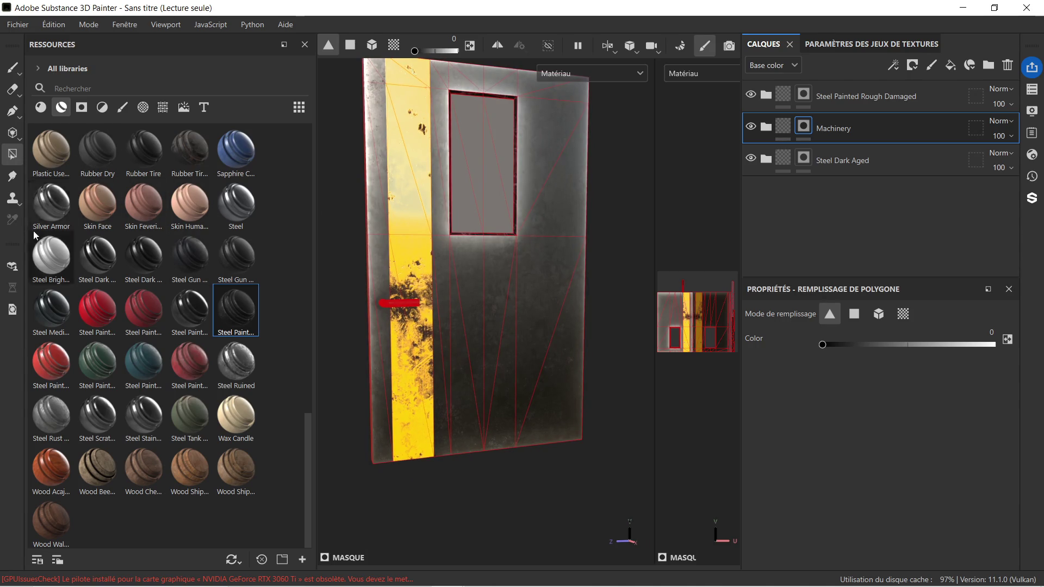
scroll(50, 269, "up", 2)
scroll(64, 290, "down", 2)
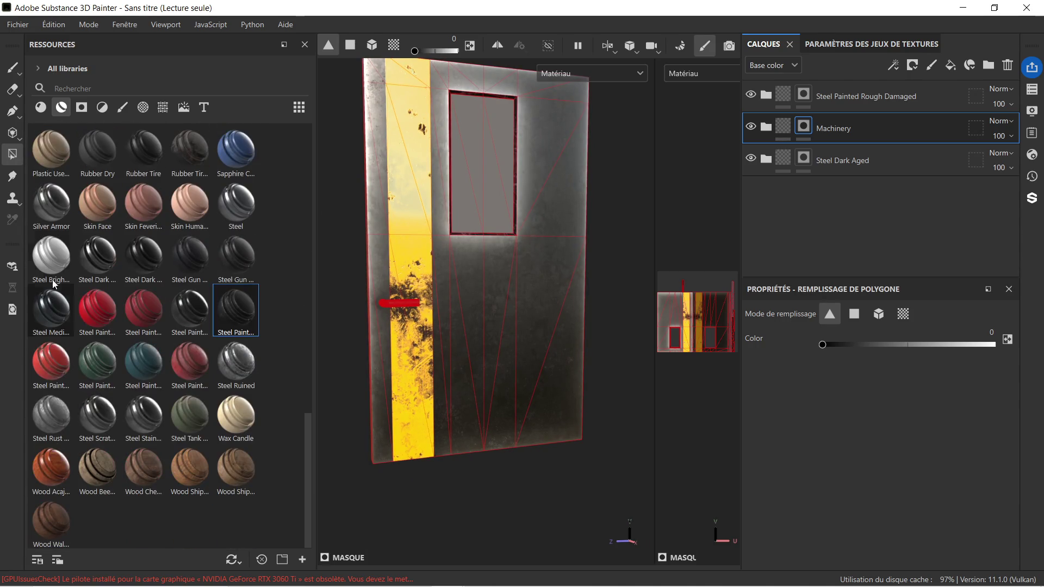
mouse_move(52, 252)
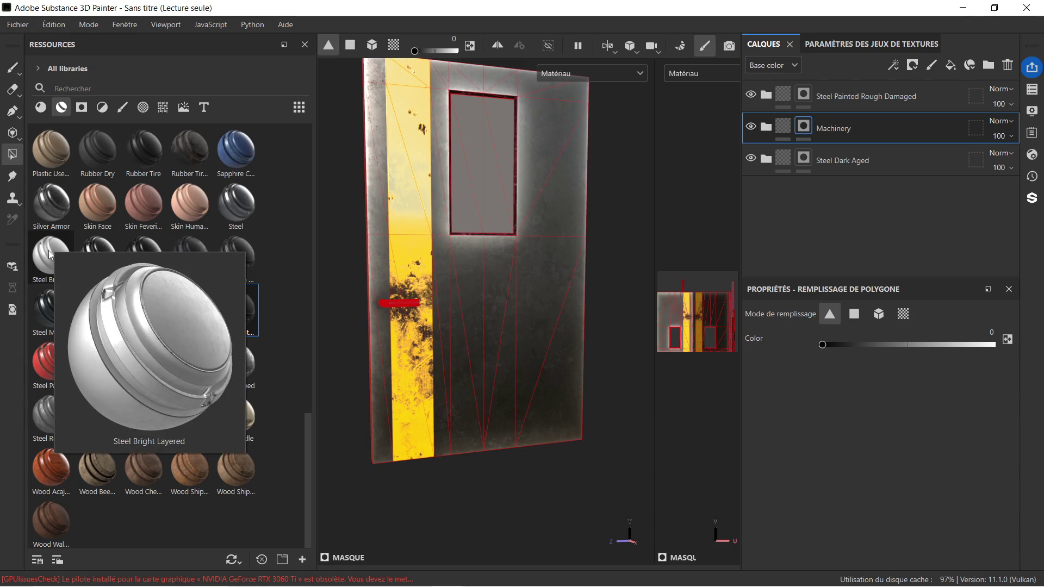
Apply the Steel Bright Layered material from the Resources shelf to the door handle.
mouse_move(50, 254)
left_mouse_down()
mouse_move(296, 298)
mouse_move(393, 302)
left_mouse_up()
scroll(367, 315, "up", 4)
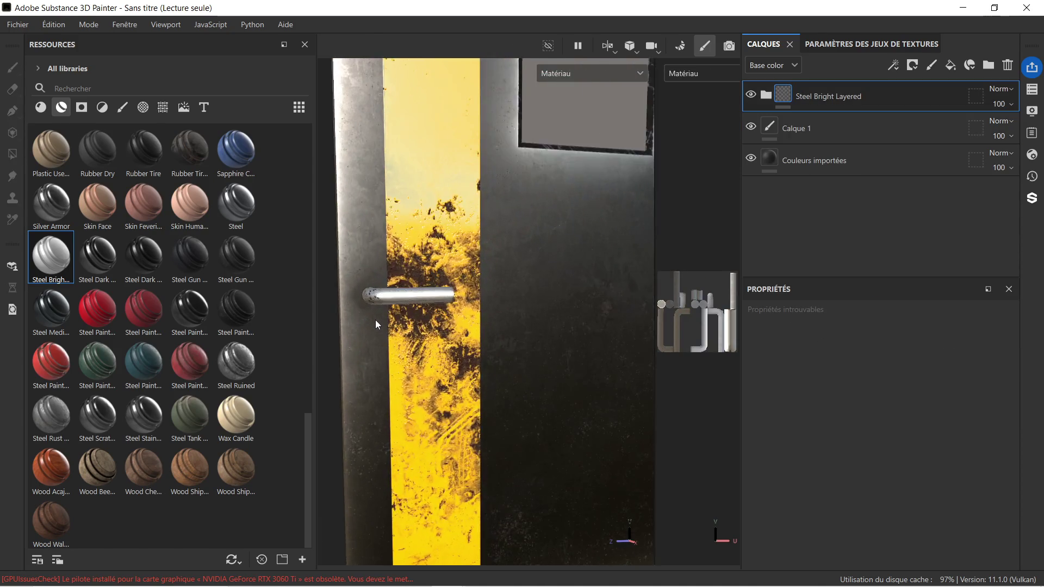
scroll(375, 320, "up", 5)
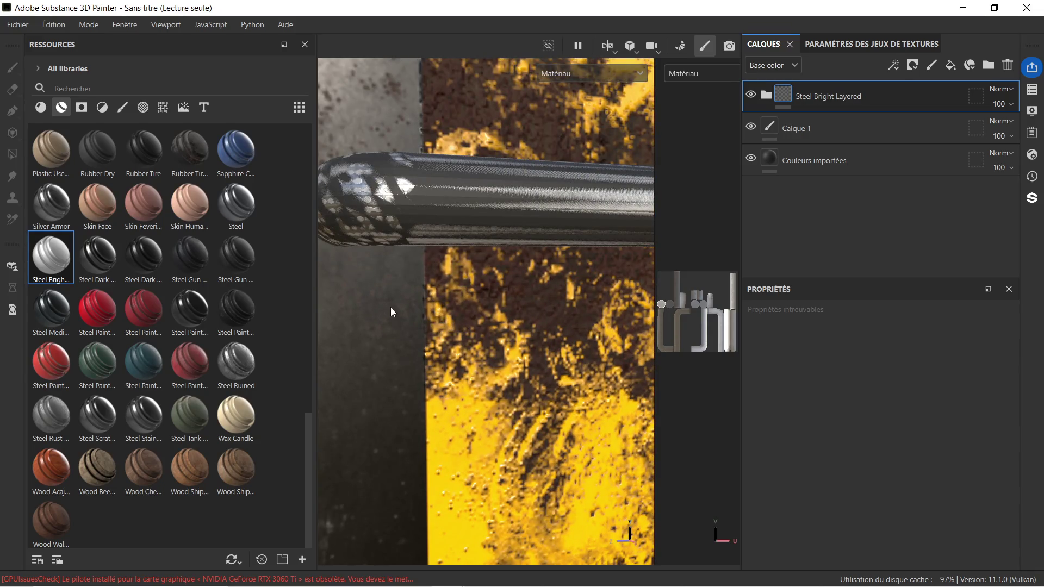
scroll(391, 309, "down", 3)
mouse_move(461, 308)
middle_mouse_down()
mouse_move(469, 299)
mouse_move(474, 367)
middle_mouse_up()
Delete the Calque 1 paint layer from the handle's layer stack.
scroll(432, 319, "up", 4)
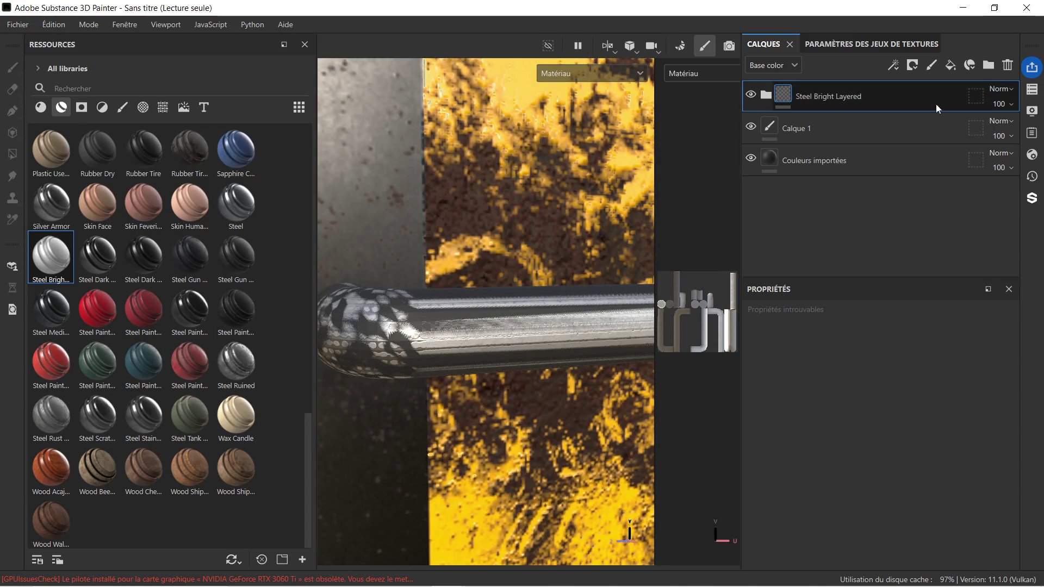
left_click(861, 127)
key("Delete")
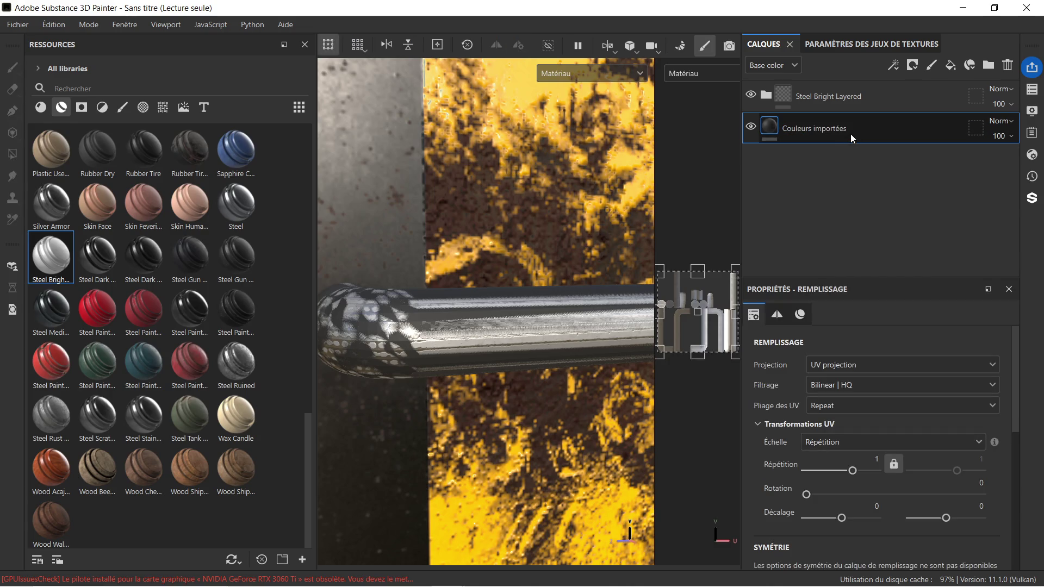
Delete the Couleurs importées layer, then try Steel Rust Surface on the handle and delete it.
key("Delete")
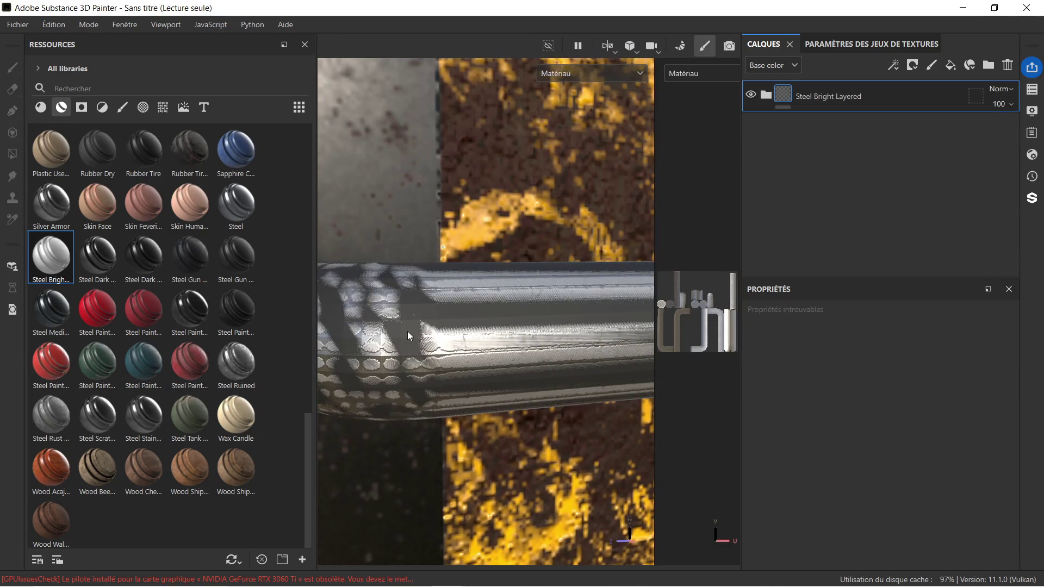
scroll(406, 331, "up", 1)
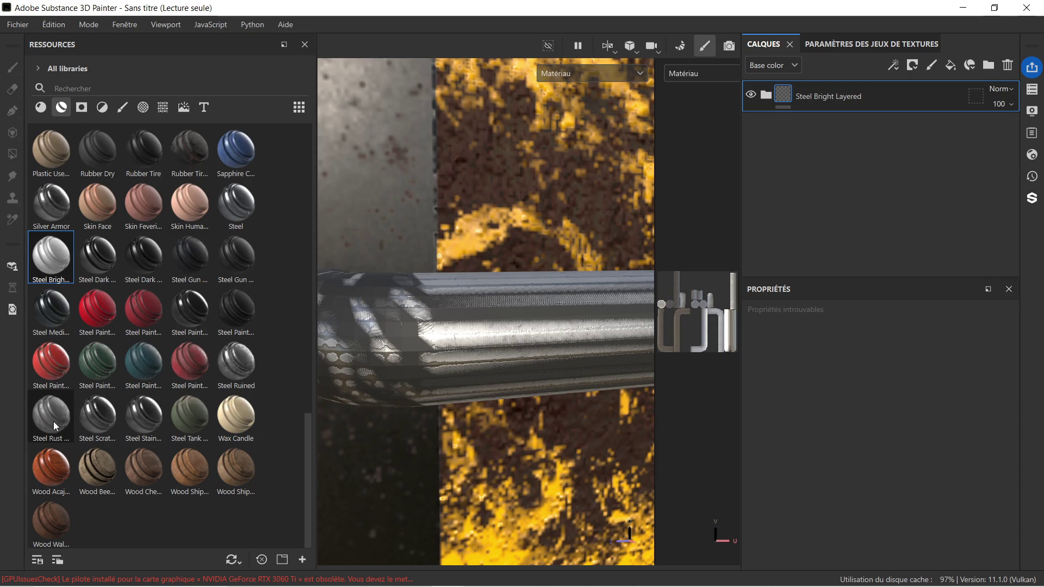
mouse_move(53, 422)
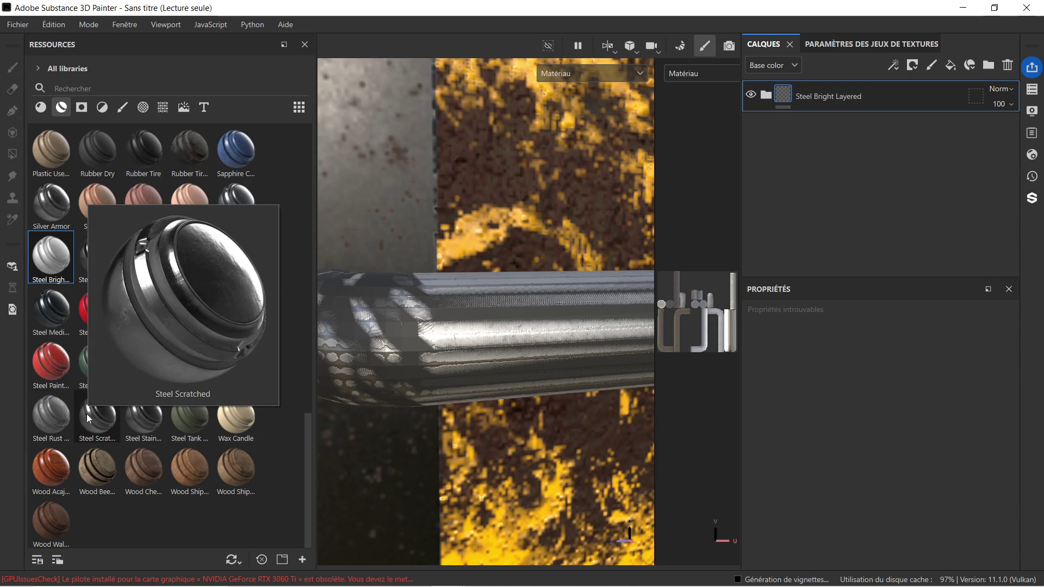
left_click_drag(56, 413, 445, 314)
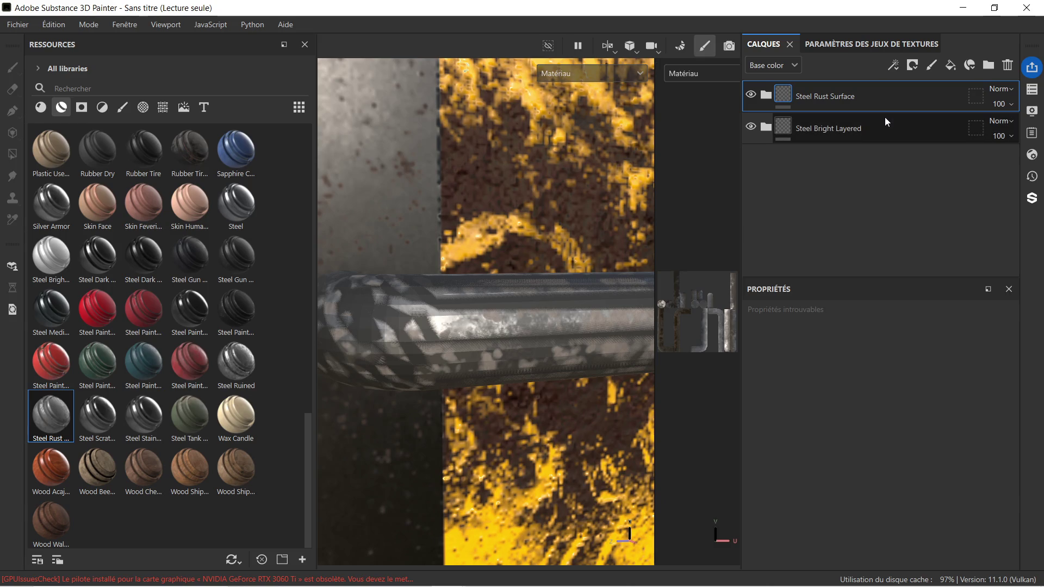
key("Delete")
key("Delete")
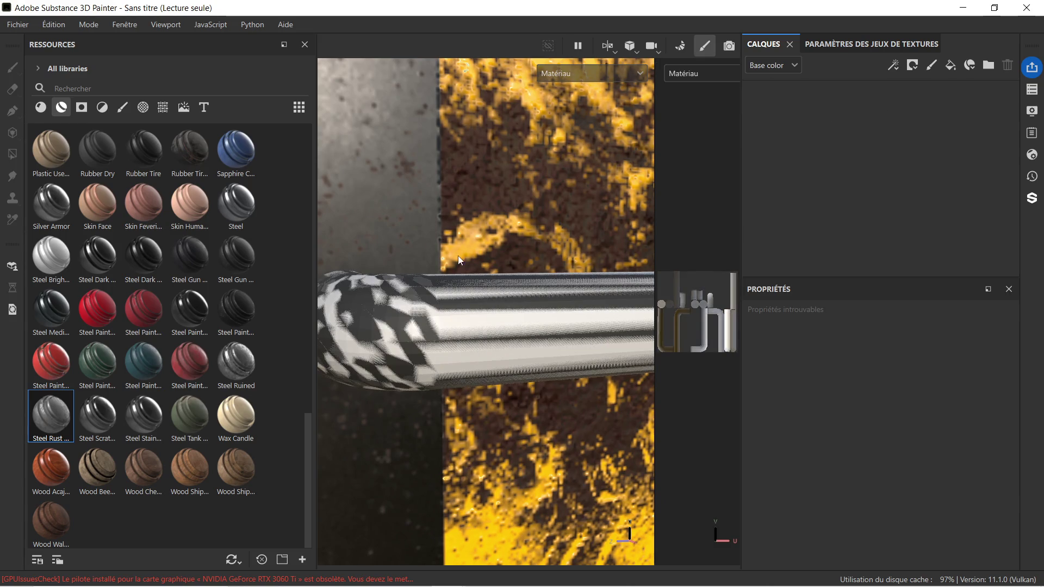
scroll(434, 296, "down", 3)
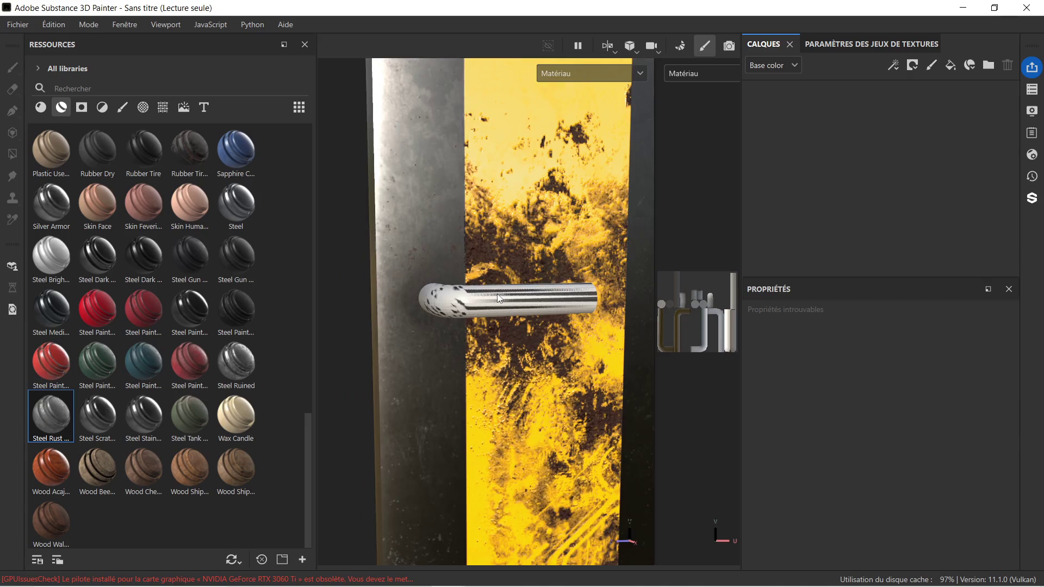
scroll(495, 298, "up", 6)
scroll(482, 299, "down", 2)
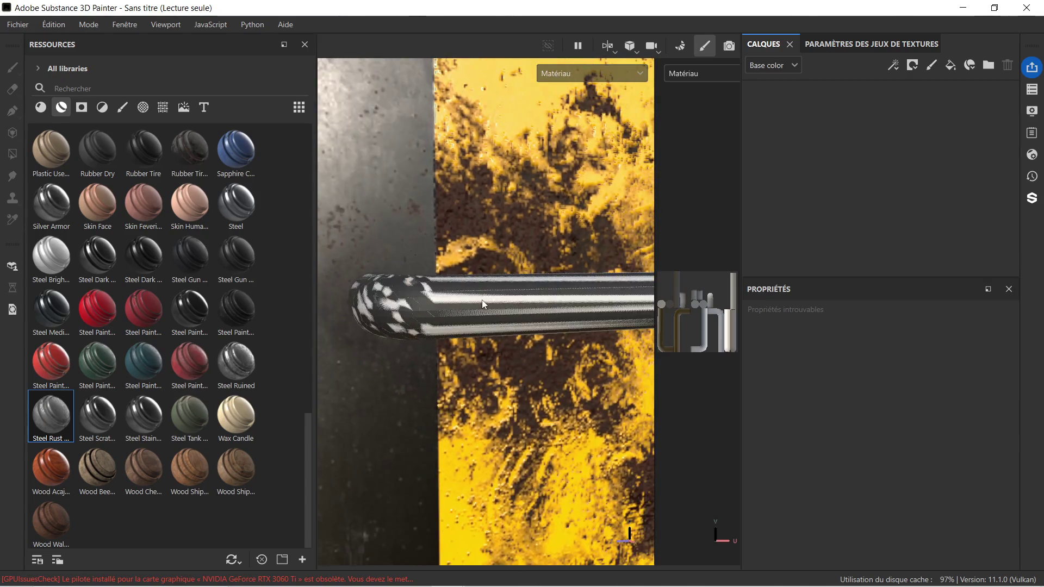
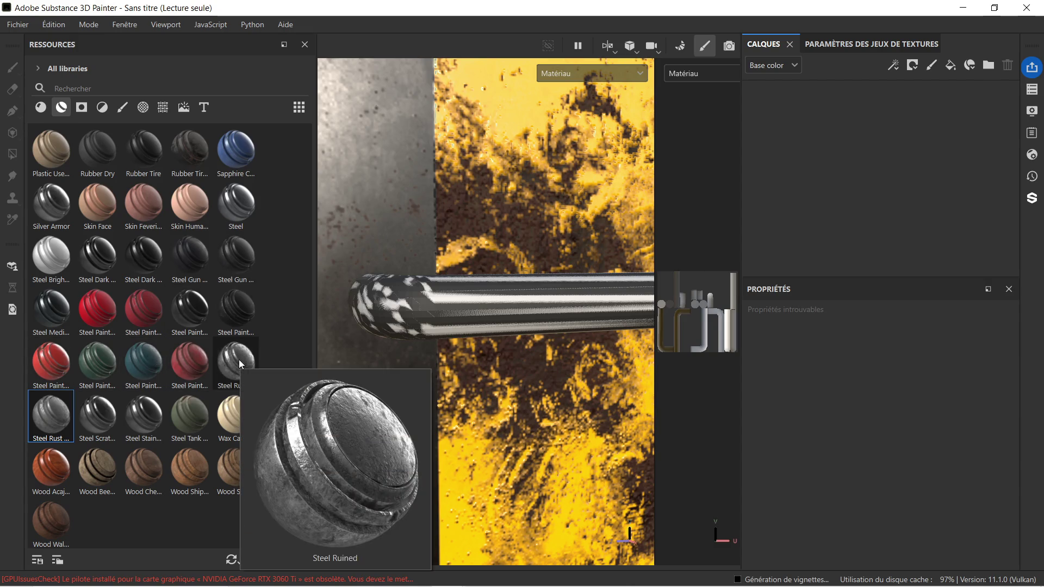
Switch to the mur sous sol 2.1 scene, select poignee 1.002 and turn off the Face Orientation overlay.
mouse_move(479, 314)
left_mouse_down("alt")
mouse_move(459, 312)
mouse_move(506, 319)
mouse_move(372, 308)
mouse_move(427, 296)
mouse_move(517, 340)
mouse_move(543, 278)
mouse_move(568, 256)
mouse_move(508, 275)
mouse_move(270, 286)
mouse_move(569, 296)
mouse_move(251, 231)
mouse_move(463, 458)
left_mouse_up("alt")
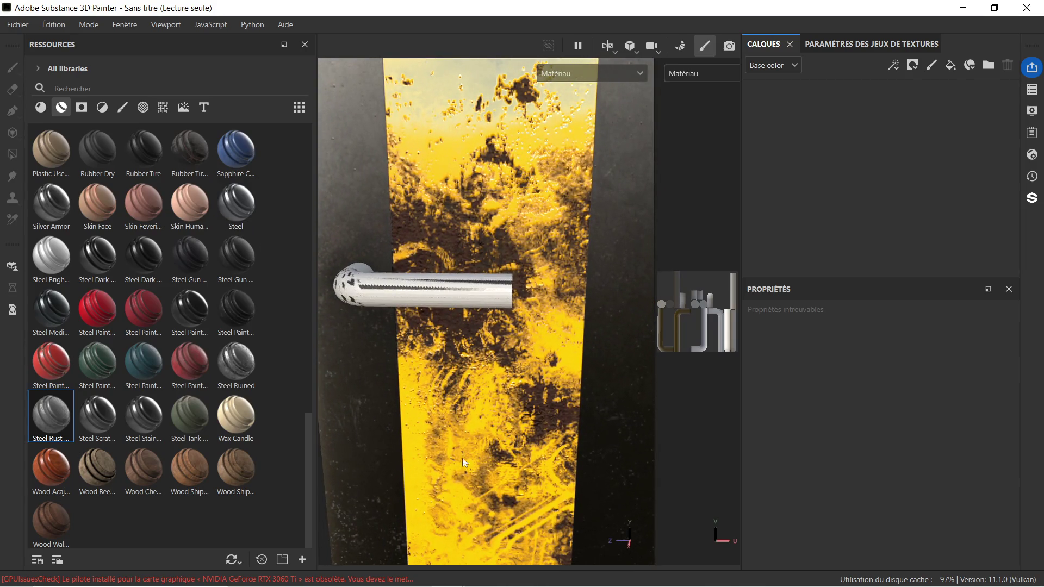
mouse_move(347, 574)
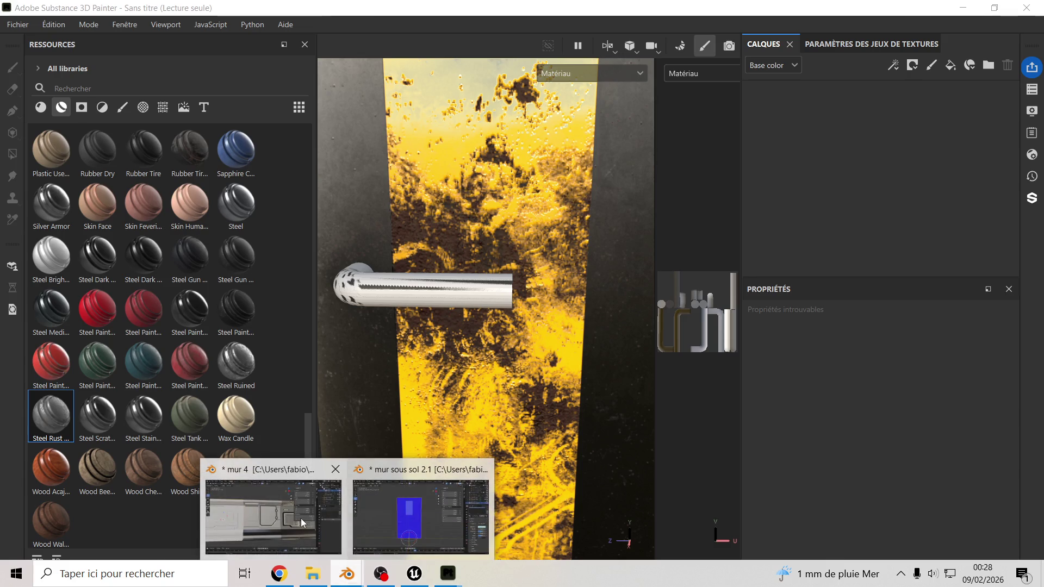
left_click(302, 517)
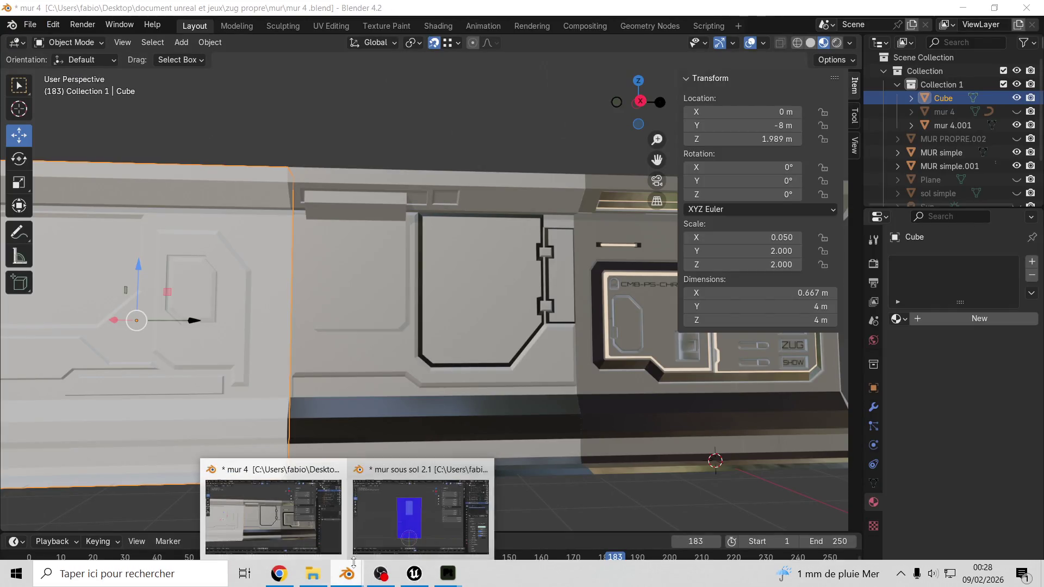
left_click(410, 477)
scroll(348, 365, "up", 5)
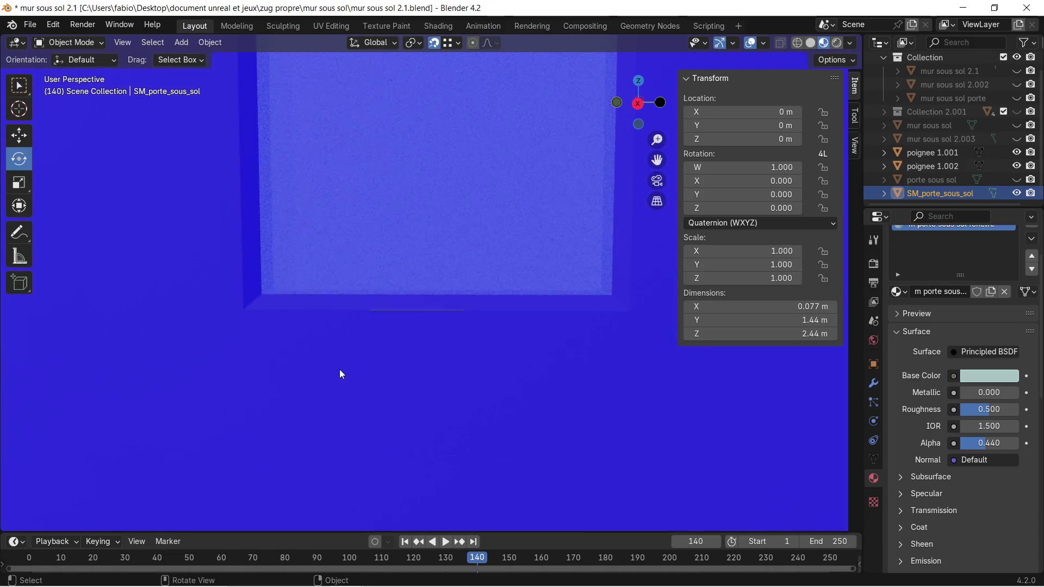
mouse_move(303, 397)
middle_mouse_down()
mouse_move(369, 389)
mouse_move(433, 422)
middle_mouse_up()
left_click(435, 415)
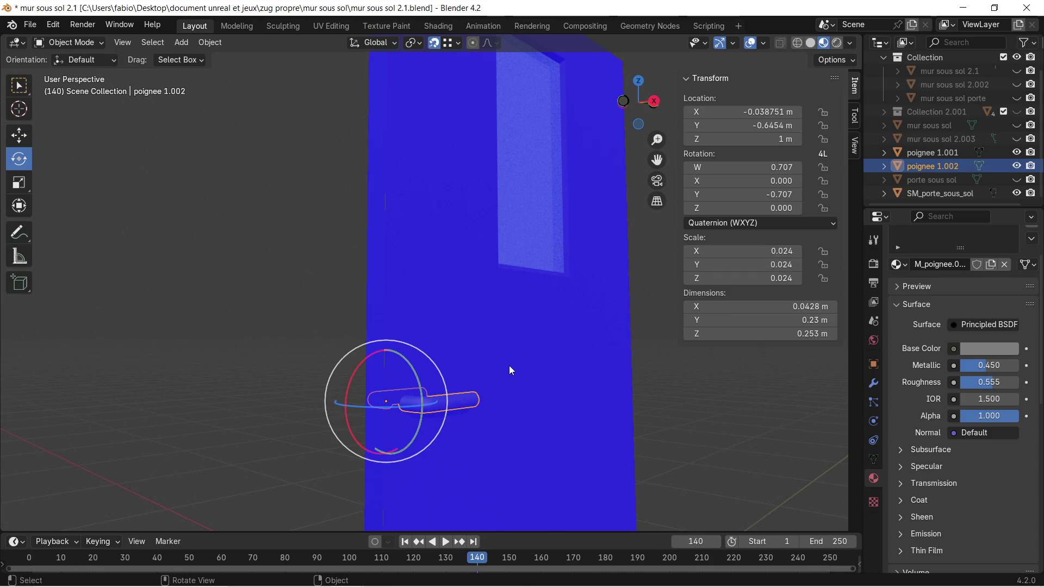
left_click(763, 44)
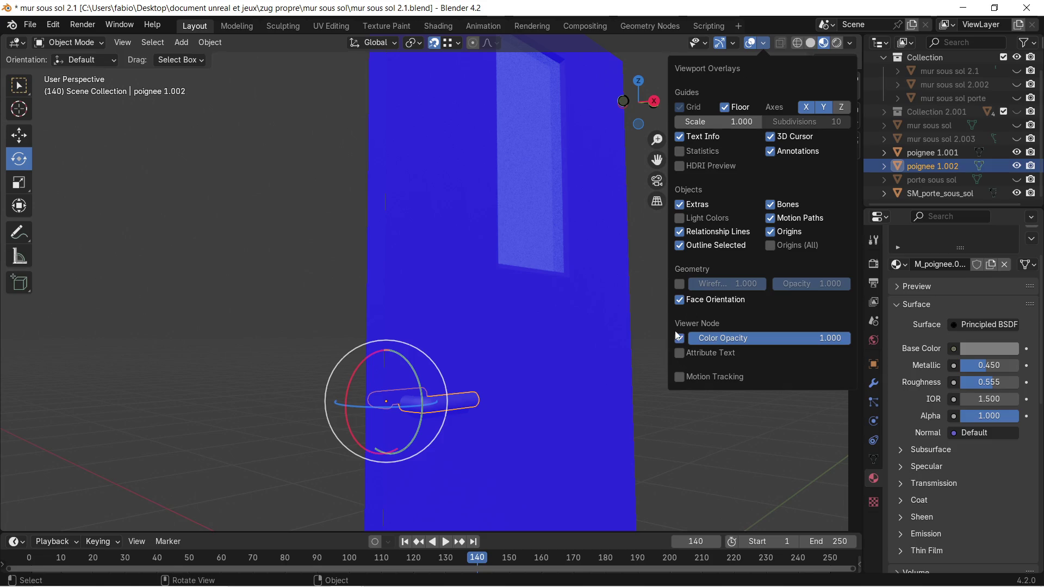
left_click(679, 300)
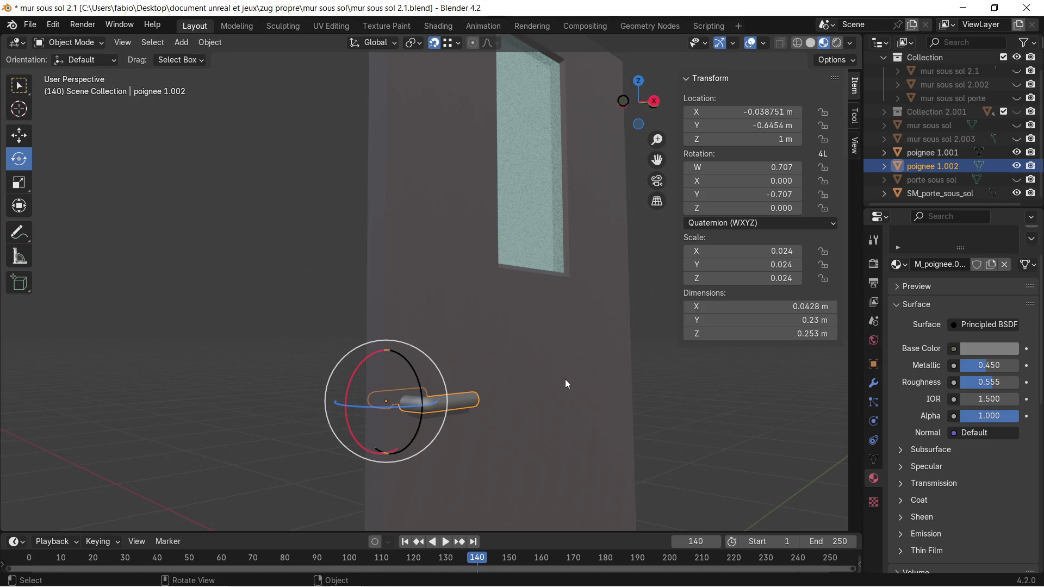
Apply the scale of handle poignee 1.002 in Object Mode so it reads 1.000.
key("ctrl+Tab")
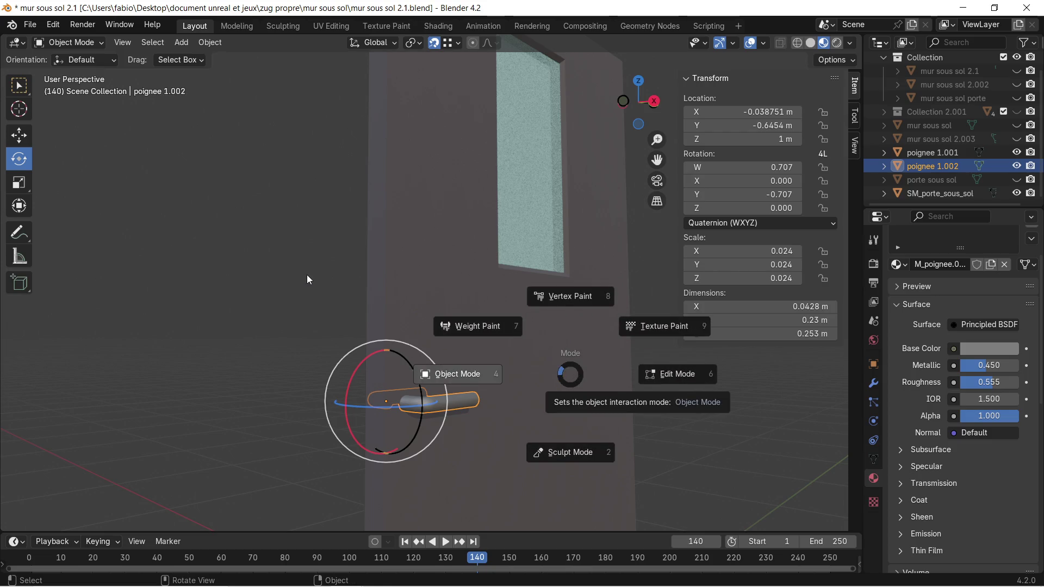
left_click(296, 305)
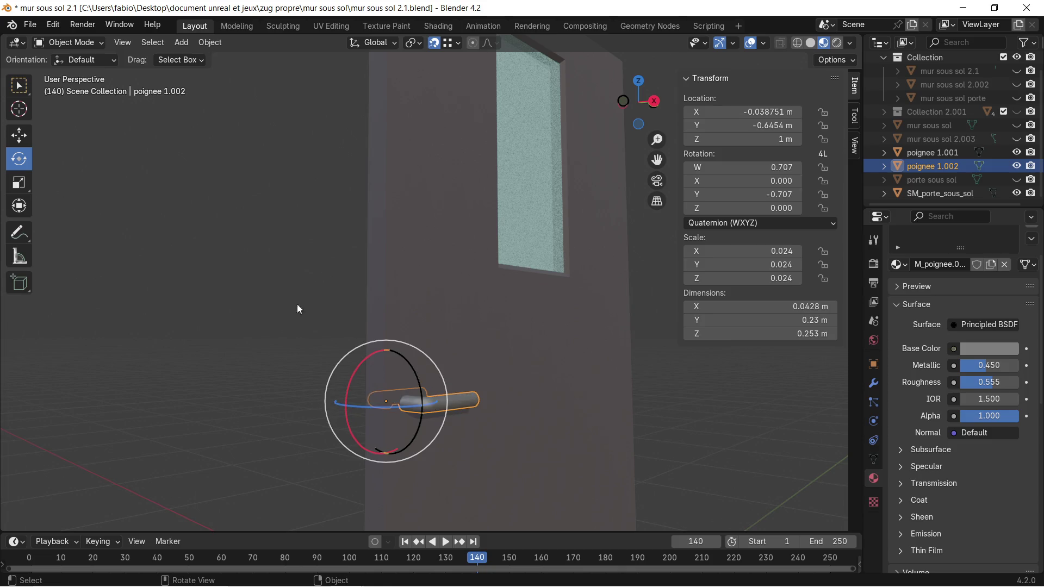
key("ctrl+a")
left_click(454, 395)
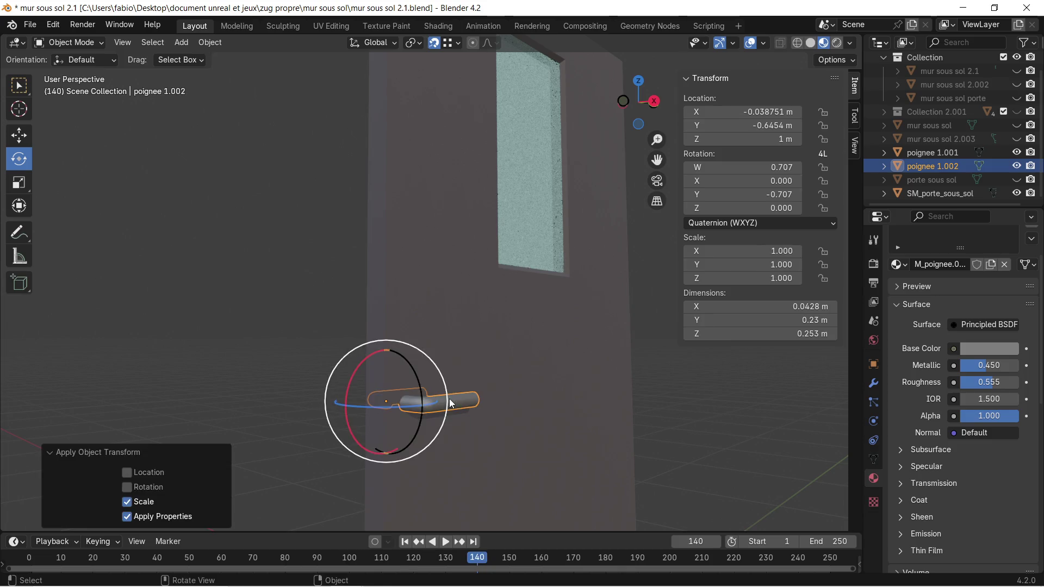
middle_click_drag(488, 367, 469, 376)
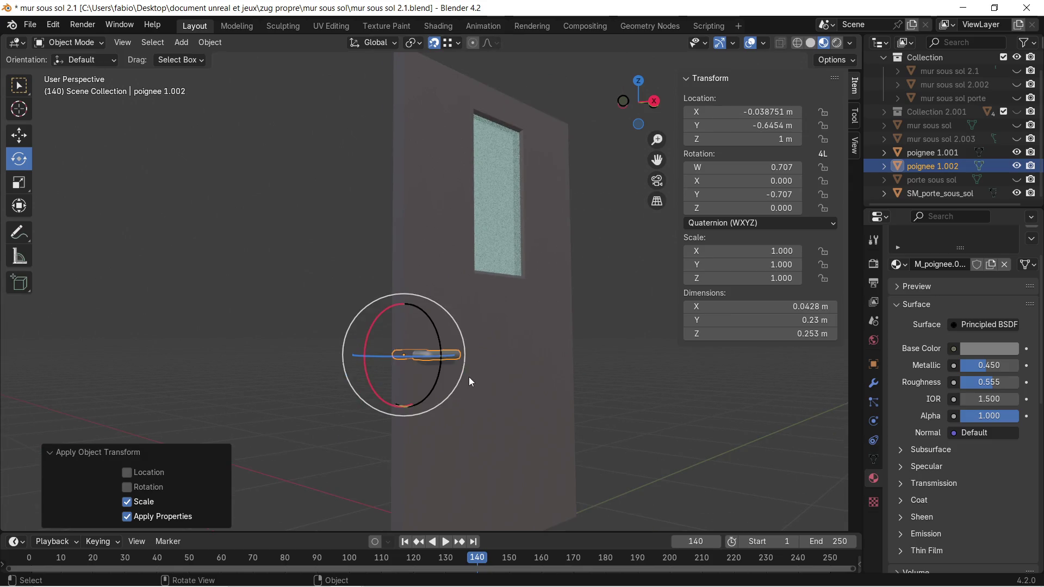
mouse_move(570, 324)
middle_mouse_down()
mouse_move(554, 339)
mouse_move(511, 342)
mouse_move(575, 351)
mouse_move(491, 410)
mouse_move(469, 457)
mouse_move(475, 286)
middle_mouse_up()
scroll(487, 334, "up", 4)
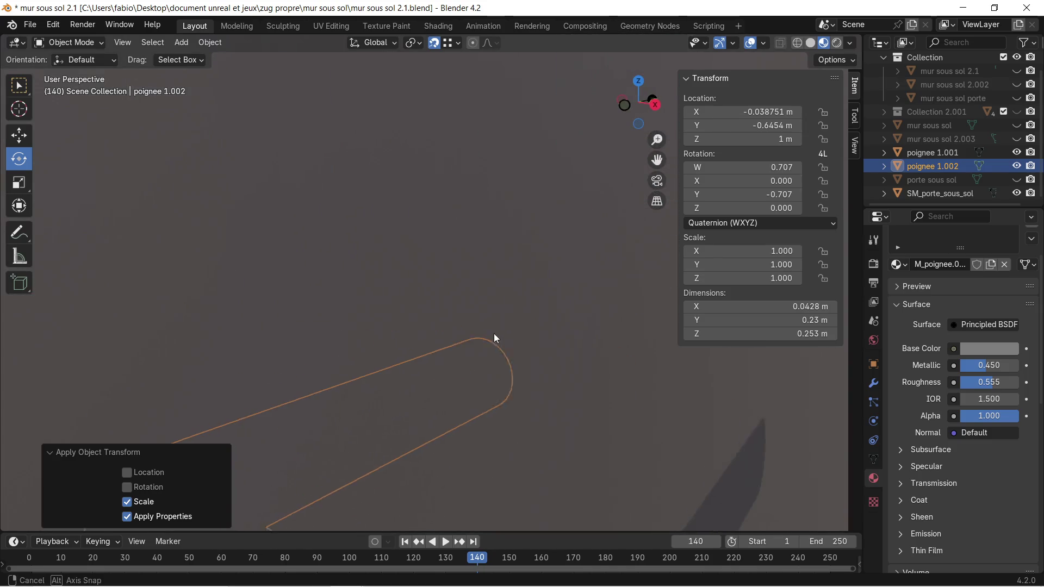
scroll(496, 332, "down", 4)
Delete the duplicate handle poignee 1.001, keeping poignee 1.002 selected.
left_click(1017, 167)
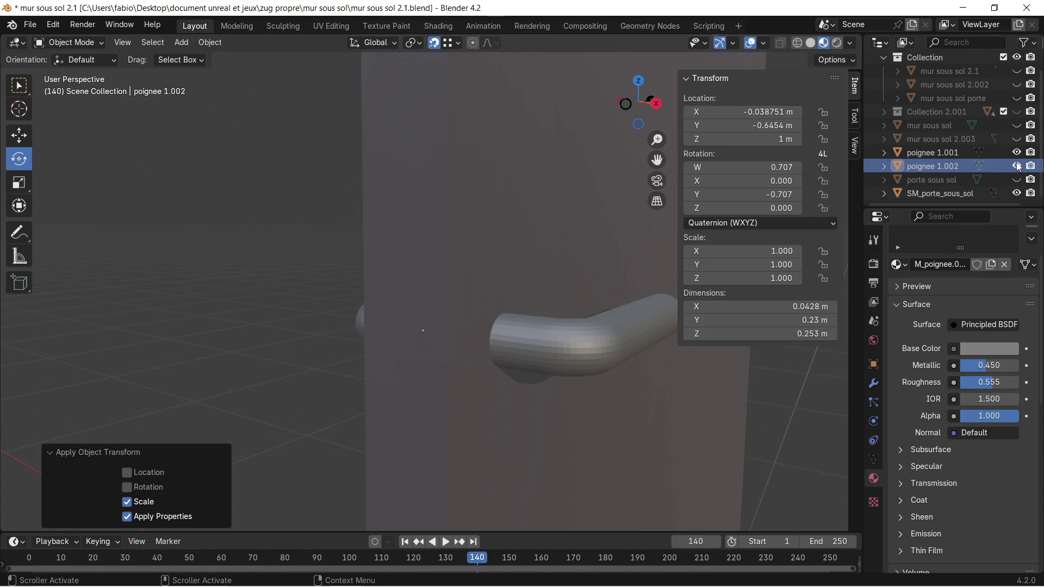
left_click(1017, 166)
left_click(1017, 153)
left_click(1017, 152)
left_click(970, 154)
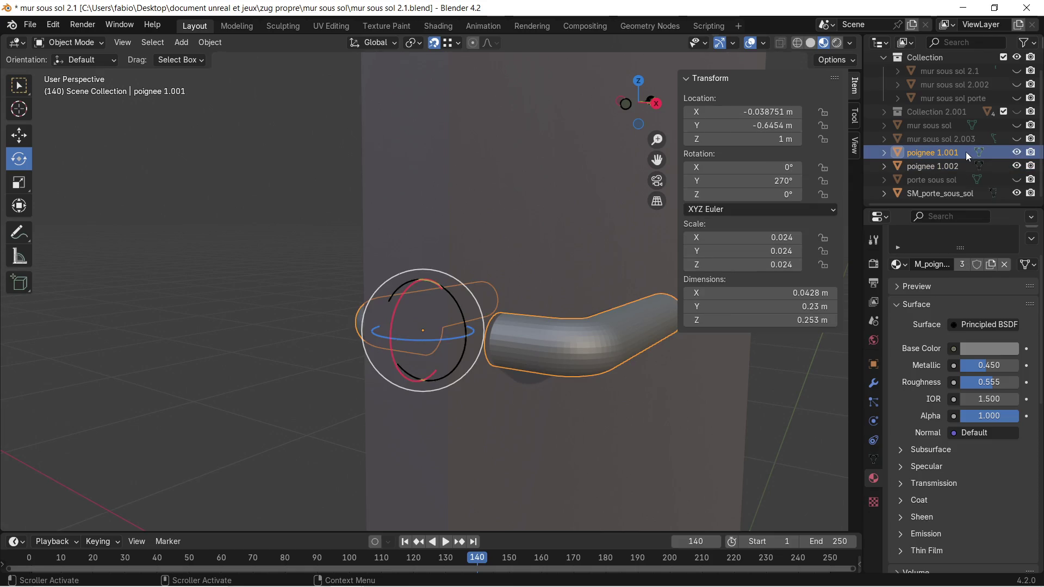
key("Delete")
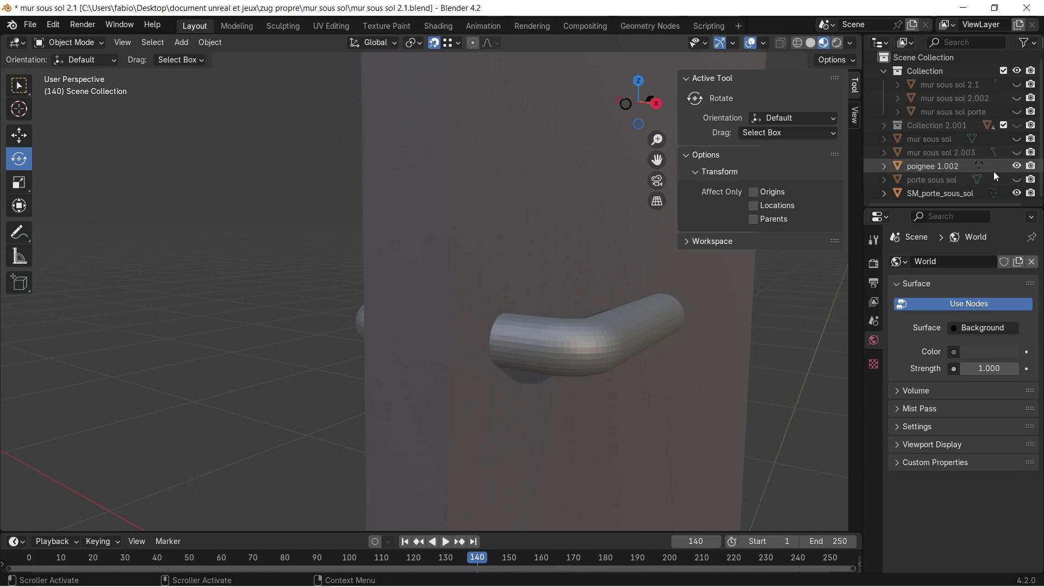
left_click(993, 169)
mouse_move(581, 263)
middle_mouse_down()
mouse_move(491, 259)
mouse_move(486, 246)
mouse_move(497, 239)
middle_mouse_up()
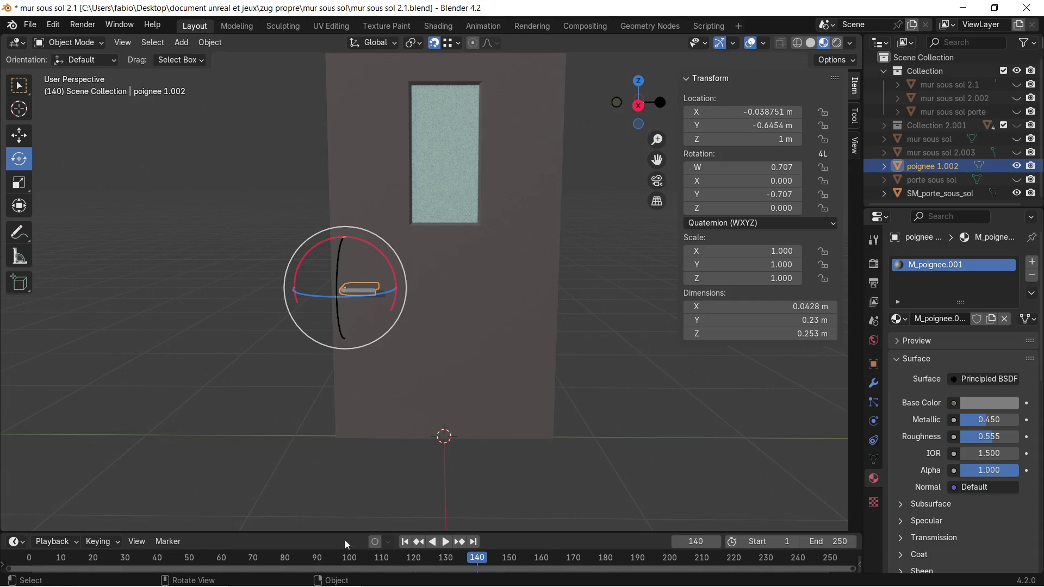
Delete the old porte sous sol .glb export from its folder in File Explorer.
key("super")
key("super")
key("super")
left_click(313, 574)
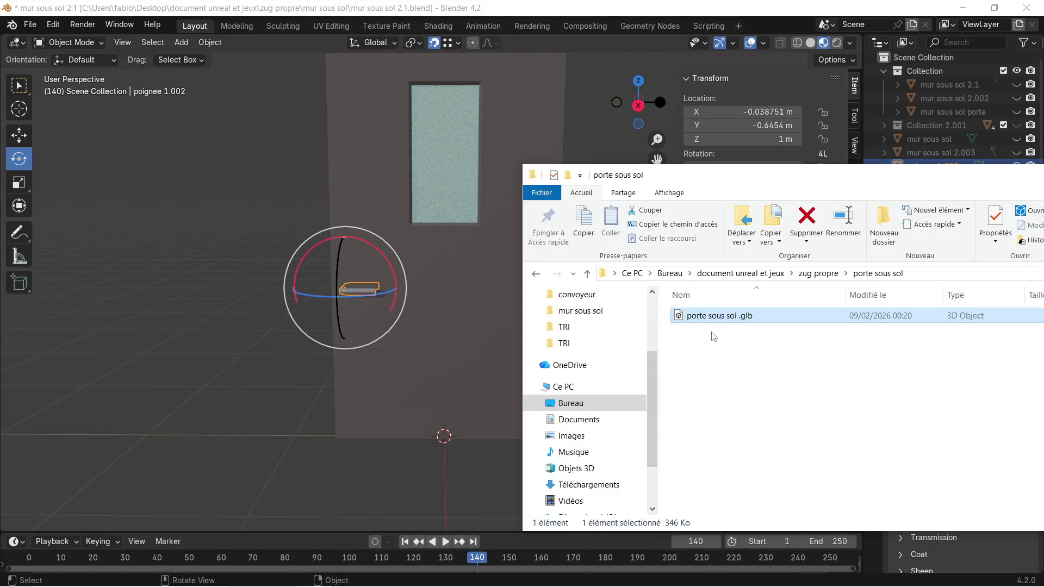
right_click(730, 321)
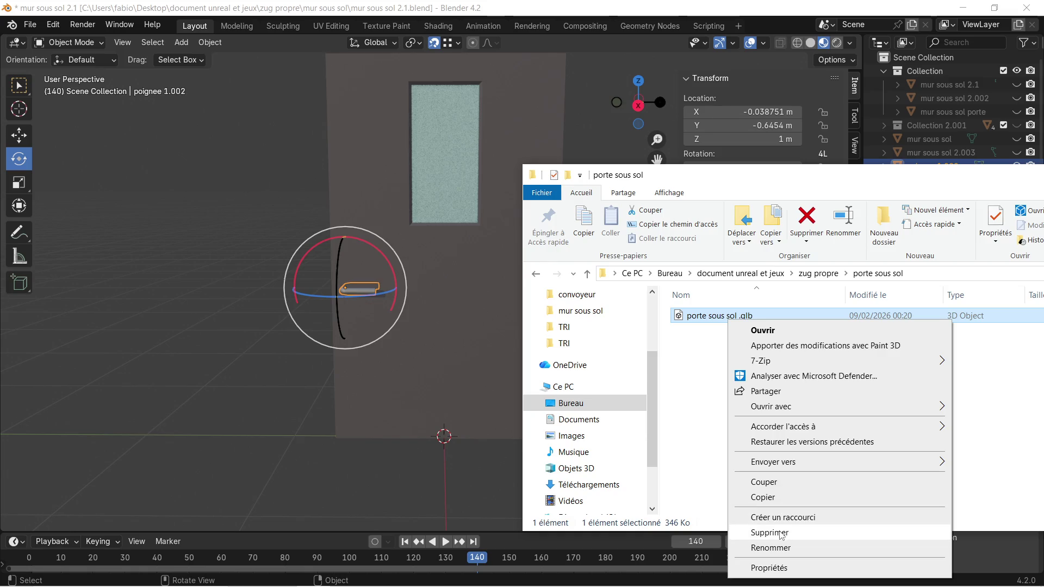
left_click(748, 531)
left_click(274, 166)
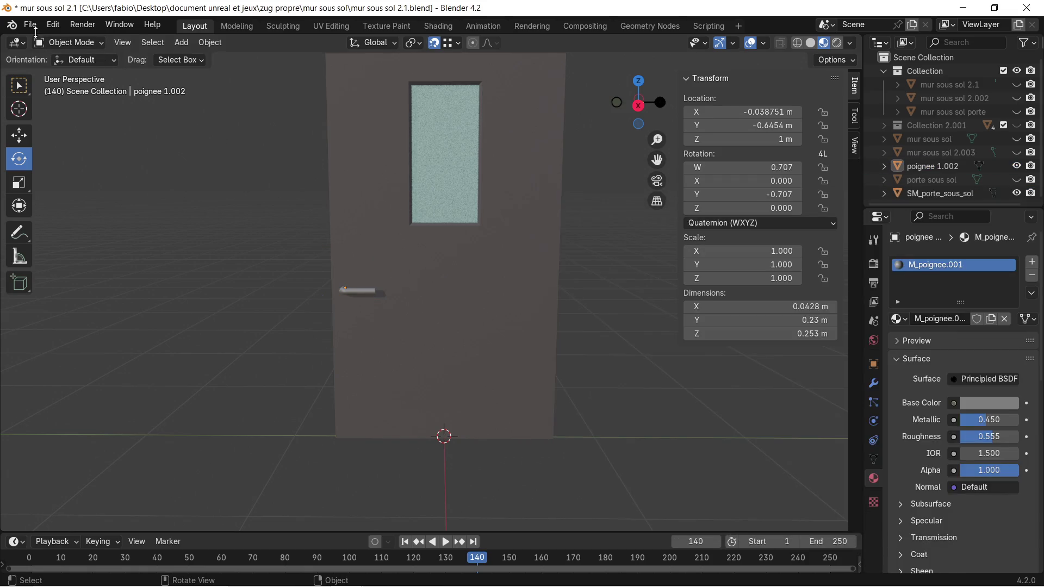
Export the door scene as porte sous sol .glb with glTF 2.0, then return to Substance Painter.
left_click(30, 26)
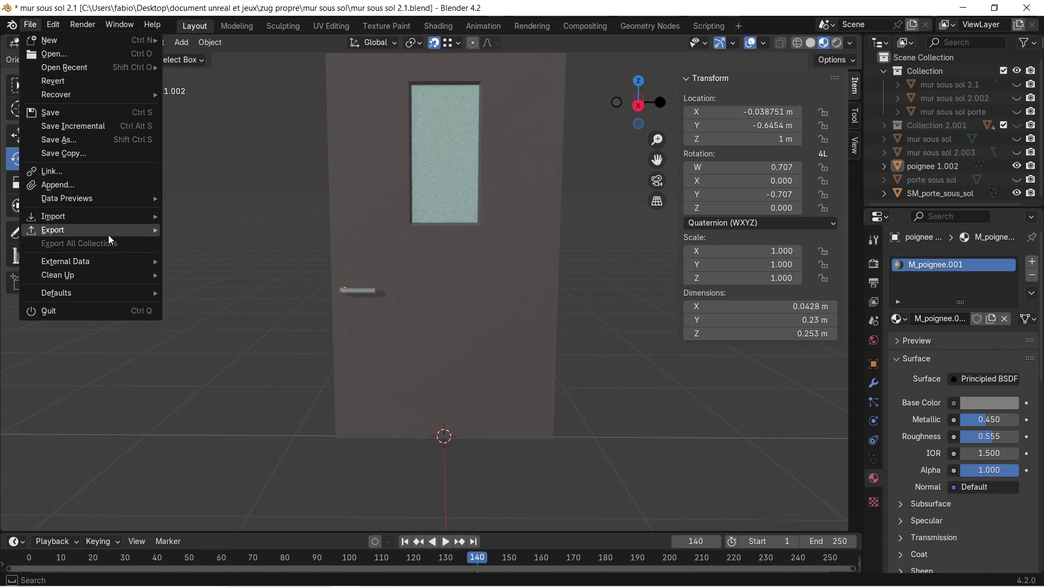
mouse_move(109, 234)
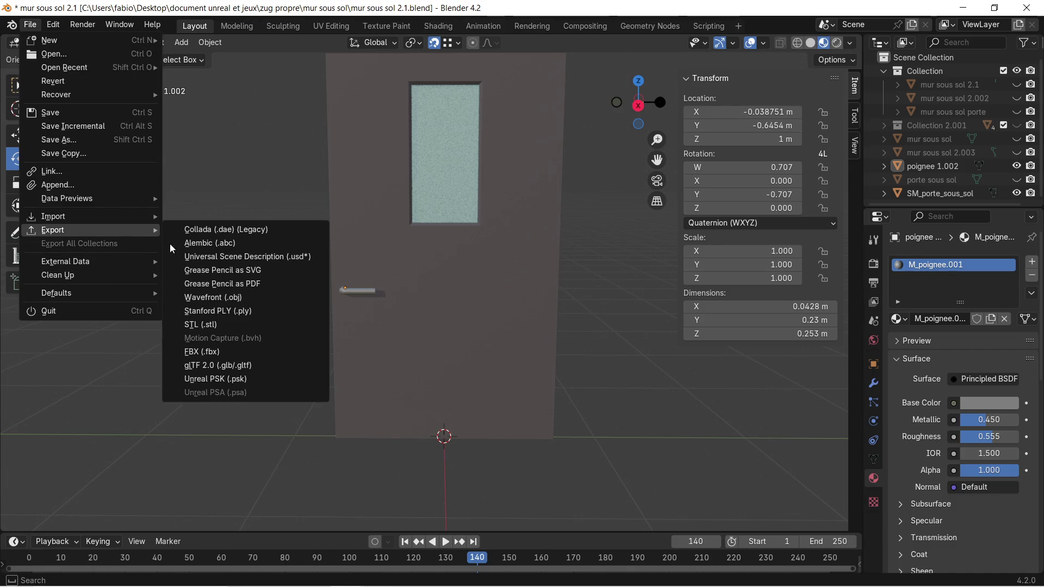
left_click(235, 367)
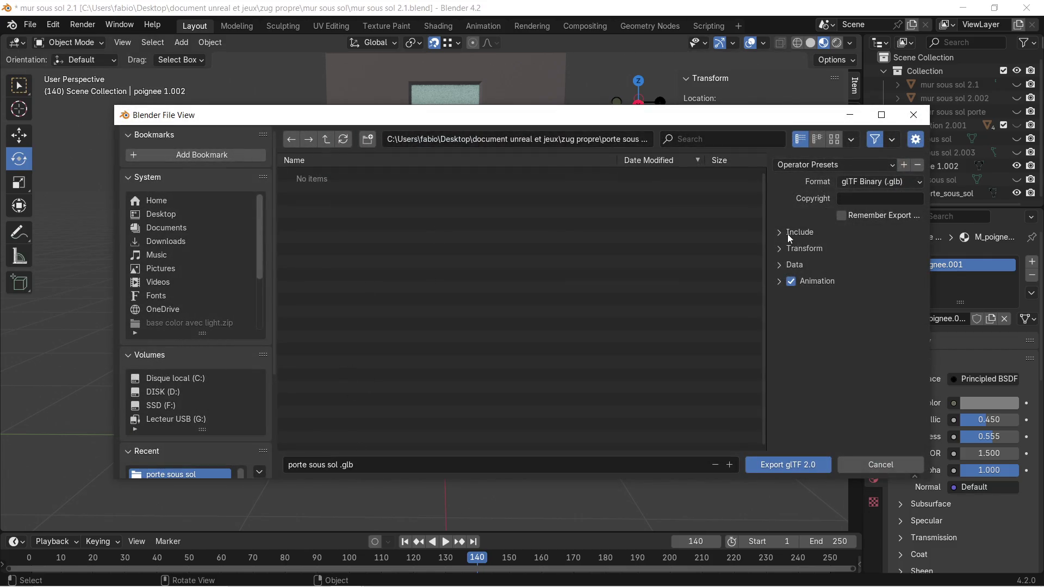
left_click(768, 470)
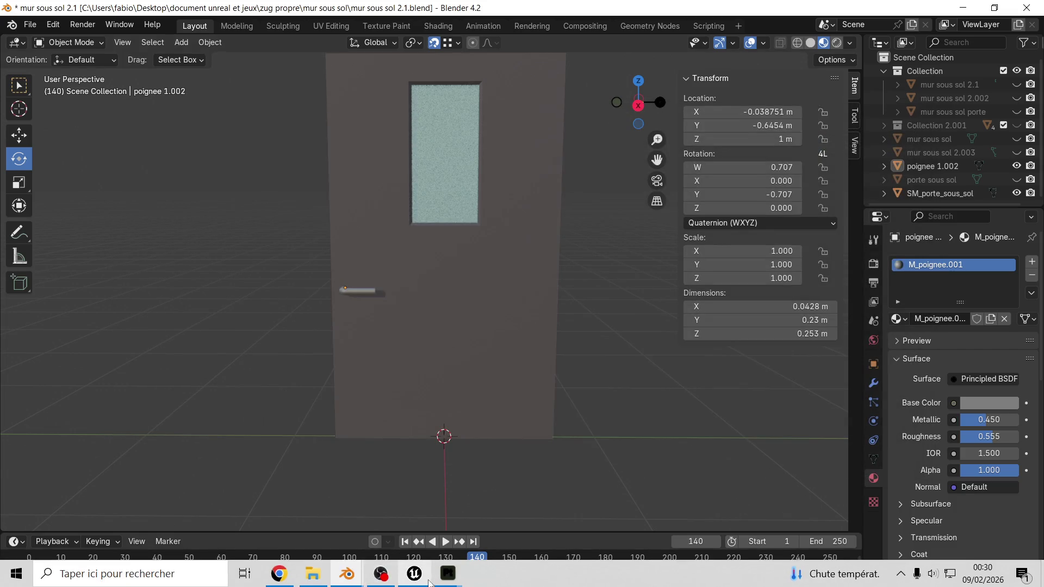
mouse_move(439, 581)
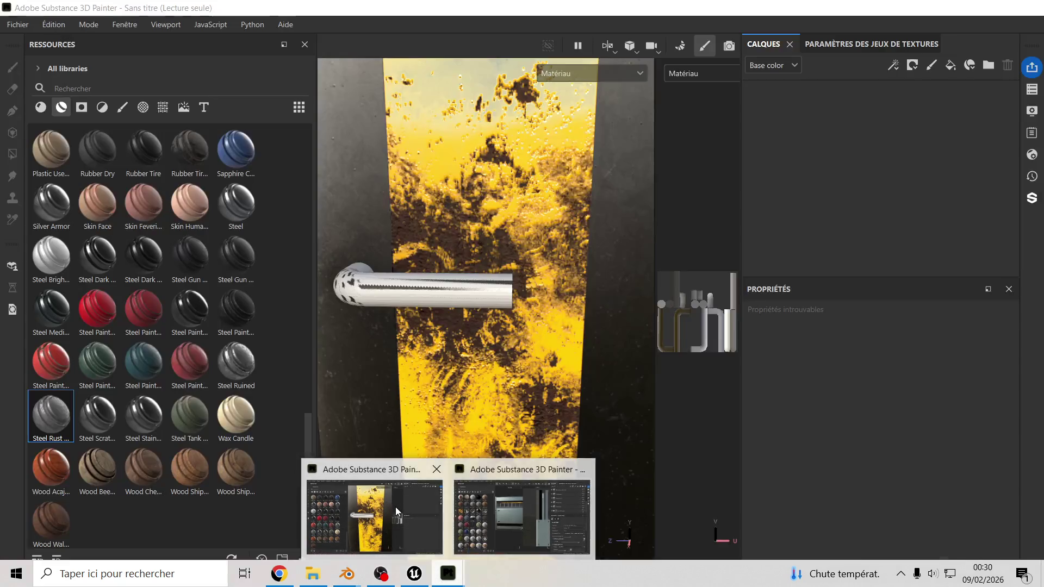
left_click(396, 507)
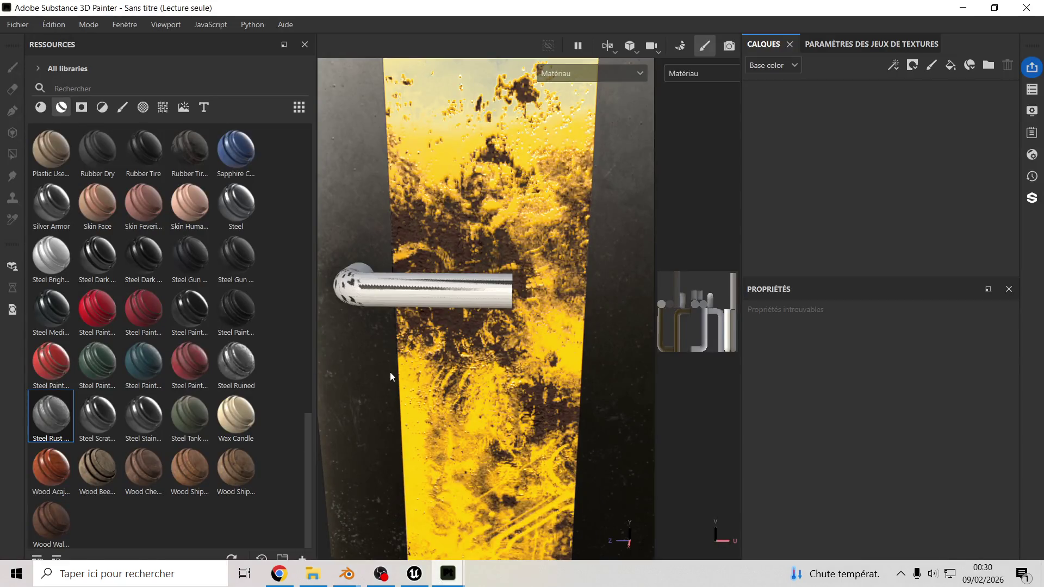
left_click(18, 26)
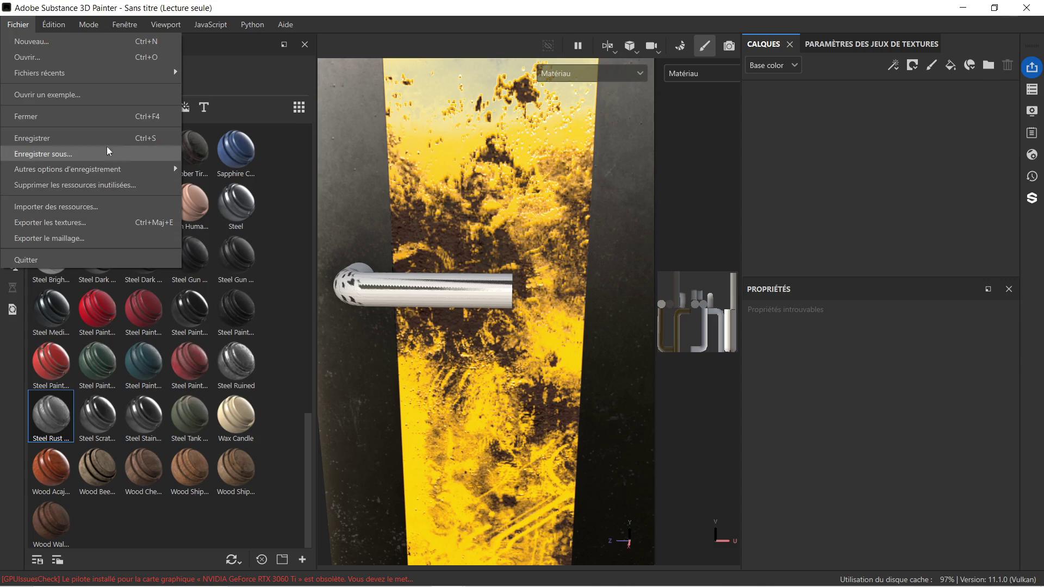
mouse_move(63, 25)
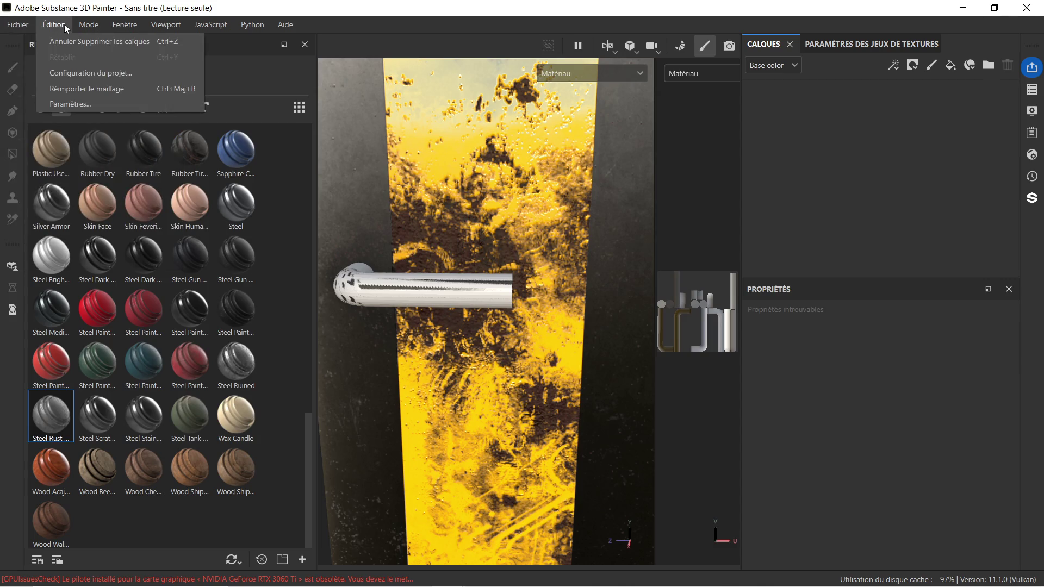
left_click(115, 92)
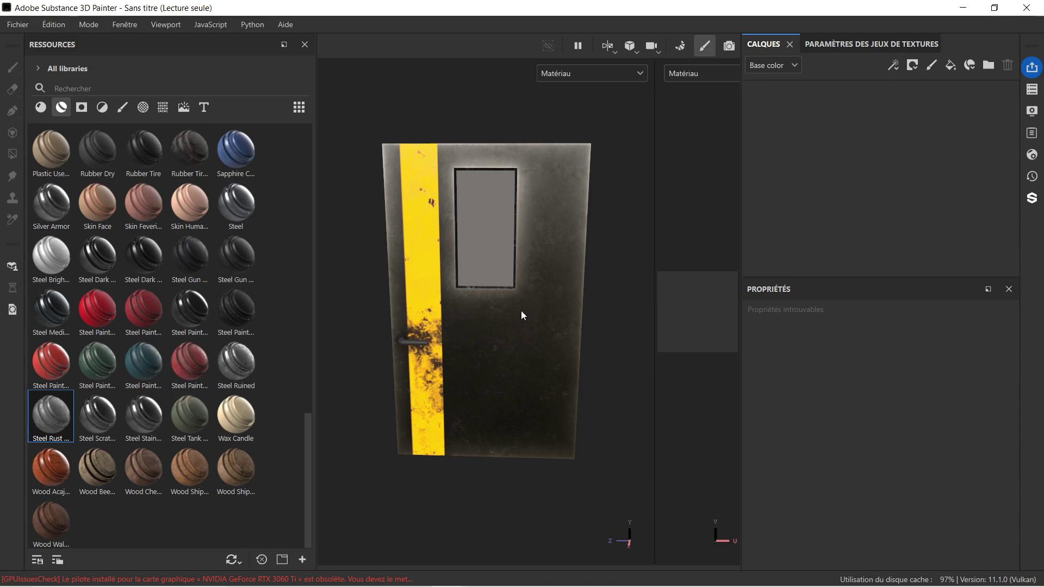
scroll(466, 364, "up", 5)
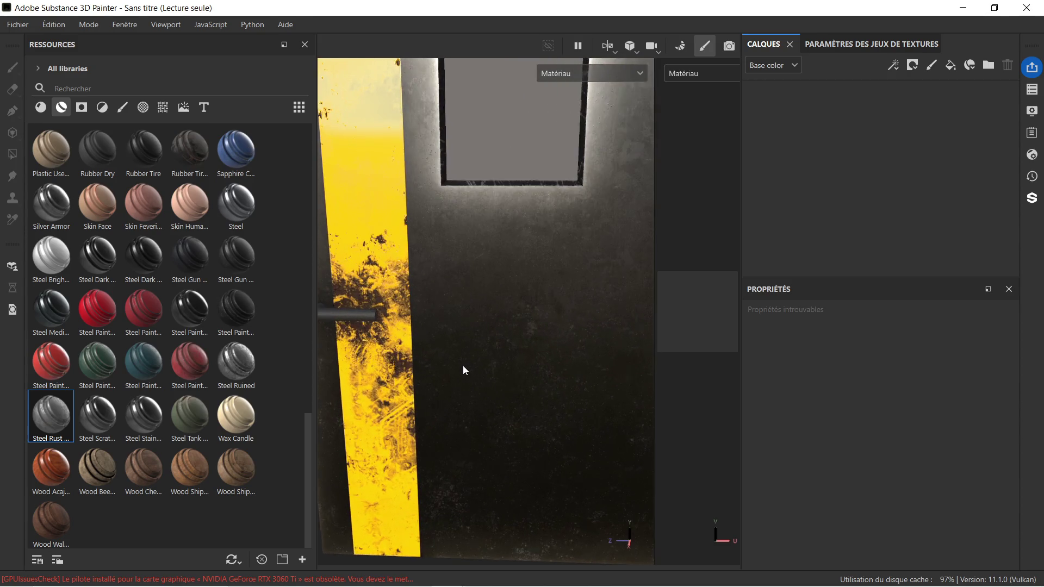
mouse_move(413, 318)
left_mouse_down("alt")
mouse_move(501, 303)
mouse_move(552, 322)
mouse_move(589, 315)
mouse_move(376, 311)
mouse_move(425, 283)
left_mouse_up("alt")
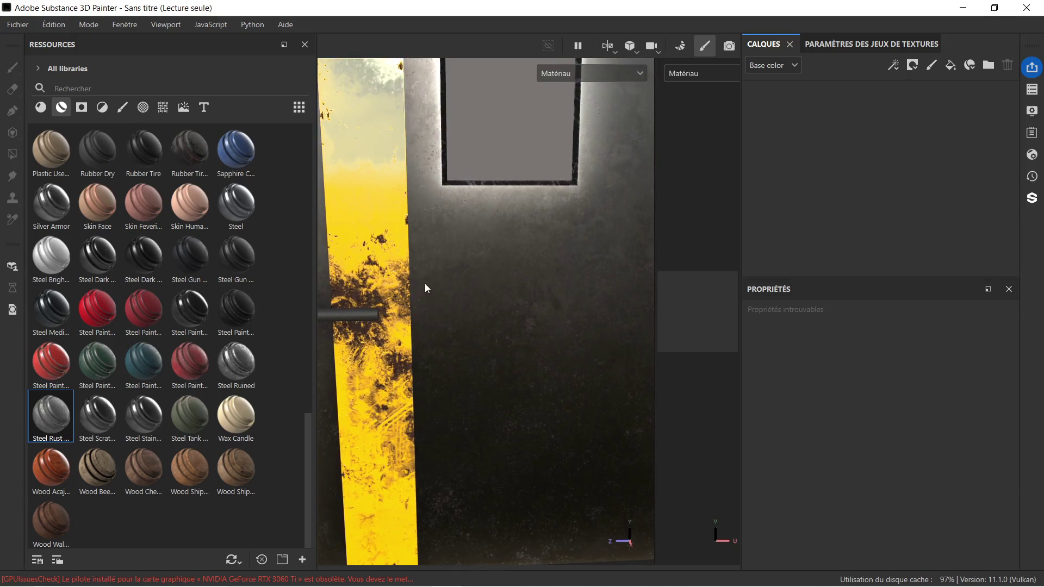
scroll(424, 287, "down", 4)
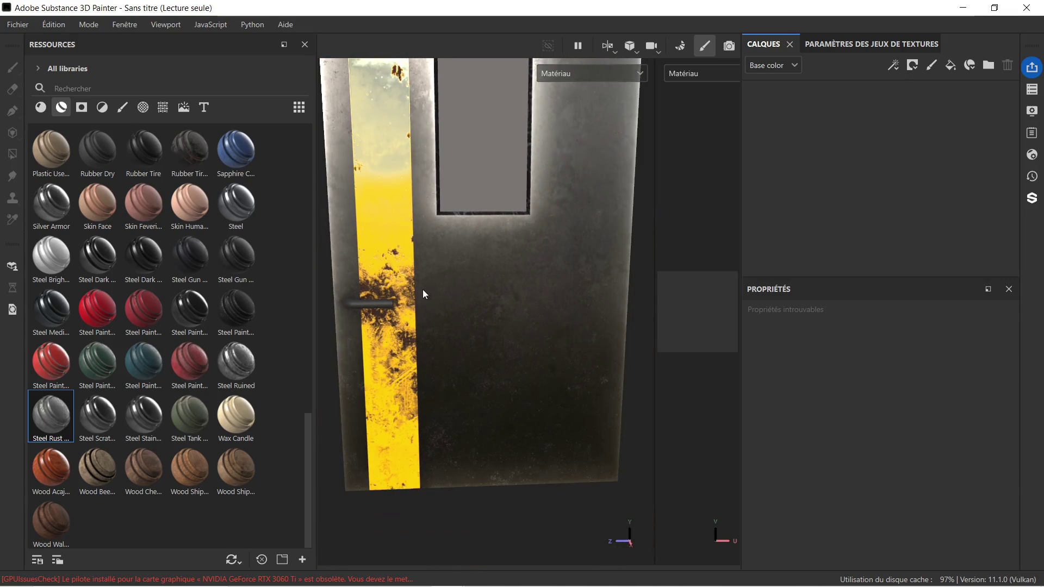
Bake the mesh maps for the door, window and handle texture sets, then return to painting.
left_click(679, 44)
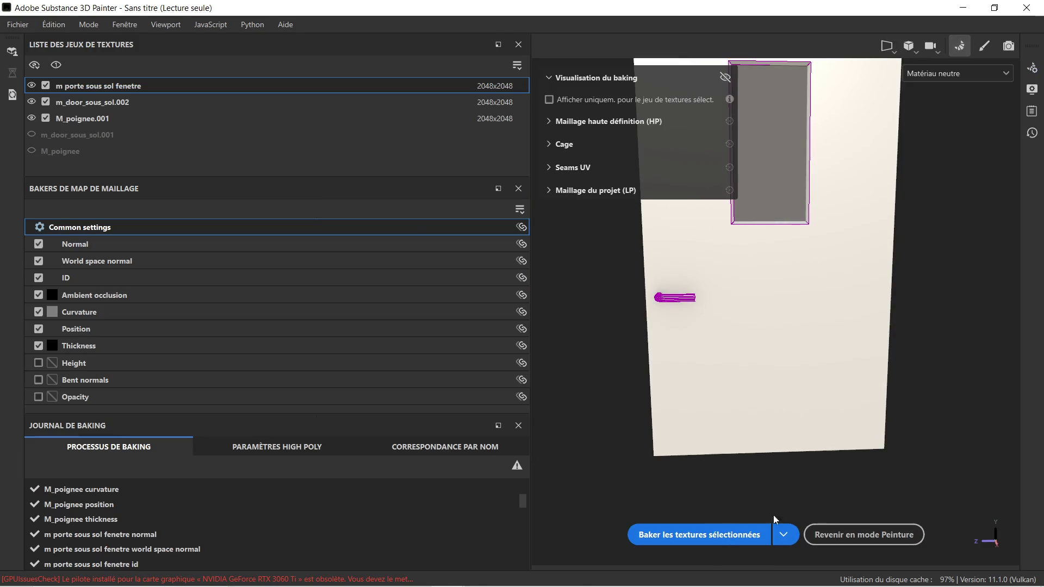
left_click(727, 535)
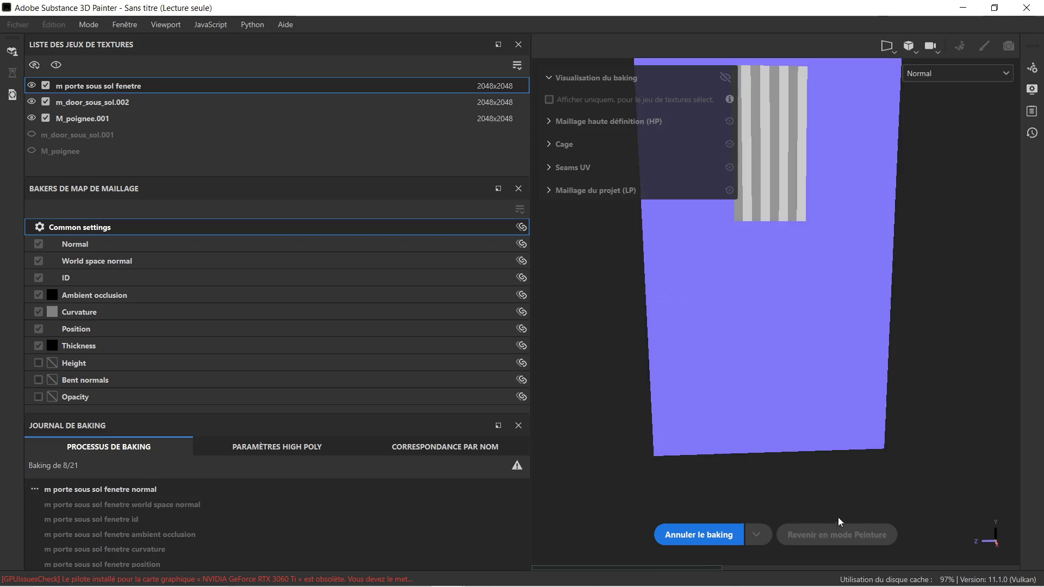
mouse_move(832, 573)
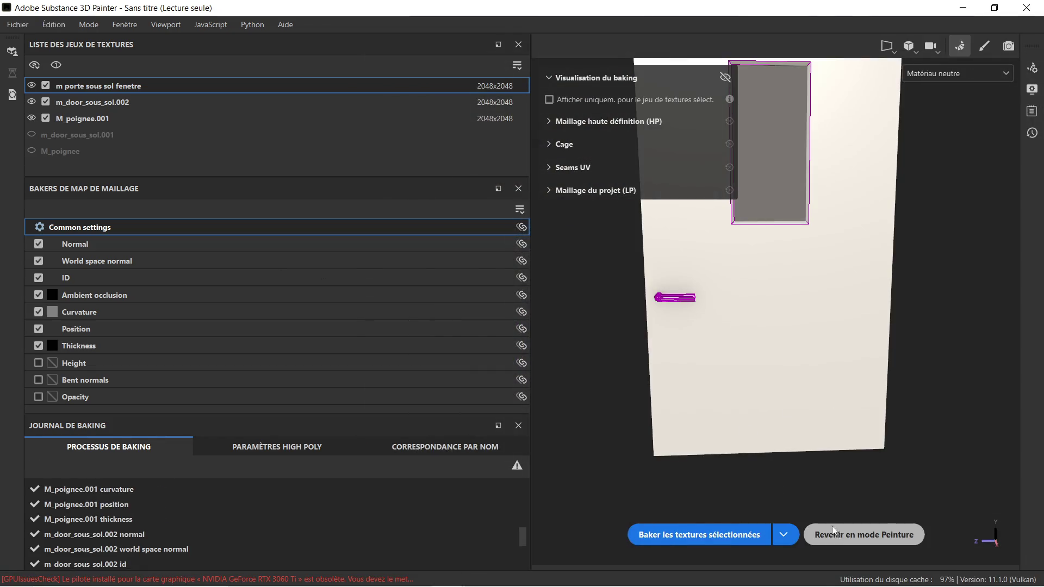
left_click(839, 537)
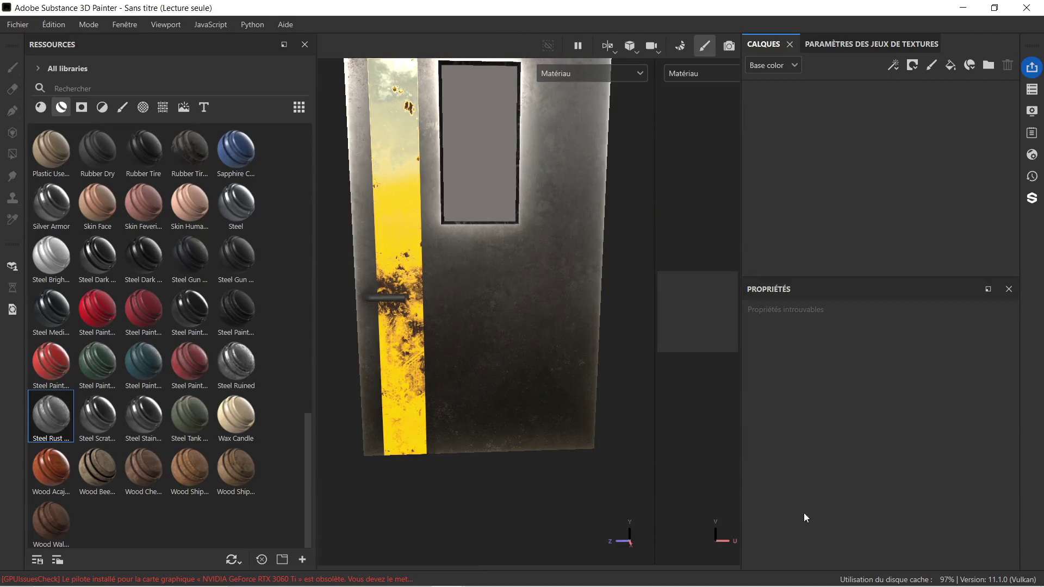
In the M_poignee.001 texture set, delete both layers, Couleurs importées and Calque 1.
scroll(423, 259, "up", 10)
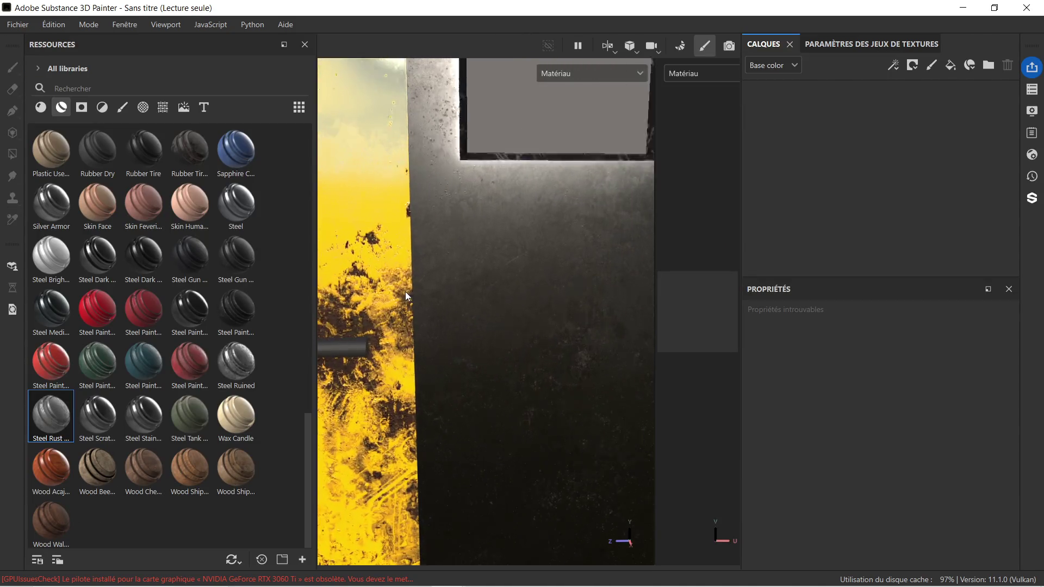
scroll(401, 293, "down", 5)
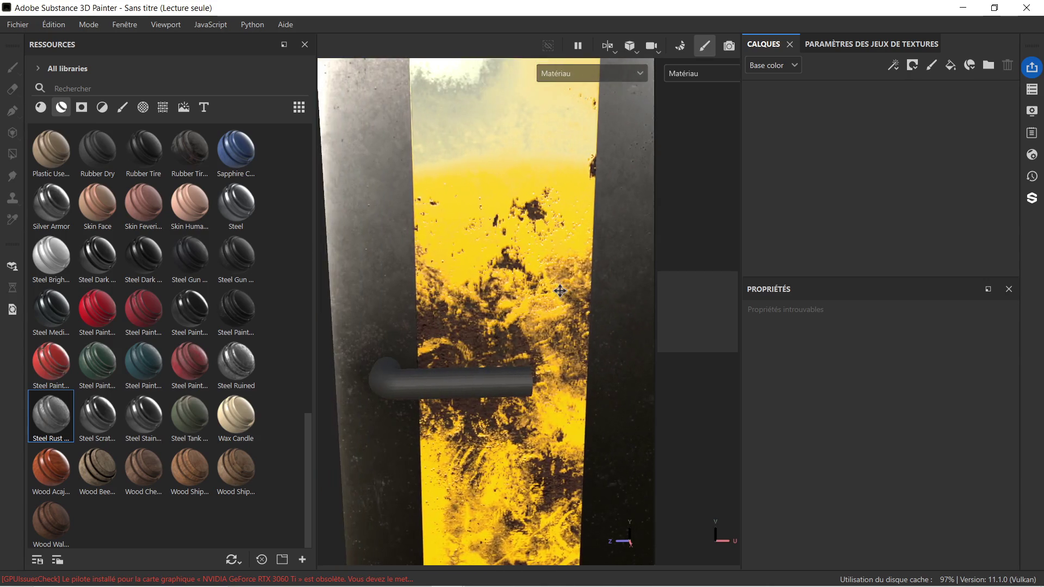
left_click(1032, 89)
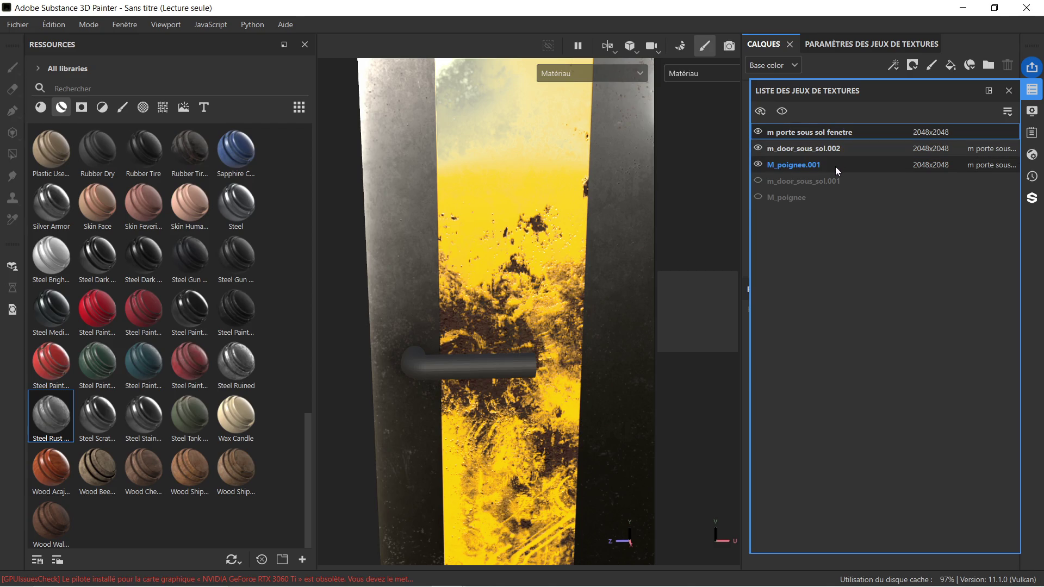
left_click(835, 165)
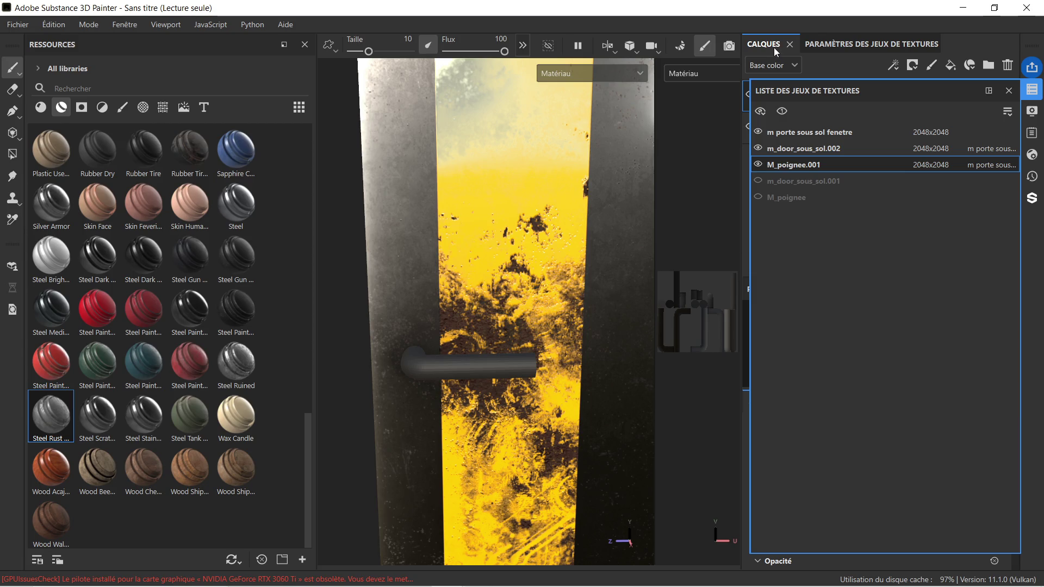
left_click(1009, 91)
left_click(836, 136)
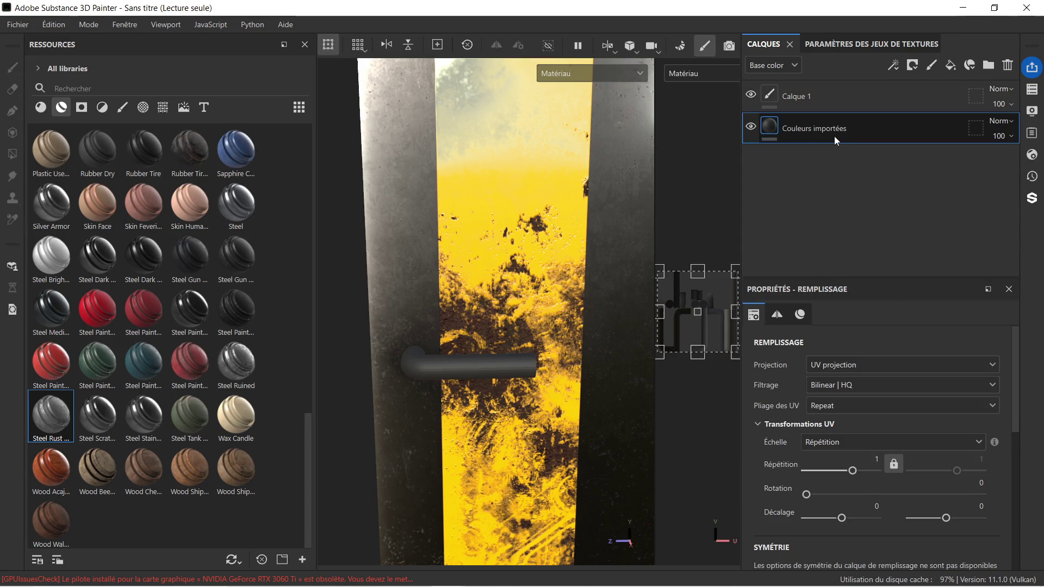
left_click(823, 110, "shift")
key("Delete")
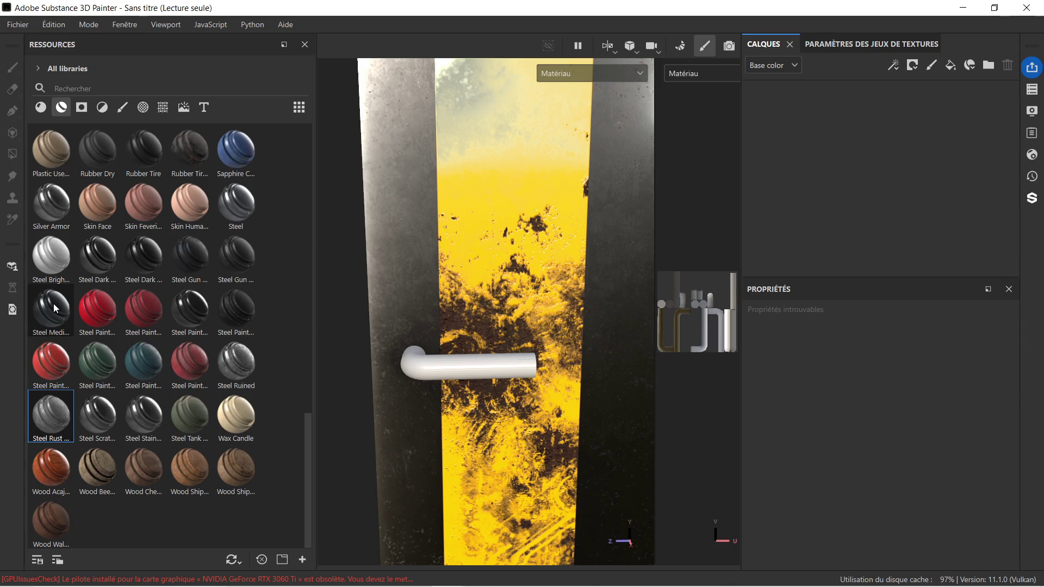
left_click(64, 268)
Drop the Steel Bright material onto the door handle and orbit around to inspect its finish.
mouse_move(63, 266)
left_mouse_down()
mouse_move(386, 341)
mouse_move(423, 365)
left_mouse_up()
scroll(467, 375, "up", 5)
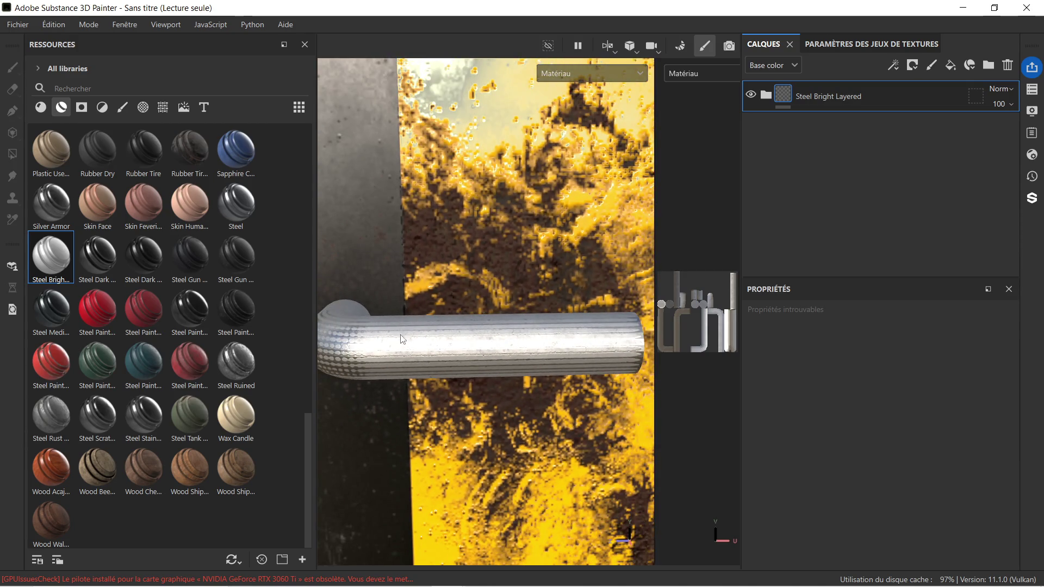
left_click_drag(390, 293, 503, 285, "alt")
scroll(506, 321, "up", 3)
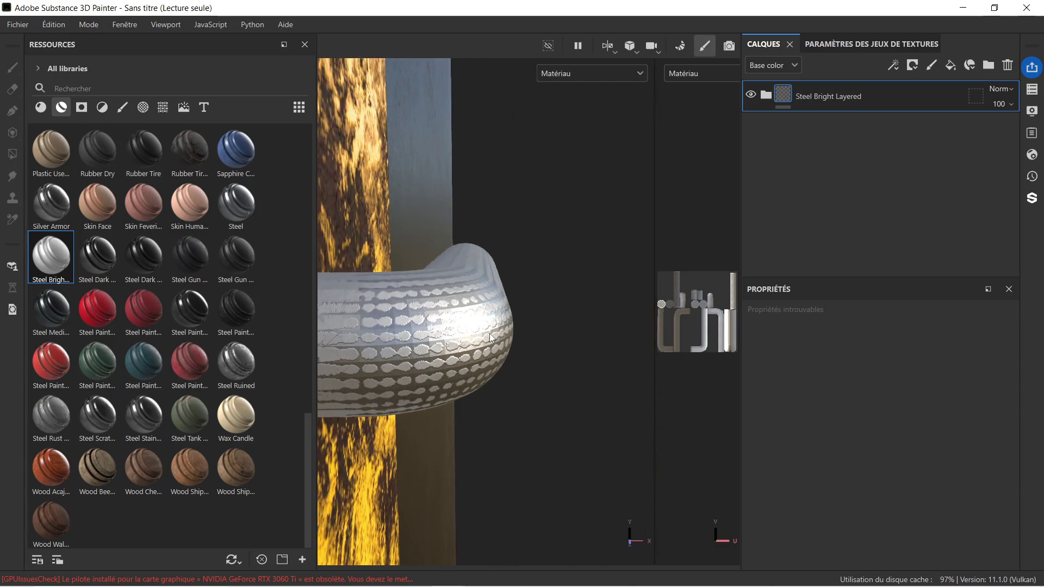
left_click_drag(488, 334, 477, 329, "alt")
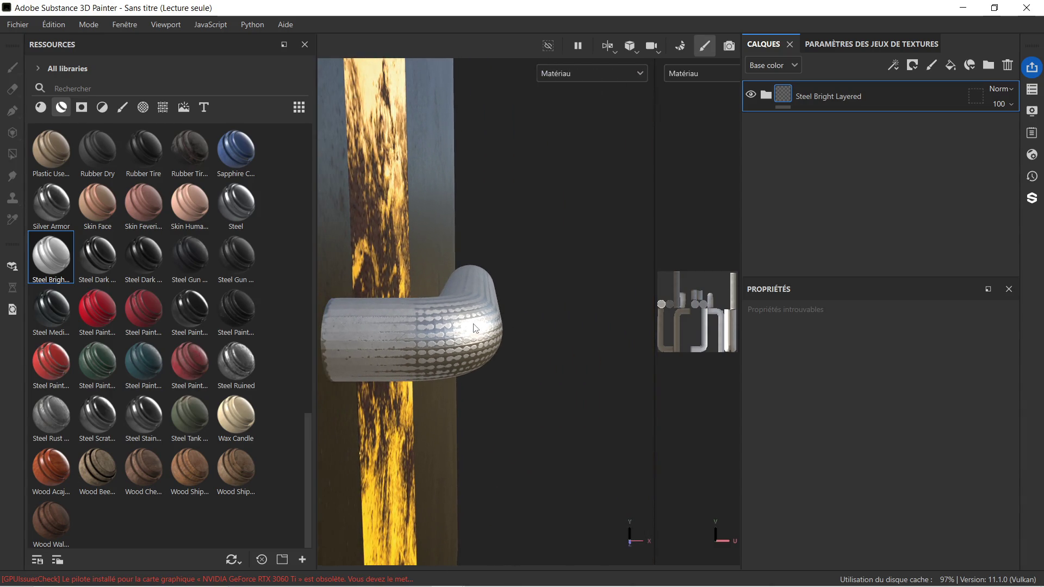
mouse_move(388, 274)
left_mouse_down("alt")
mouse_move(485, 292)
mouse_move(477, 339)
left_mouse_up("alt")
scroll(477, 338, "up", 3)
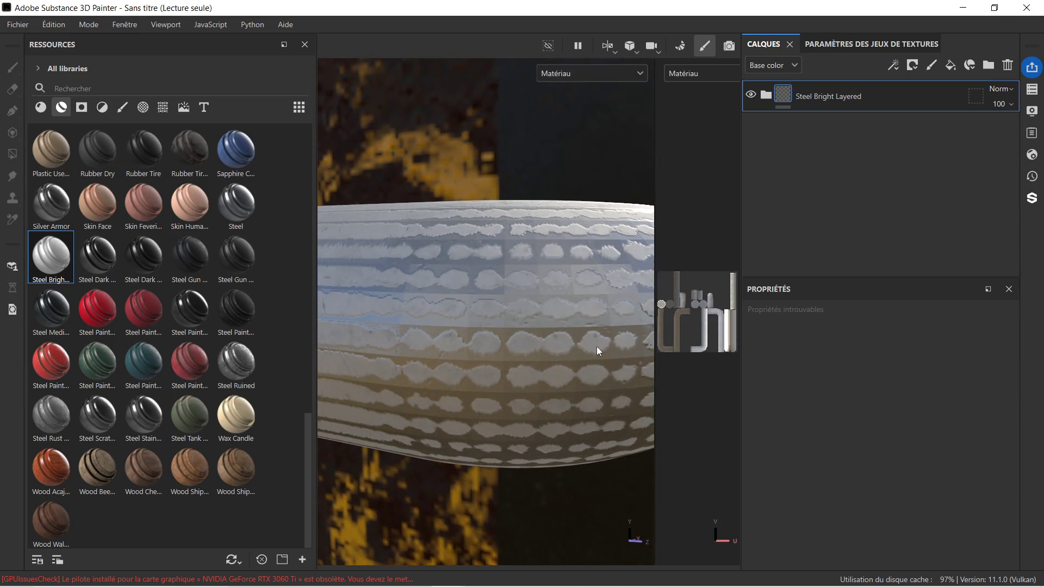
scroll(596, 347, "down", 3)
mouse_move(586, 350)
left_mouse_down("alt")
mouse_move(580, 325)
mouse_move(510, 338)
mouse_move(569, 334)
left_mouse_up("alt")
middle_click_drag(569, 335, 491, 352, "alt")
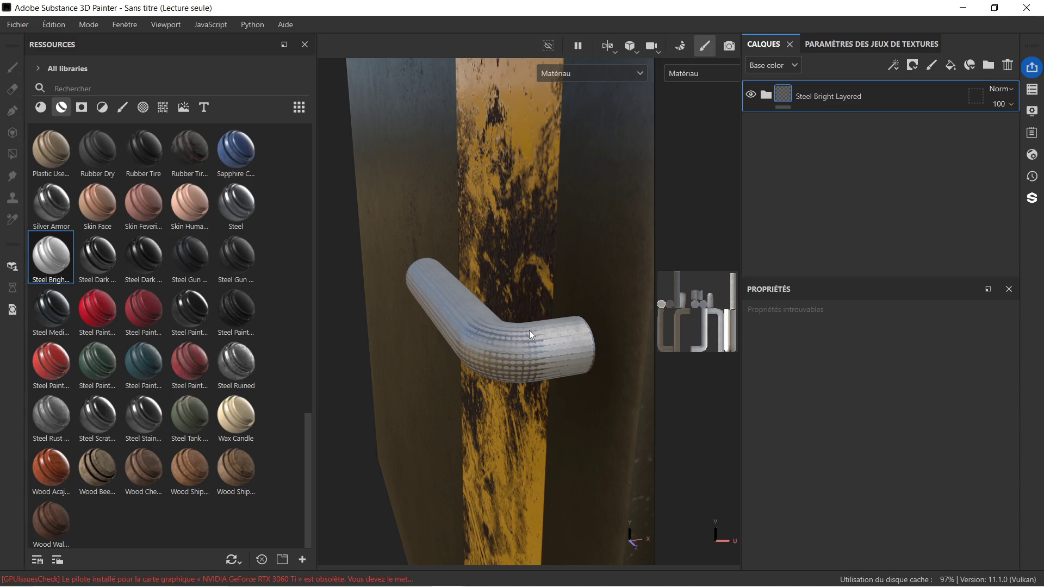
mouse_move(530, 331)
left_mouse_down("alt")
mouse_move(505, 334)
mouse_move(540, 326)
left_mouse_up("alt")
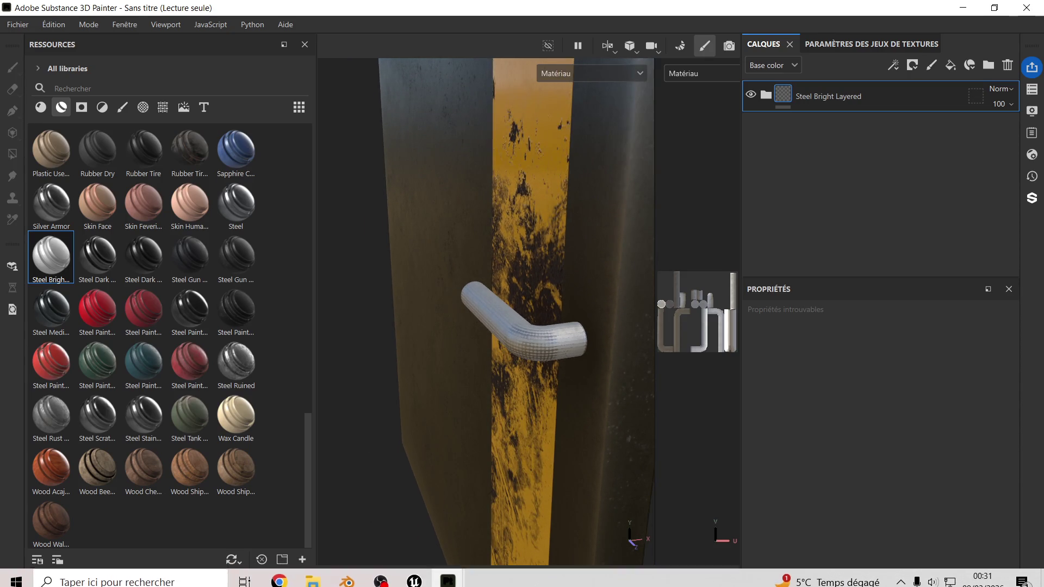
mouse_move(361, 572)
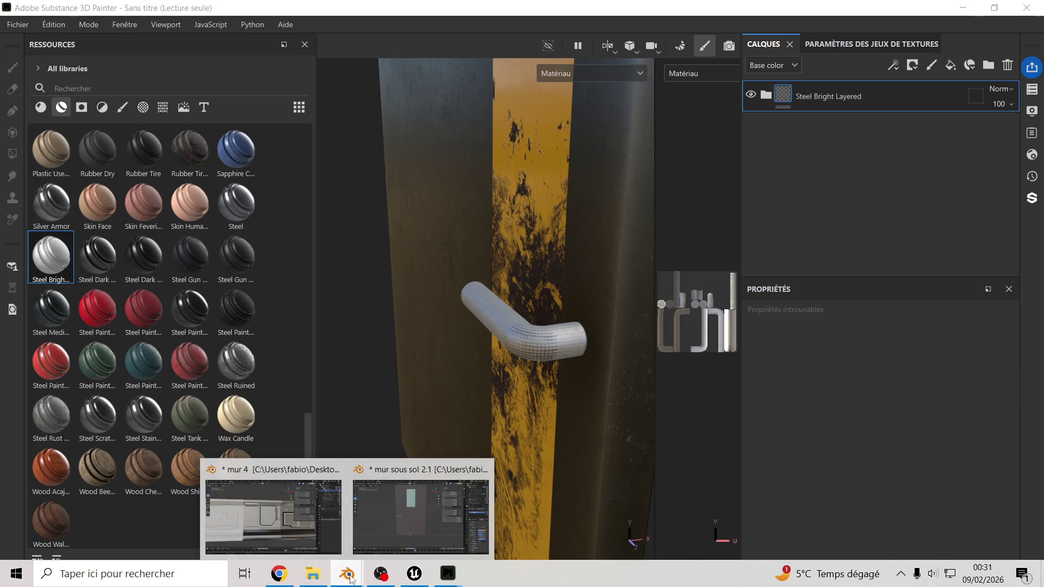
left_click(384, 513)
Shade all faces of the poignee 1.002 handle smooth in Edit Mode, then return to Object Mode.
scroll(321, 256, "up", 6)
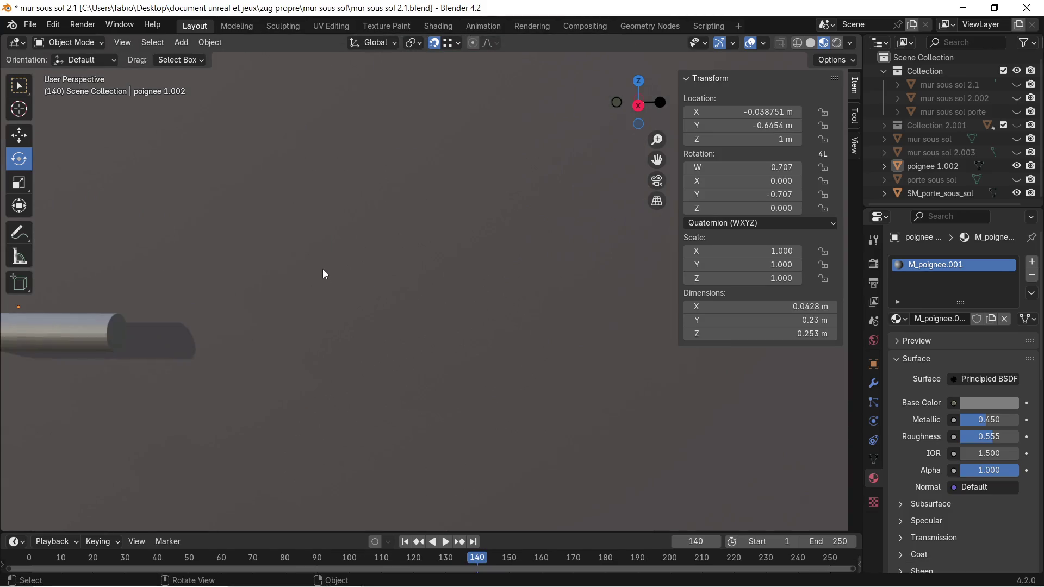
scroll(310, 275, "down", 4)
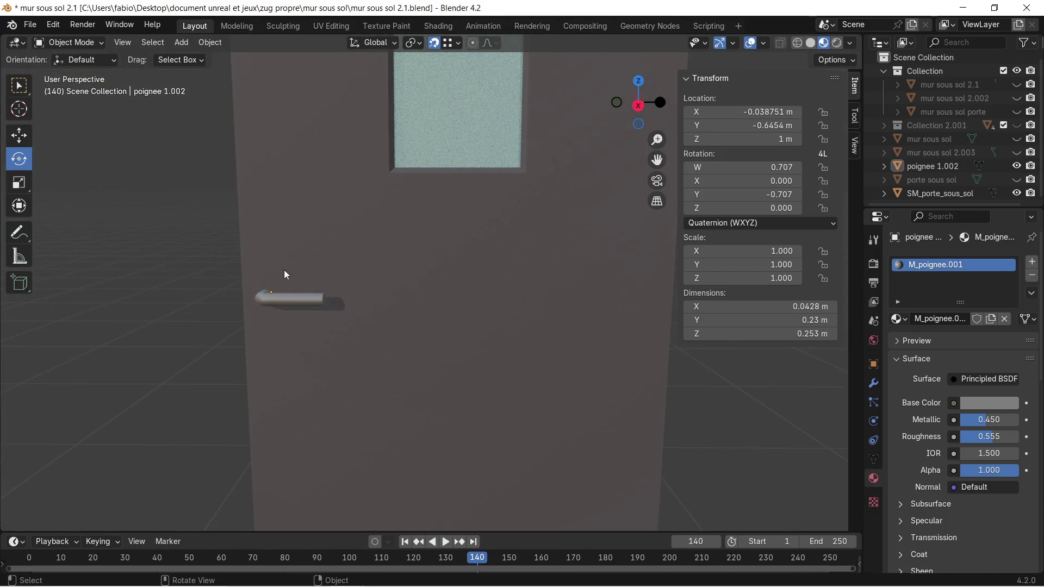
left_click_drag(243, 278, 234, 267)
right_click(234, 272)
left_click(61, 205)
mouse_move(83, 227)
middle_mouse_down()
mouse_move(155, 242)
mouse_move(374, 373)
mouse_move(387, 371)
middle_mouse_up()
scroll(405, 383, "down", 2)
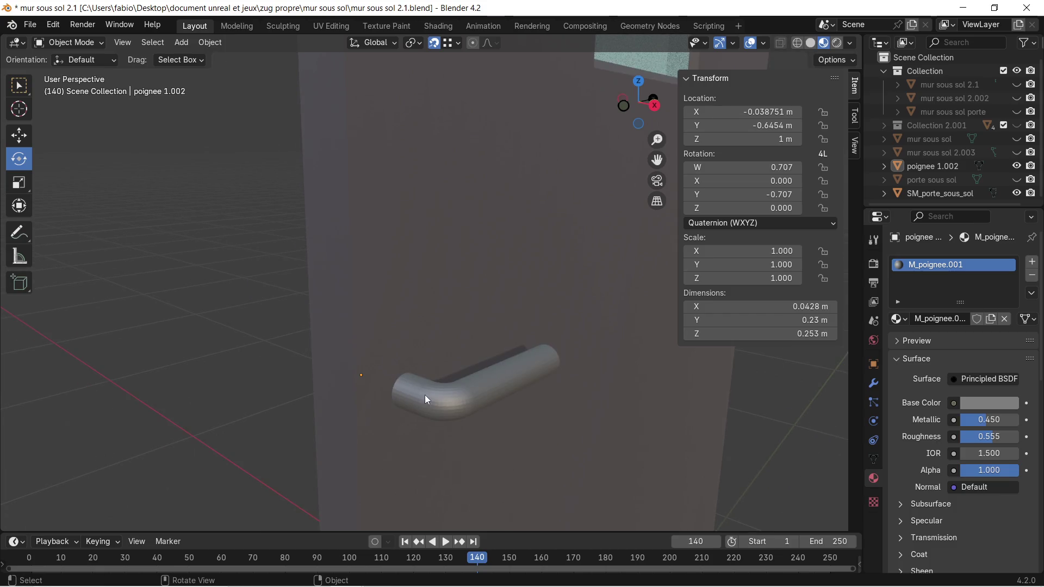
key("Tab")
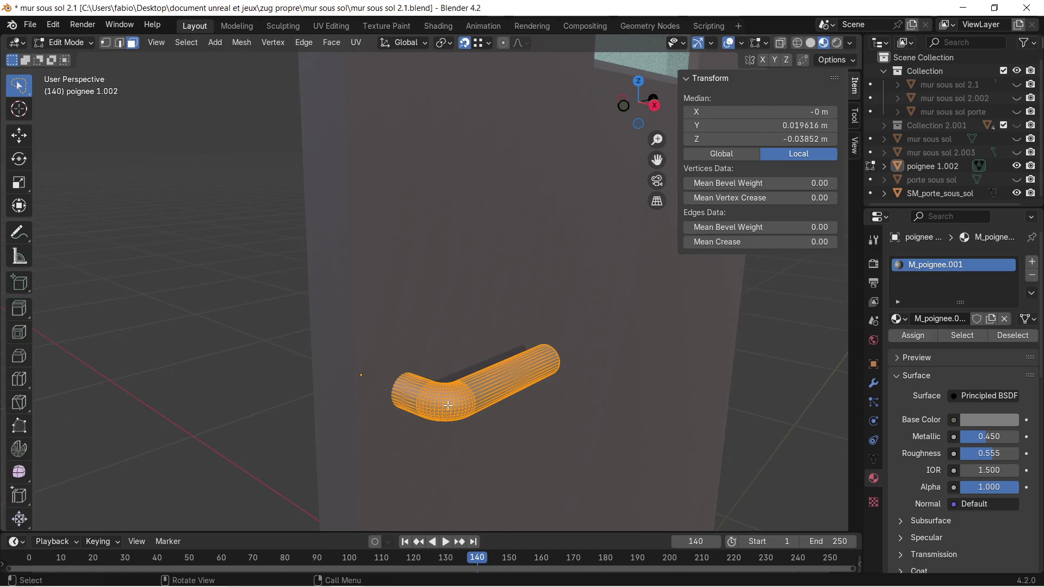
key("ctrl+f")
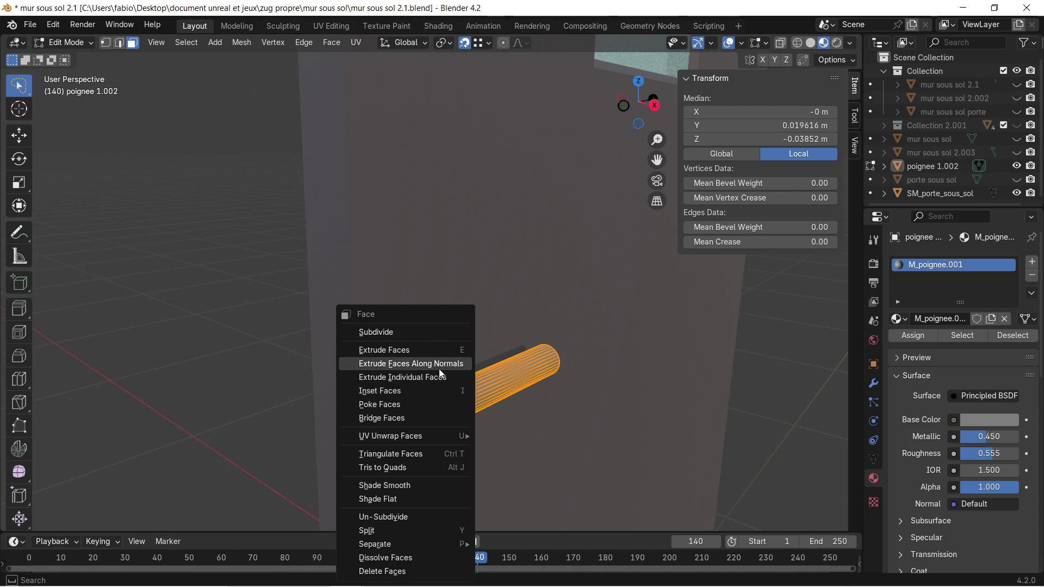
left_click(431, 485)
mouse_move(397, 444)
middle_mouse_down()
mouse_move(361, 446)
mouse_move(415, 452)
mouse_move(511, 398)
mouse_move(444, 354)
mouse_move(462, 348)
mouse_move(397, 353)
middle_mouse_up()
left_click(444, 354)
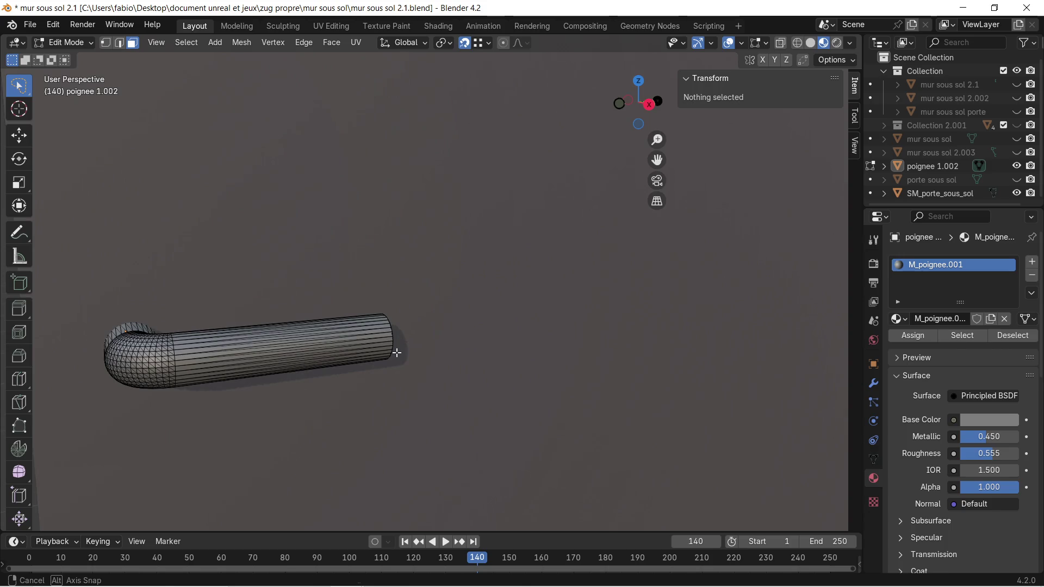
key("Tab")
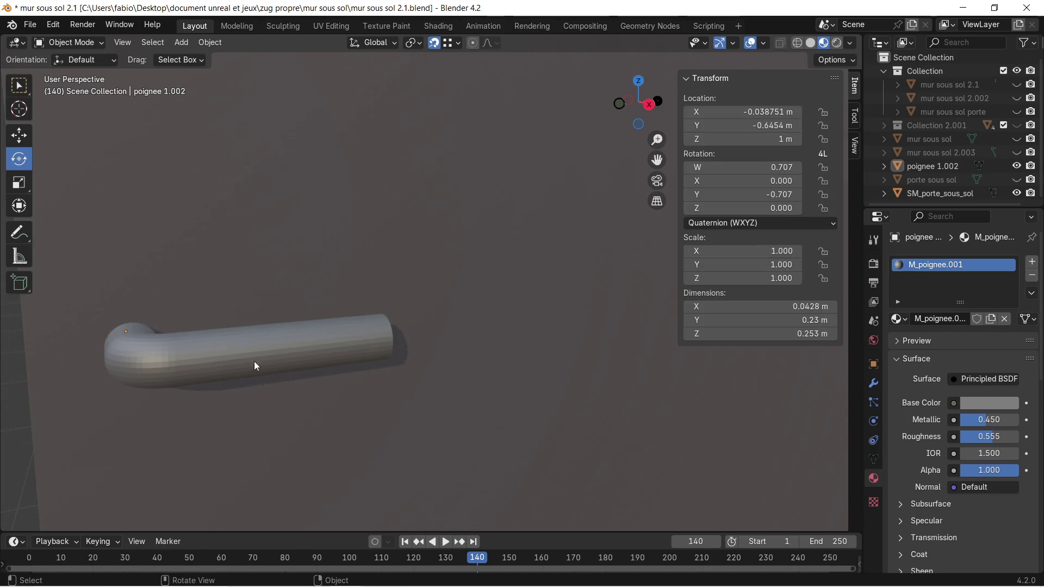
Select the door handle and apply Shade Auto Smooth to it.
right_click(159, 359)
mouse_move(160, 359)
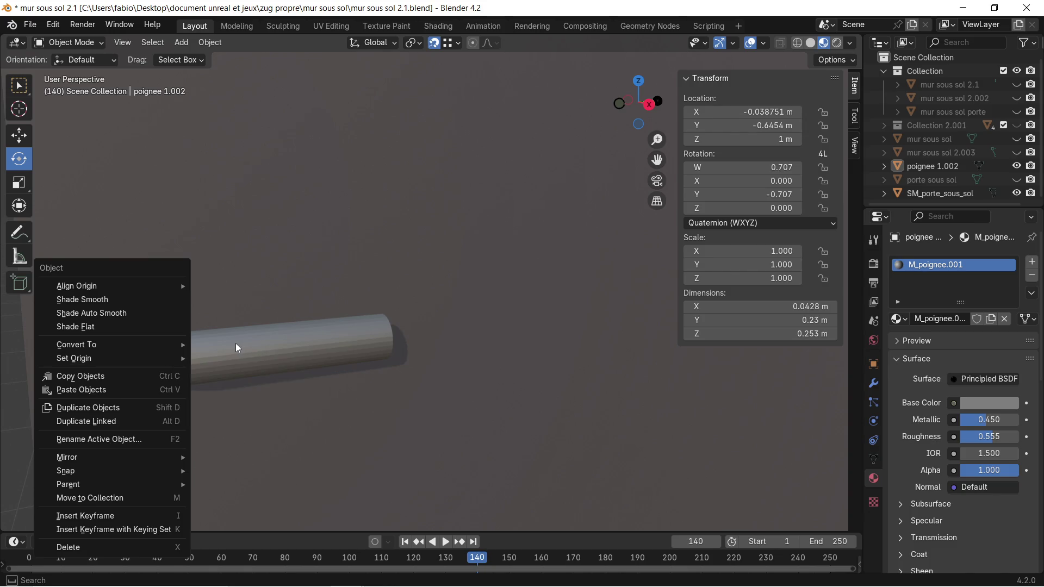
right_click(249, 257)
key("Escape")
left_click(176, 348)
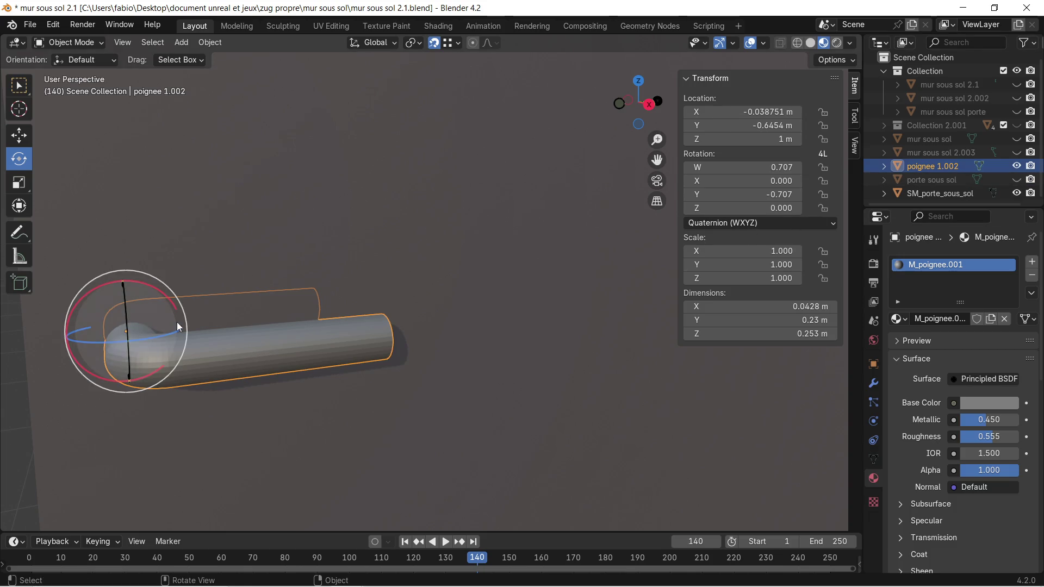
right_click(202, 361)
mouse_move(201, 362)
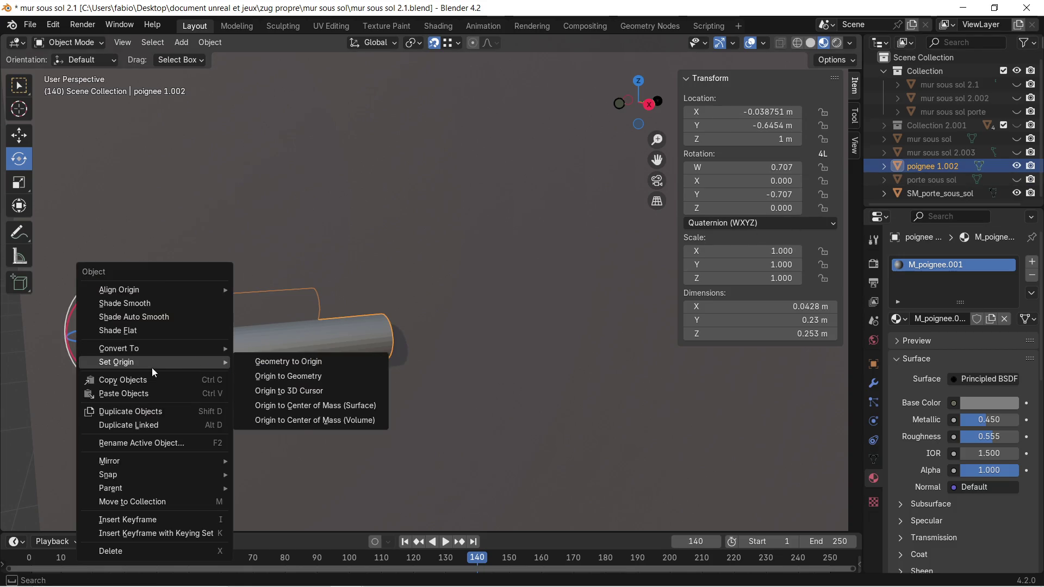
left_click(182, 318)
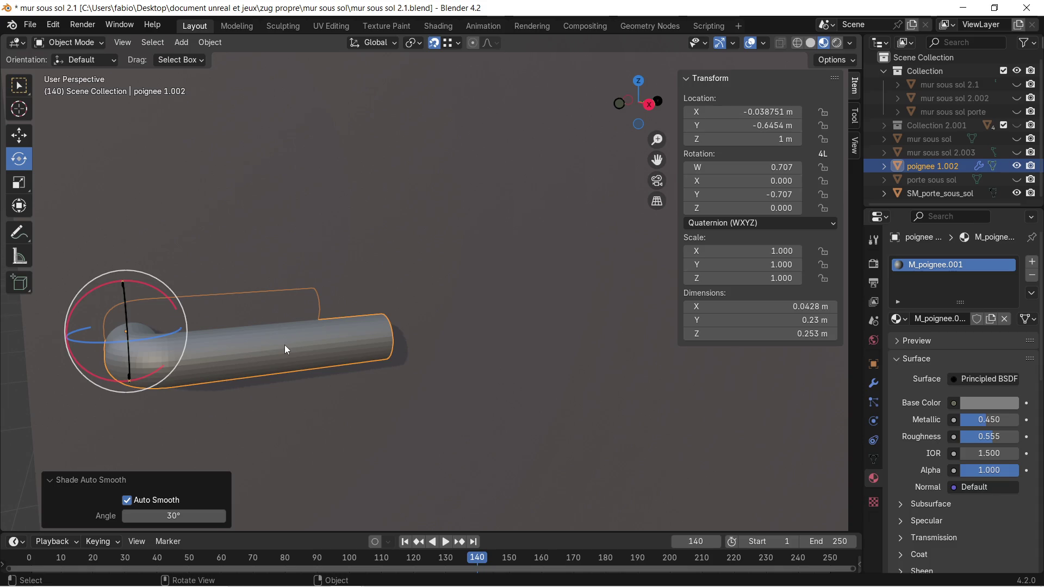
Raise the handle material's Metallic value to 0.853.
scroll(218, 350, "up", 3)
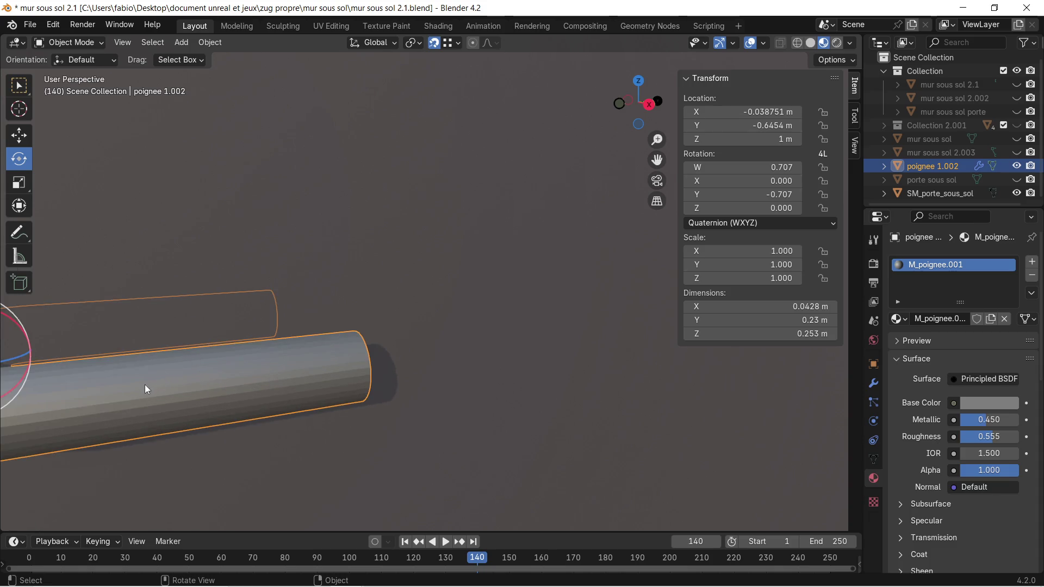
key("KP_1")
mouse_move(380, 351)
middle_mouse_down()
mouse_move(363, 366)
mouse_move(313, 357)
middle_mouse_up()
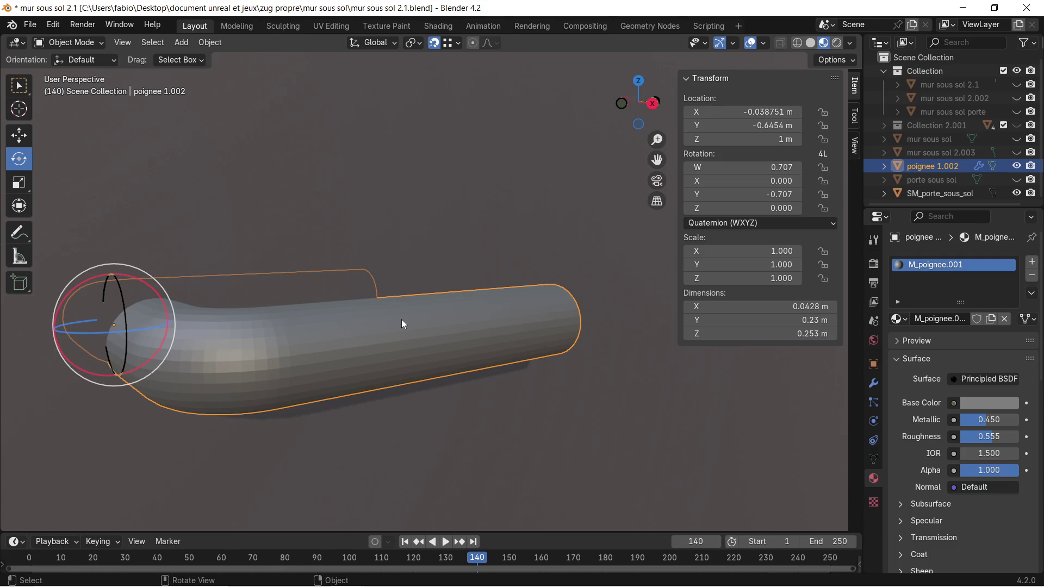
scroll(403, 324, "down", 2)
mouse_move(435, 295)
middle_mouse_down()
mouse_move(360, 302)
mouse_move(435, 300)
middle_mouse_up()
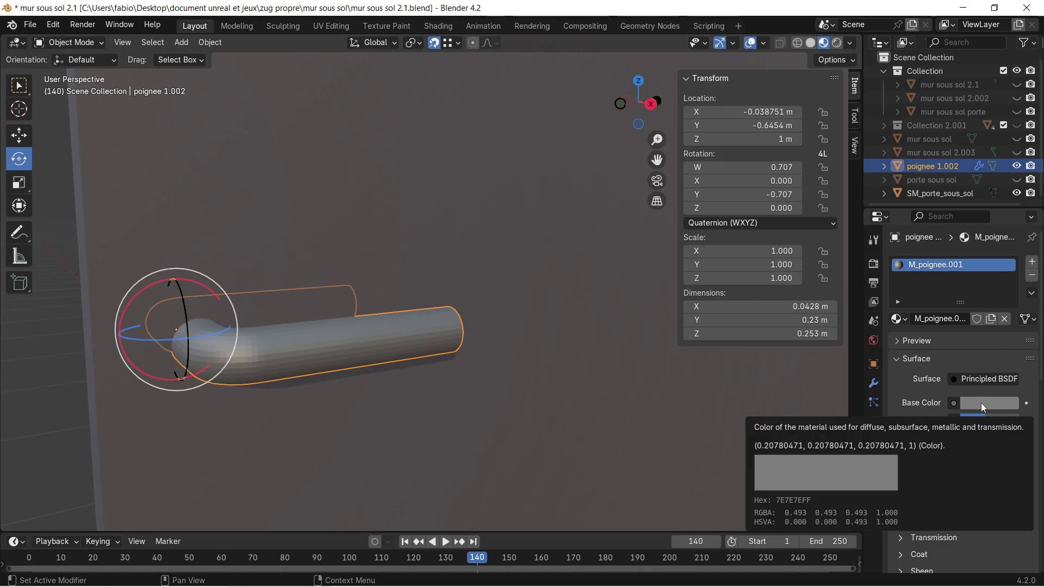
left_click_drag(974, 417, 999, 417)
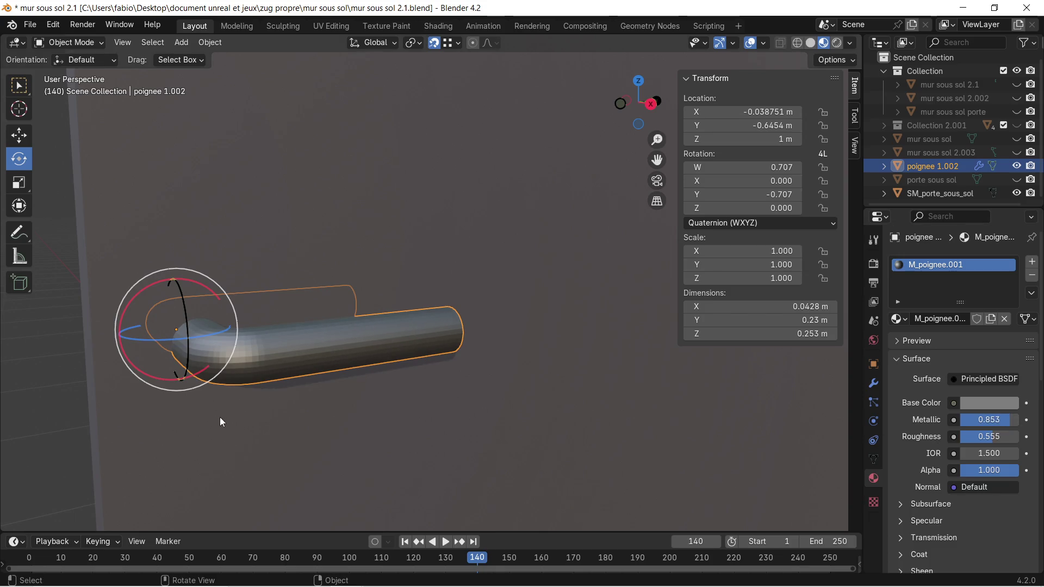
scroll(265, 375, "up", 4)
middle_click_drag(265, 376, 288, 373)
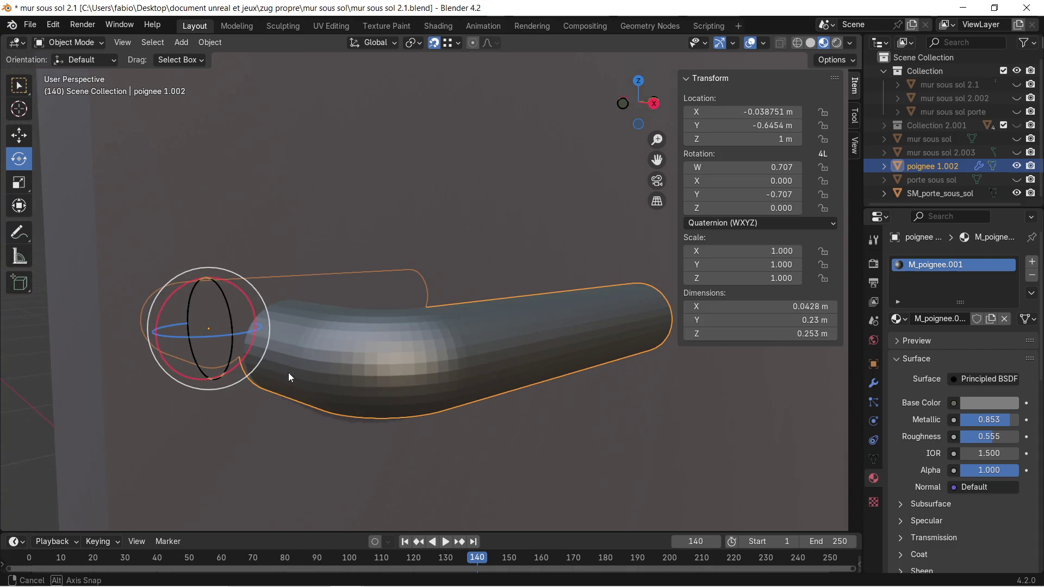
Try Shade Flat and Shade Smooth on the handle, then reapply Shade Auto Smooth at 30°.
right_click(288, 373)
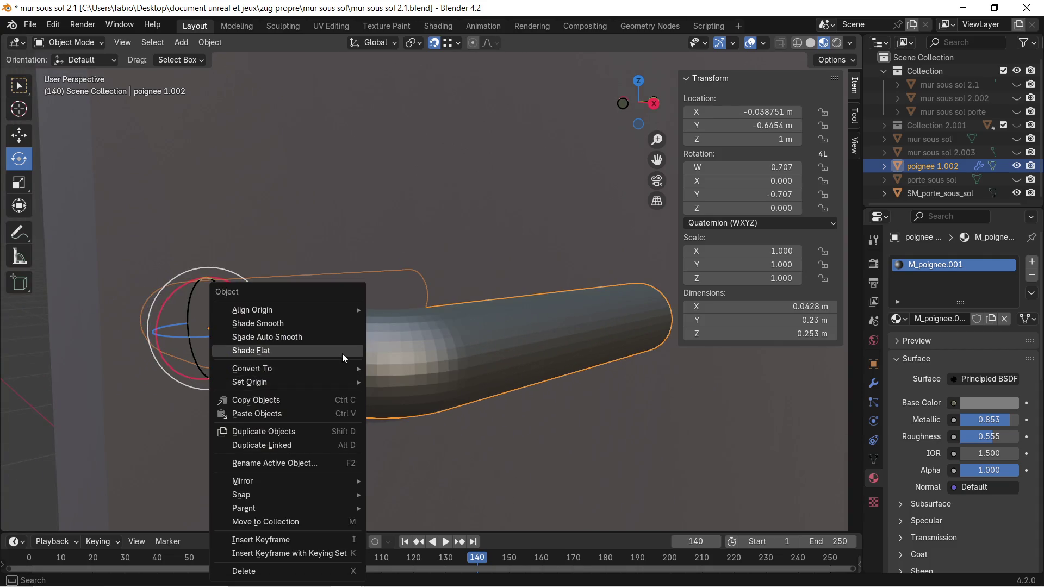
left_click(343, 355)
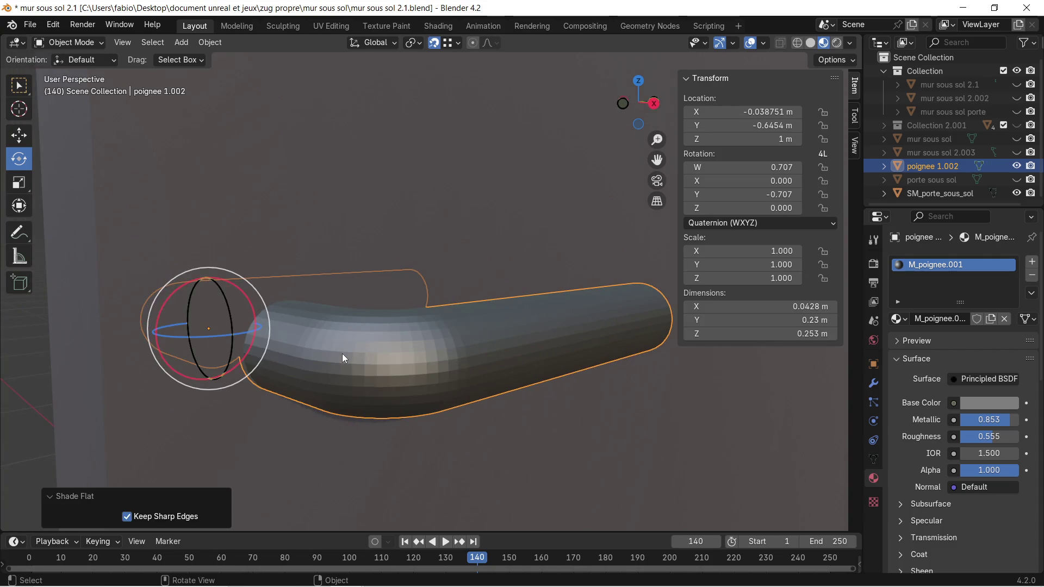
right_click(393, 357)
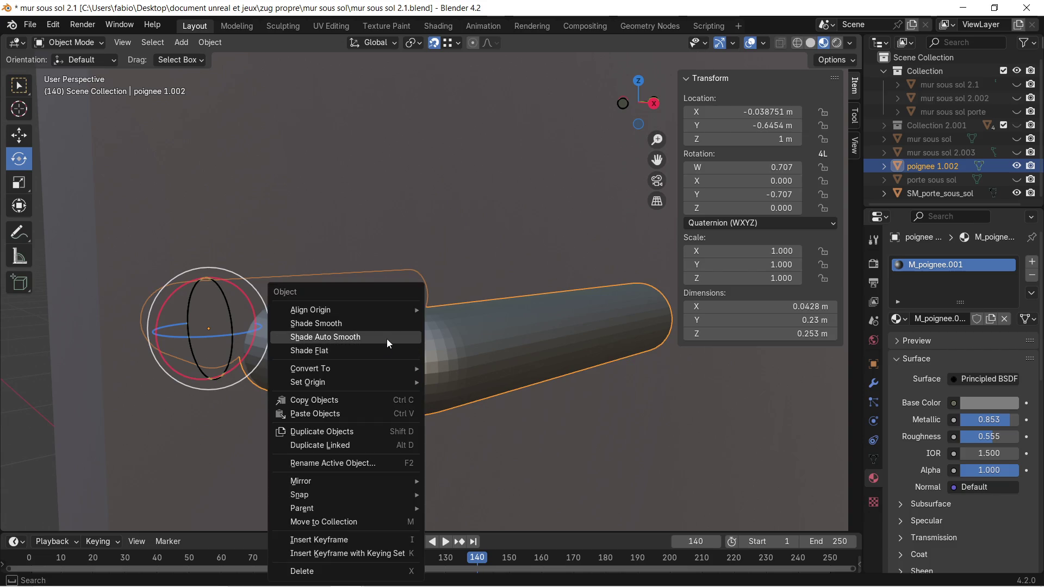
left_click(386, 338)
right_click(386, 338)
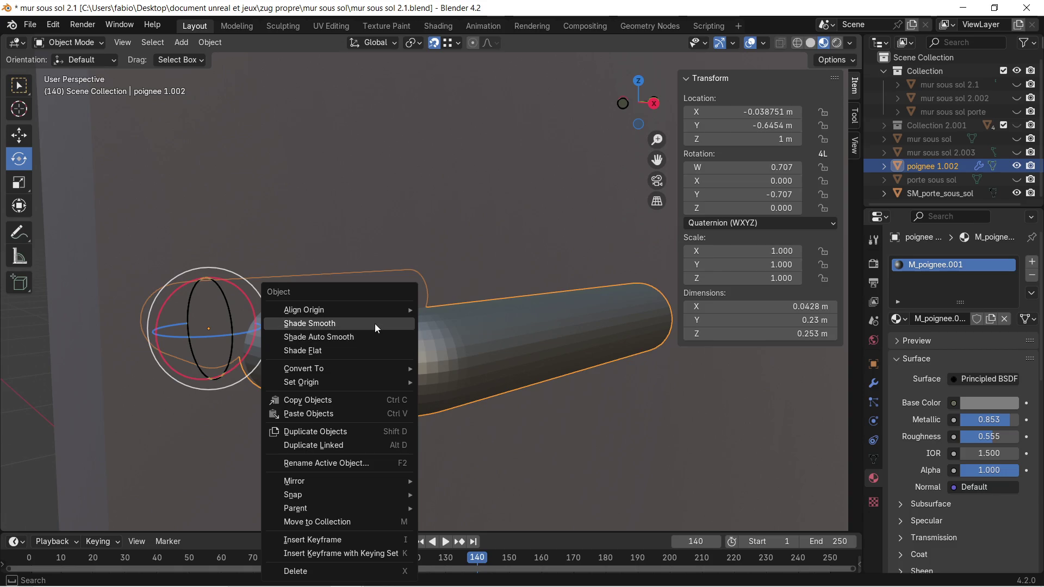
left_click(374, 324)
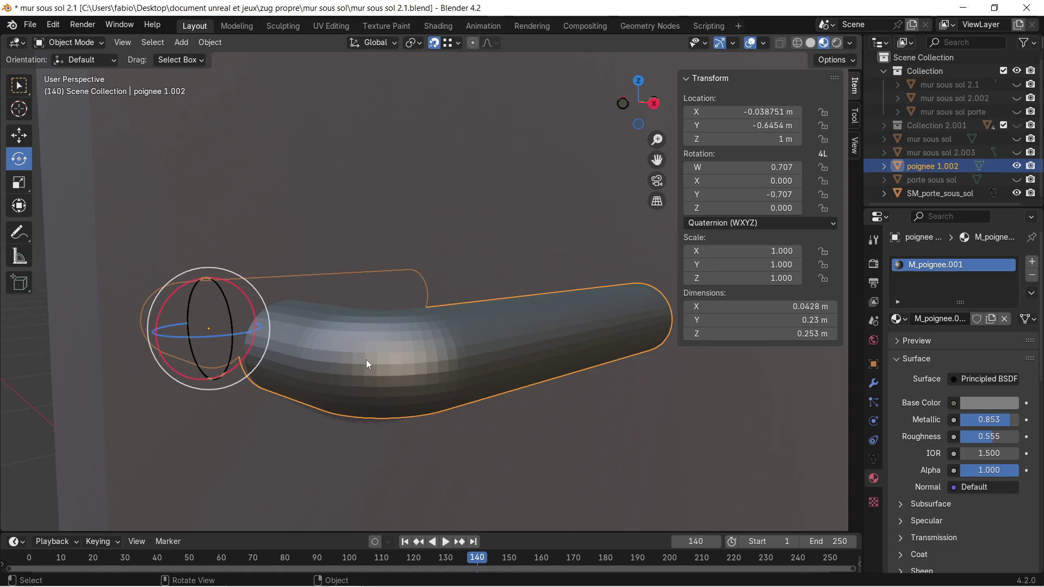
scroll(406, 364, "down", 2)
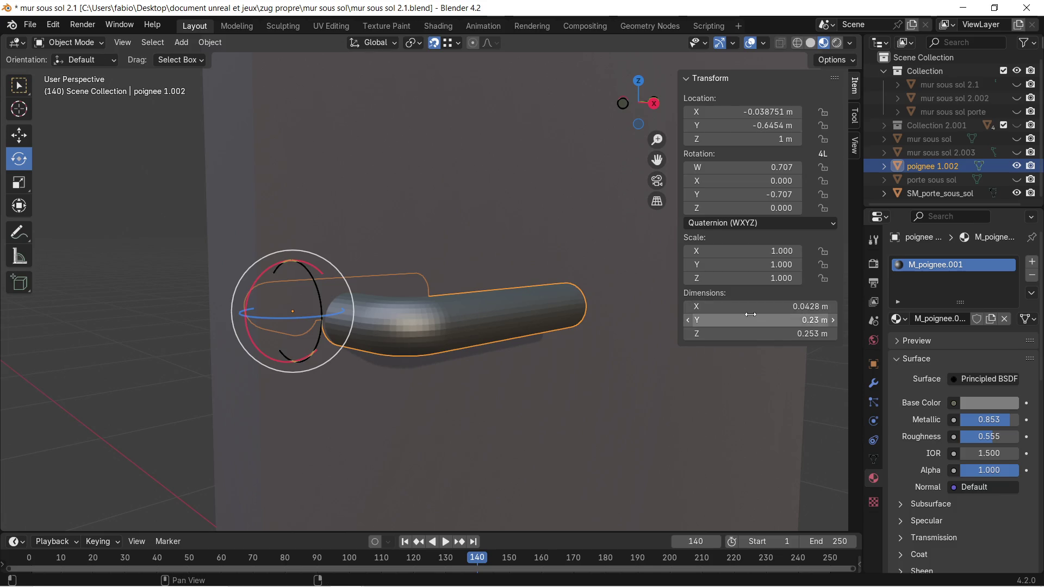
scroll(452, 277, "down", 2)
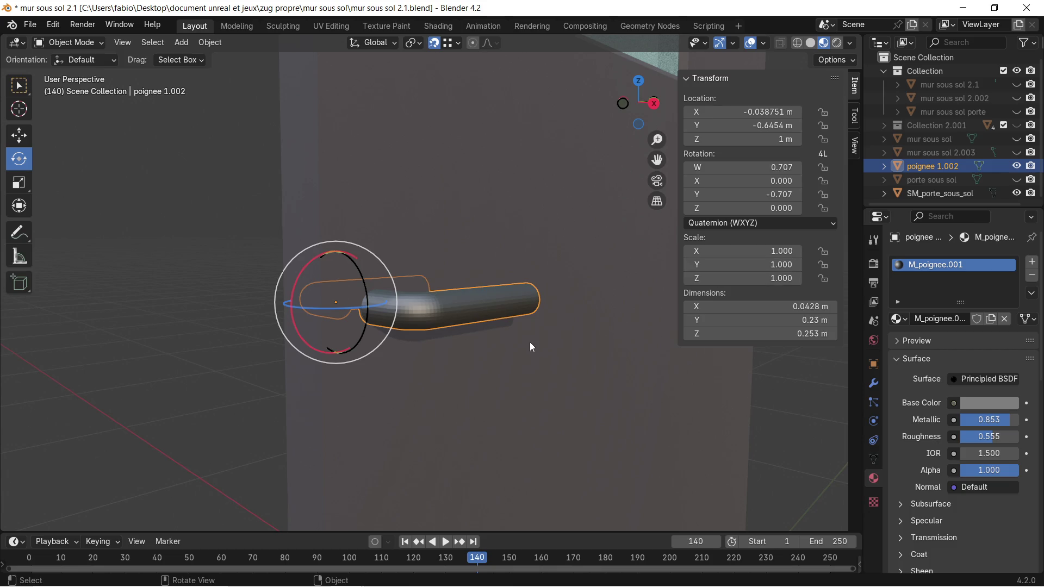
scroll(421, 334, "up", 3)
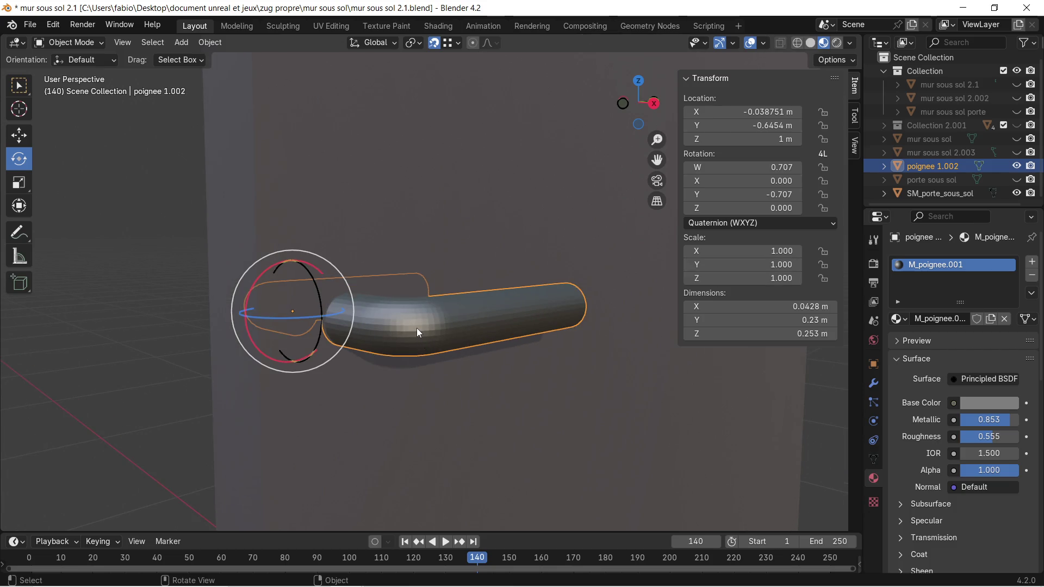
scroll(416, 327, "up", 1)
right_click(403, 340)
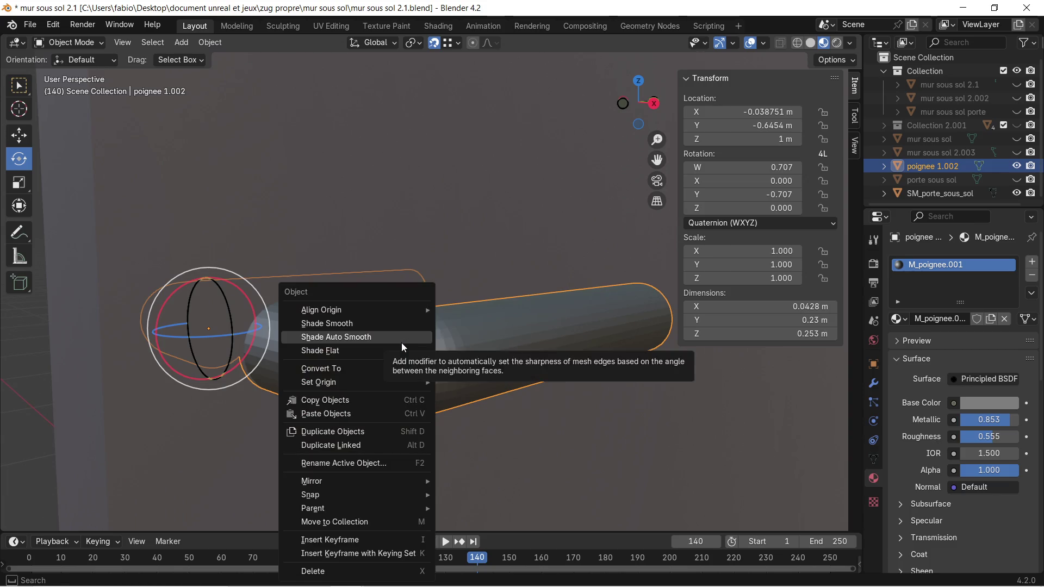
left_click(367, 337)
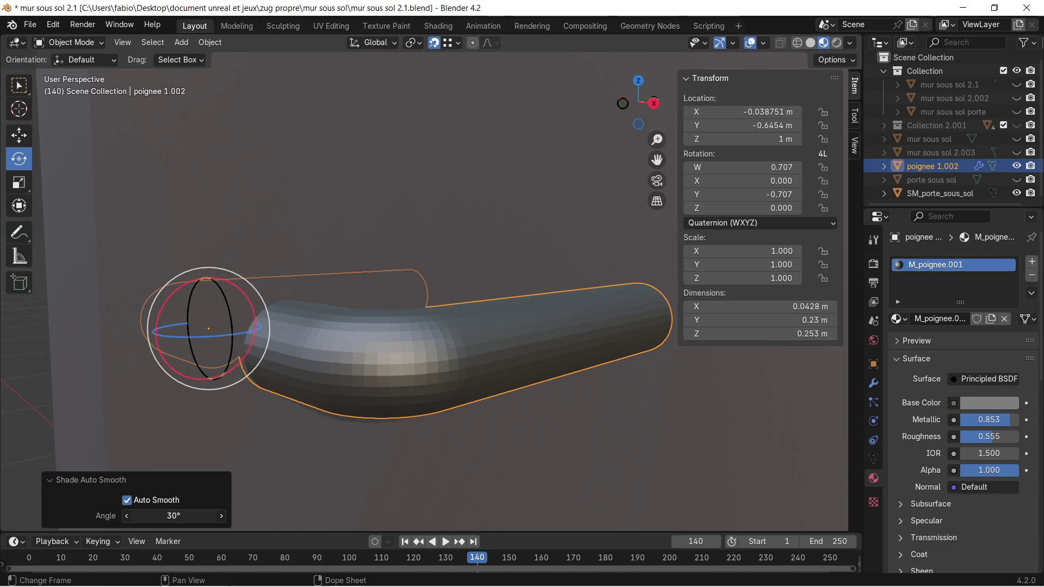
Increase the auto smooth angle, dismiss the Apply menu and orbit to check the handle's shading.
mouse_move(173, 516)
left_mouse_down()
mouse_move(421, 516)
mouse_move(287, 516)
left_mouse_up()
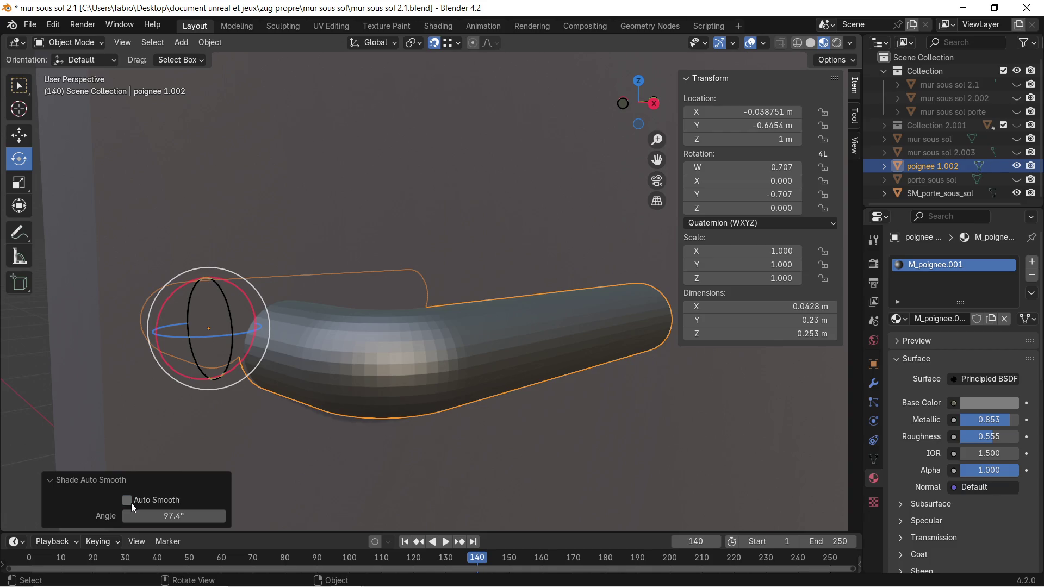
key("ctrl+a")
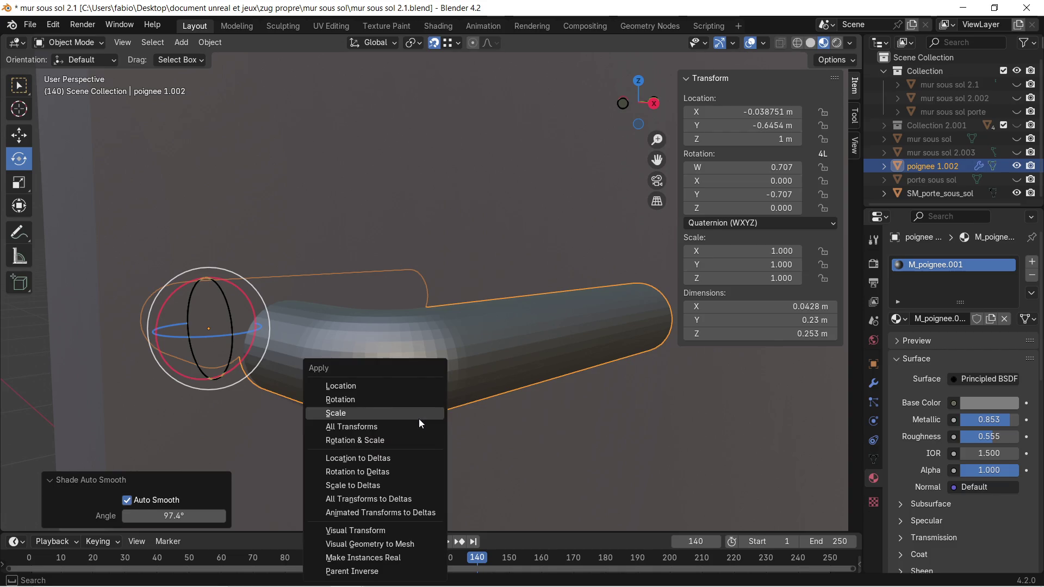
right_click(521, 318)
left_click(521, 317)
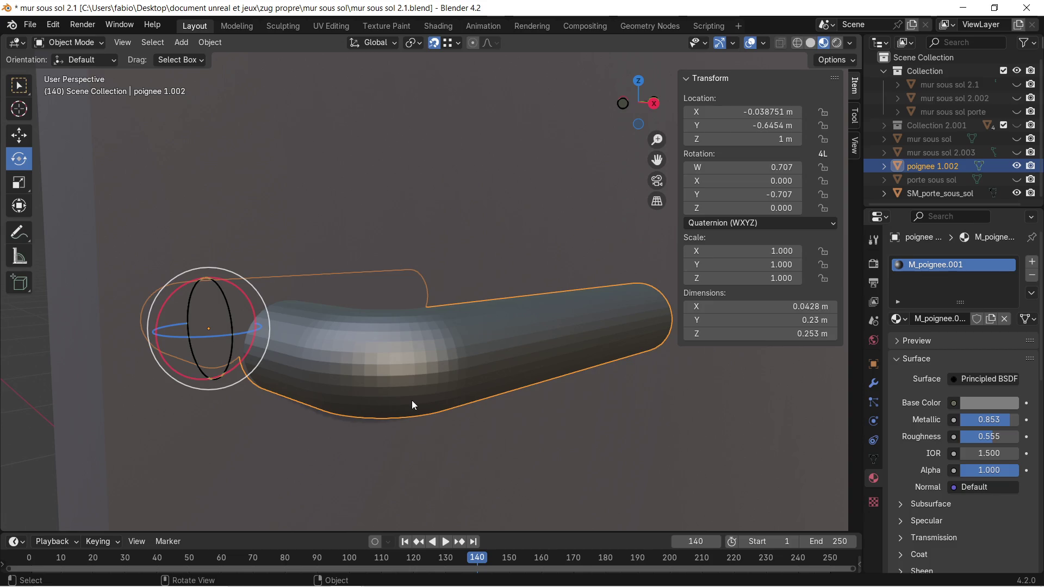
mouse_move(412, 403)
middle_mouse_down()
mouse_move(433, 418)
mouse_move(400, 415)
mouse_move(375, 374)
mouse_move(470, 381)
middle_mouse_up()
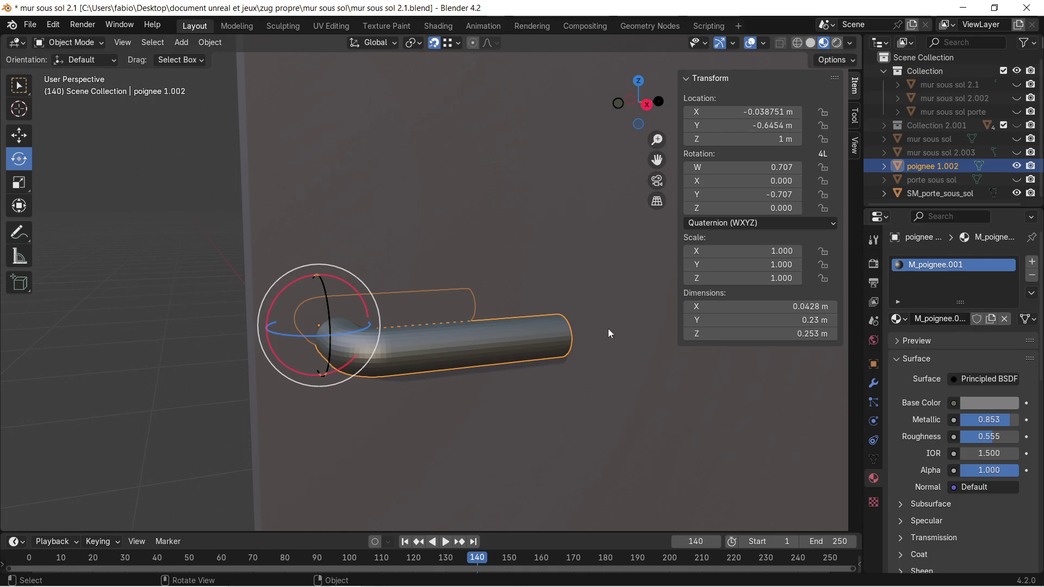
Expand the handle mesh's Attributes and Texture Space panels and uncheck Auto Texture Space.
left_click(874, 460)
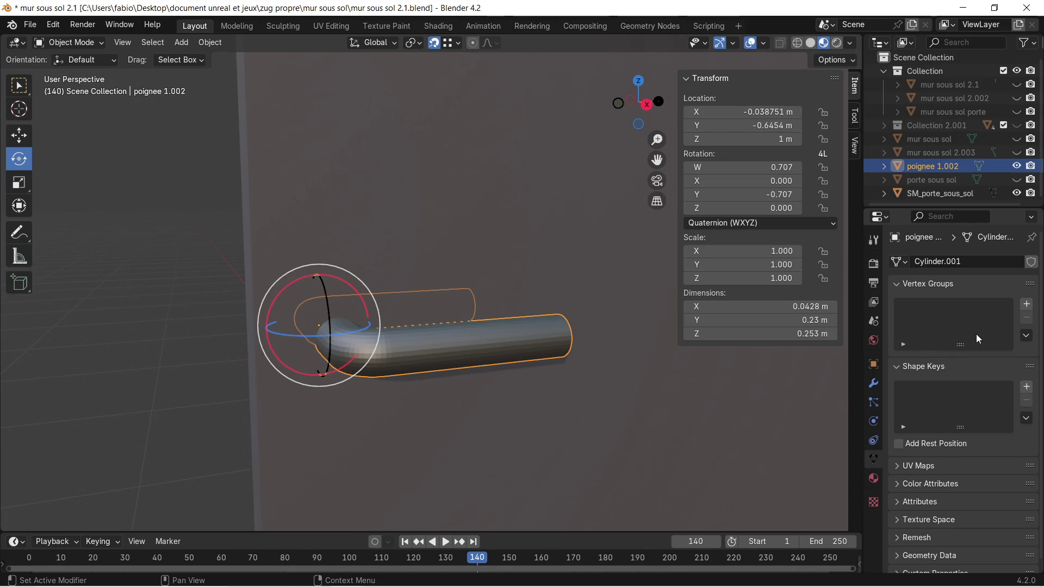
scroll(972, 337, "down", 1)
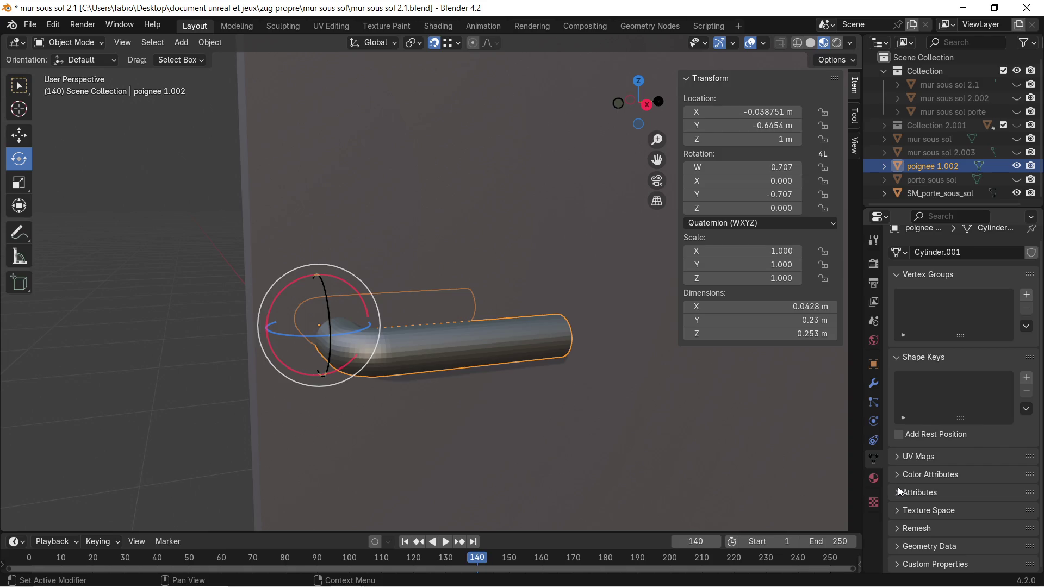
left_click(898, 493)
scroll(916, 476, "down", 3)
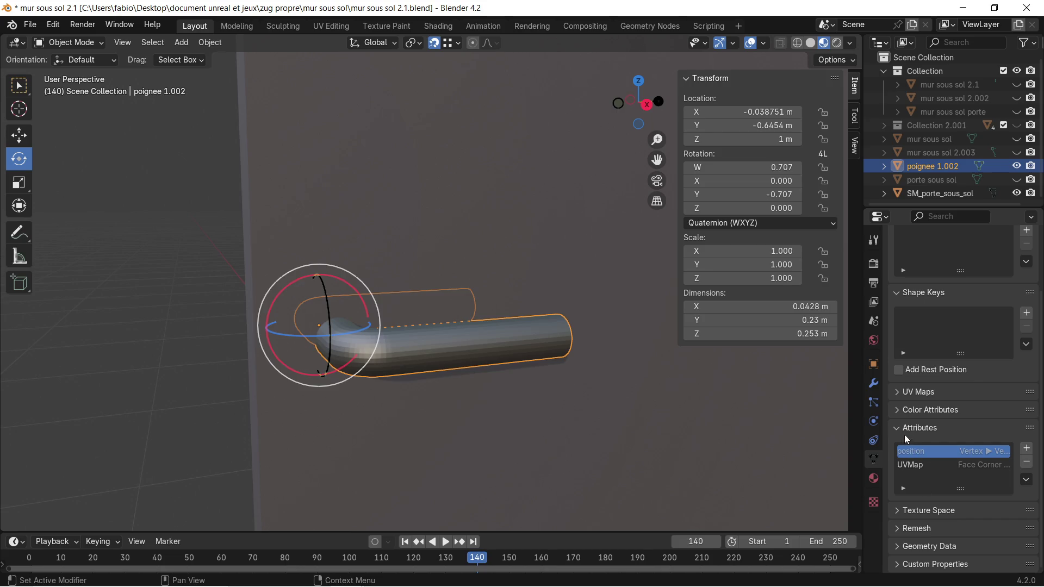
left_click(902, 509)
scroll(922, 465, "down", 5)
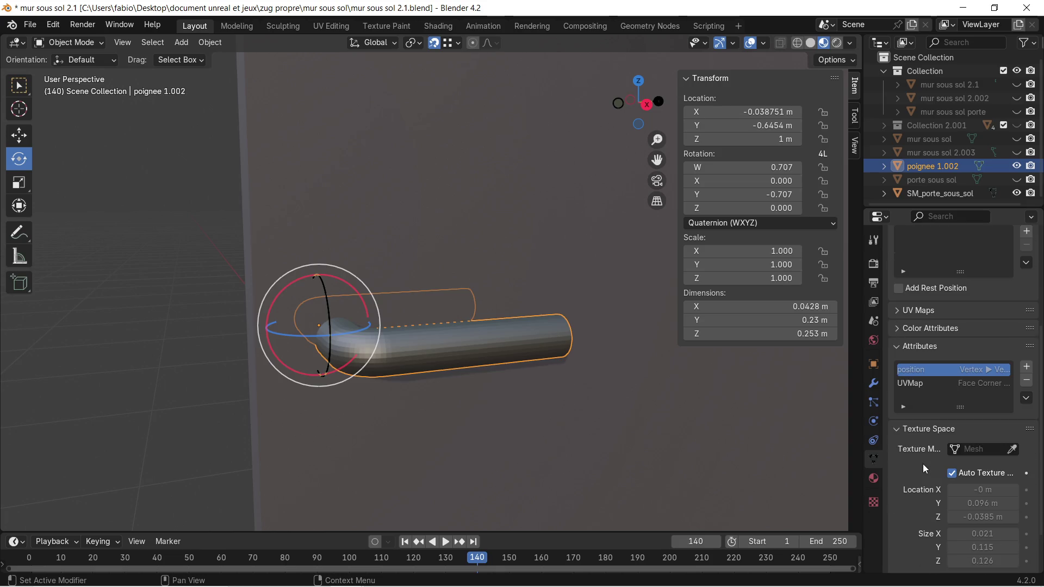
scroll(919, 465, "down", 2)
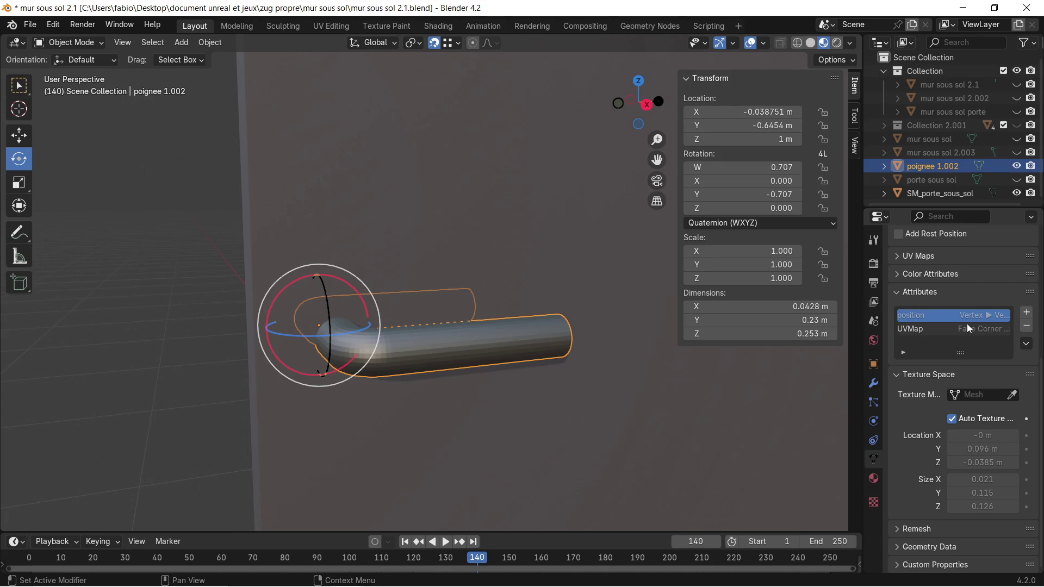
left_click(953, 420)
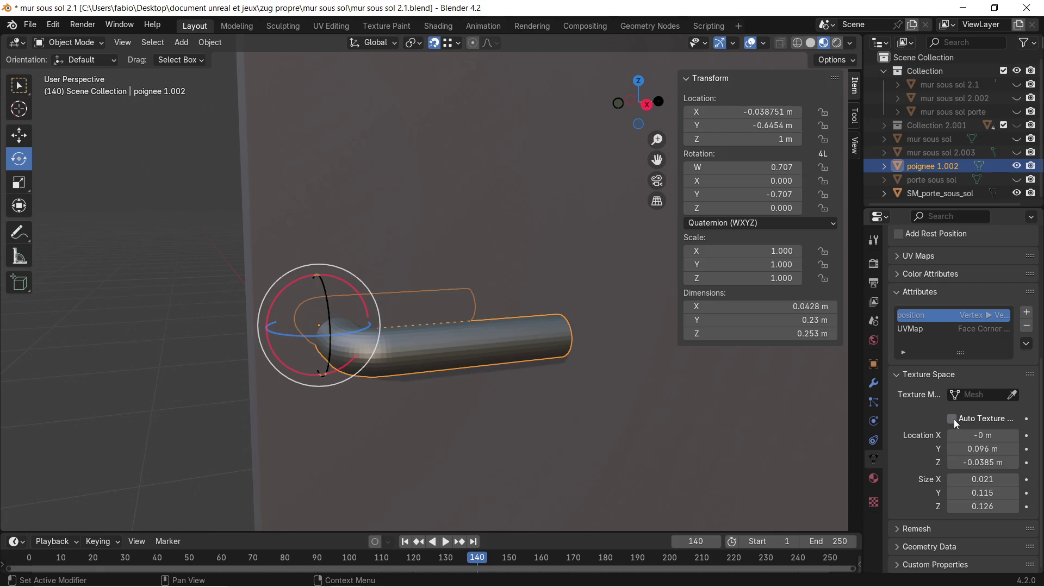
right_click(414, 357)
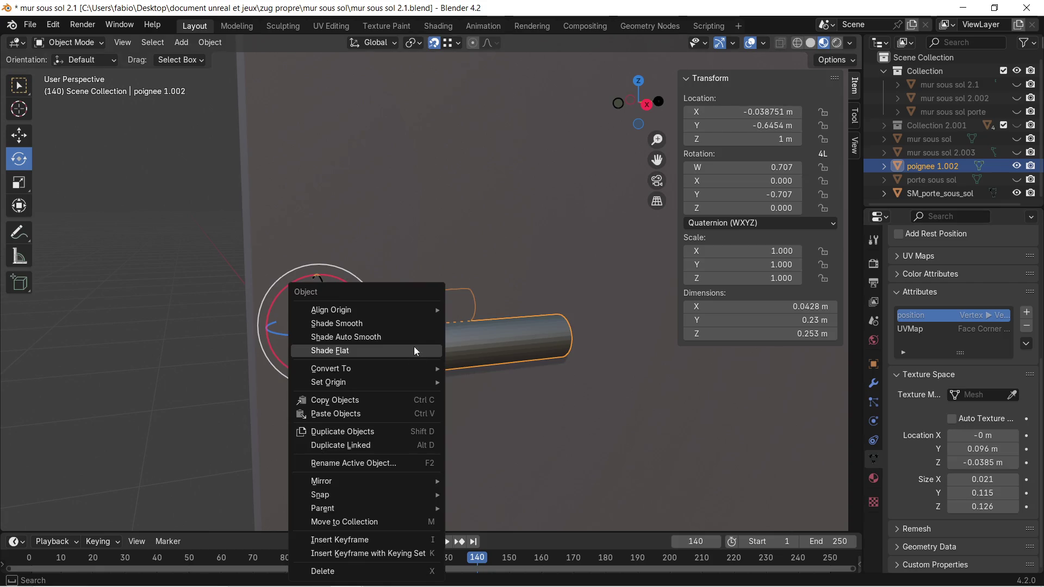
Reapply Shade Auto Smooth at a 30° angle and turn Auto Texture Space back on.
left_click(419, 337)
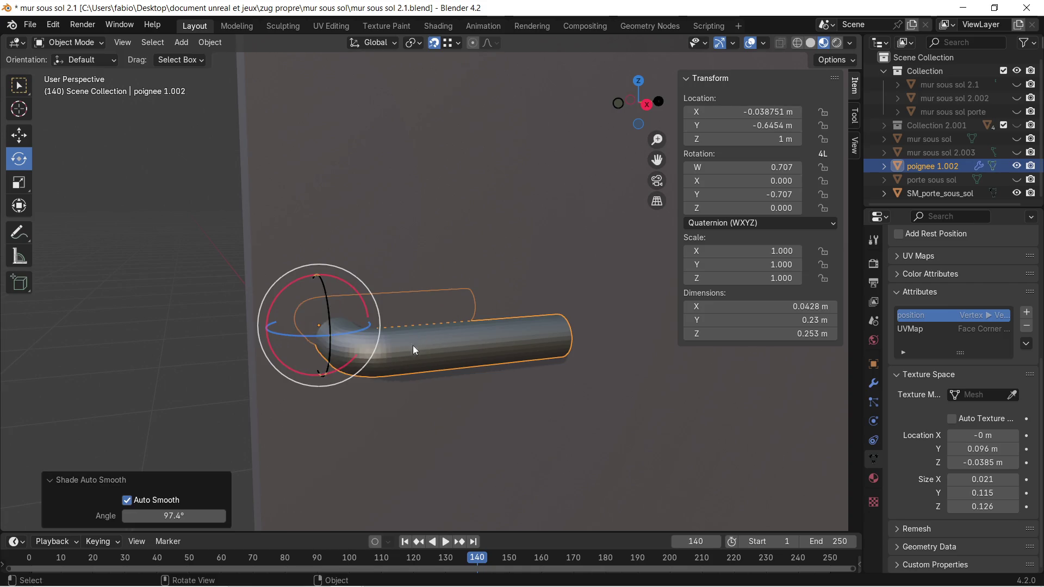
left_click(179, 515)
type("30")
key("Return")
left_click(952, 420)
Attempt to remove the position attribute, then select the whole handle mesh in Edit Mode.
right_click(931, 317)
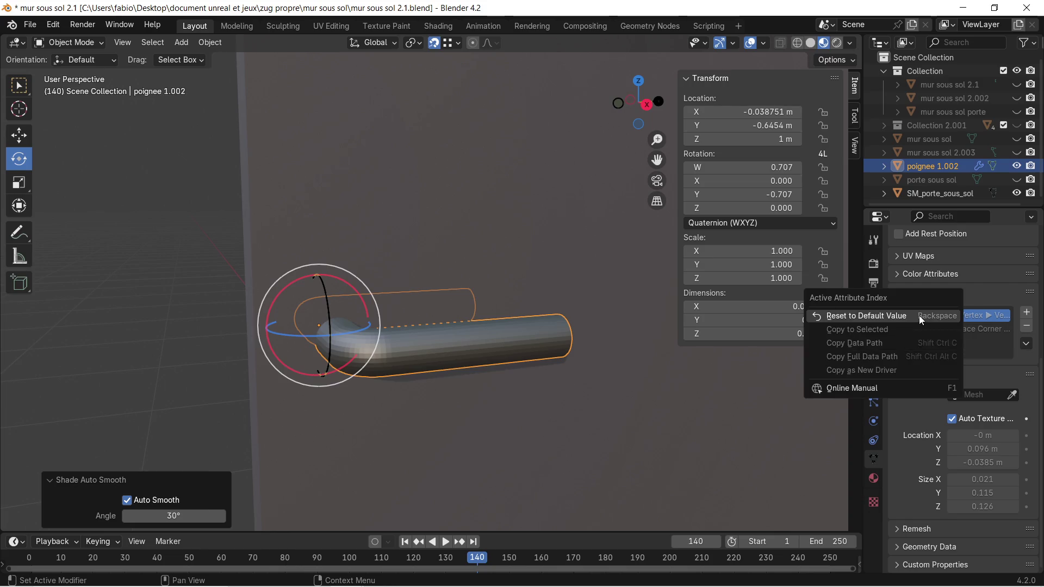
left_click(919, 317)
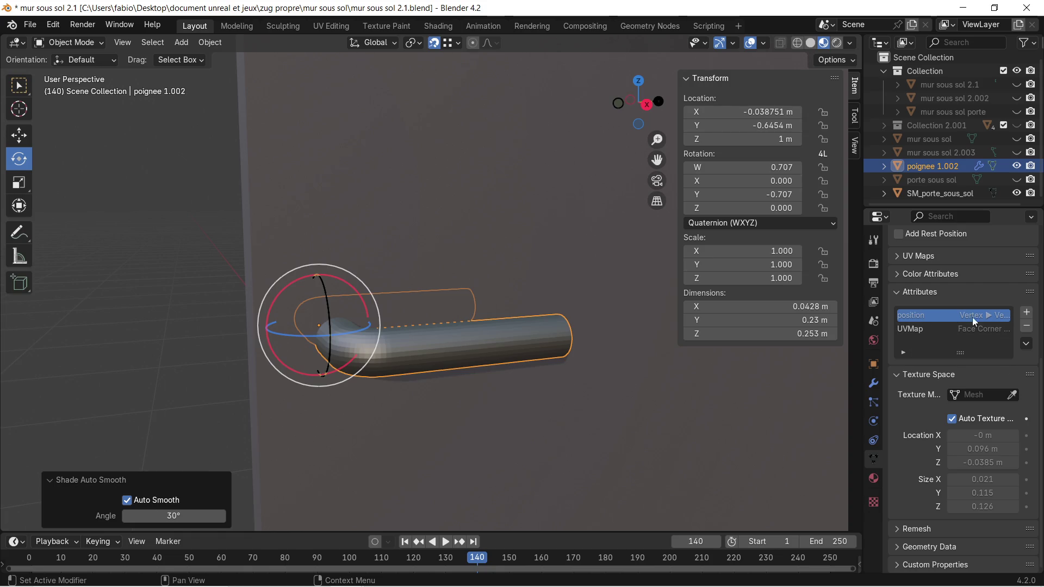
left_click(1030, 327)
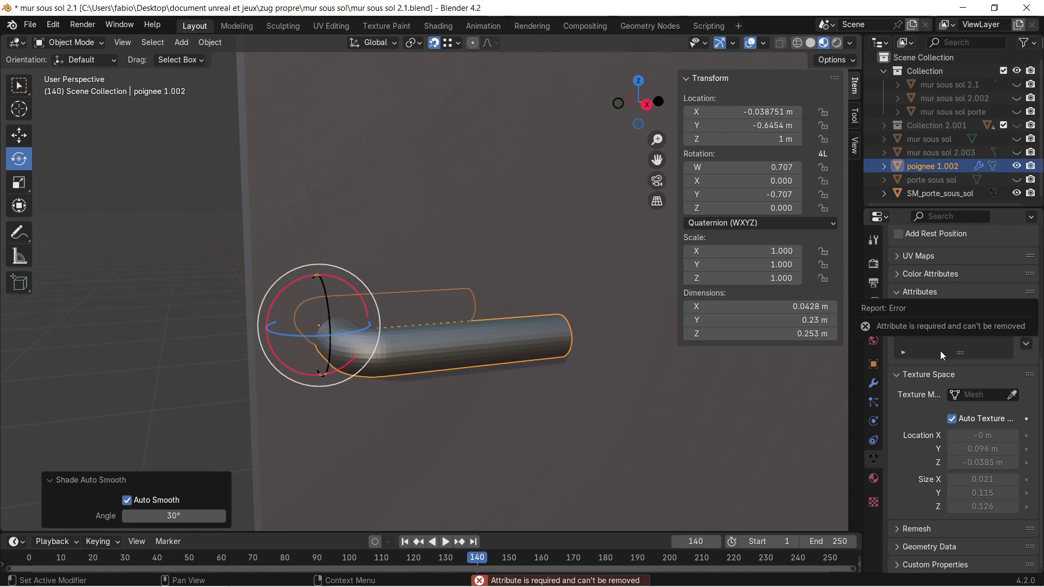
key("Tab")
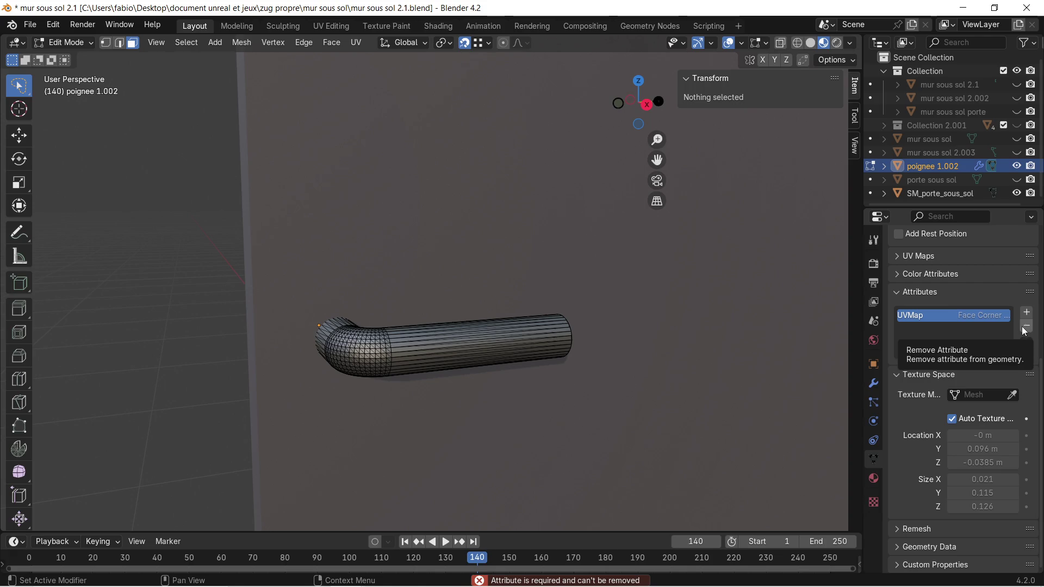
scroll(449, 341, "up", 5)
scroll(384, 337, "down", 5)
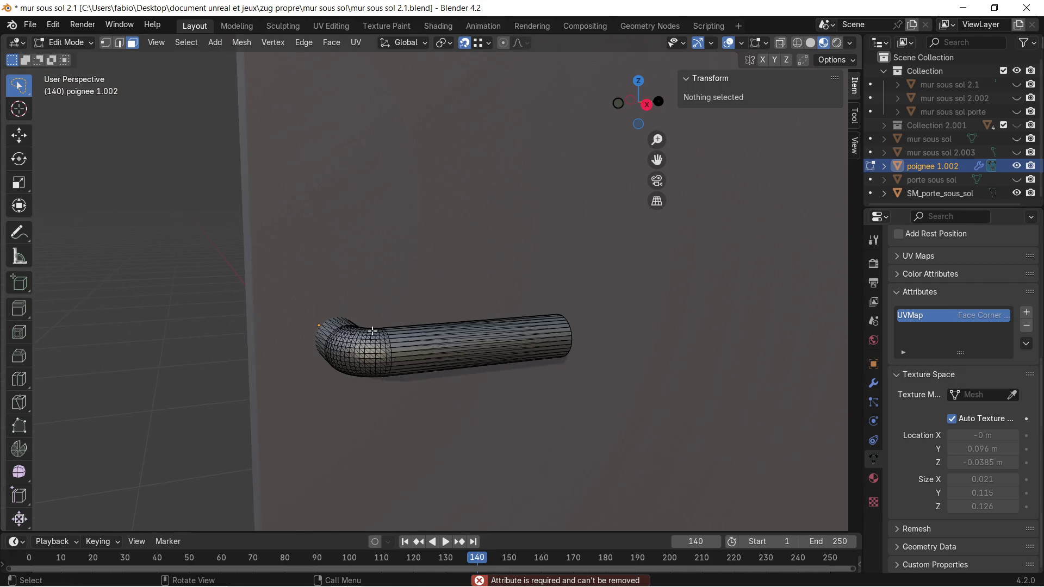
key("a")
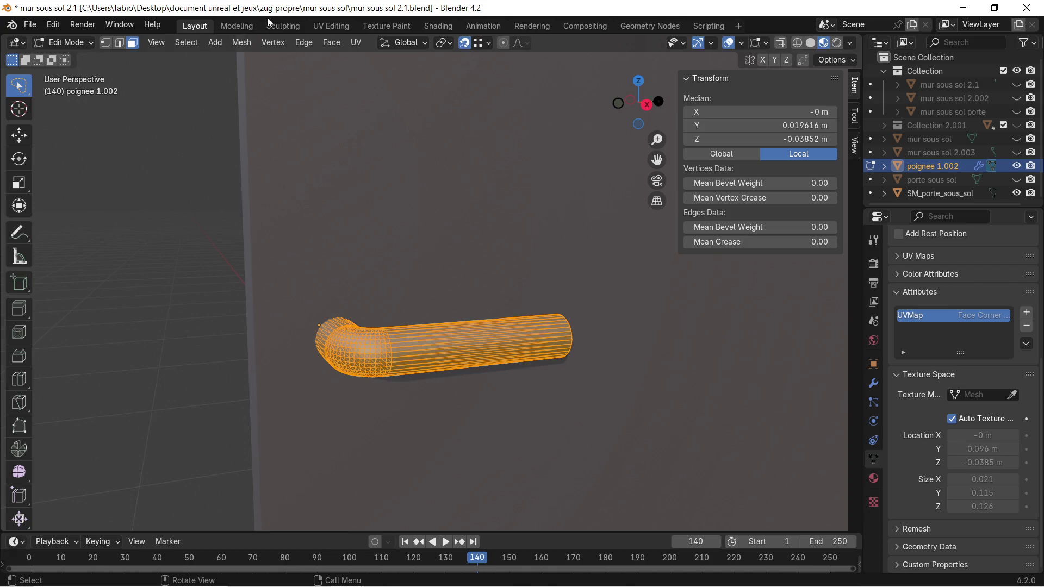
Check the UV Editing workspace, then delete the UVMap attribute and return to Object Mode.
left_click(331, 30)
scroll(214, 254, "up", 2)
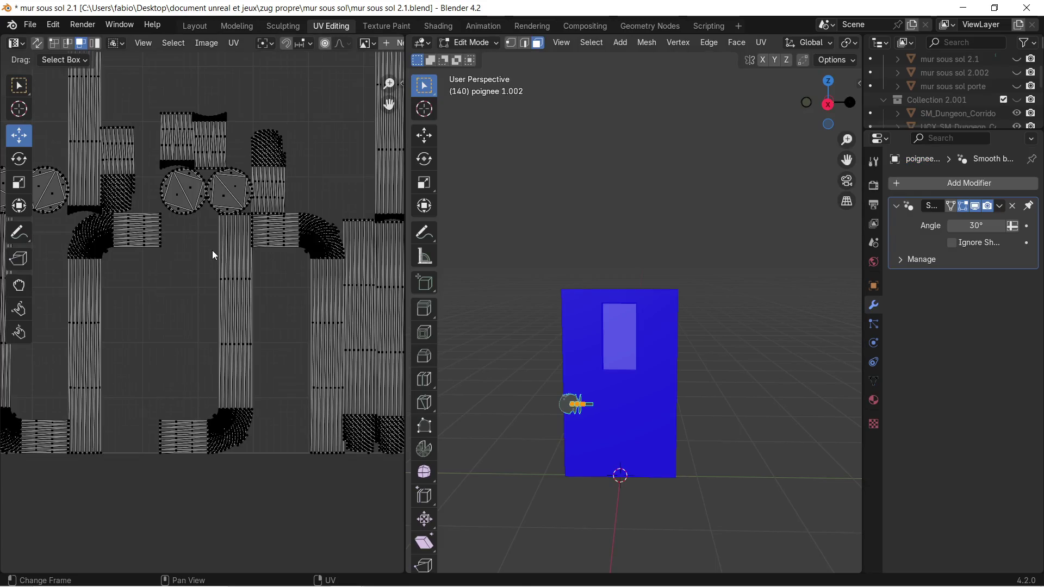
scroll(215, 255, "down", 2)
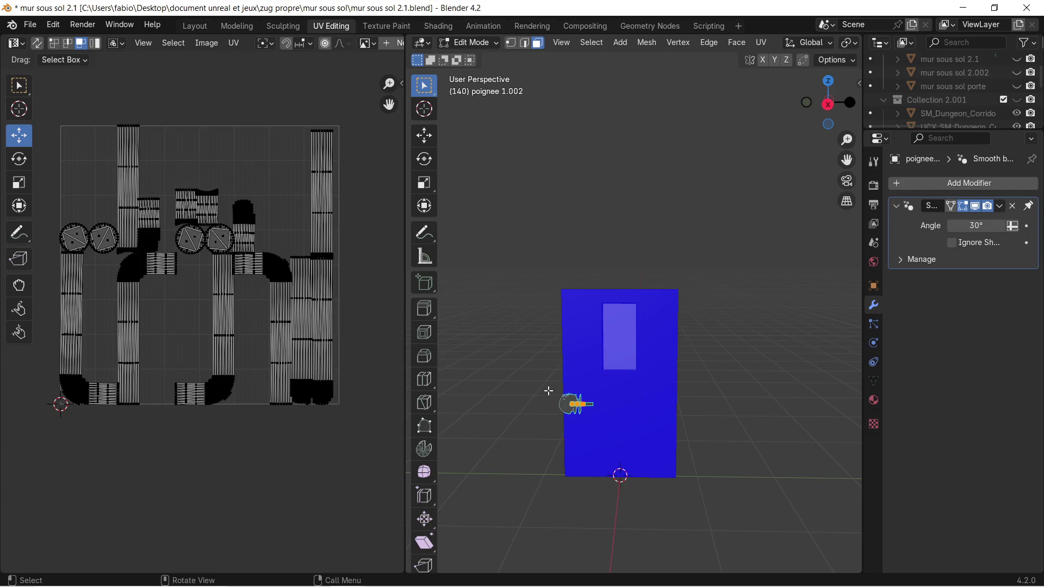
scroll(549, 386, "up", 3)
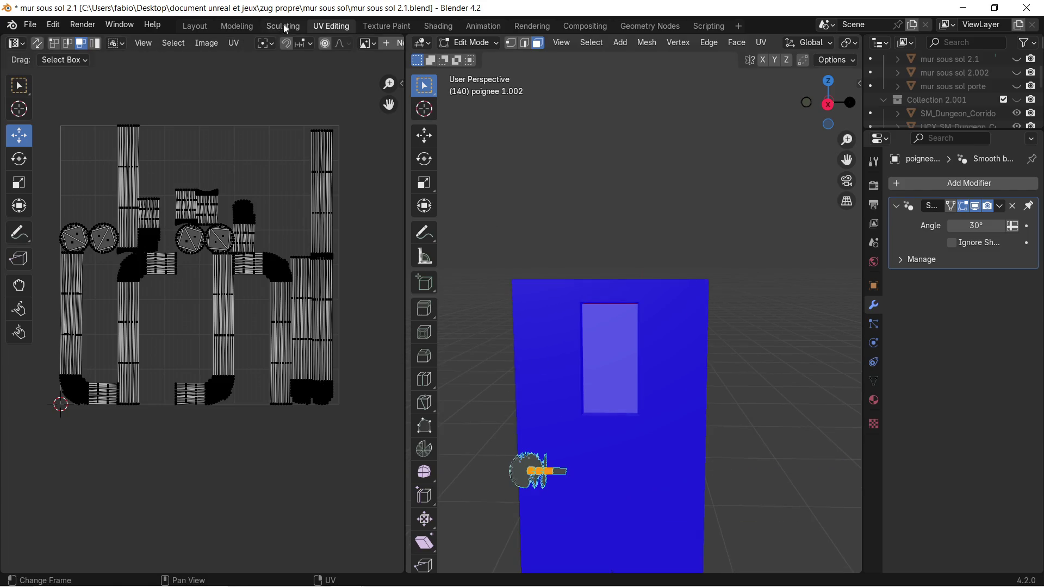
left_click(194, 27)
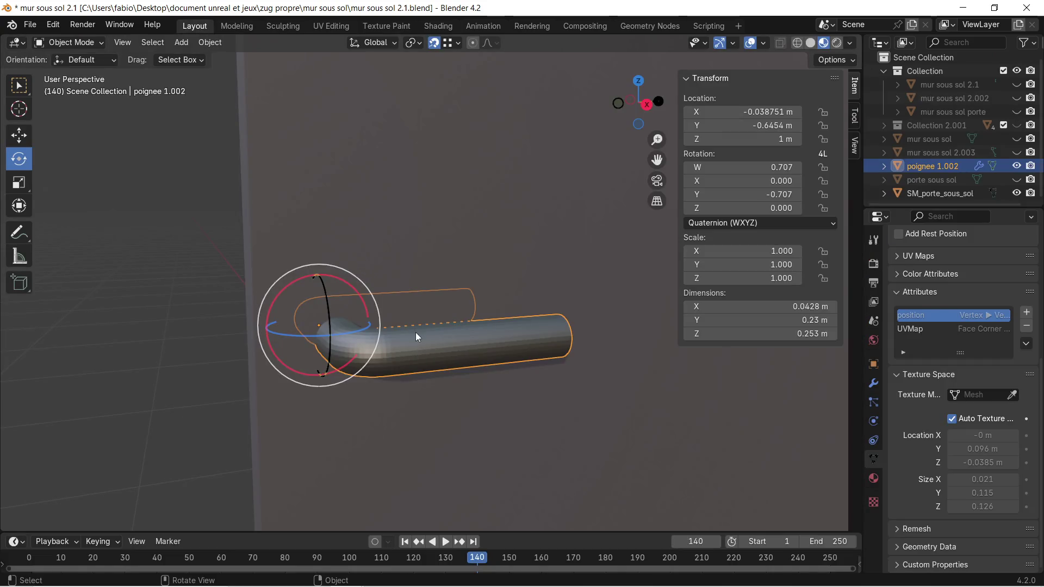
left_click(1027, 328)
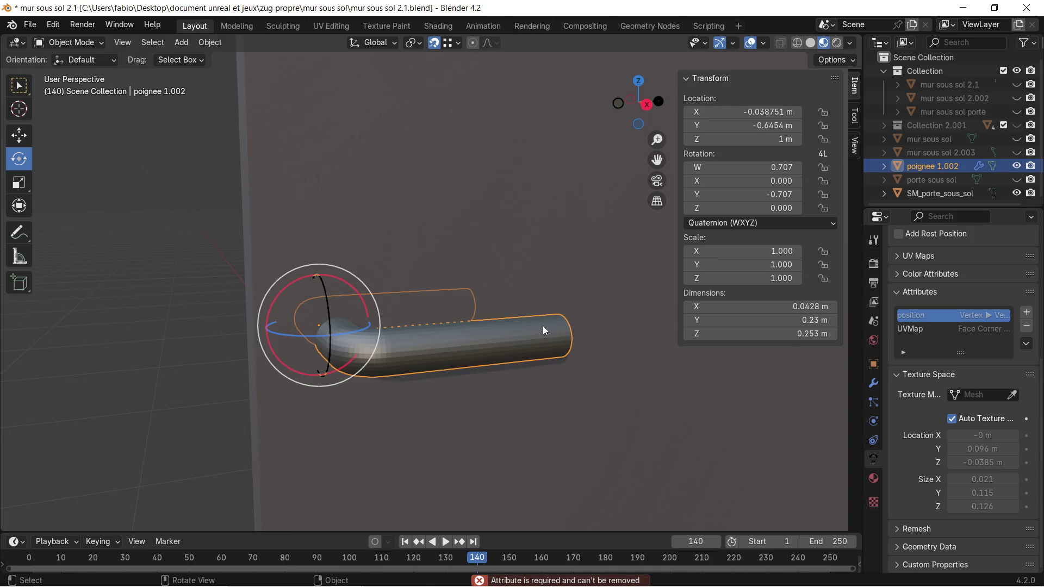
key("Tab")
key("Tab")
key("Tab")
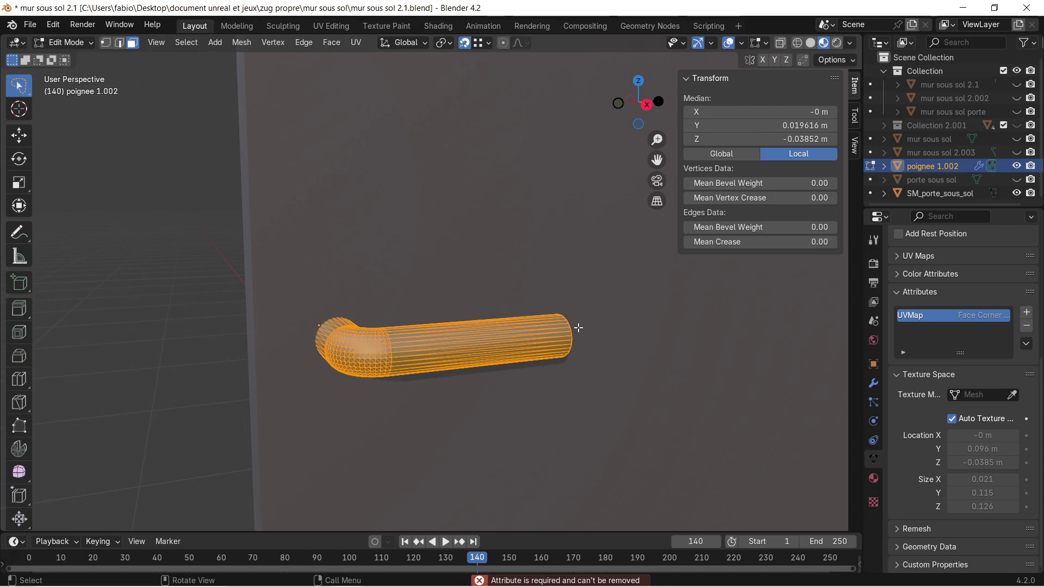
left_click(1026, 329)
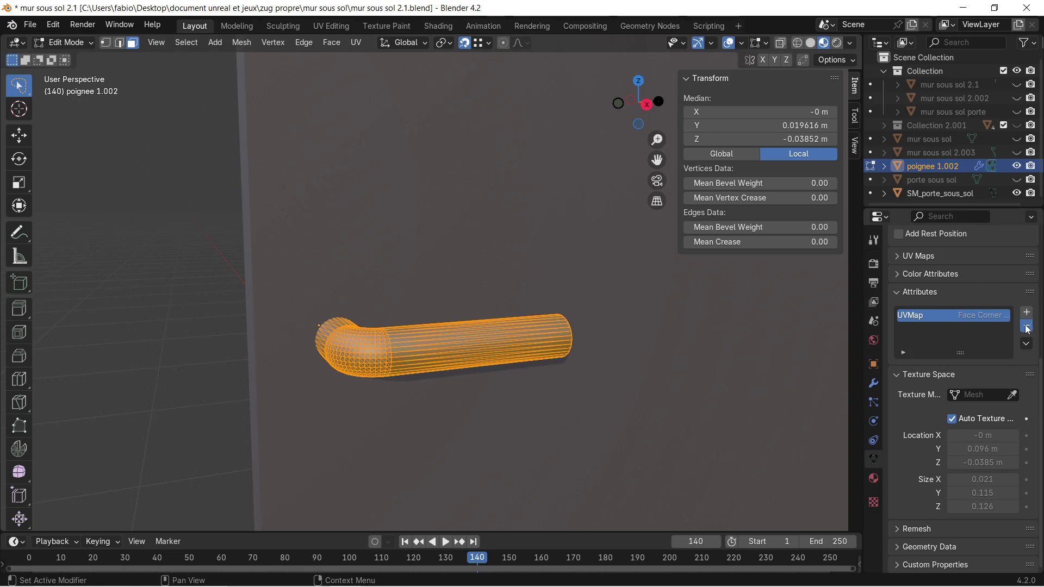
key("Tab")
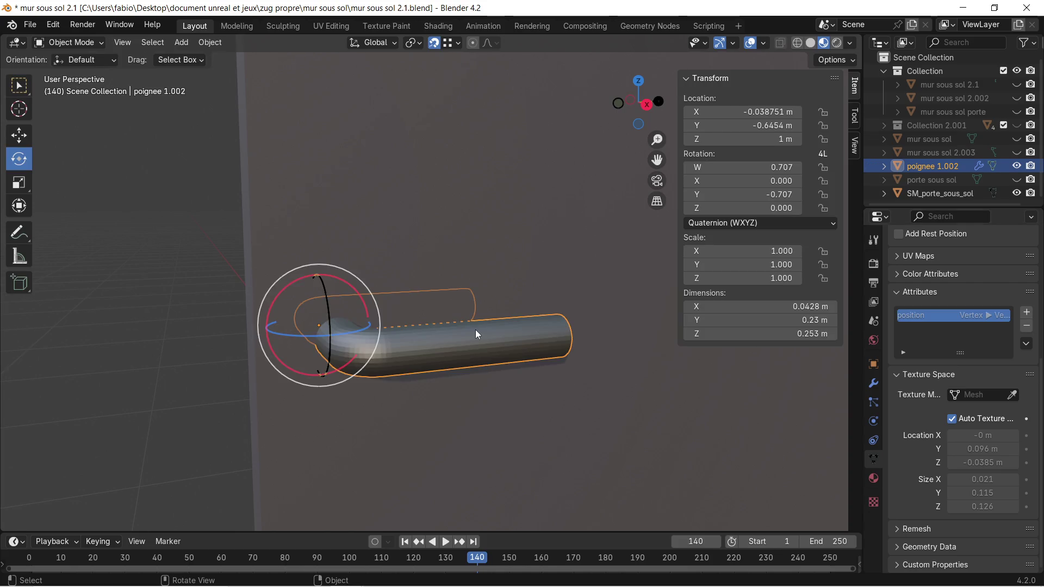
Apply Shade Auto Smooth to the handle and make UVMap its active attribute.
scroll(389, 340, "up", 2)
right_click(377, 377)
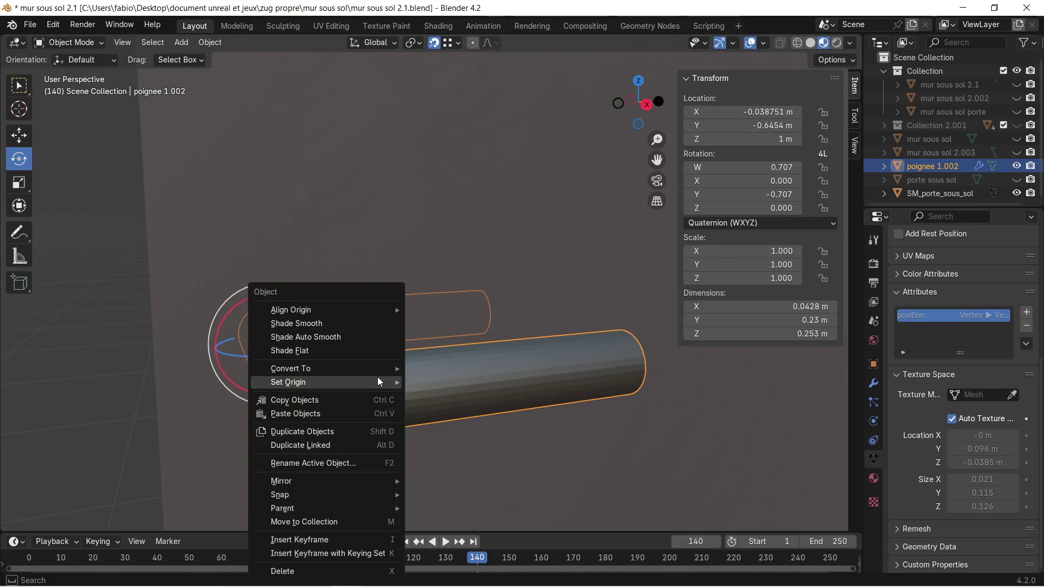
left_click(384, 339)
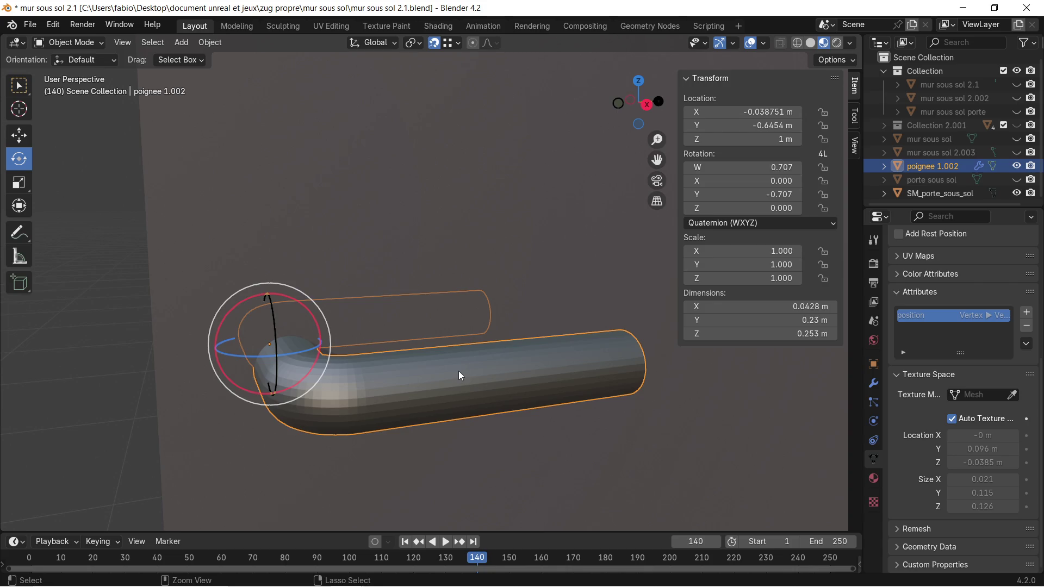
key("Tab")
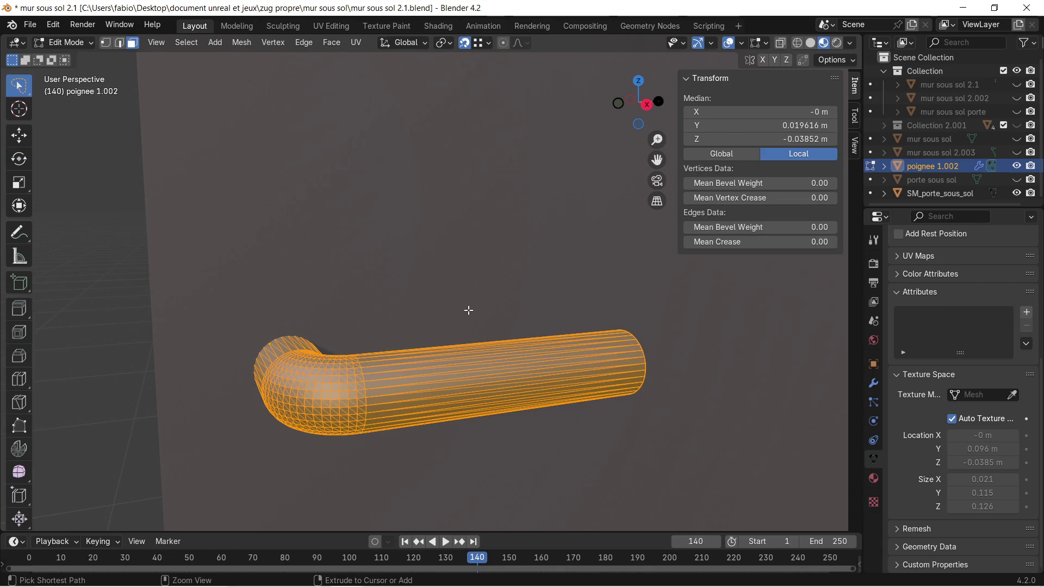
key("Tab")
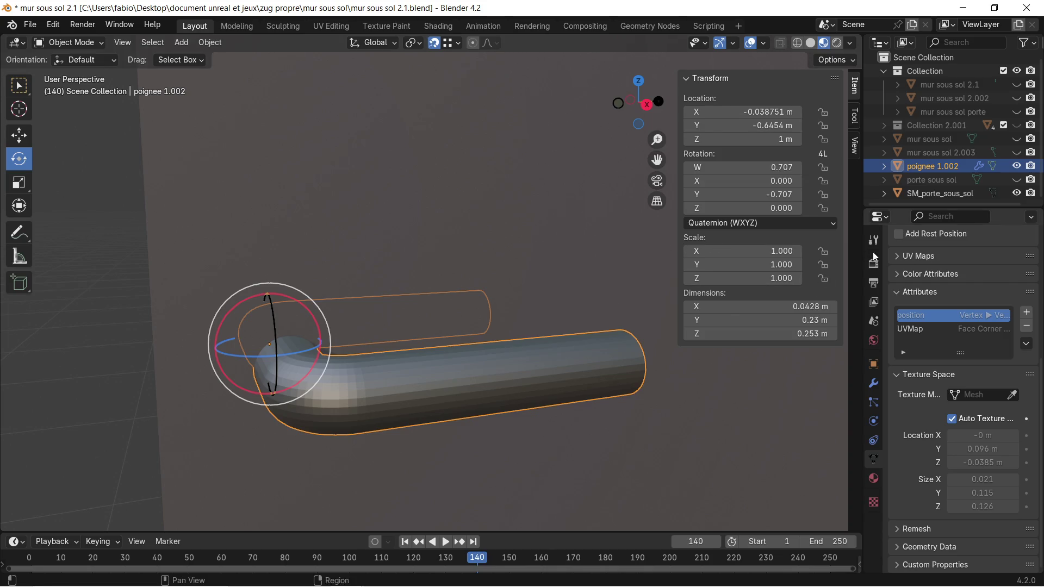
left_click(928, 332)
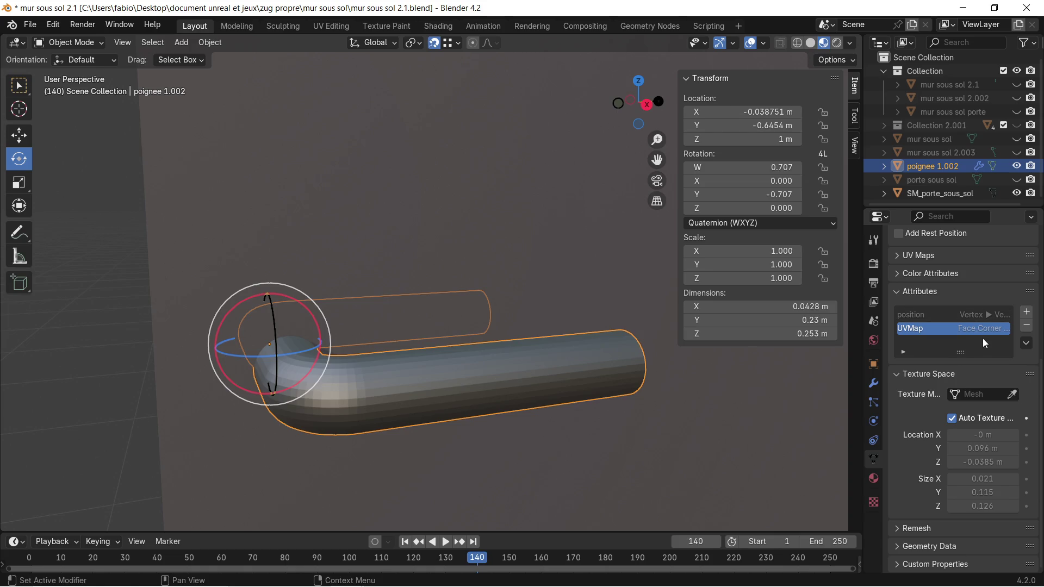
Bring the mur sous sol 2 project in Substance 3D Painter forward.
scroll(350, 386, "down", 5)
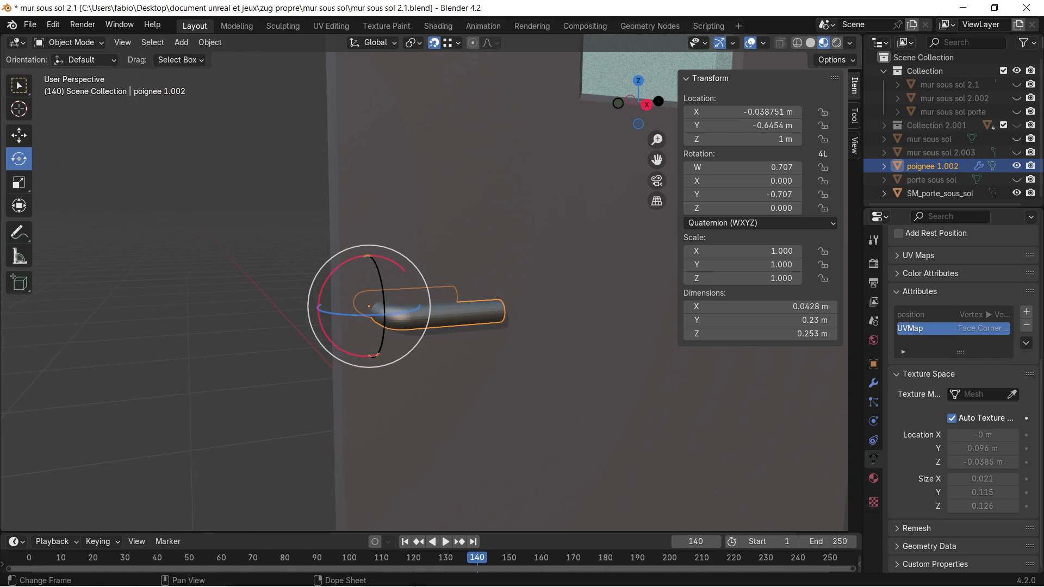
mouse_move(448, 572)
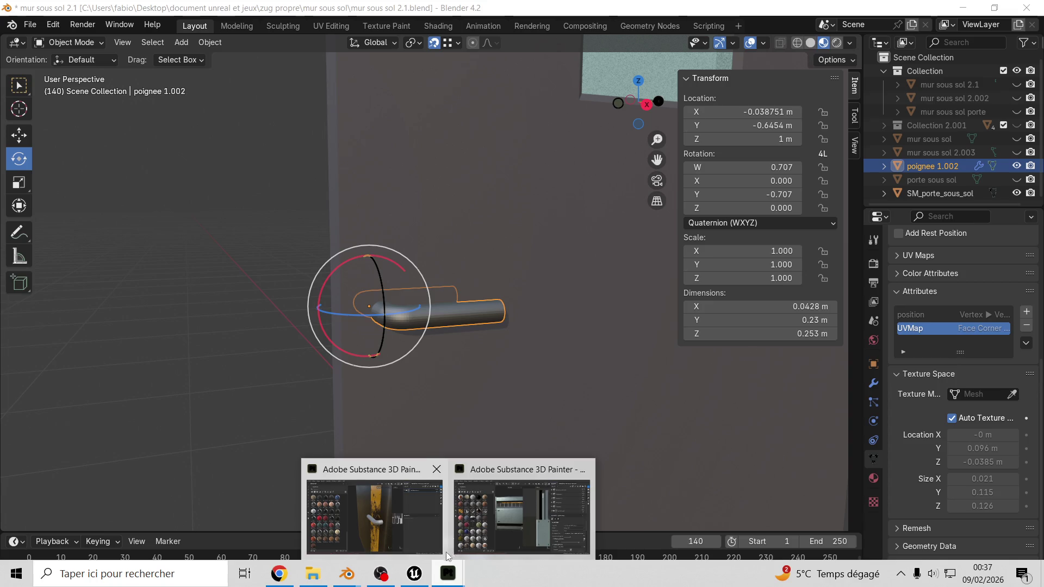
left_click(518, 543)
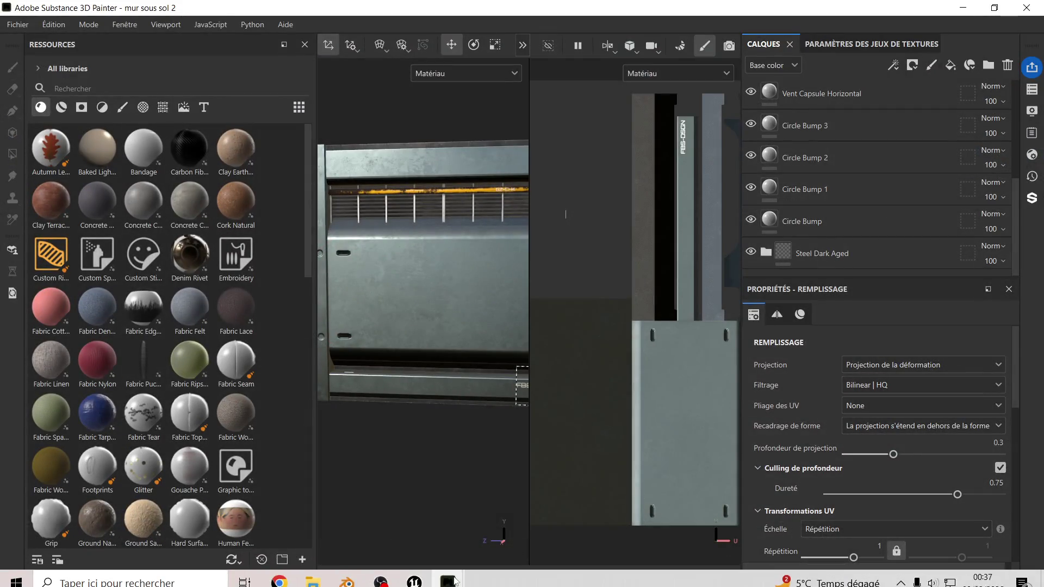
Switch to the untitled Painter window and zoom in on the pipe handle.
mouse_move(454, 577)
left_click(409, 530)
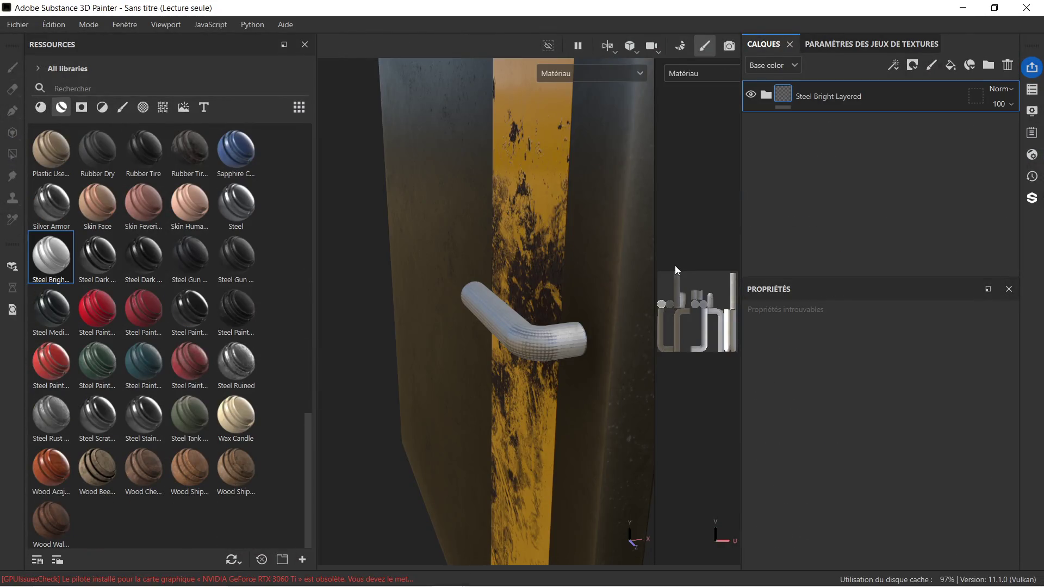
mouse_move(524, 338)
left_mouse_down("alt")
mouse_move(556, 356)
mouse_move(581, 325)
mouse_move(466, 331)
mouse_move(364, 317)
mouse_move(433, 332)
mouse_move(419, 345)
mouse_move(527, 374)
mouse_move(601, 362)
mouse_move(557, 365)
mouse_move(585, 357)
left_mouse_up("alt")
scroll(471, 343, "up", 5)
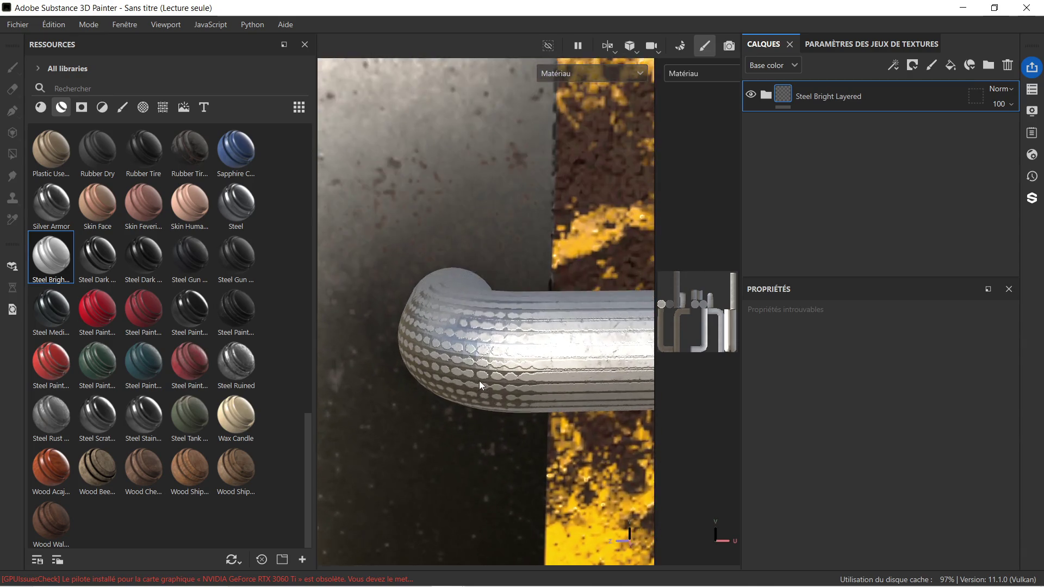
scroll(471, 343, "up", 5)
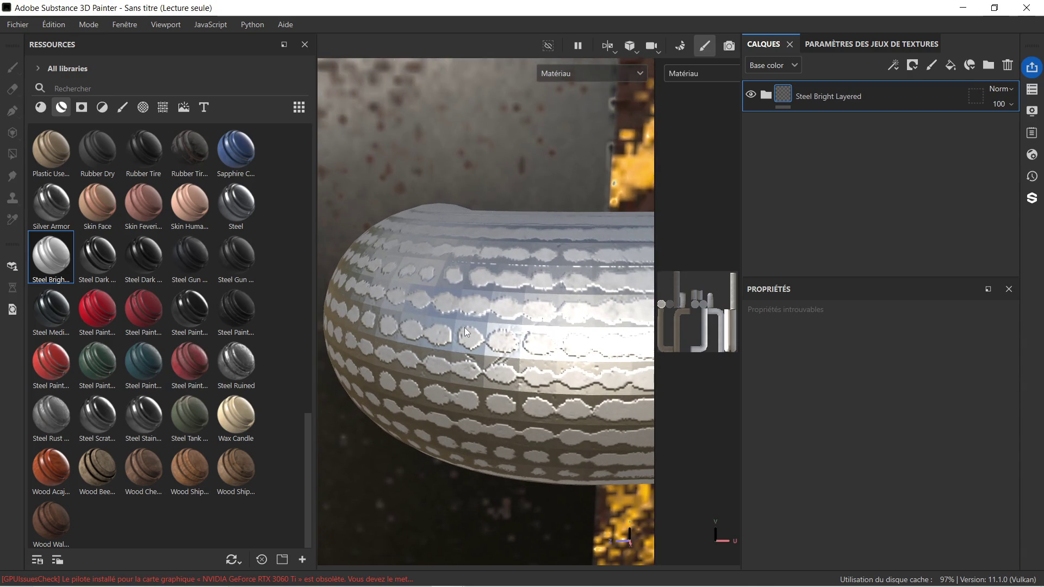
left_click_drag(473, 328, 506, 335, "alt")
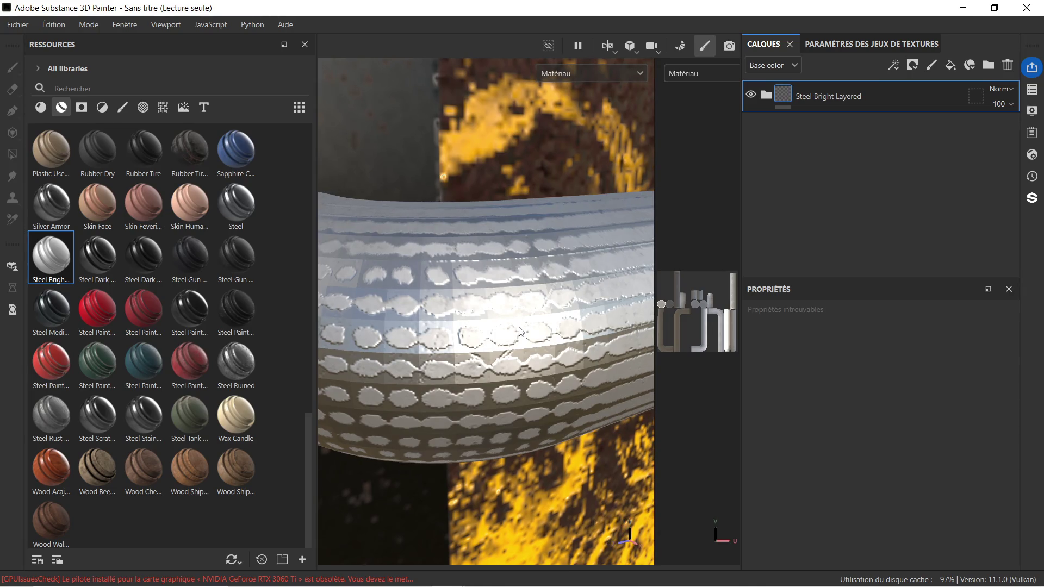
left_click(518, 329)
mouse_move(490, 335)
left_mouse_down("alt")
mouse_move(449, 326)
mouse_move(407, 338)
left_mouse_up("alt")
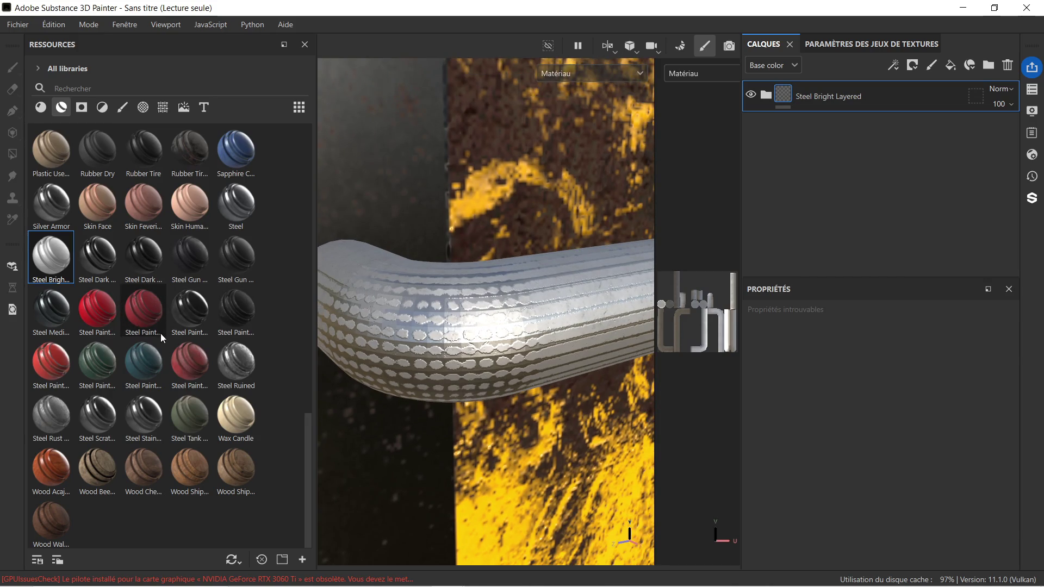
scroll(130, 255, "up", 10)
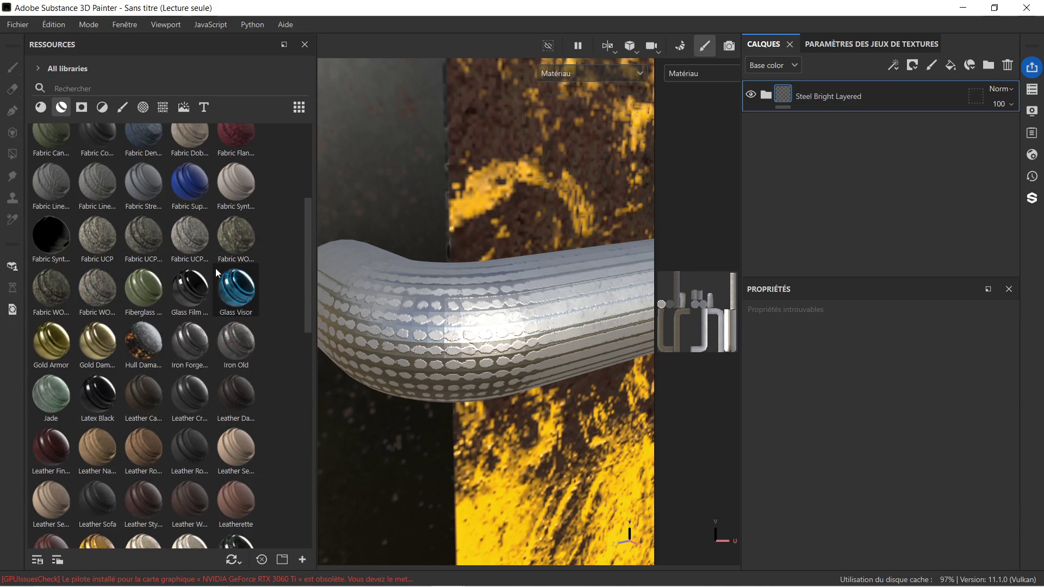
scroll(204, 269, "up", 1)
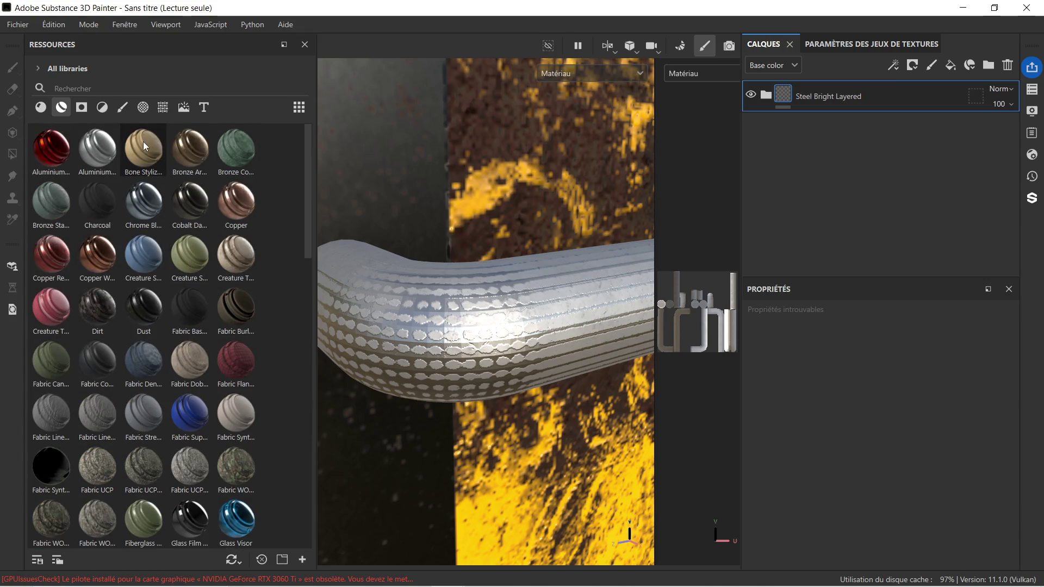
Drop the Metal Brushed smart material onto the pipe handle as a fill layer.
mouse_move(98, 156)
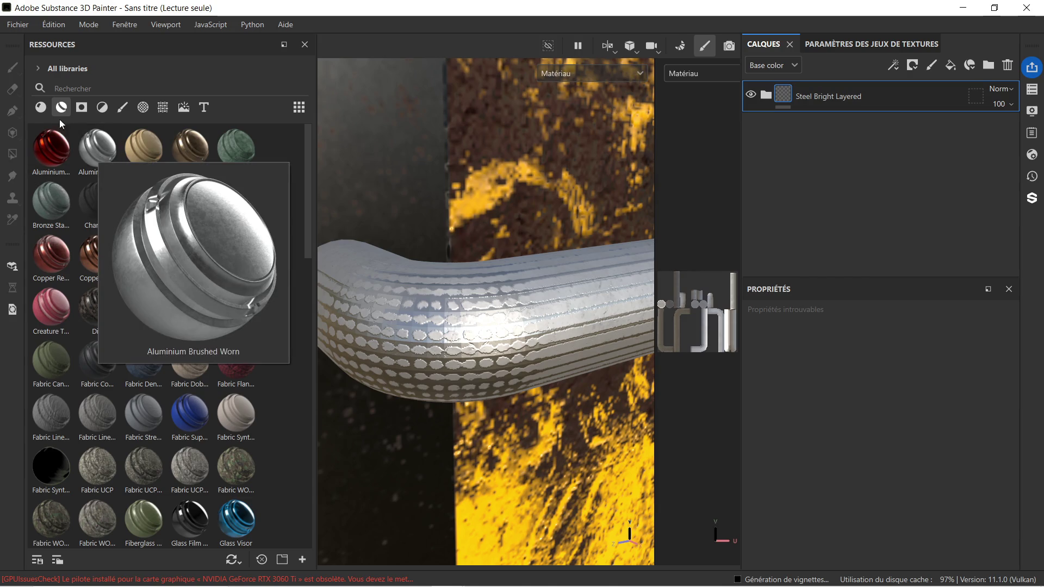
left_click(40, 107)
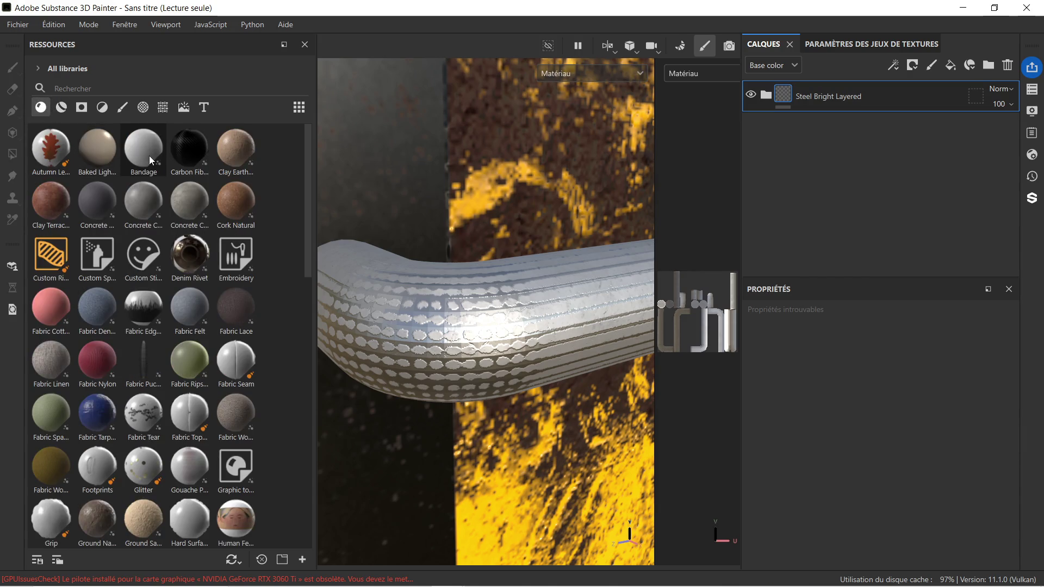
scroll(172, 343, "down", 3)
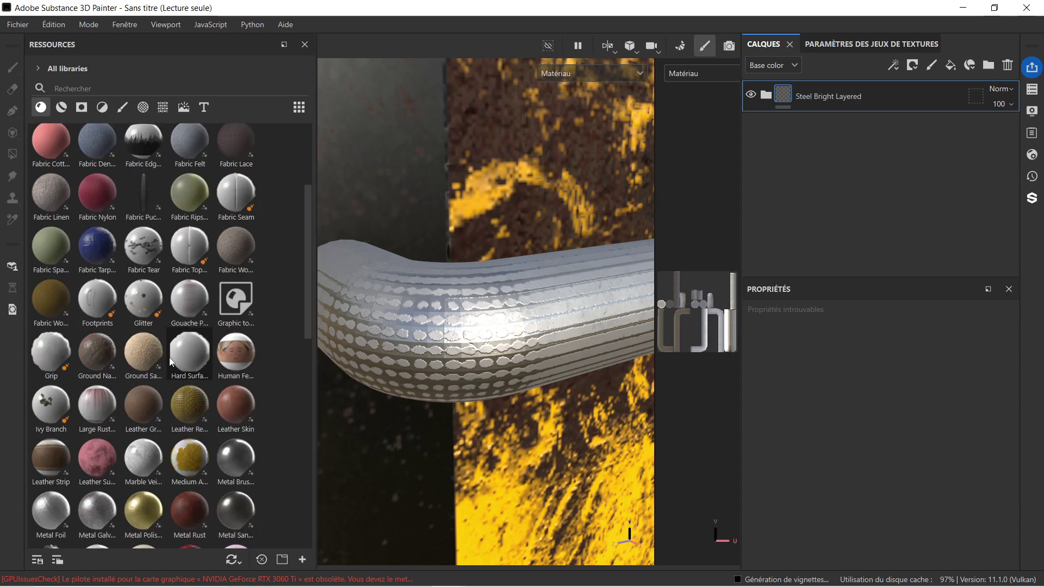
scroll(188, 497, "down", 3)
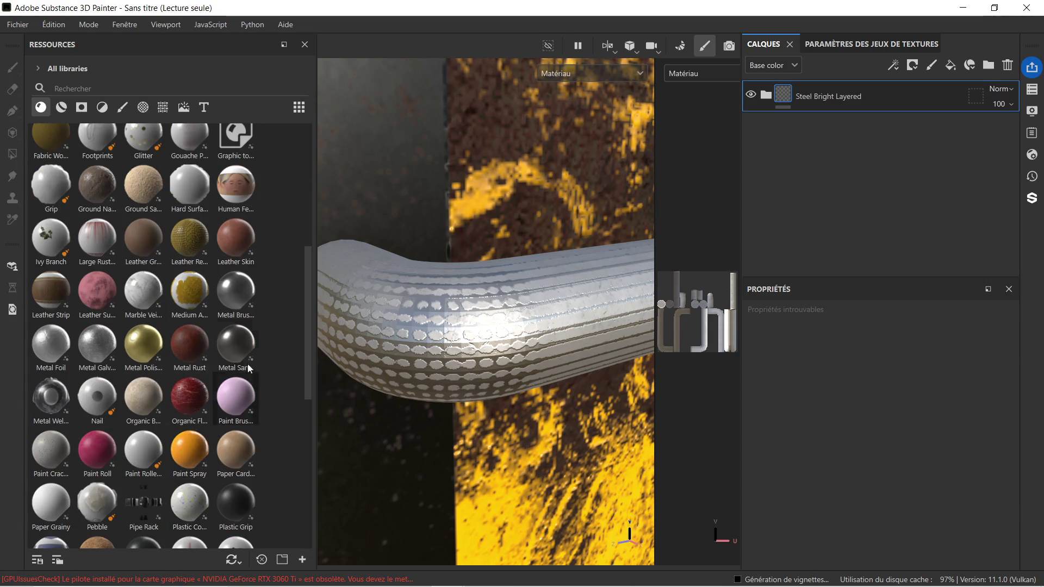
left_click_drag(237, 292, 544, 300)
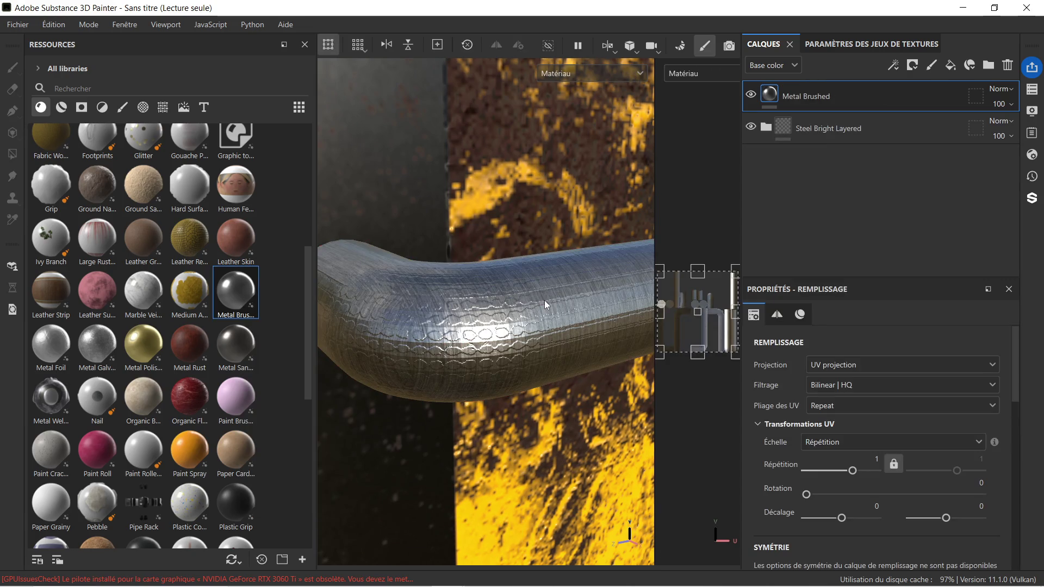
Delete the Steel Bright Layered layer from the handle's layer stack.
scroll(497, 344, "up", 3)
scroll(497, 343, "down", 2)
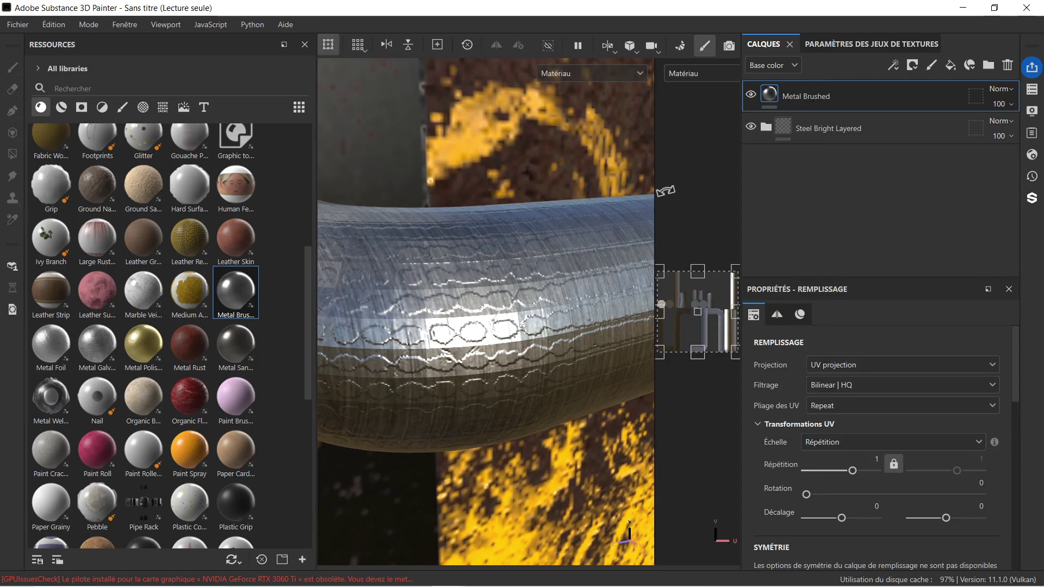
left_click(857, 134)
key("Delete")
Zoom and orbit the viewport to inspect the door from both sides.
scroll(492, 258, "down", 4)
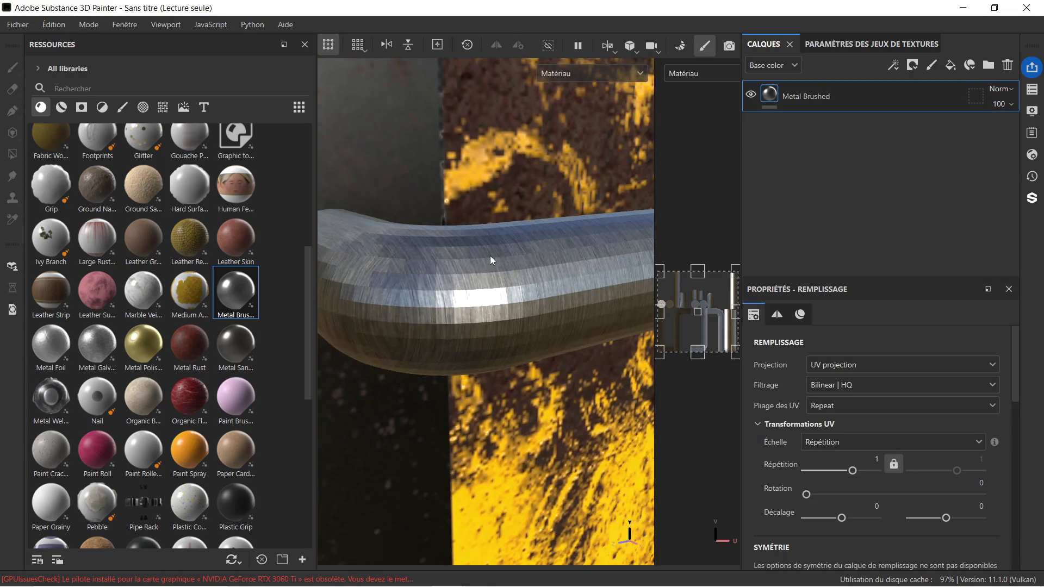
scroll(537, 246, "down", 6)
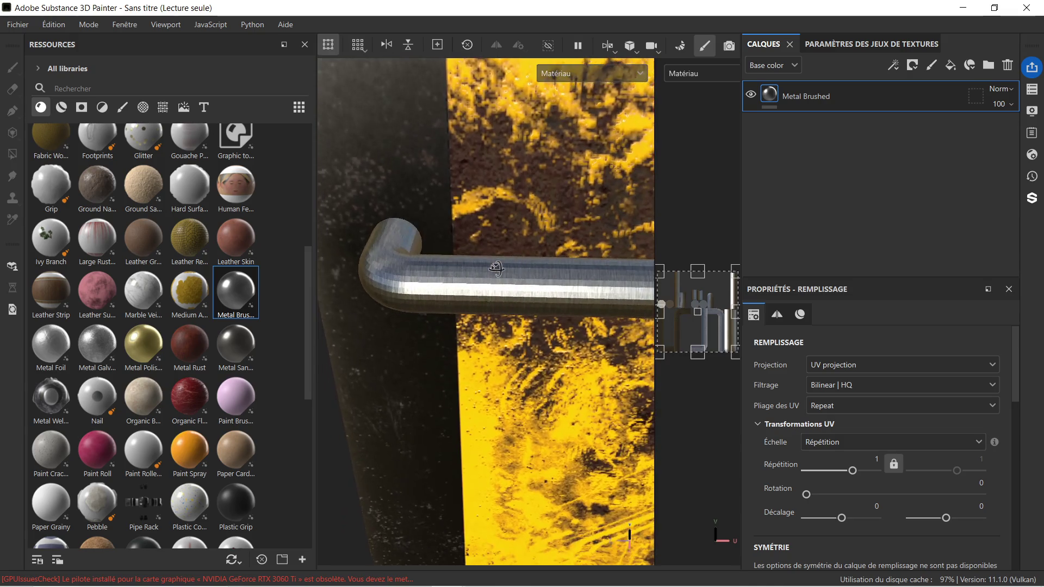
scroll(505, 233, "down", 5)
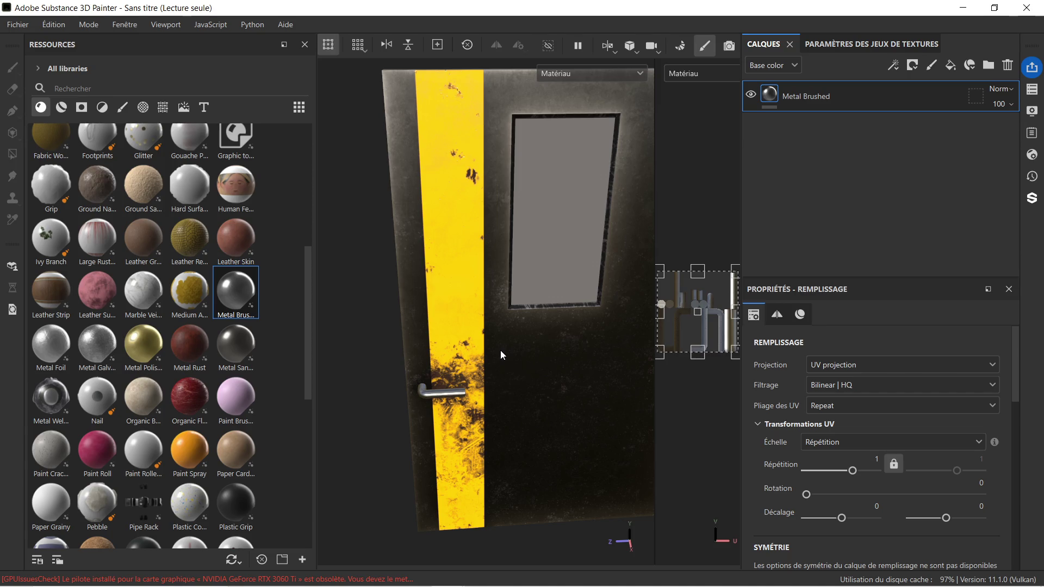
scroll(428, 409, "up", 5)
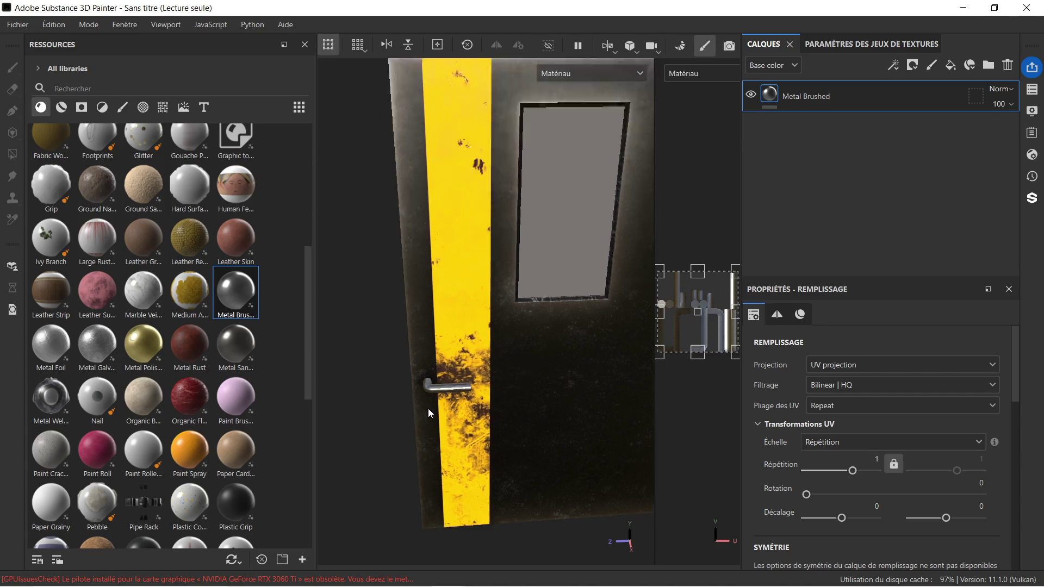
scroll(451, 397, "down", 5)
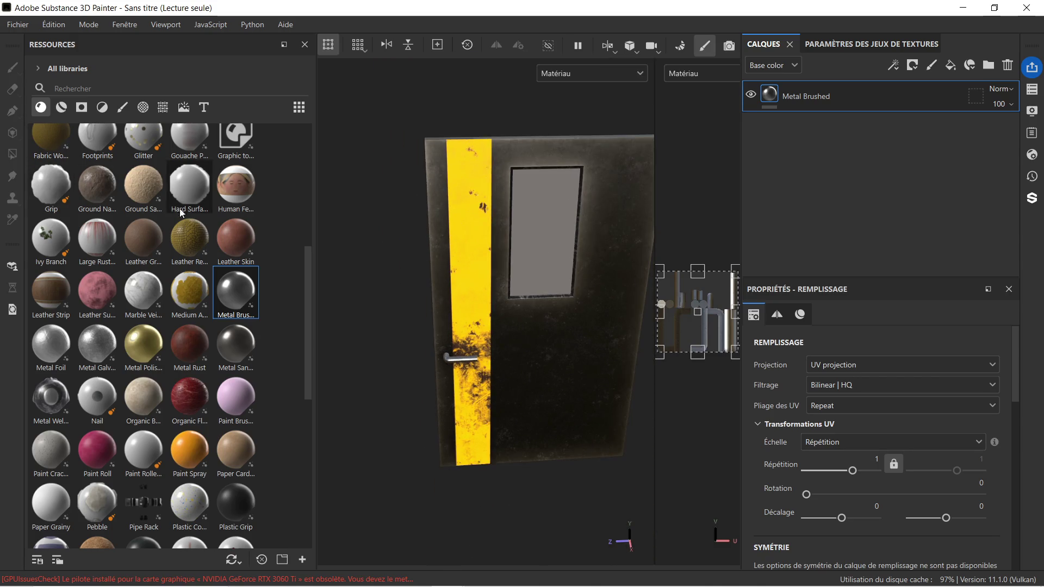
scroll(520, 295, "up", 2)
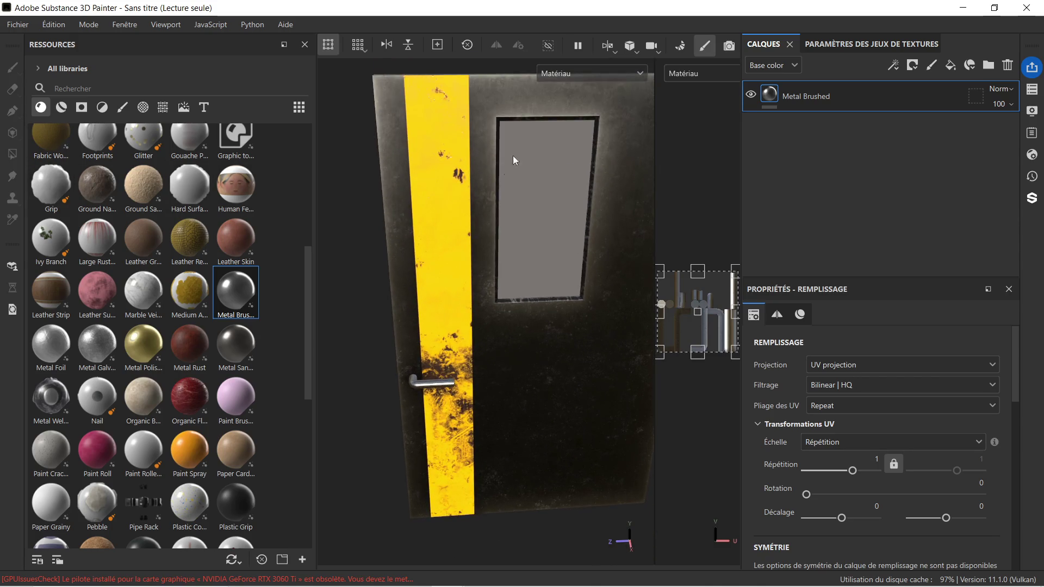
left_click(555, 156)
scroll(547, 177, "down", 2)
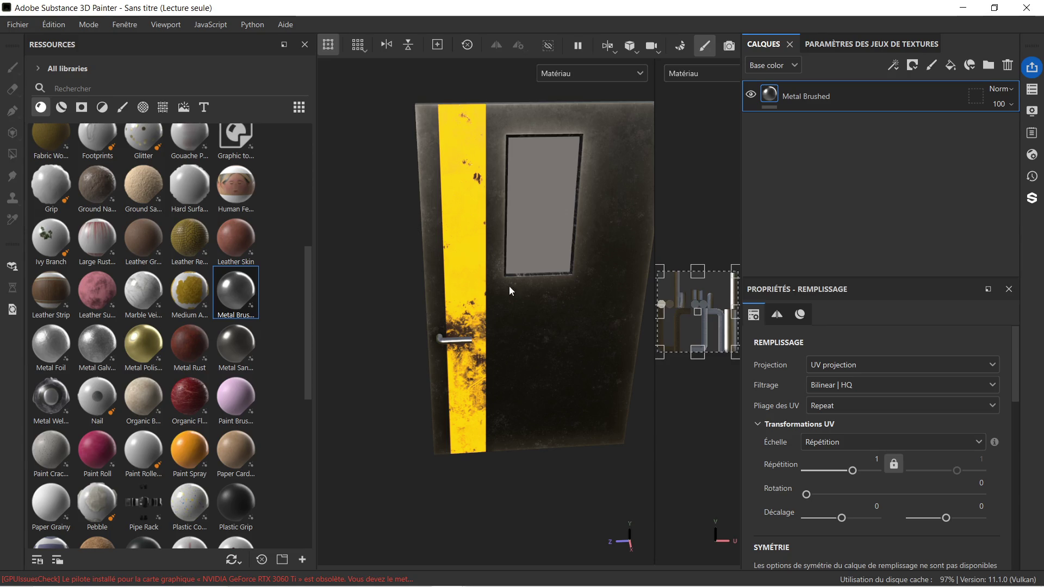
mouse_move(515, 274)
left_mouse_down("alt")
mouse_move(541, 281)
mouse_move(524, 289)
left_mouse_up("alt")
middle_click_drag(523, 289, 465, 324, "alt")
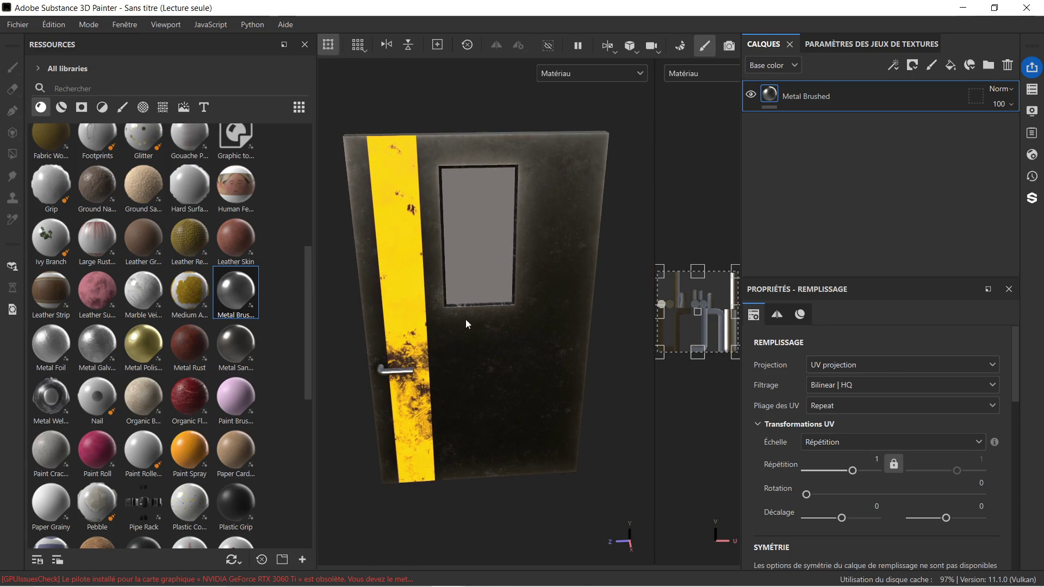
left_click(442, 395)
mouse_move(429, 387)
left_mouse_down("alt")
mouse_move(608, 311)
mouse_move(396, 321)
mouse_move(539, 371)
mouse_move(245, 367)
mouse_move(203, 357)
left_mouse_up("alt")
middle_click_drag(369, 310, 509, 315, "alt")
mouse_move(469, 347)
left_mouse_down("alt")
mouse_move(521, 339)
mouse_move(511, 334)
left_mouse_up("alt")
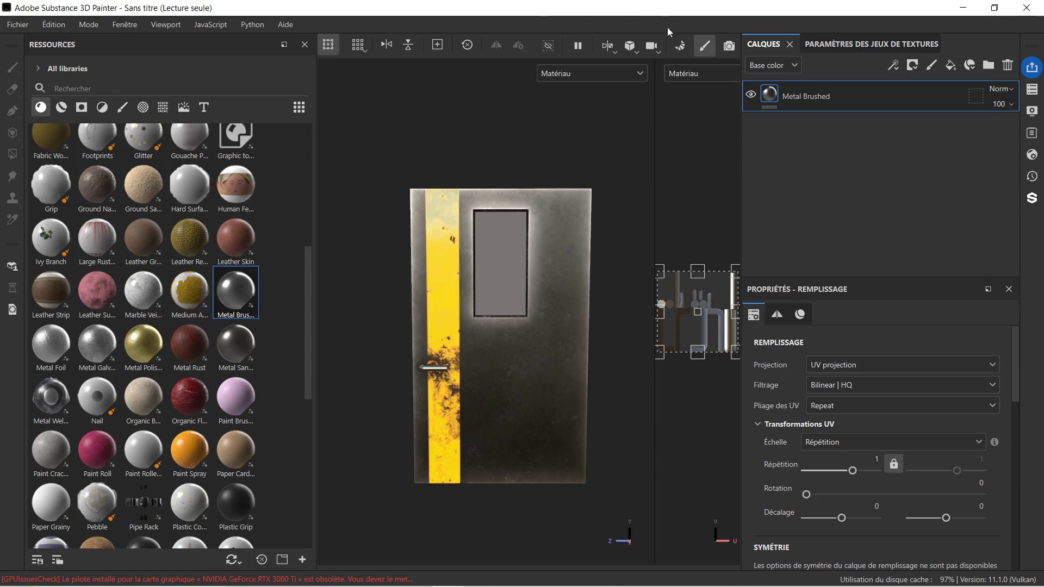
left_click(18, 26)
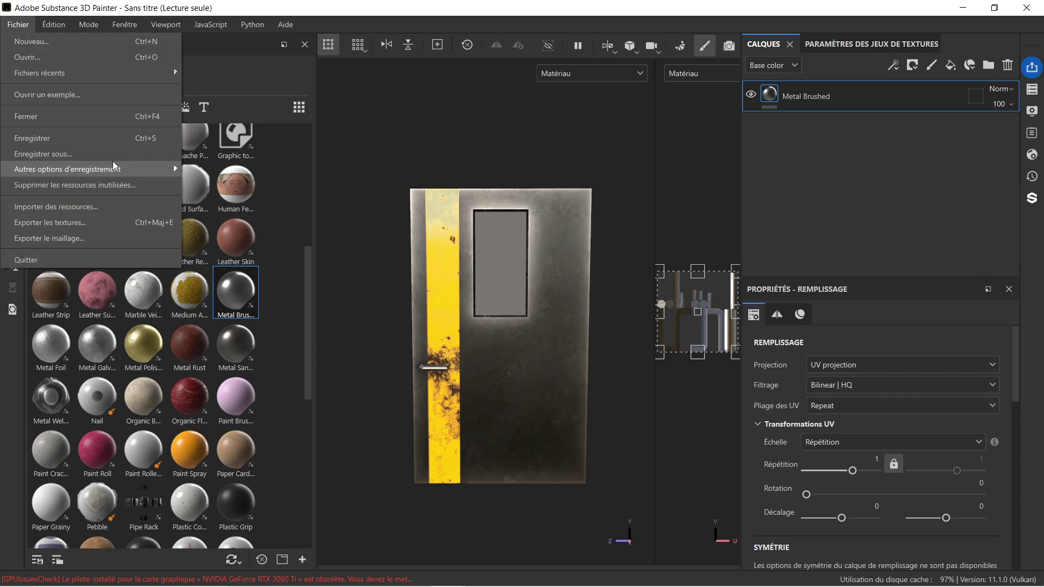
Set the texture export output folder to zug propre/porte sous sol.
left_click(102, 222)
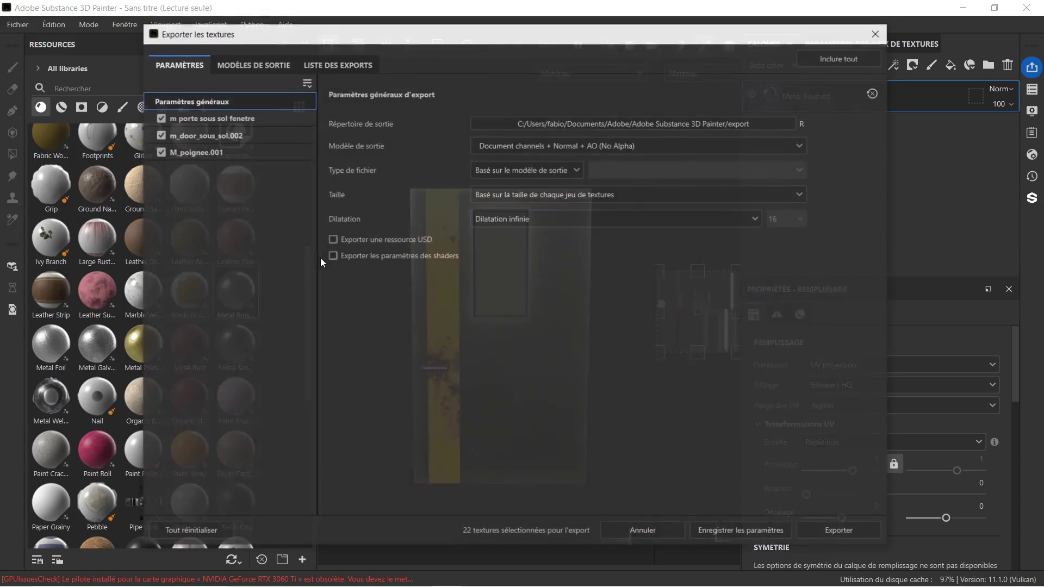
left_click(758, 125)
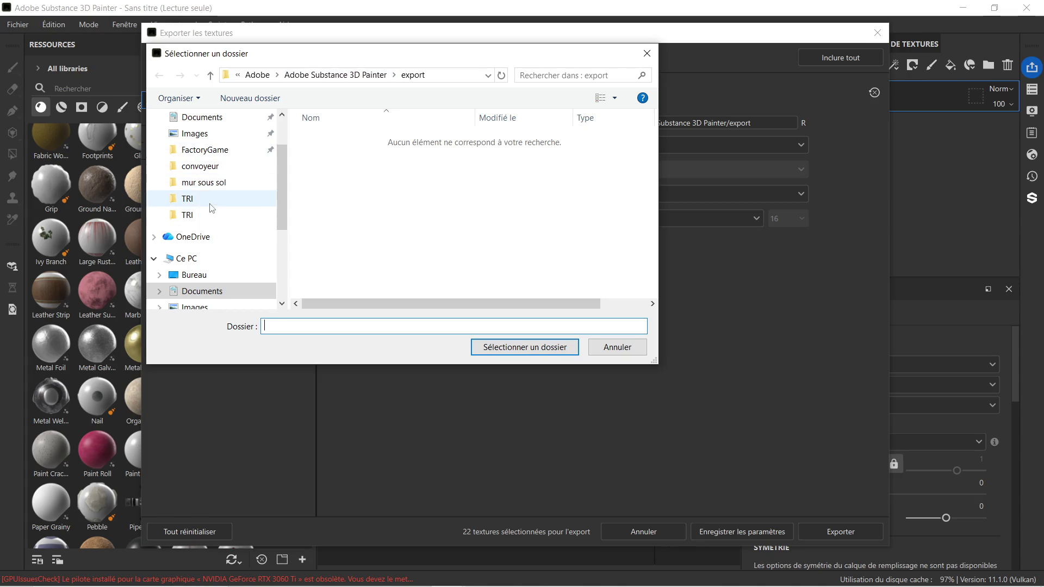
left_click(222, 183)
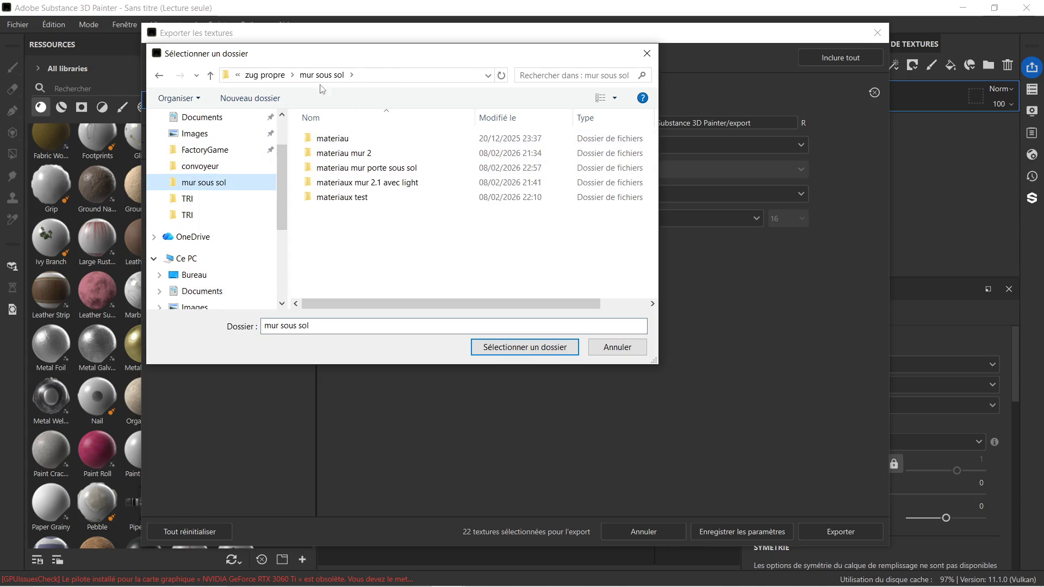
left_click(258, 79)
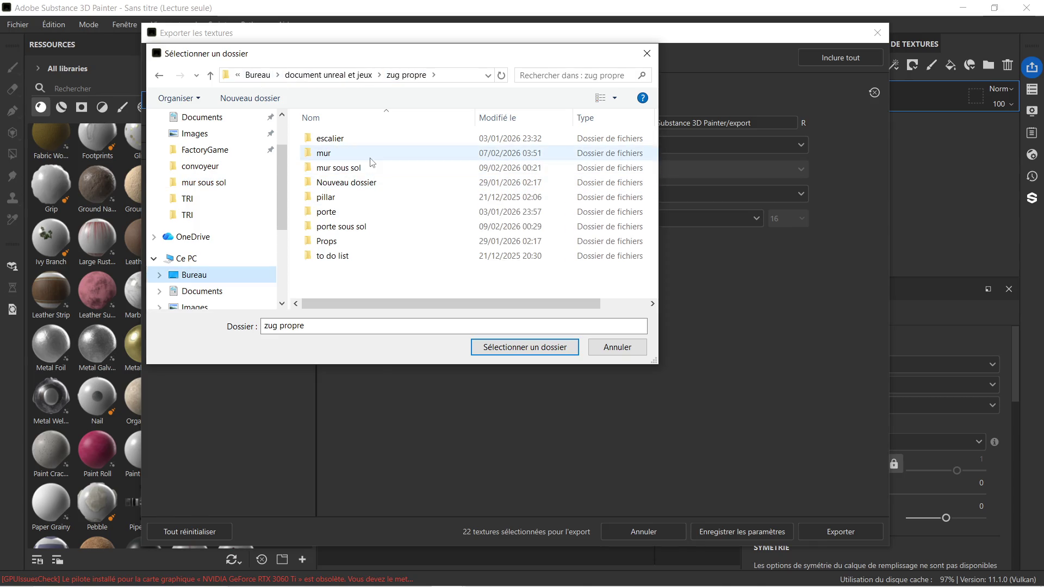
left_click(364, 229)
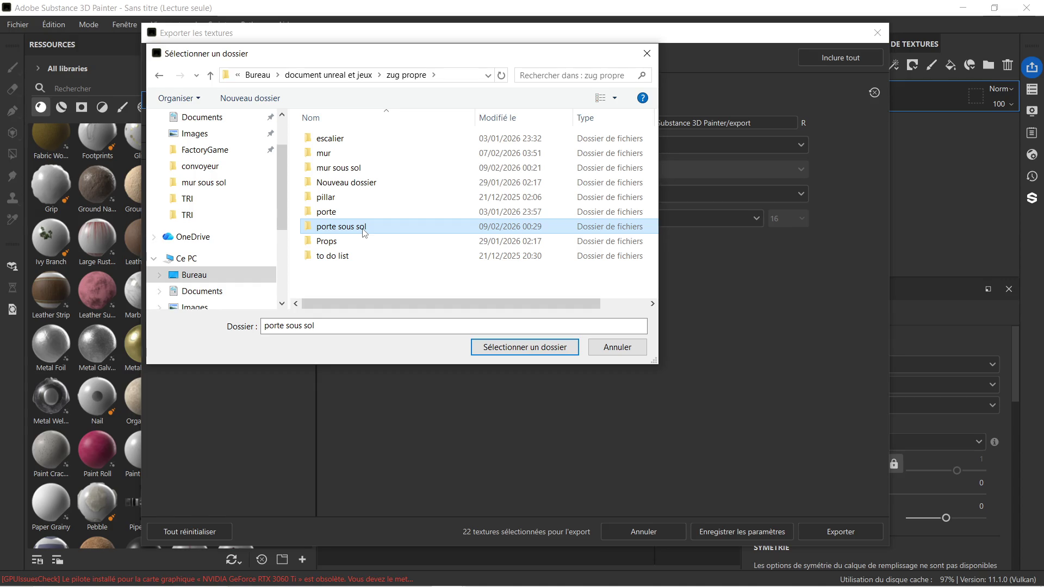
double_click(364, 230)
left_click(500, 351)
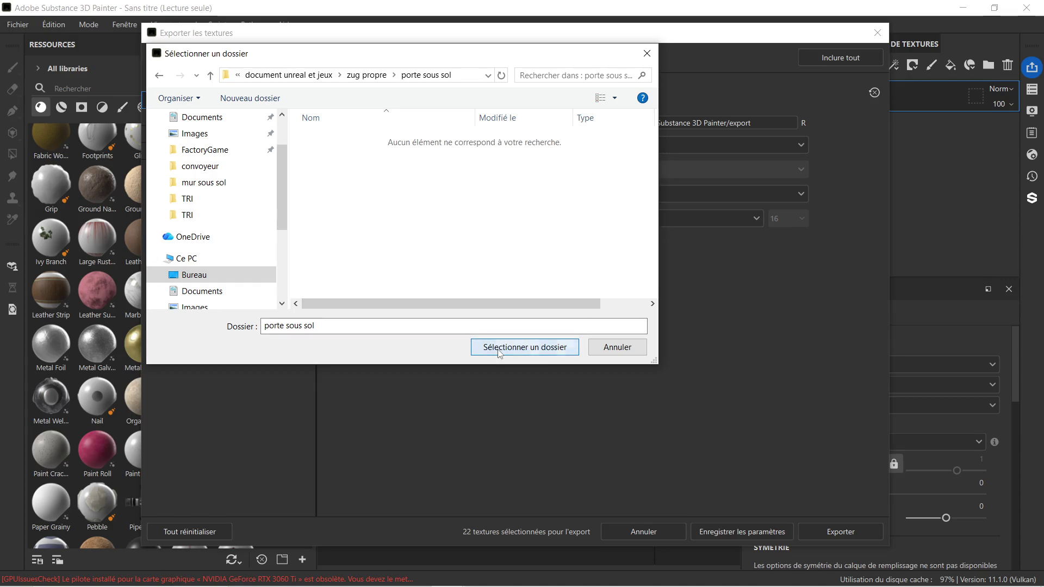
Export the textures with the Unreal Engine (Packed) template and close the export window.
left_click(749, 147)
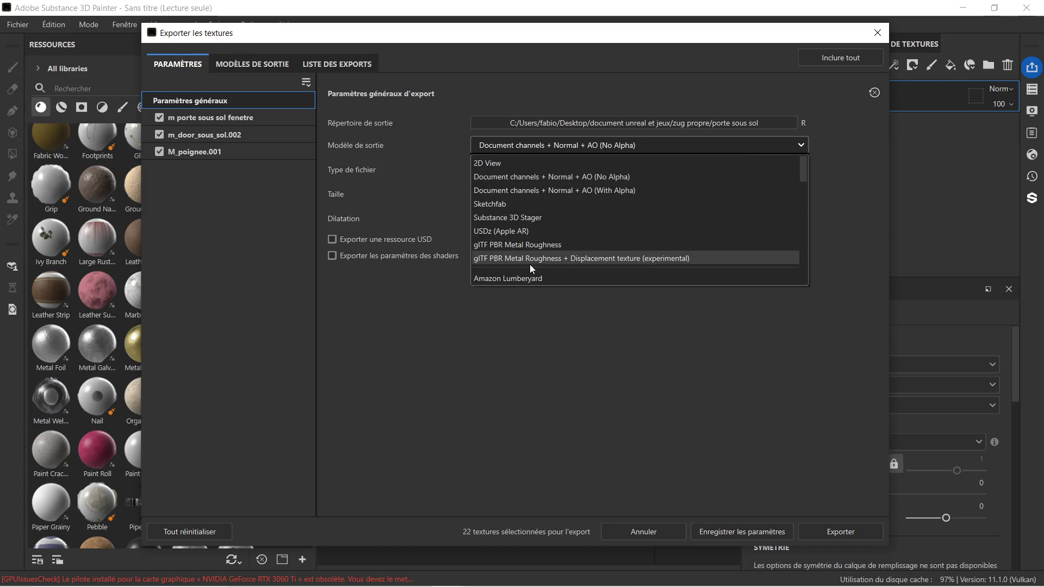
scroll(571, 204, "down", 3)
scroll(585, 219, "down", 8)
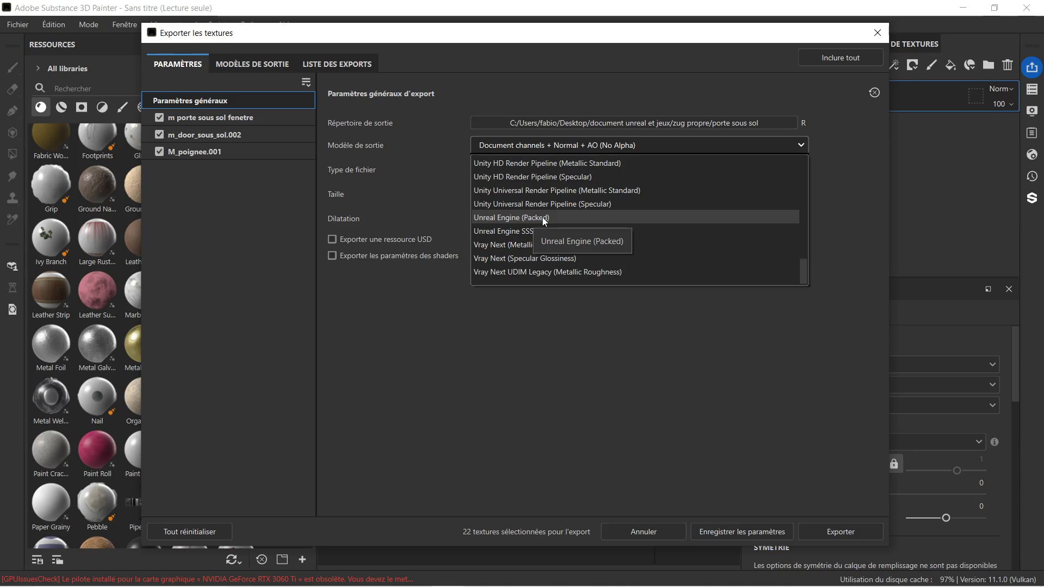
left_click(542, 217)
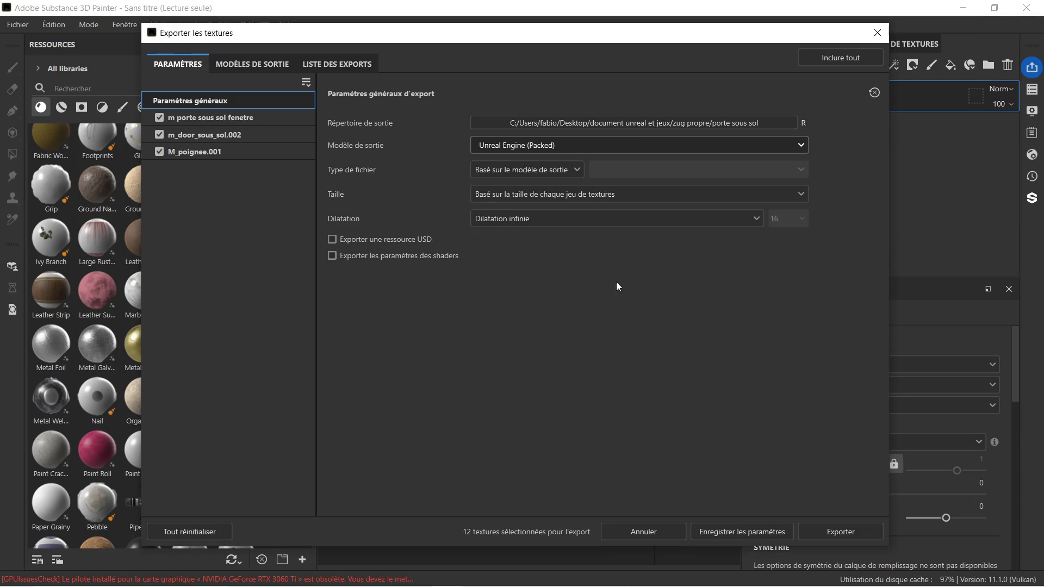
left_click(815, 526)
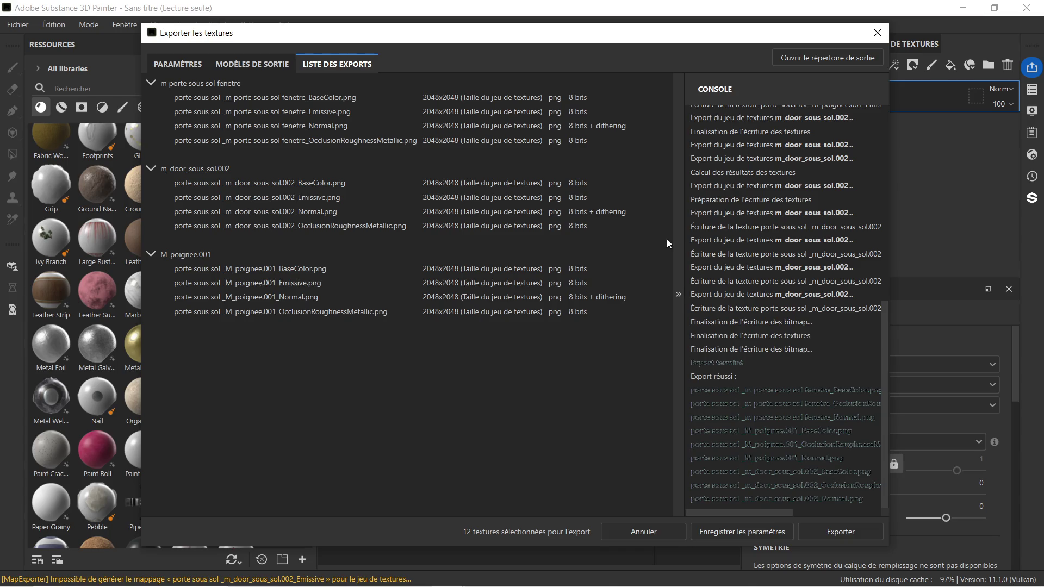
left_click(875, 32)
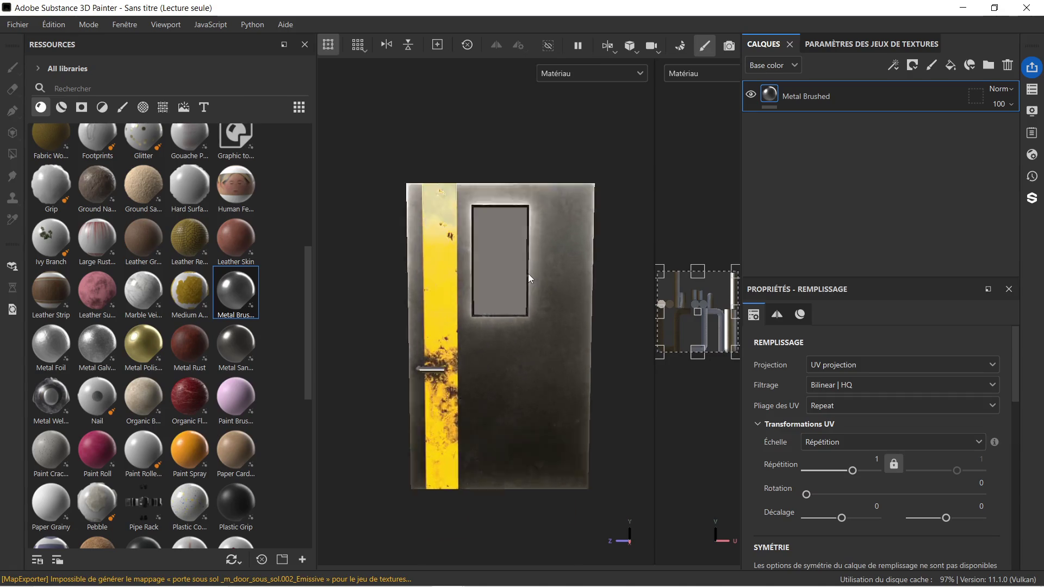
scroll(527, 273, "up", 2)
scroll(527, 268, "down", 2)
mouse_move(501, 271)
left_mouse_down("alt")
mouse_move(384, 258)
mouse_move(380, 270)
mouse_move(385, 242)
left_mouse_up("alt")
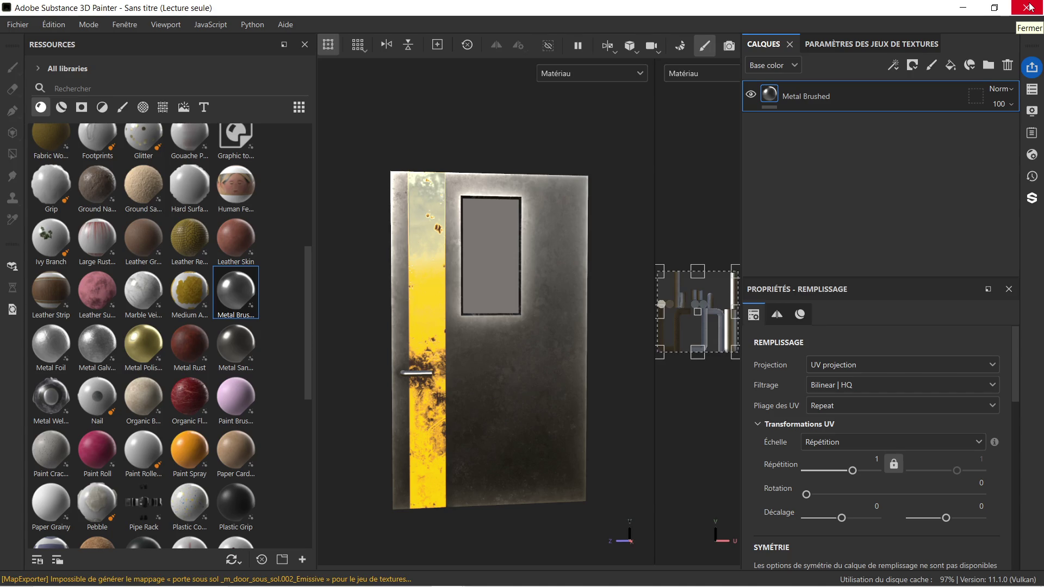
Save the project as 'materiau porte' in zug propre/porte sous sol, then minimize the untitled window.
left_click(18, 25)
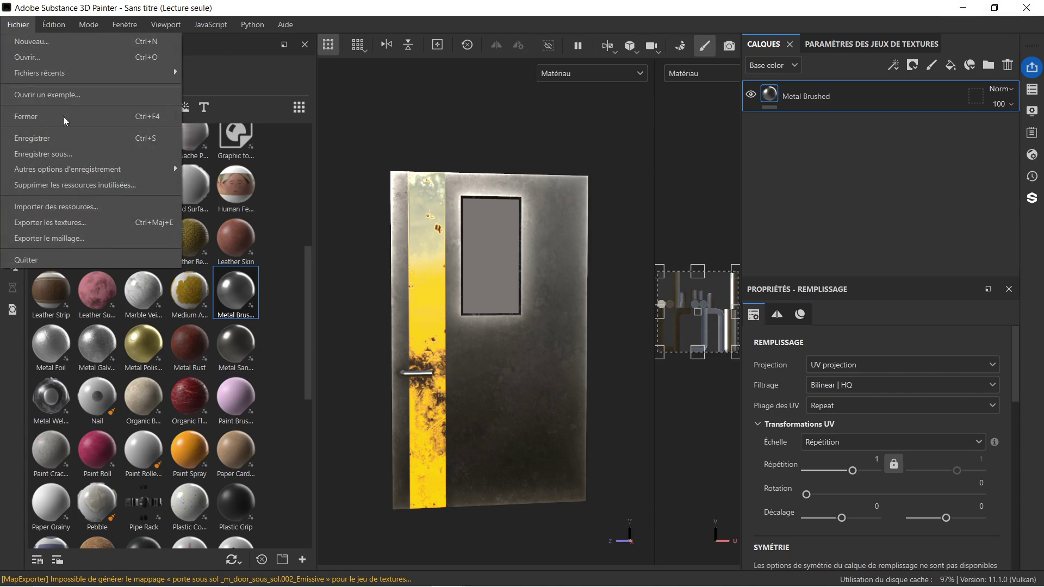
left_click(84, 143)
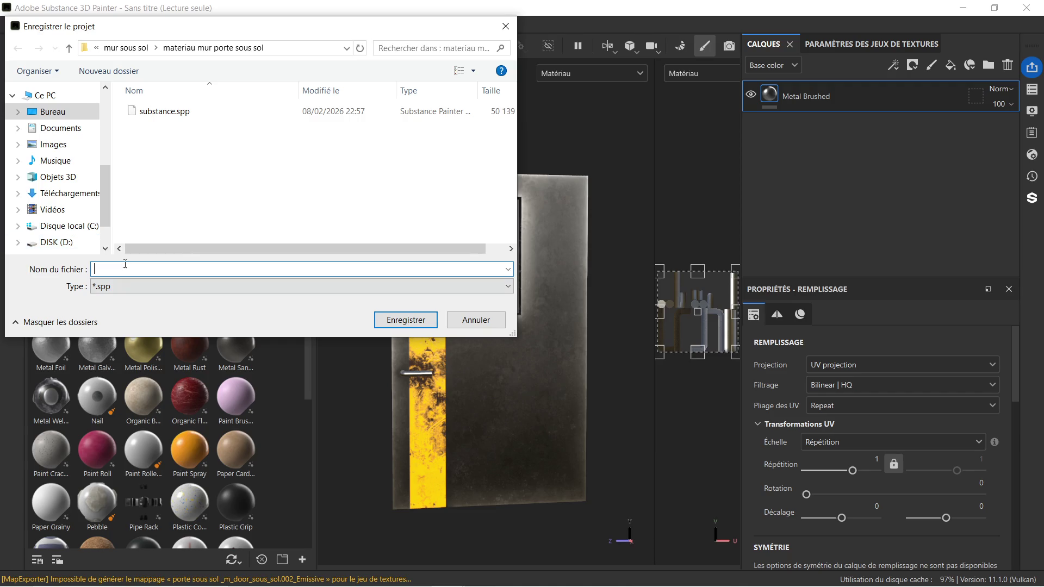
type("materiau ")
type("porte")
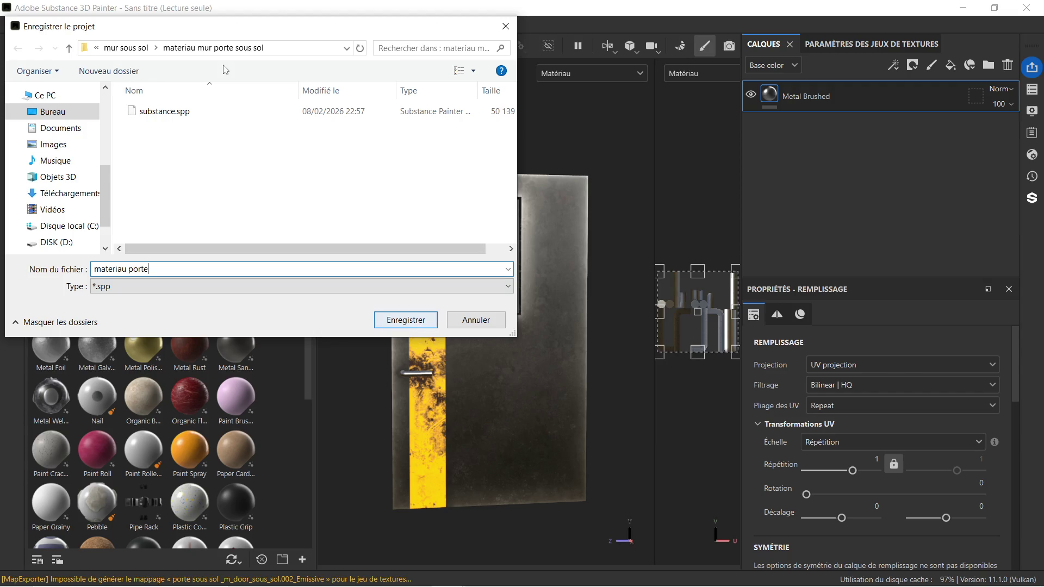
left_click(127, 48)
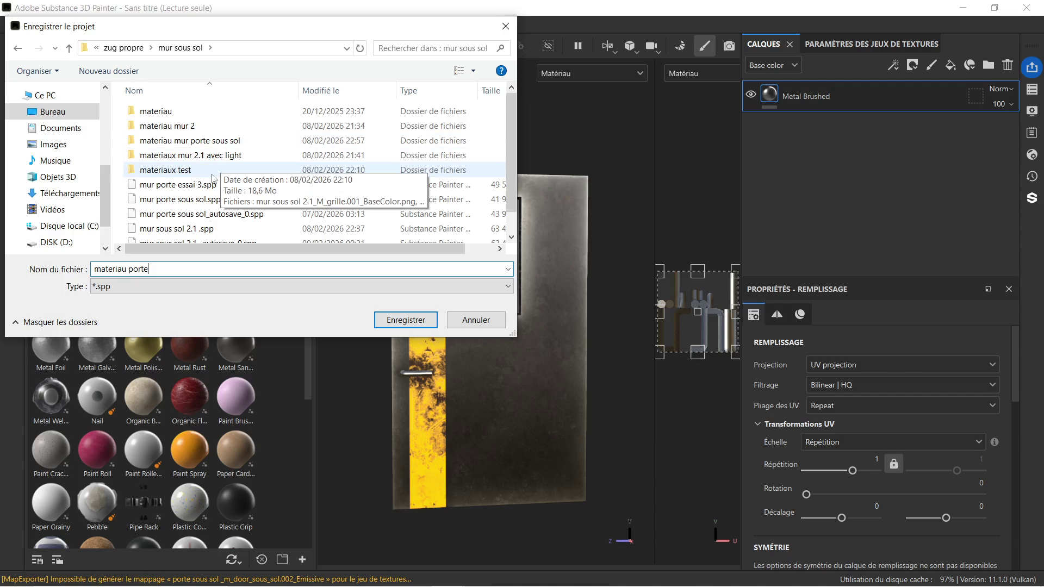
left_click(133, 49)
left_click(192, 200)
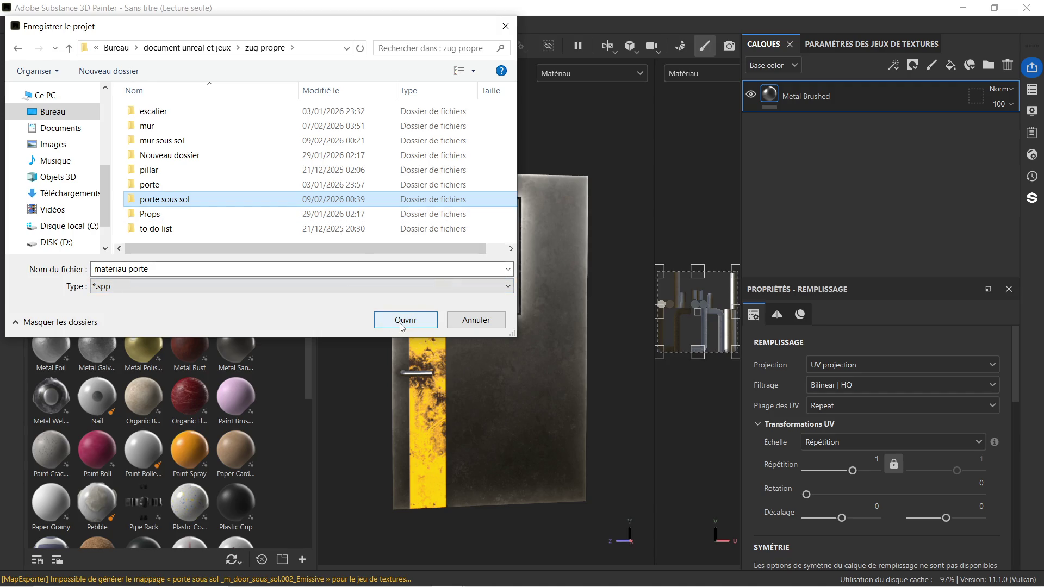
left_click(402, 325)
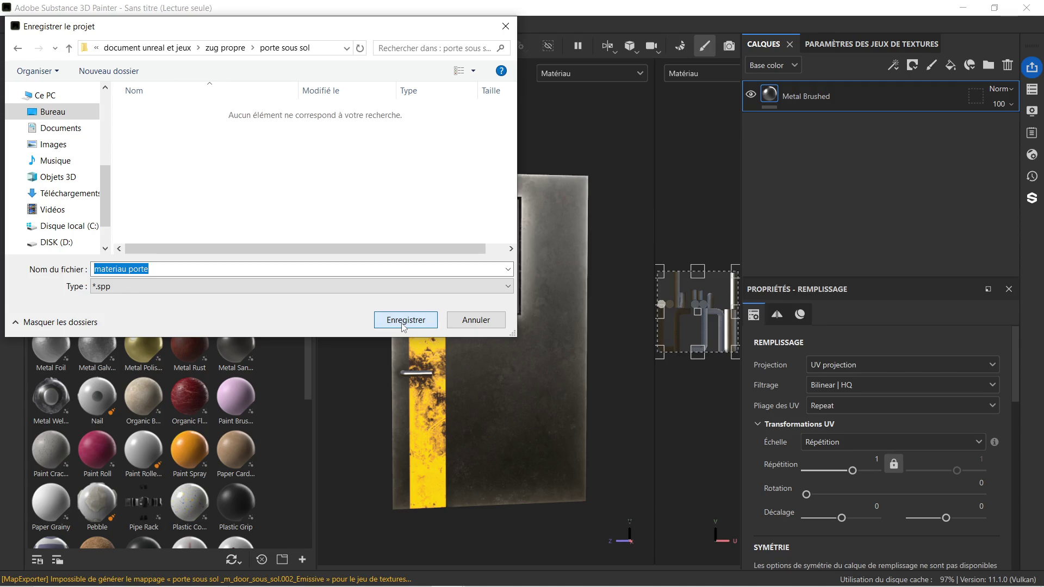
left_click(430, 325)
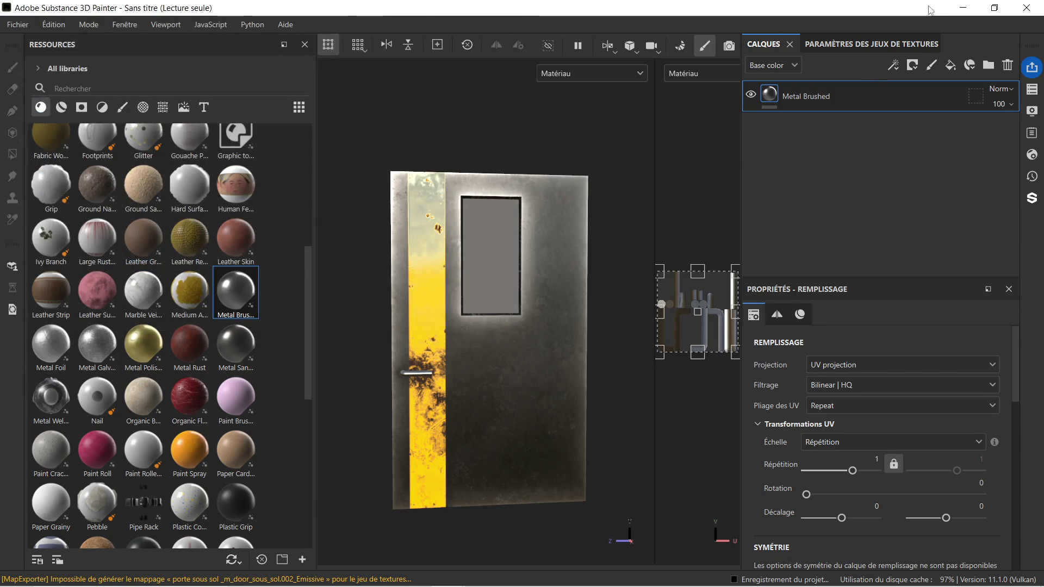
left_click(963, 8)
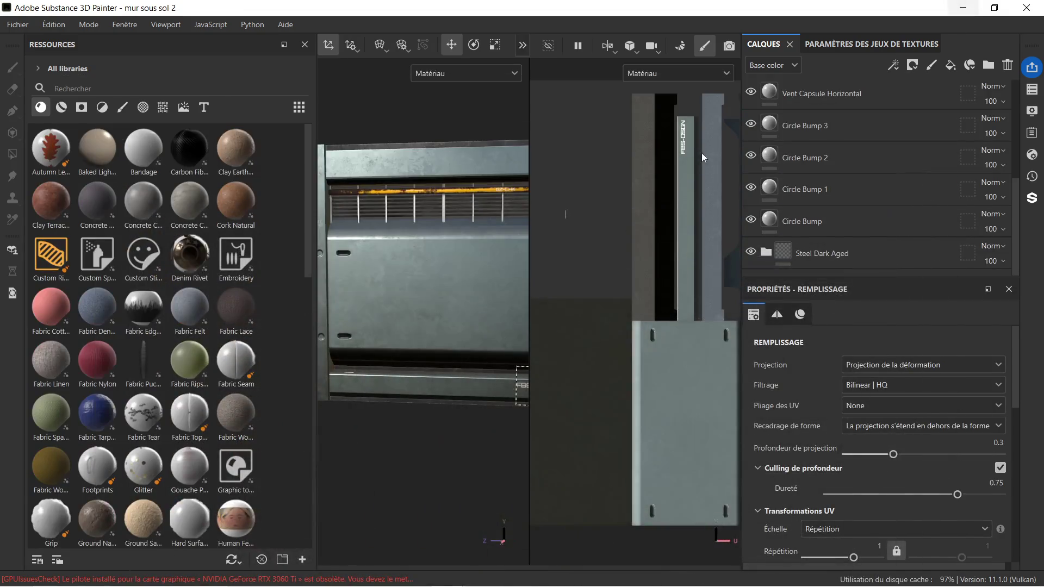
Drag the viewport splitter right so the 3D view of the vent panel is wider.
left_click(532, 209)
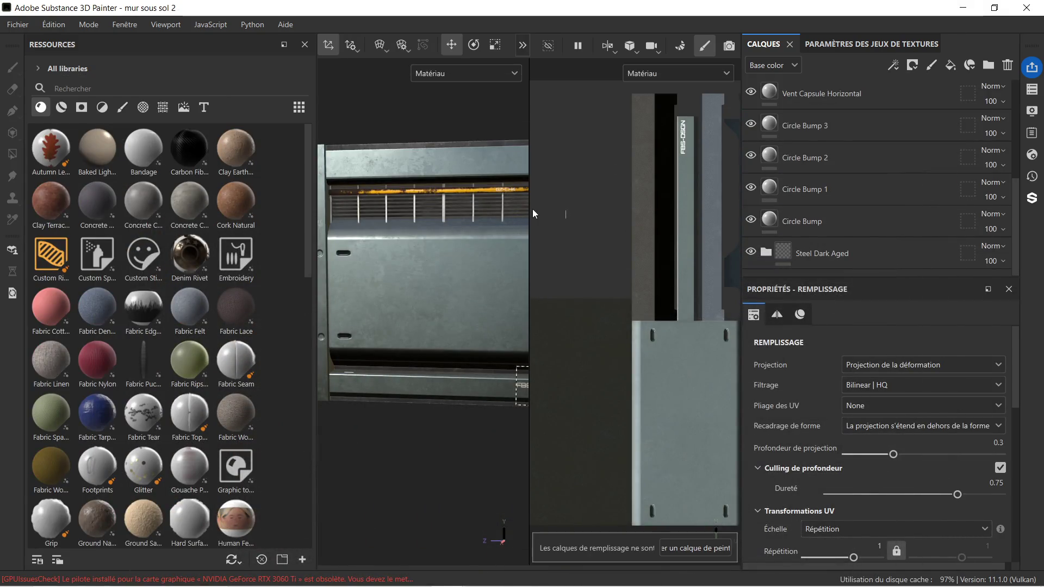
left_click_drag(530, 213, 666, 215)
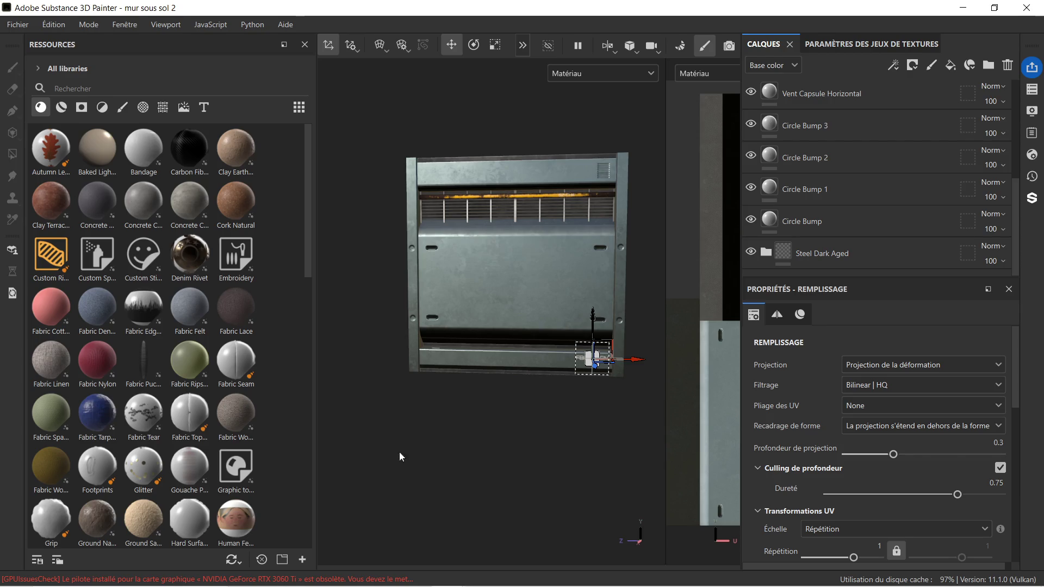
Return to the mur sous sol 2.1 Blender window and list SM_porte_sous_sol's materials.
mouse_move(353, 583)
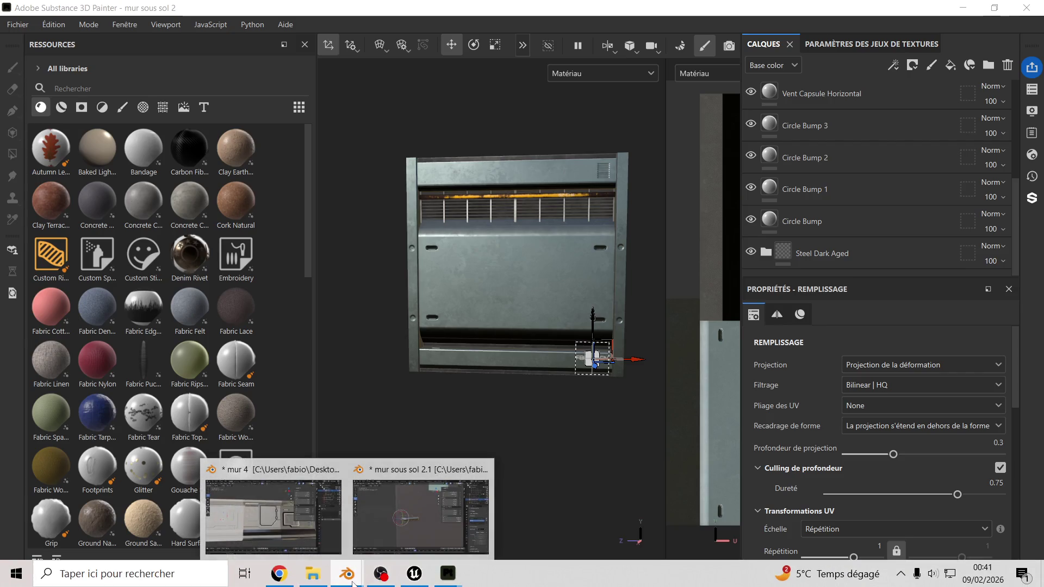
left_click(439, 517)
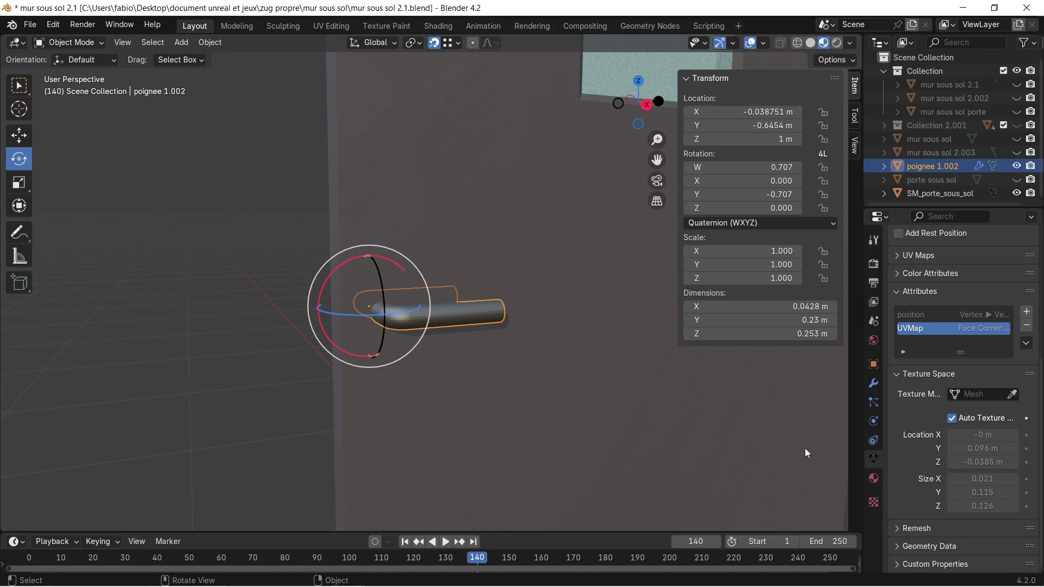
left_click(873, 478)
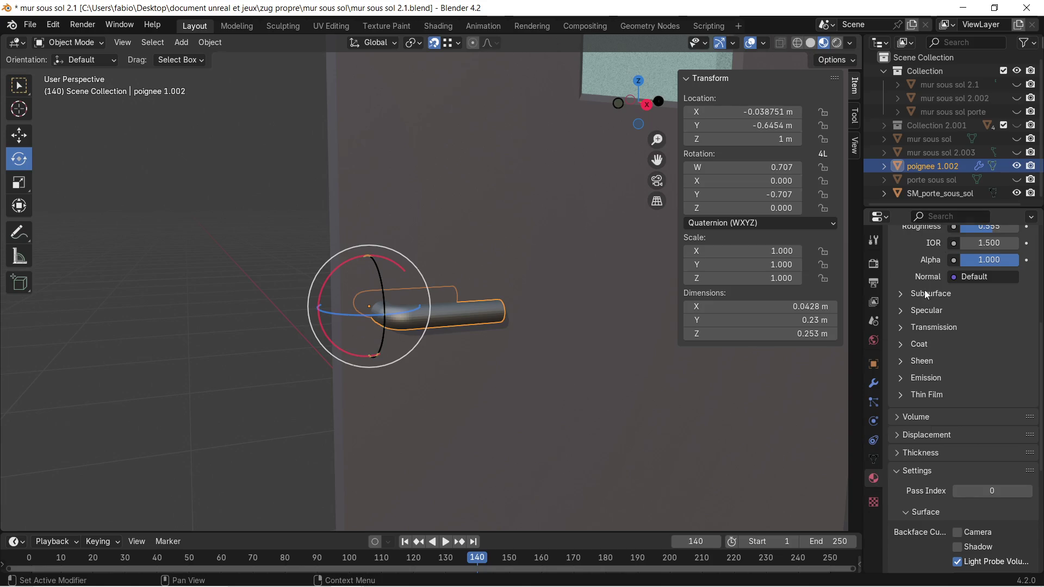
scroll(927, 295, "up", 8)
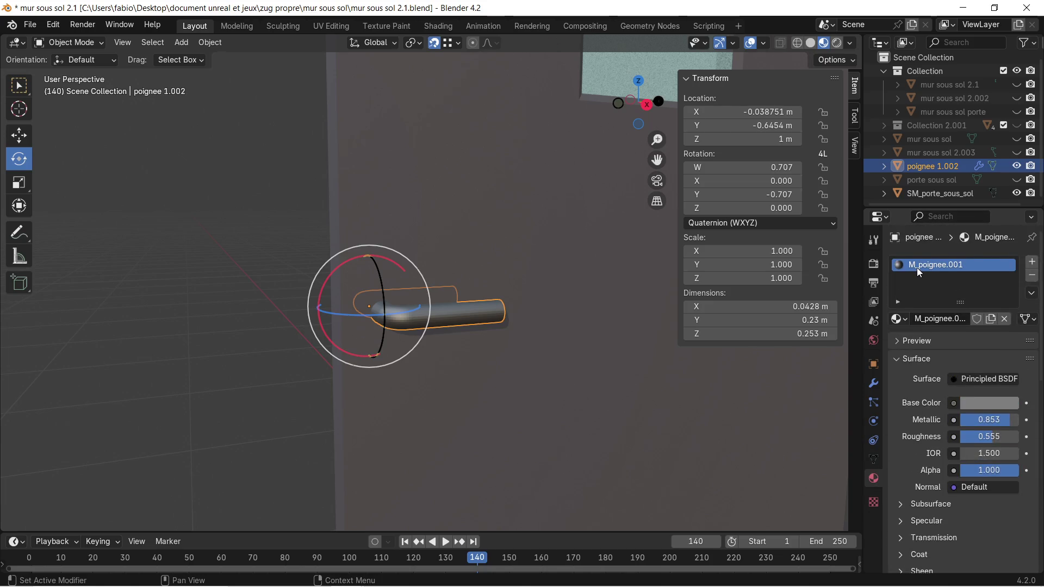
left_click(541, 365)
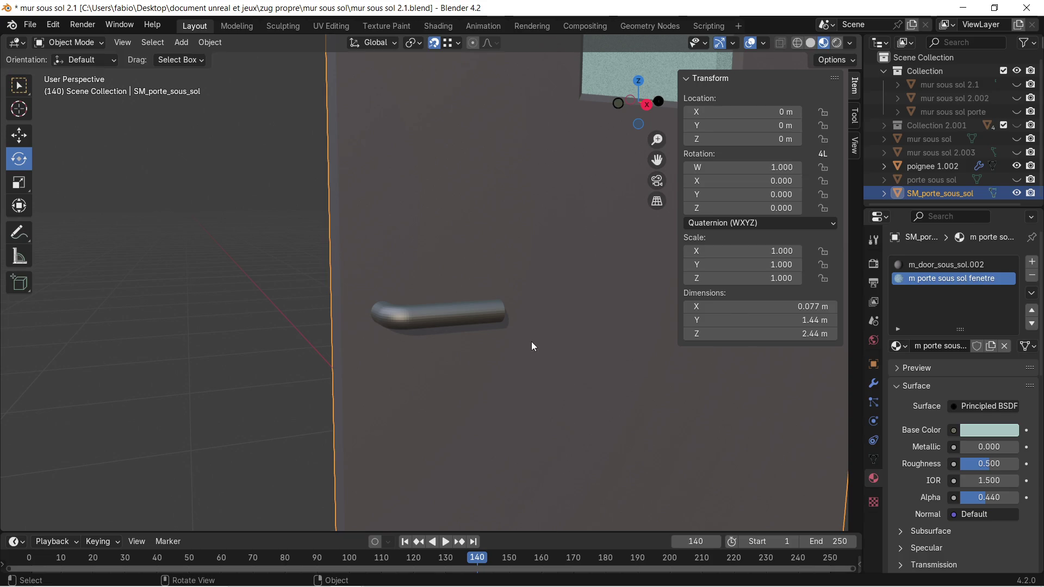
scroll(561, 347, "down", 3)
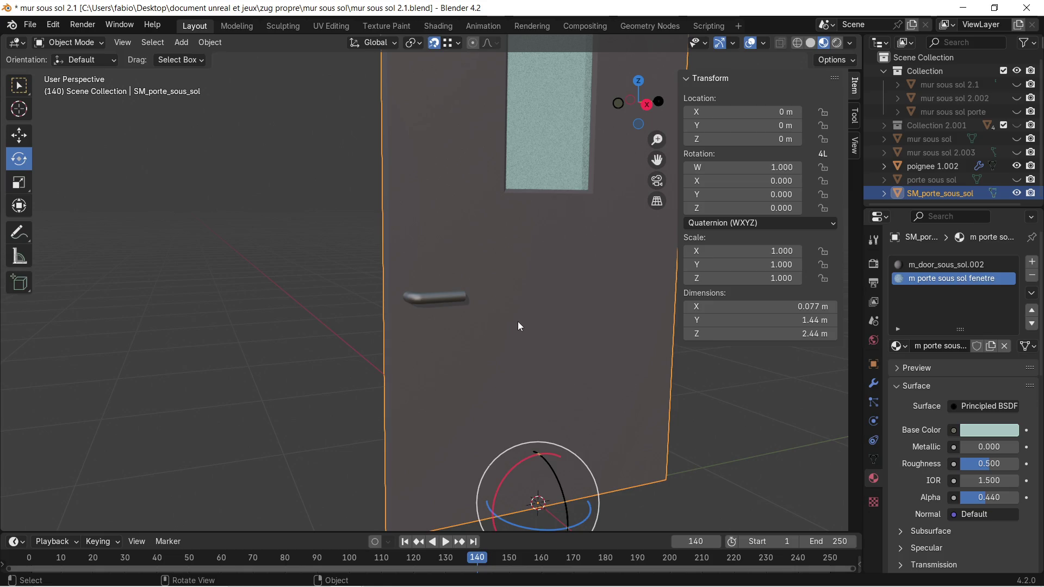
scroll(517, 321, "up", 5)
scroll(516, 327, "down", 2)
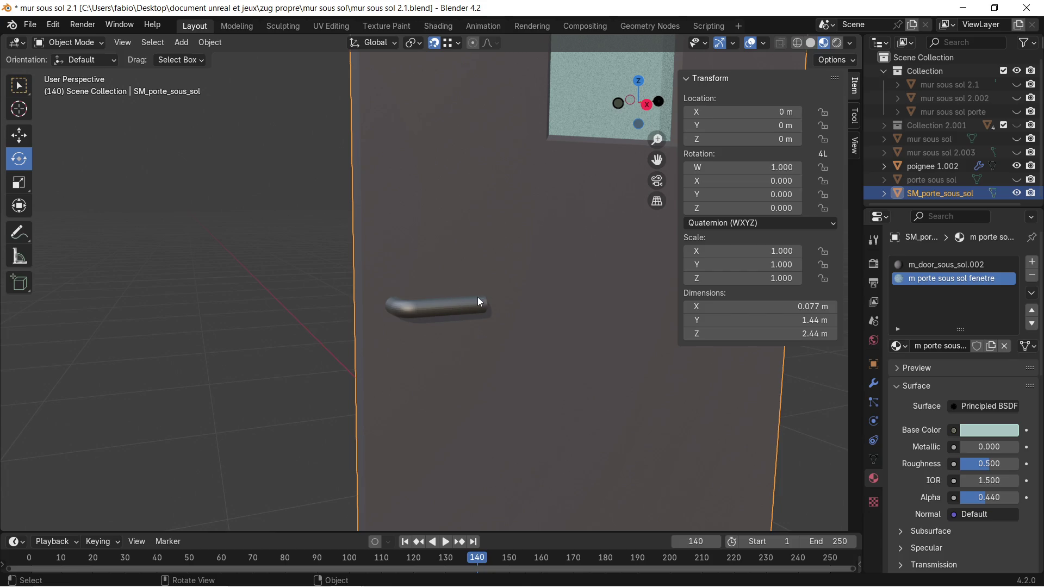
scroll(476, 298, "down", 2)
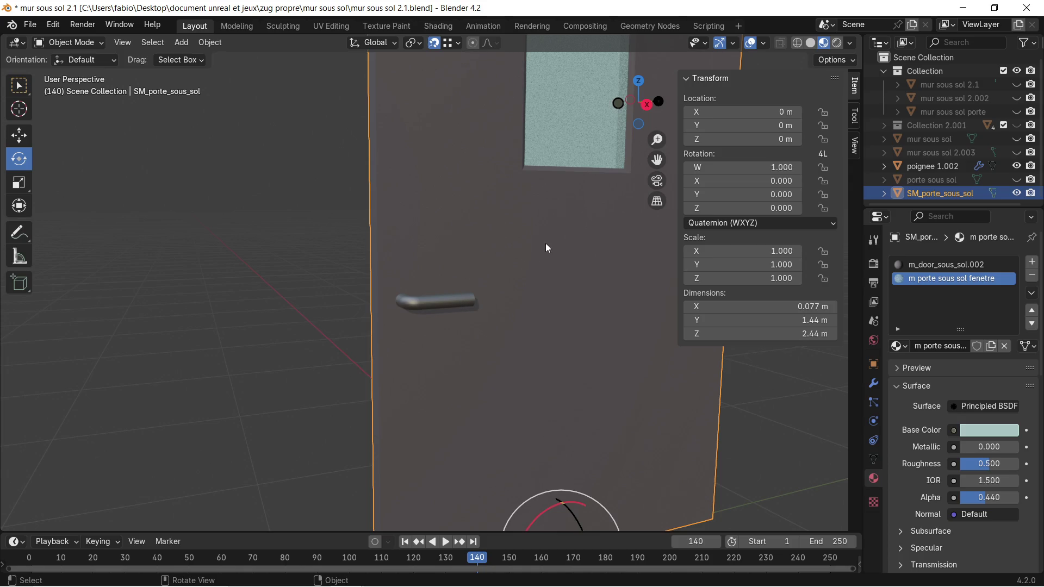
mouse_move(549, 254)
middle_mouse_down()
mouse_move(538, 281)
mouse_move(523, 266)
mouse_move(481, 275)
mouse_move(439, 268)
mouse_move(461, 256)
mouse_move(513, 256)
mouse_move(519, 266)
mouse_move(450, 338)
mouse_move(397, 354)
mouse_move(308, 334)
mouse_move(525, 266)
middle_mouse_up()
left_click(53, 24)
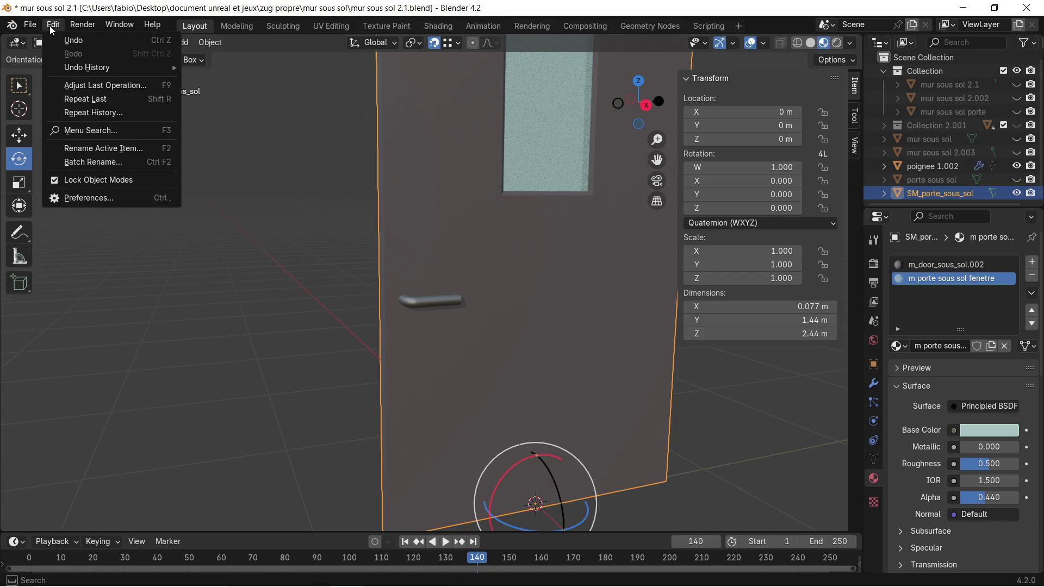
Save mur sous sol 2.1.blend.
left_click(30, 25)
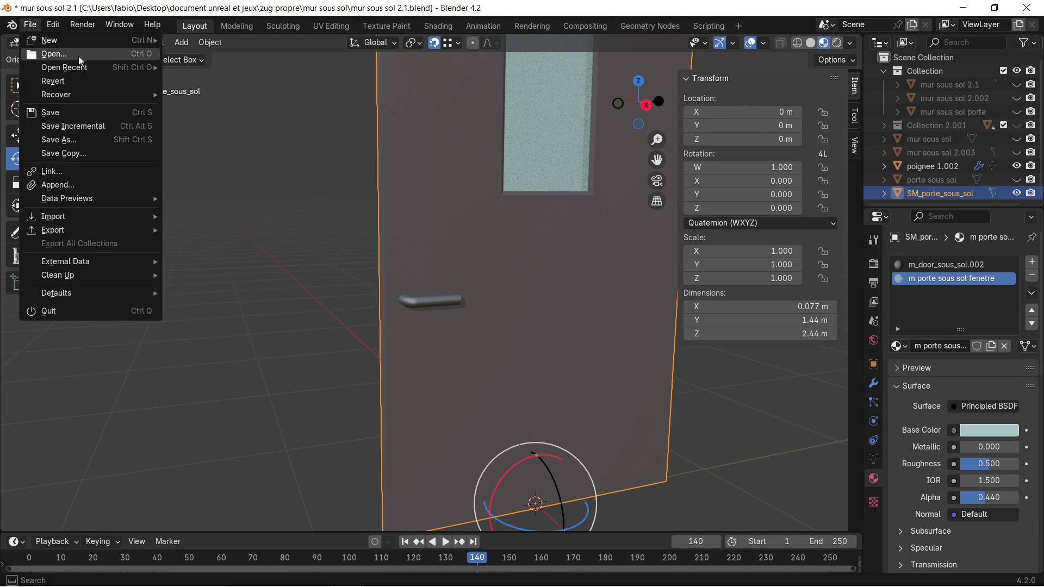
left_click(80, 114)
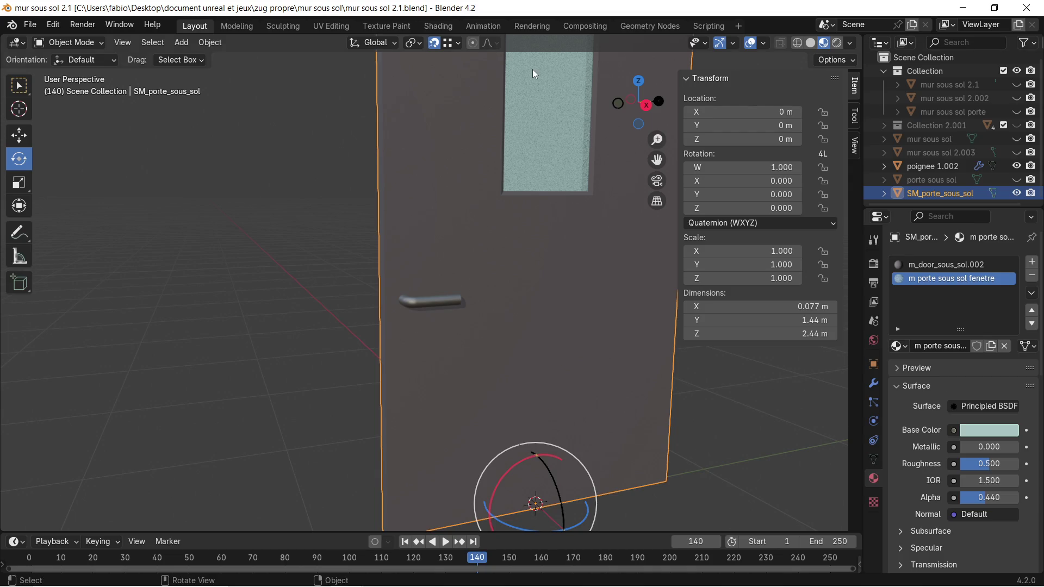
scroll(551, 226, "down", 2)
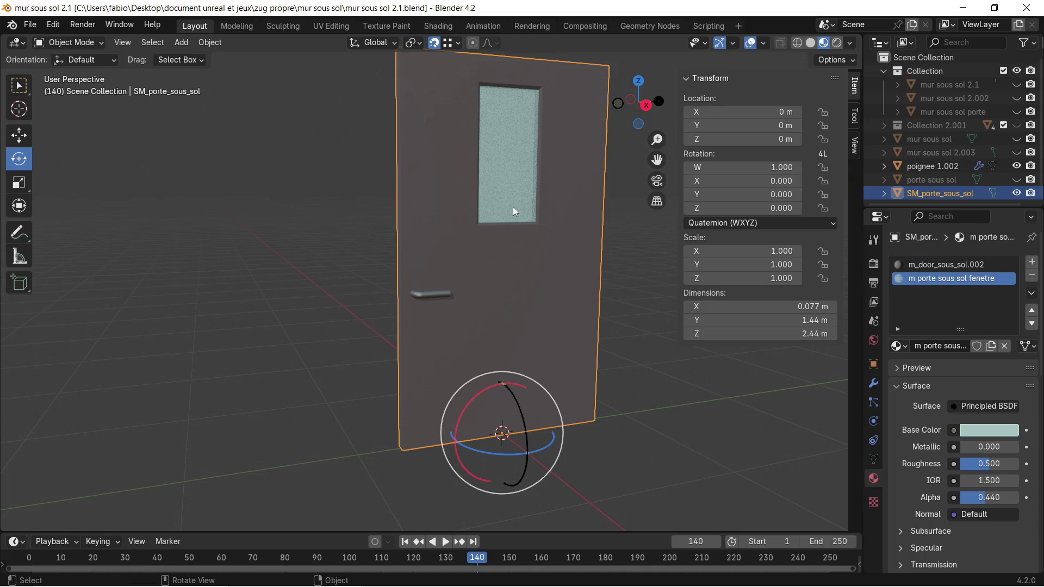
scroll(514, 206, "down", 1)
middle_click_drag(505, 216, 479, 275)
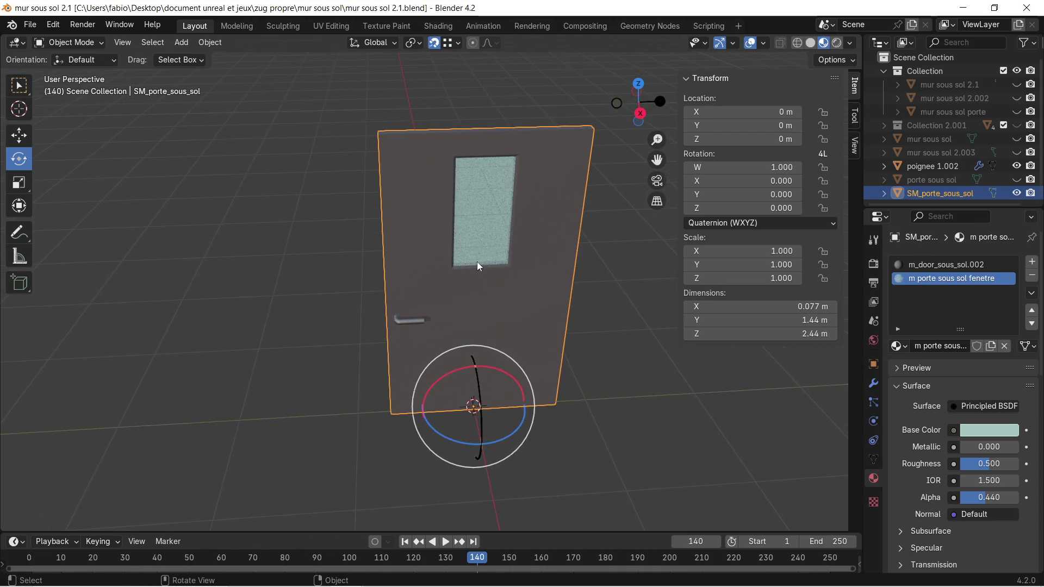
Close Blender and Painter, then switch to the mur 4 Blender window.
left_click(1023, 12)
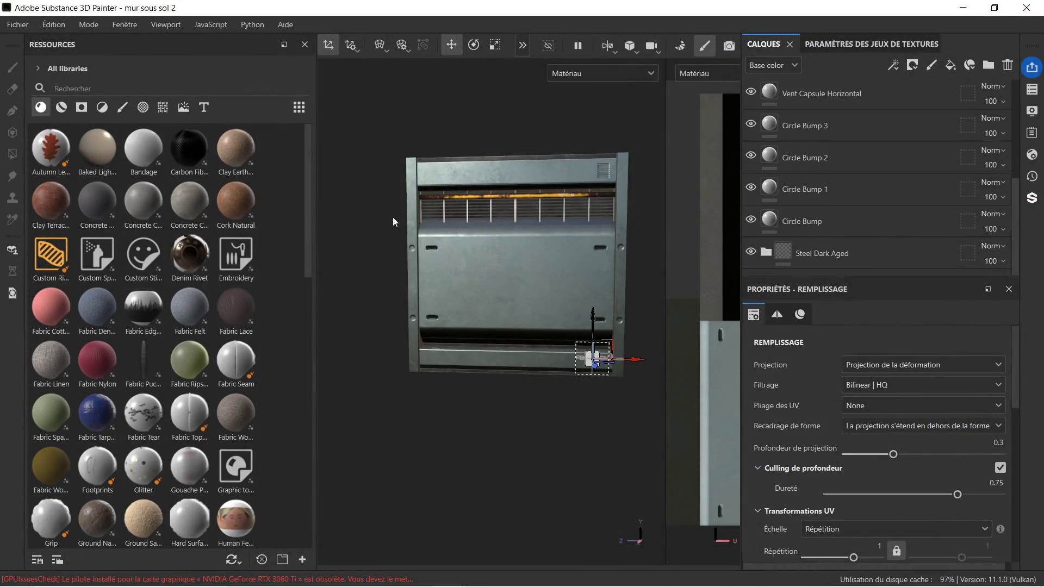
left_click(1026, 8)
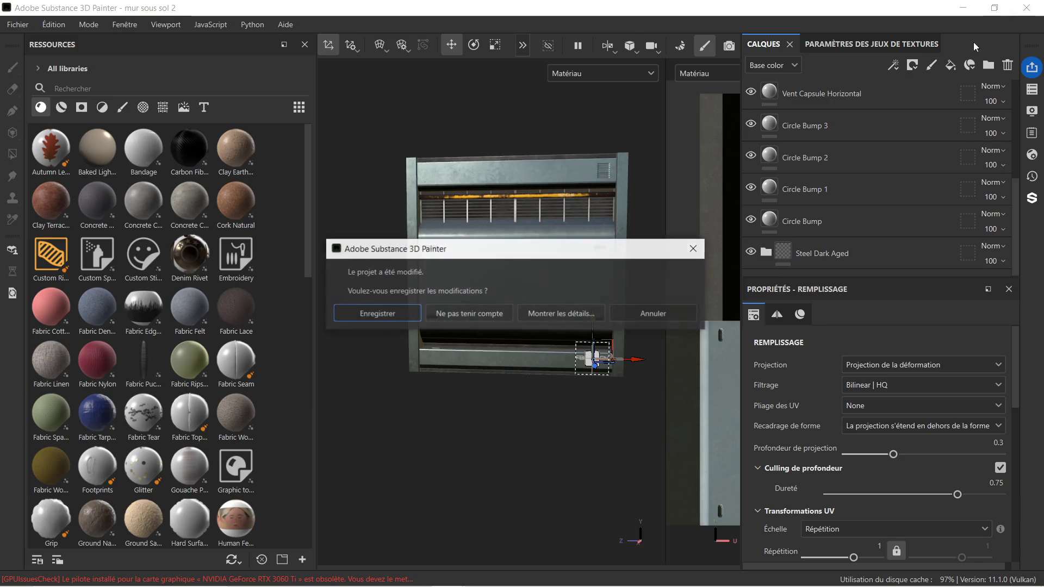
key("alt+Tab")
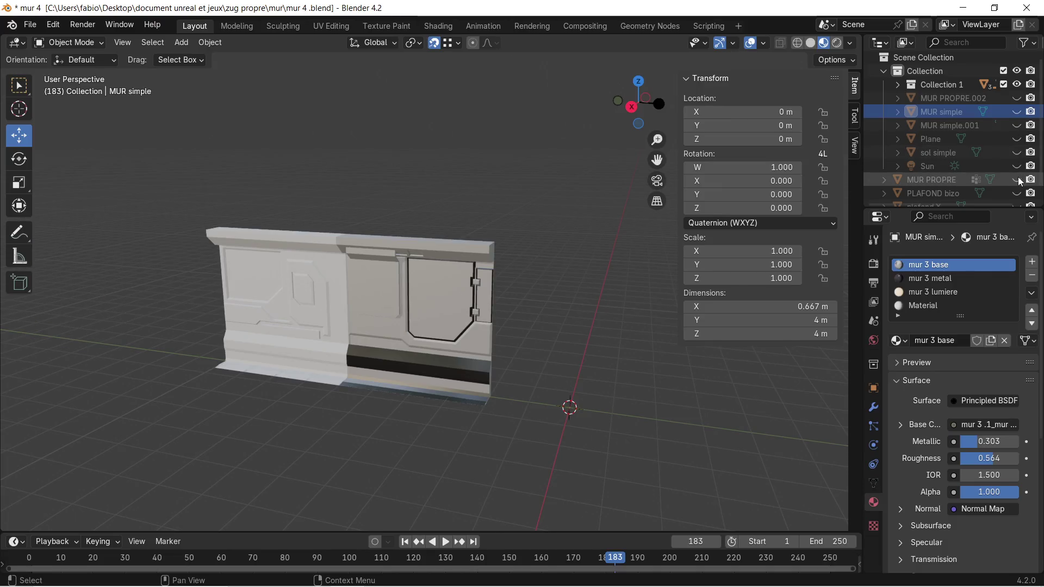
Nest Collection 1 inside Collection and move MUR PROPRE, PLAFOND bizo and plafond X into it.
scroll(990, 166, "down", 1)
scroll(974, 170, "up", 1)
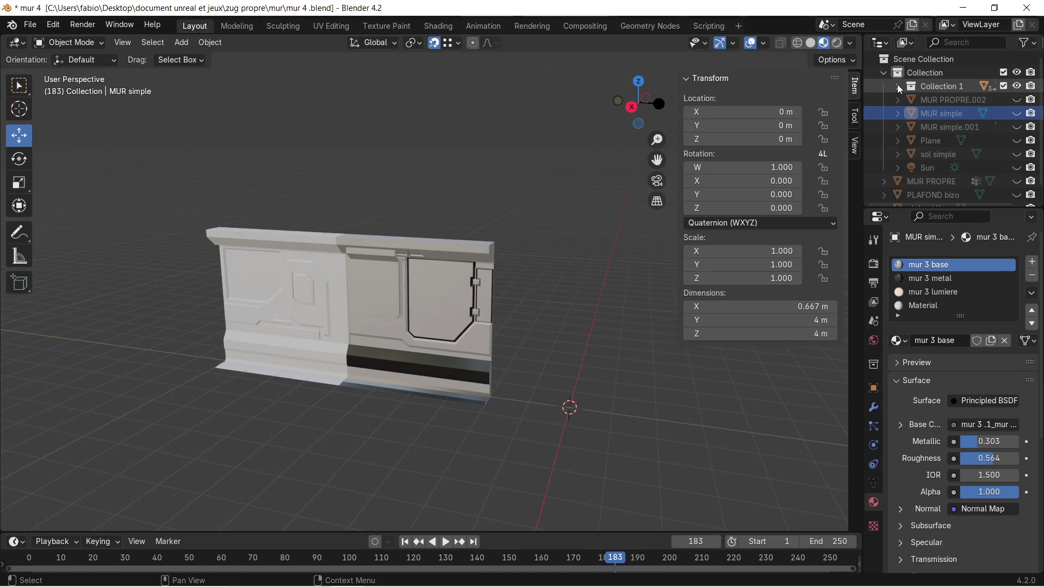
left_click(926, 85)
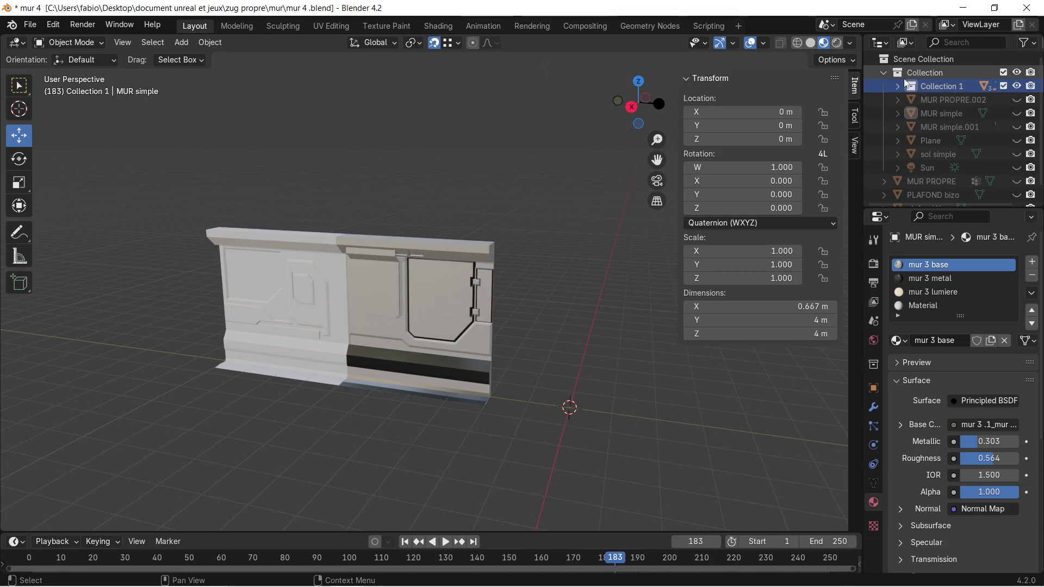
left_click_drag(929, 83, 929, 68)
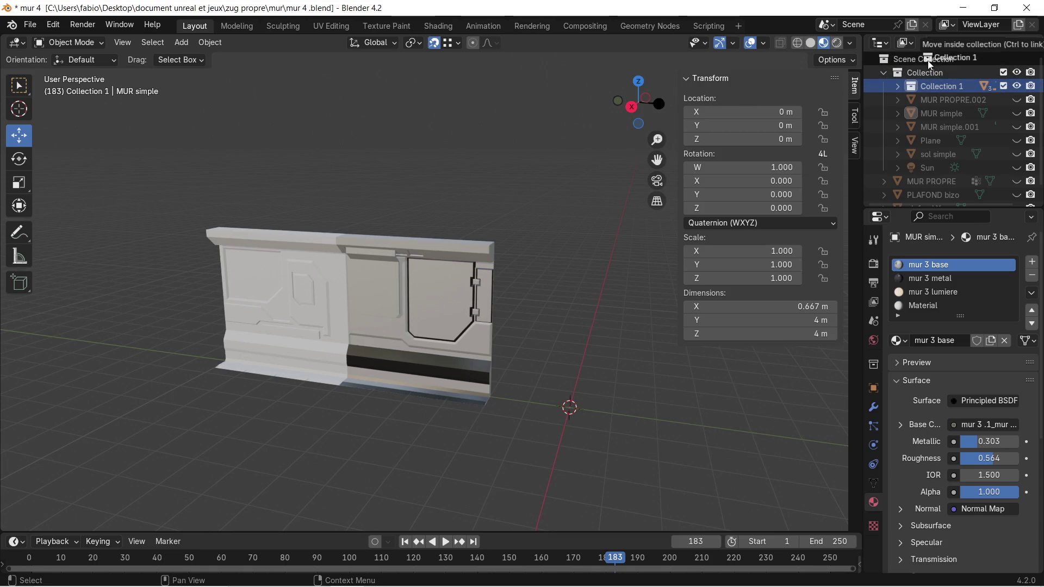
left_click(883, 73)
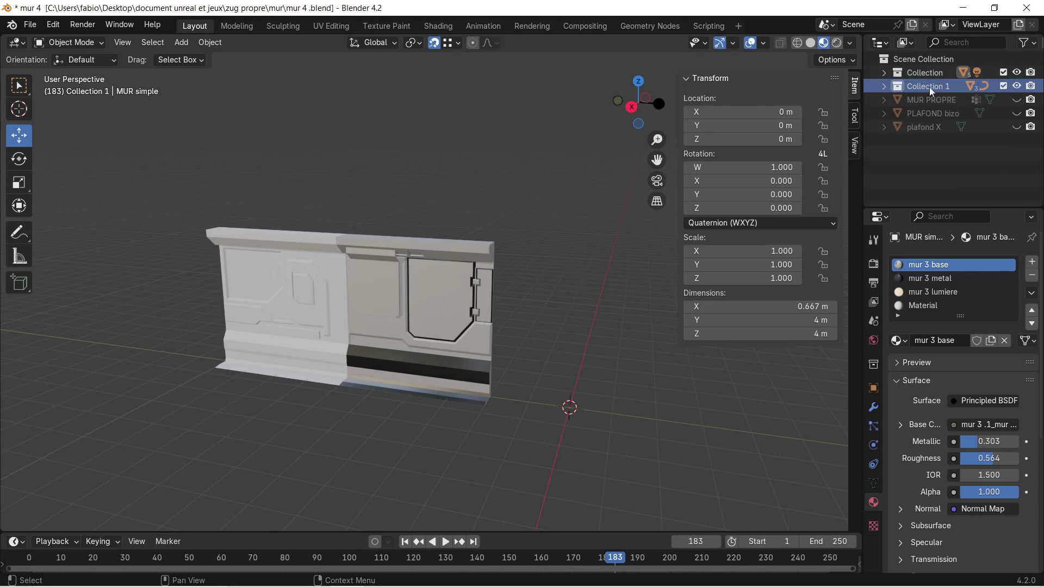
left_click(948, 100)
left_click(932, 113)
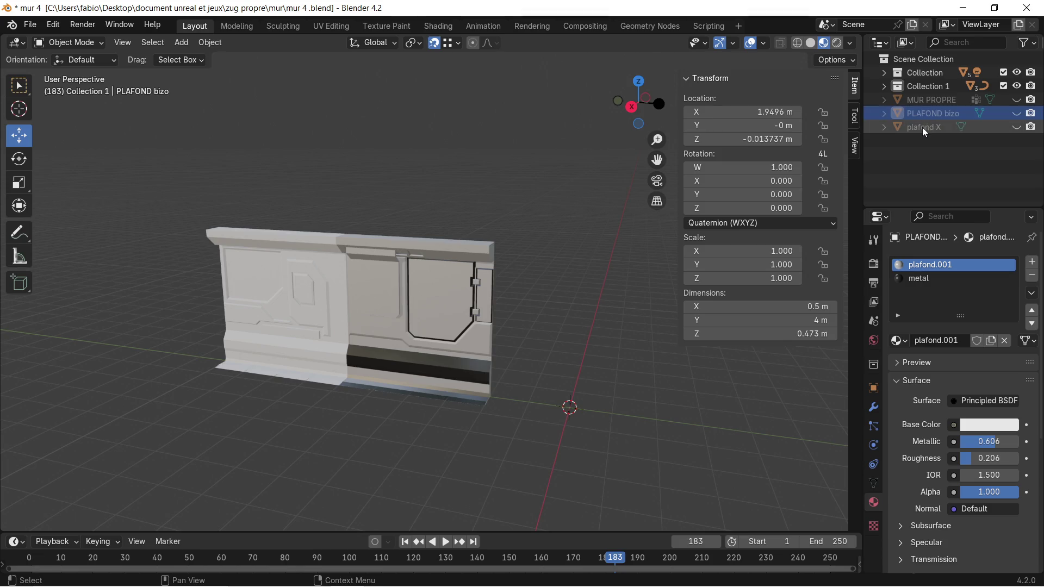
left_click(929, 98, "shift")
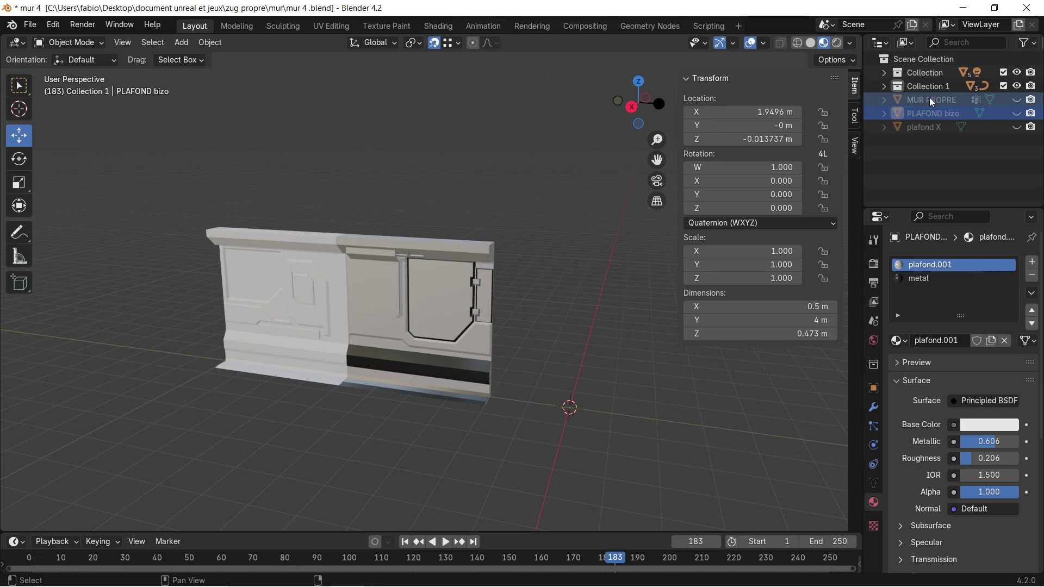
mouse_move(931, 99)
left_mouse_down()
mouse_move(928, 72)
mouse_move(940, 75)
left_mouse_up()
left_click(922, 100)
left_click(923, 86)
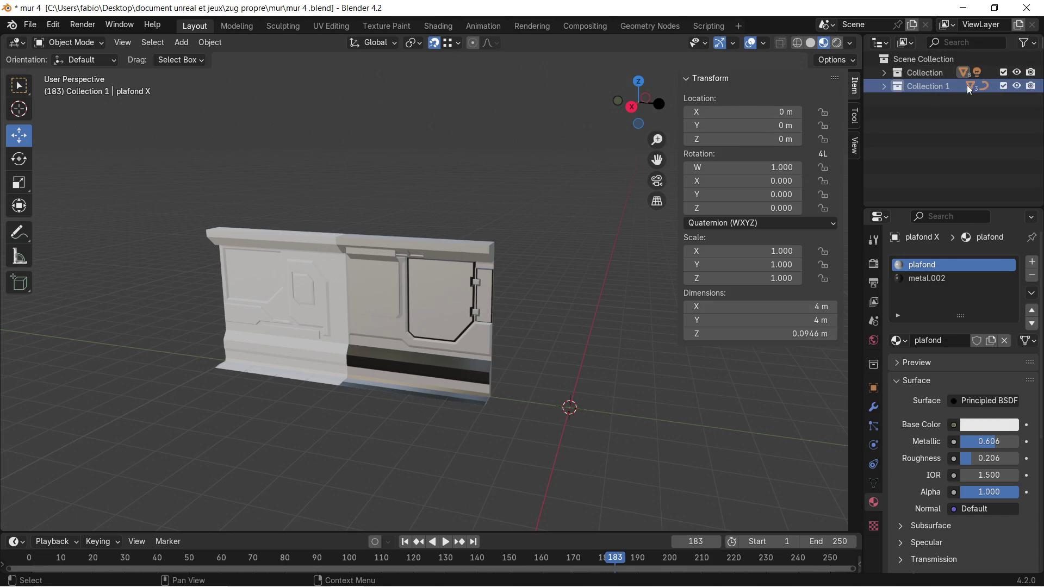
left_click(884, 86)
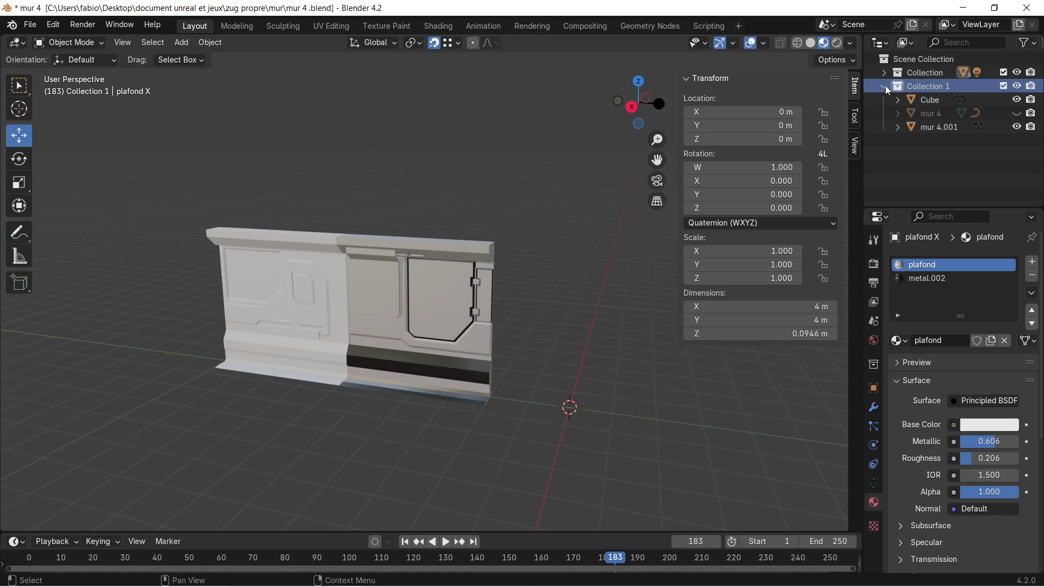
Make mur 4 visible and move it -4 m along Y with gy-4.
left_click(932, 113)
left_click(1017, 114)
left_click(1018, 114)
left_click(1018, 114)
left_click(1018, 114)
left_click(1018, 114)
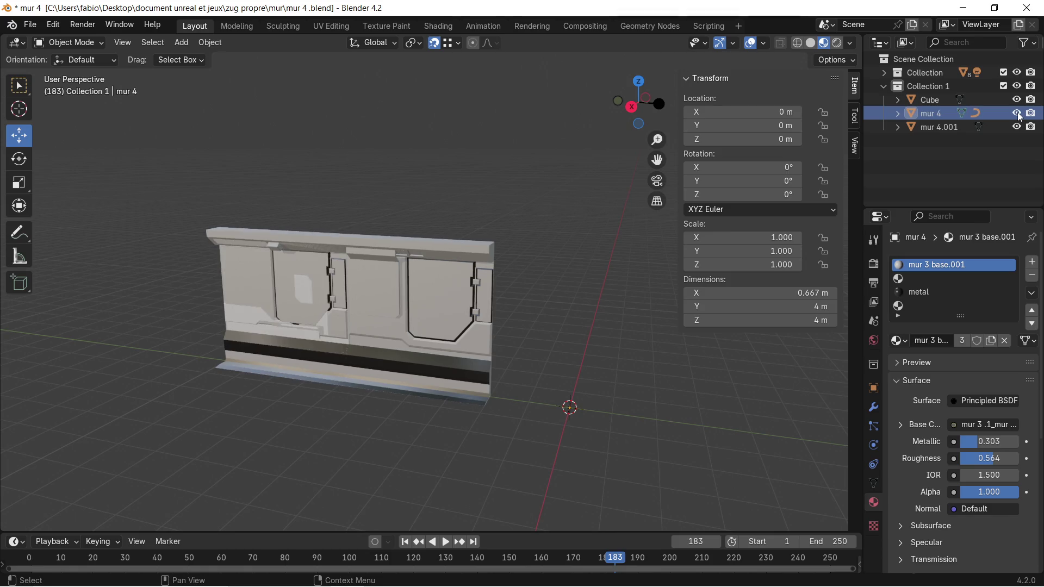
middle_click_drag(399, 314, 381, 314)
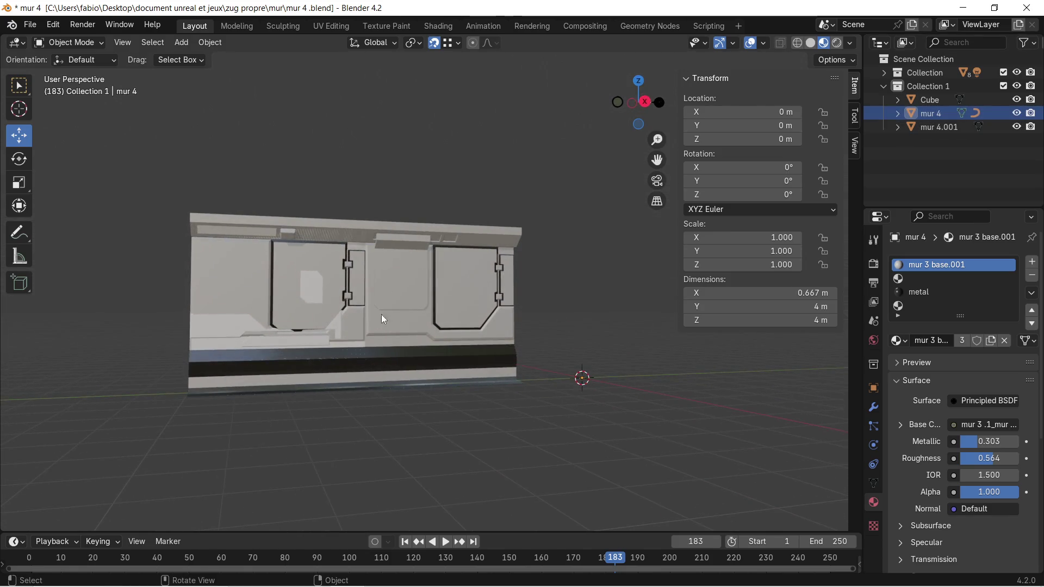
left_click(242, 282)
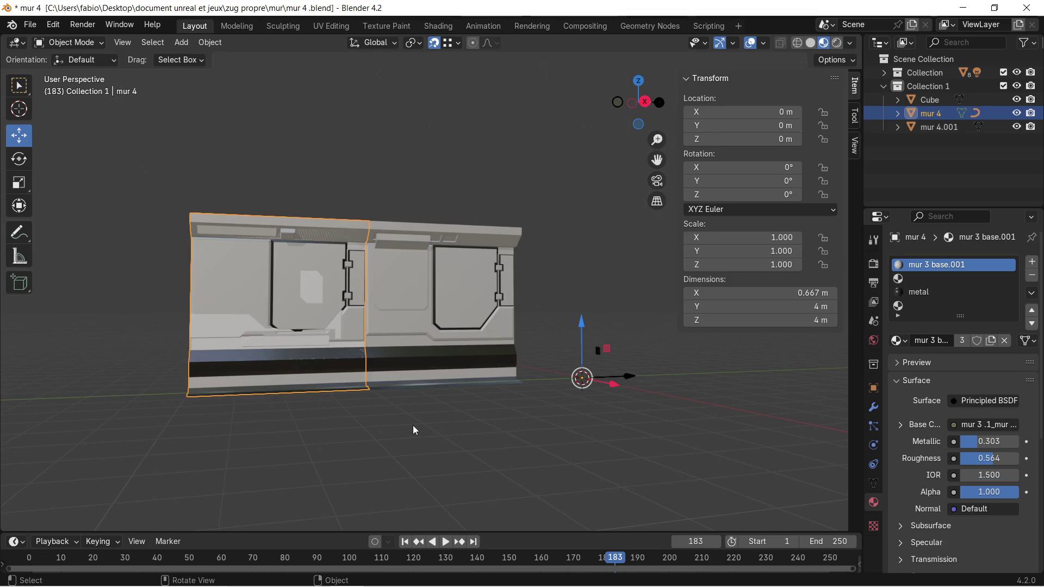
type("gy-4")
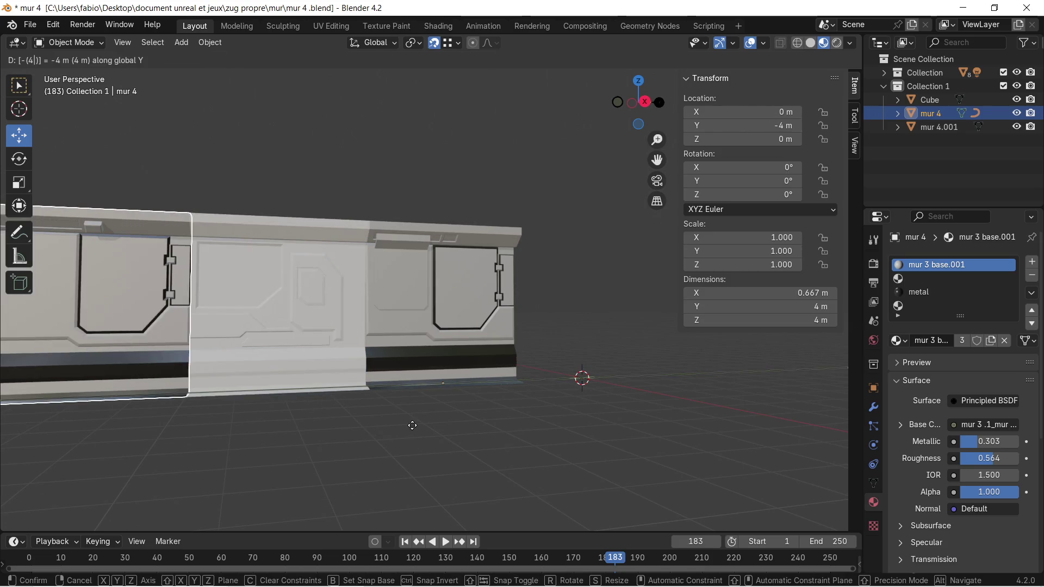
key("Return")
Hide the mur 4.001 wall and show the RCables cables.
mouse_move(409, 425)
middle_mouse_down()
mouse_move(345, 433)
mouse_move(395, 423)
middle_mouse_up()
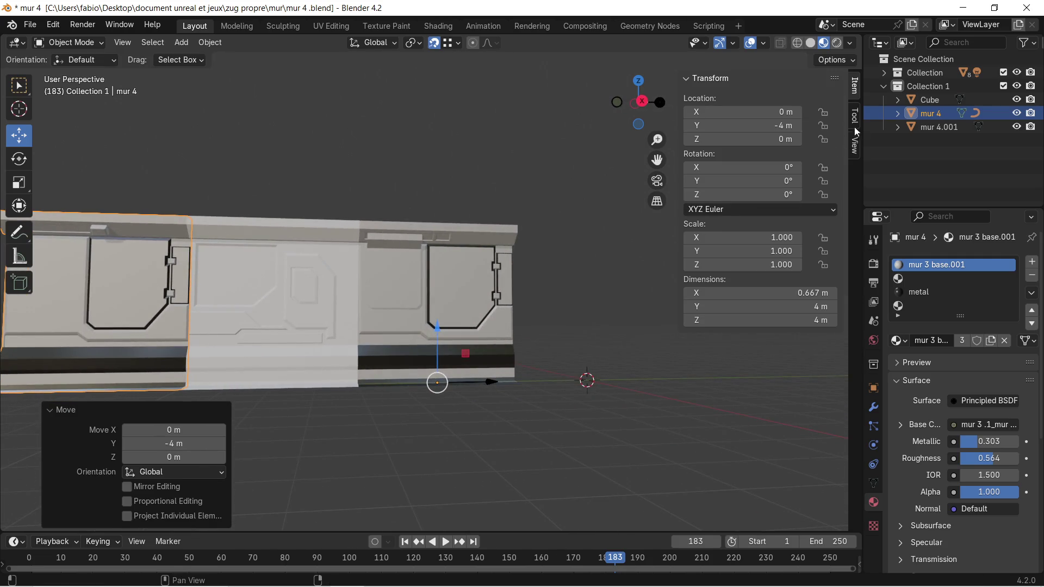
left_click(897, 113)
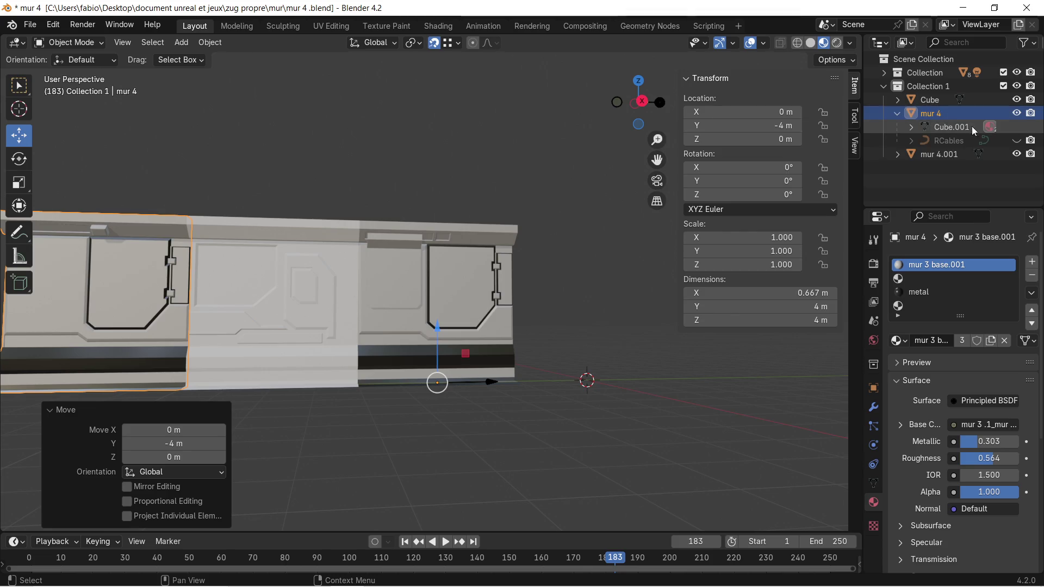
left_click(1017, 154)
left_click(1016, 140)
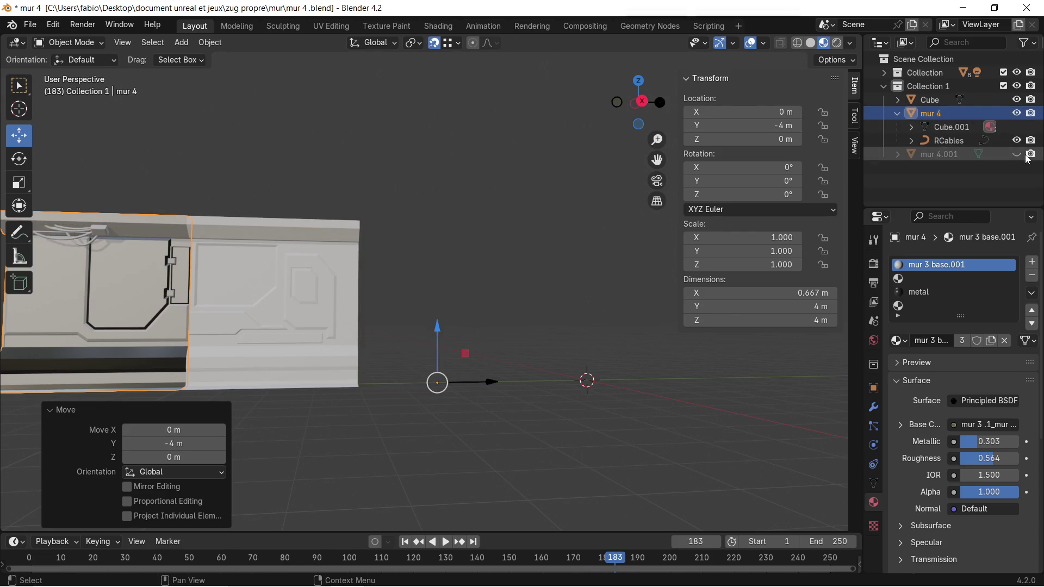
scroll(255, 276, "down", 2)
scroll(255, 275, "up", 2)
mouse_move(254, 276)
middle_mouse_down("shift")
mouse_move(464, 315)
mouse_move(431, 346)
mouse_move(400, 314)
mouse_move(475, 321)
mouse_move(446, 351)
middle_mouse_up("shift")
Hide mur 4, RCables and Cube, and show the mur 4.001 wall.
left_click(1016, 113)
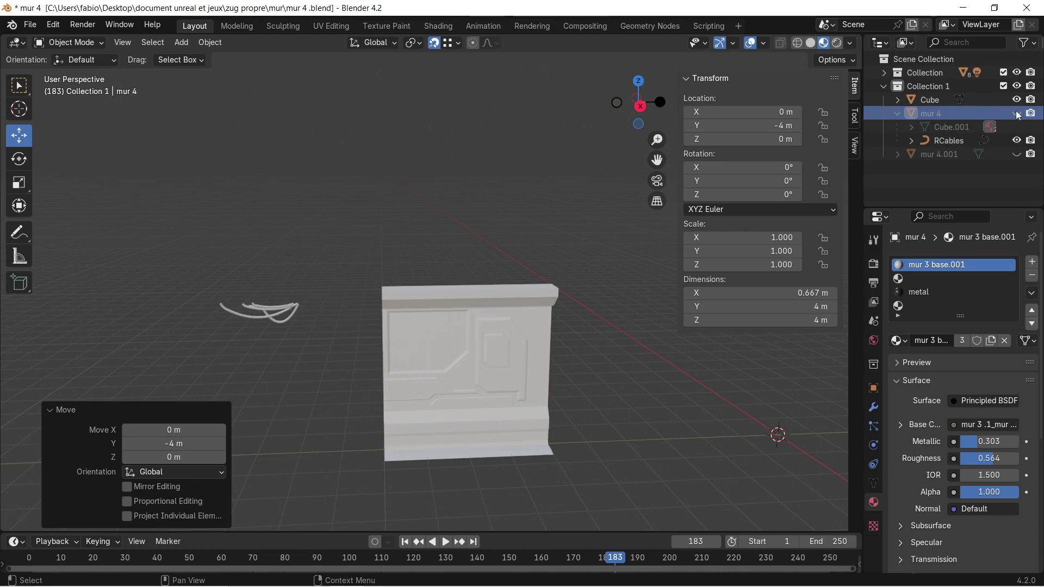
left_click(1016, 140)
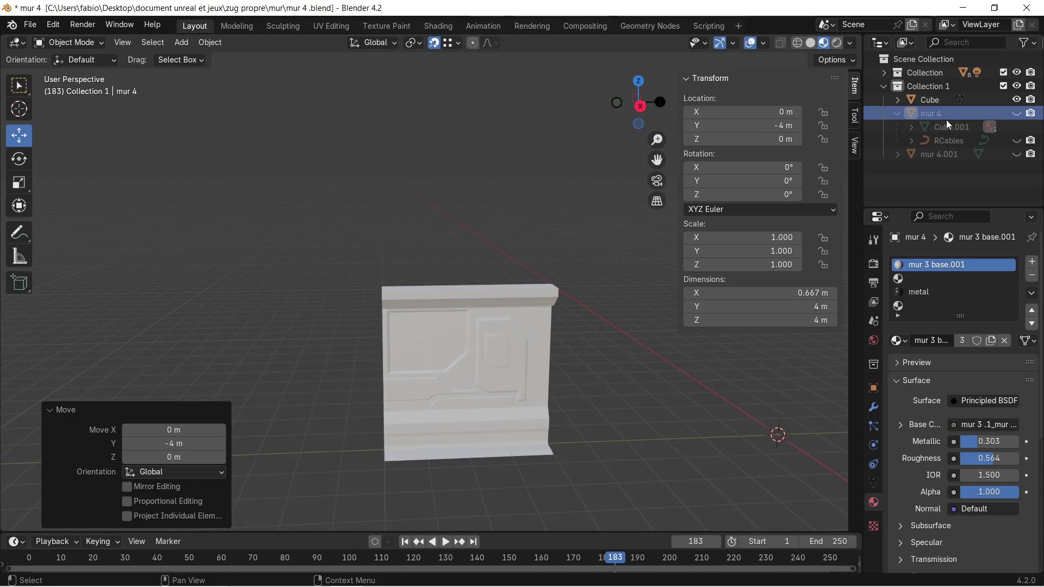
left_click(894, 112)
left_click(1016, 100)
left_click(1016, 100)
left_click(1017, 99)
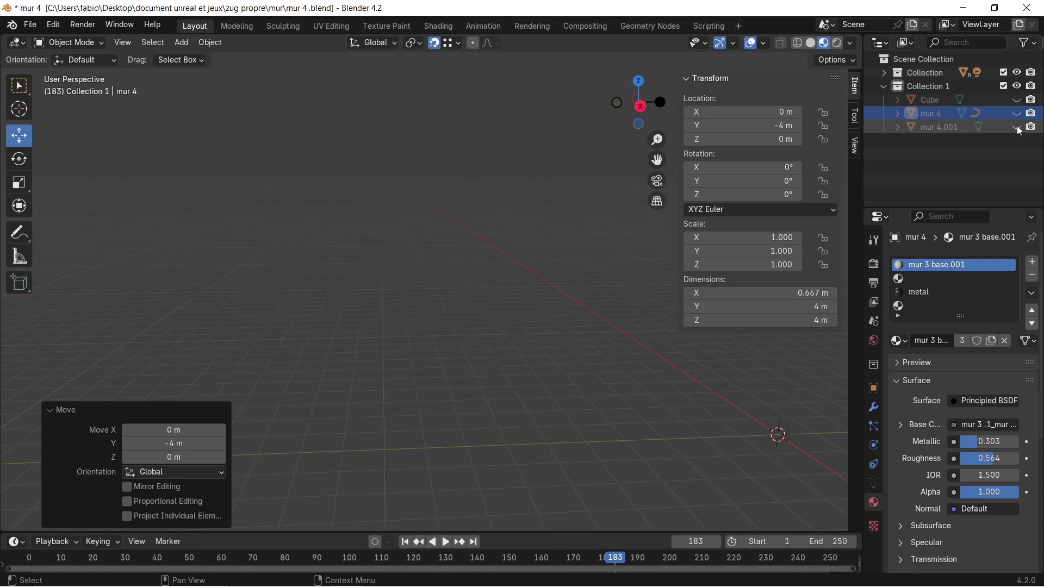
left_click(1017, 127)
Select mur 4.001 and enter Edit Mode on its mesh.
scroll(696, 364, "up", 4)
mouse_move(696, 363)
middle_mouse_down("shift")
mouse_move(482, 283)
mouse_move(508, 230)
middle_mouse_up("shift")
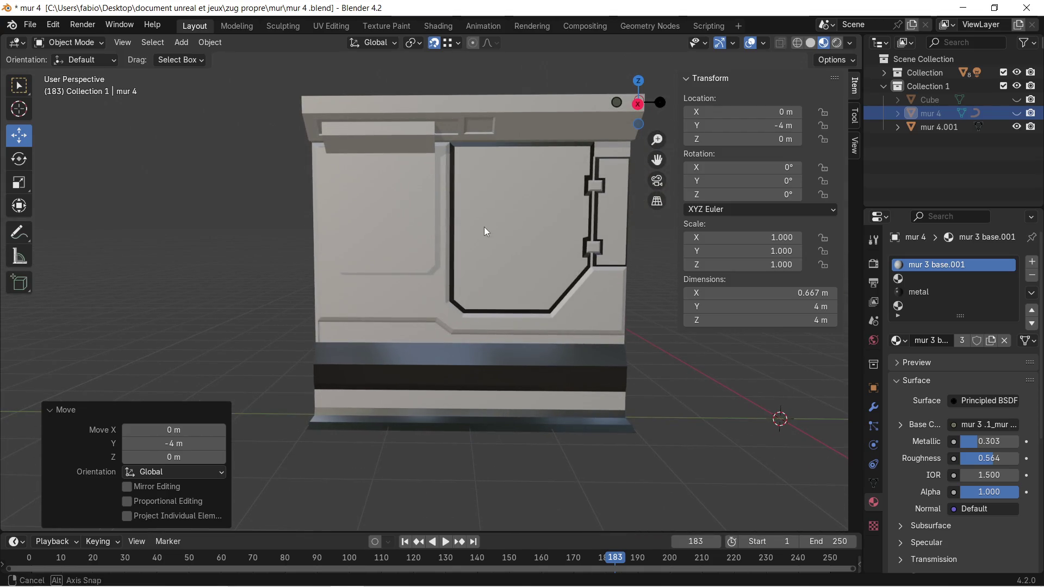
left_click(484, 226)
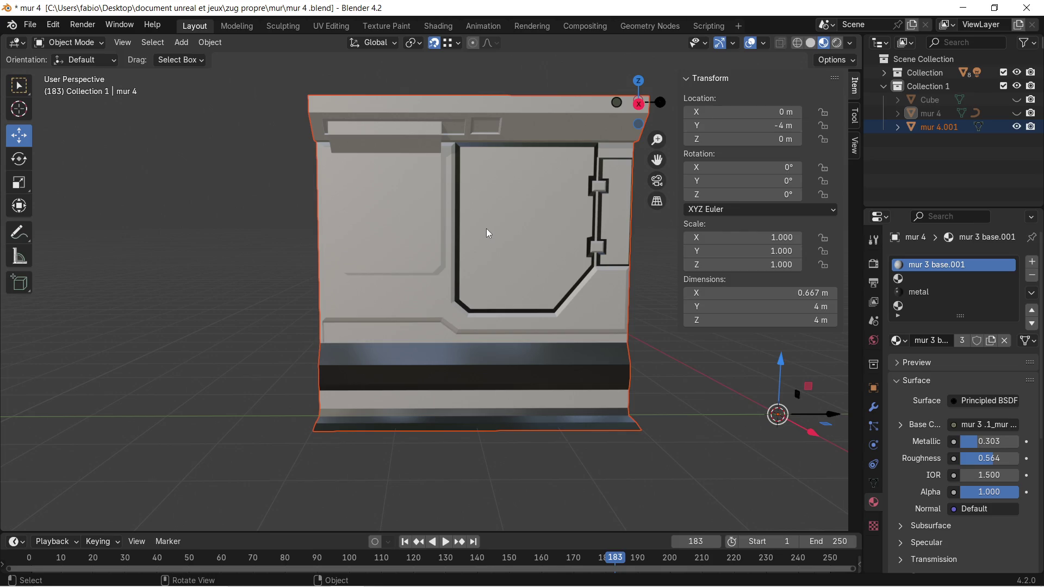
left_click(462, 235)
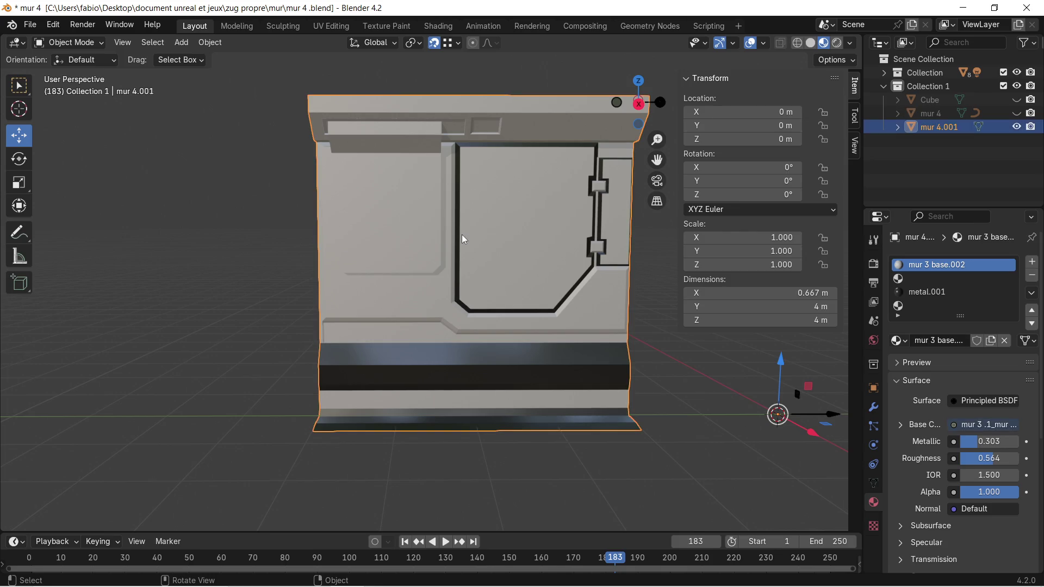
key("Tab")
Select the whole mur 4.001 wall mesh and orbit the view around it.
key("a")
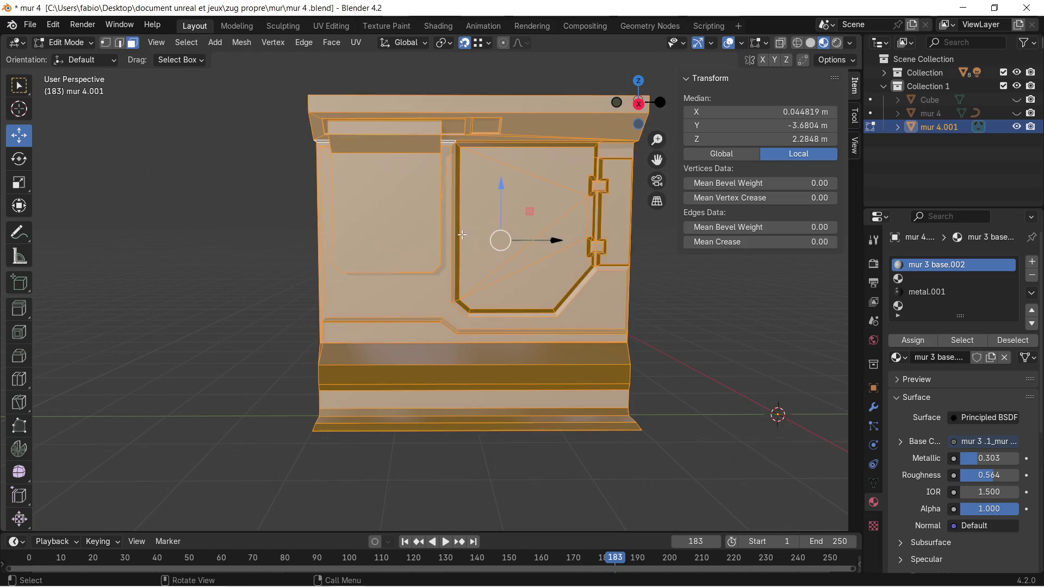
scroll(462, 223, "up", 1)
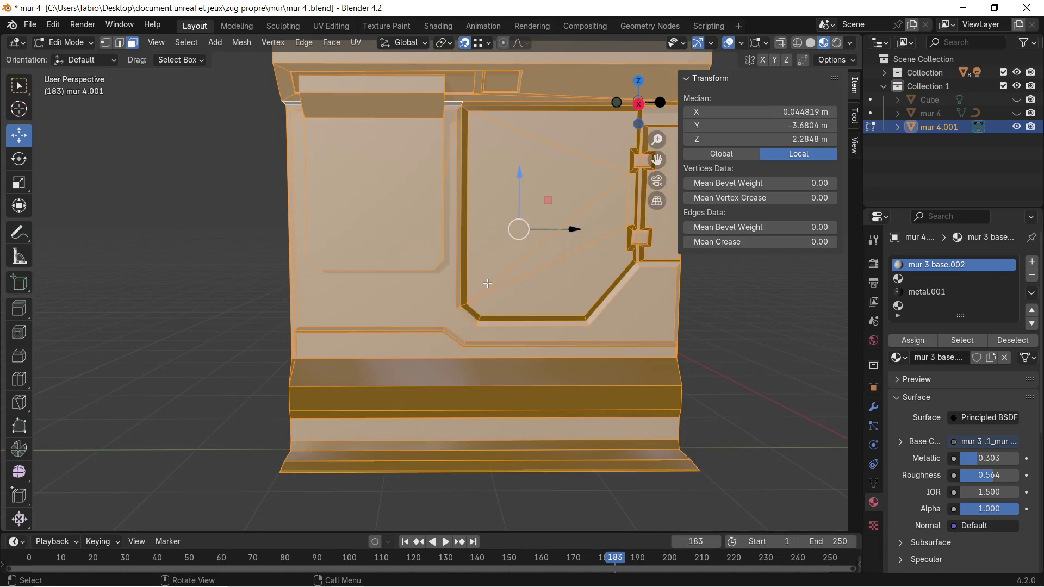
scroll(543, 293, "up", 2)
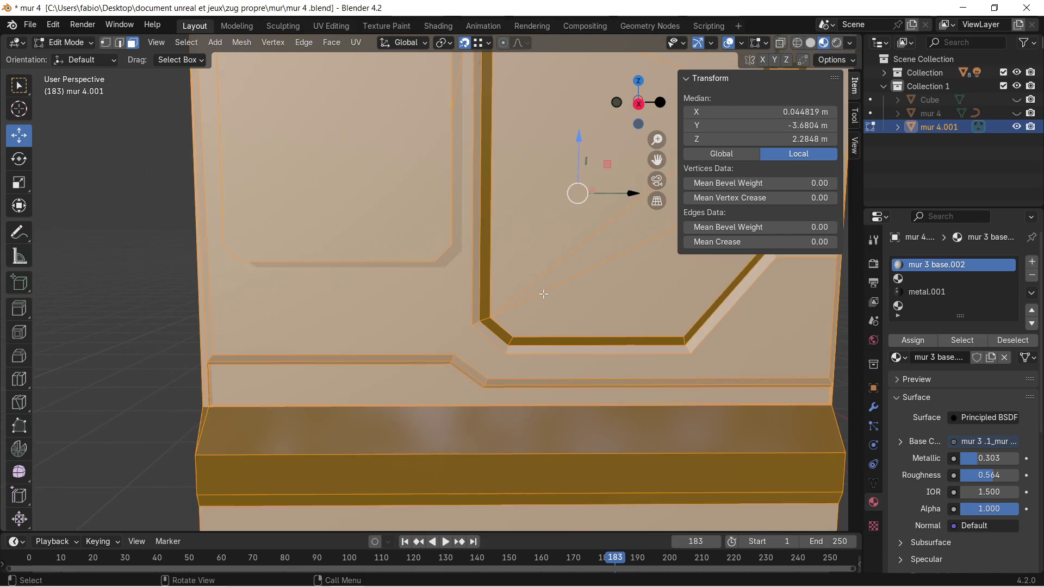
scroll(562, 309, "down", 1)
middle_click_drag(562, 310, 484, 282)
Add a Decimate modifier (Collapse, ratio 1.0000) to mur 4.001 via the modifier search.
left_click(874, 408)
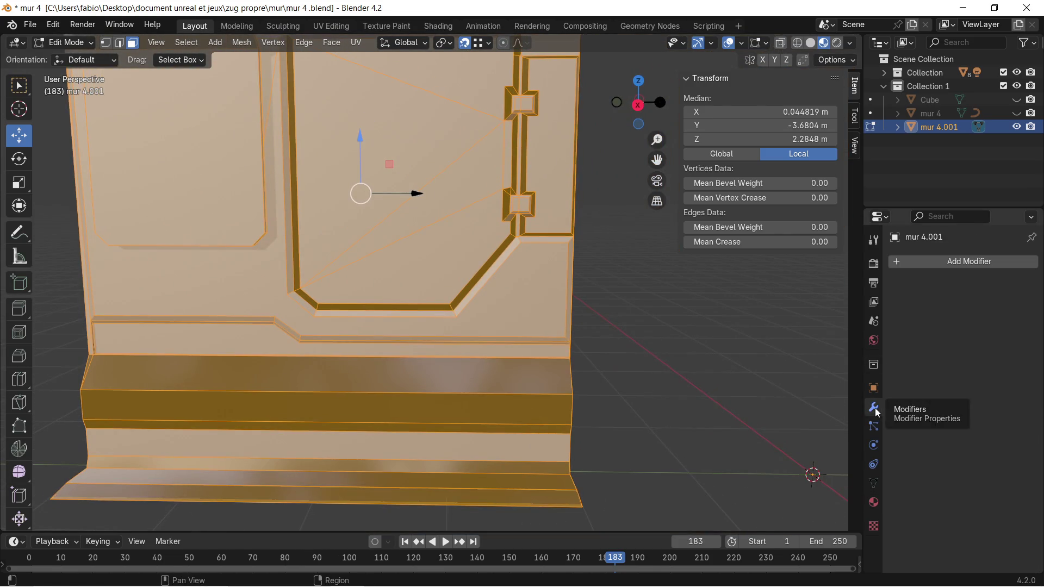
left_click(916, 264)
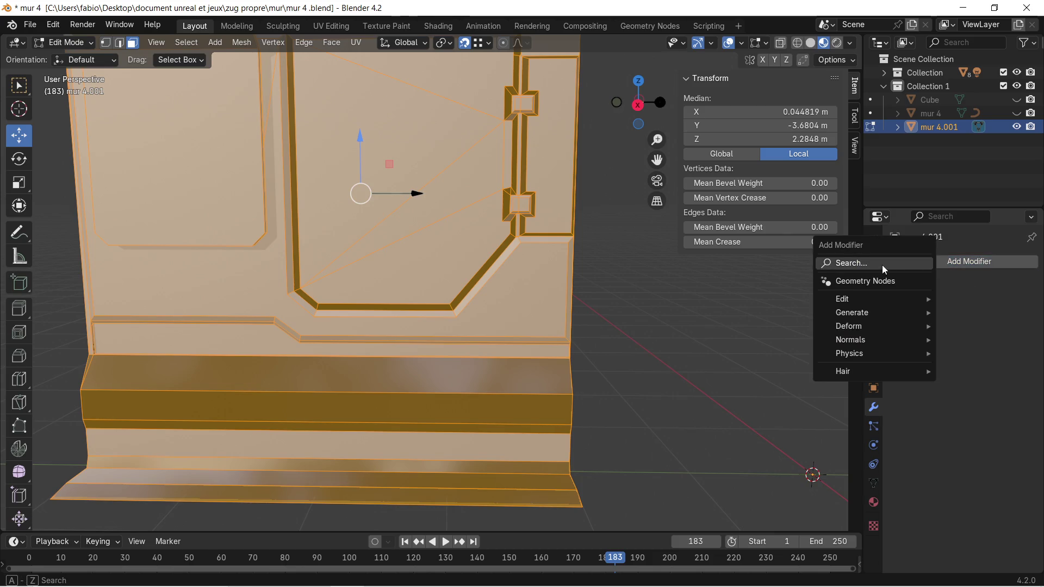
left_click(883, 270)
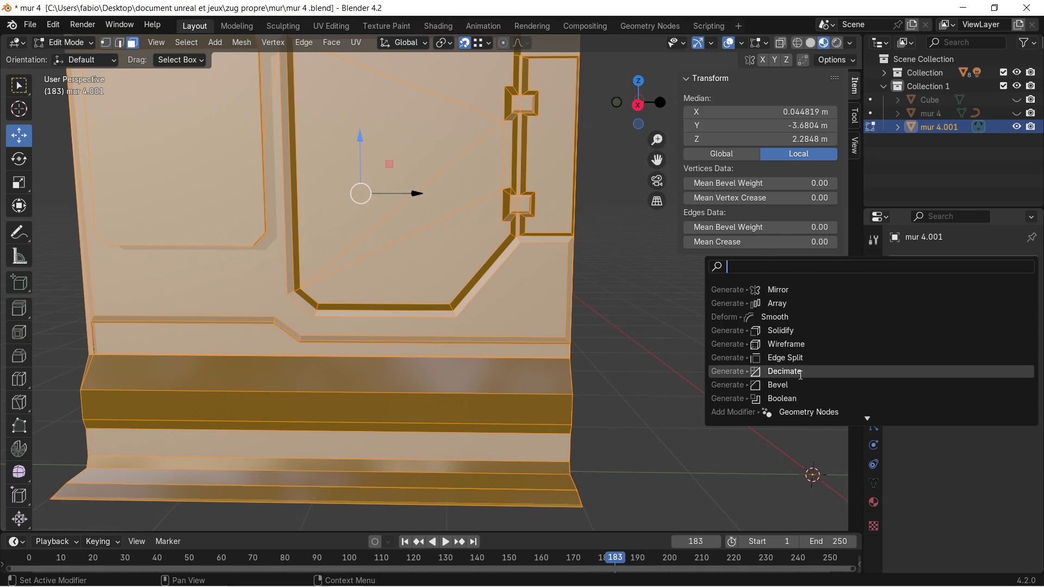
left_click(800, 372)
scroll(652, 308, "down", 4)
scroll(652, 308, "up", 2)
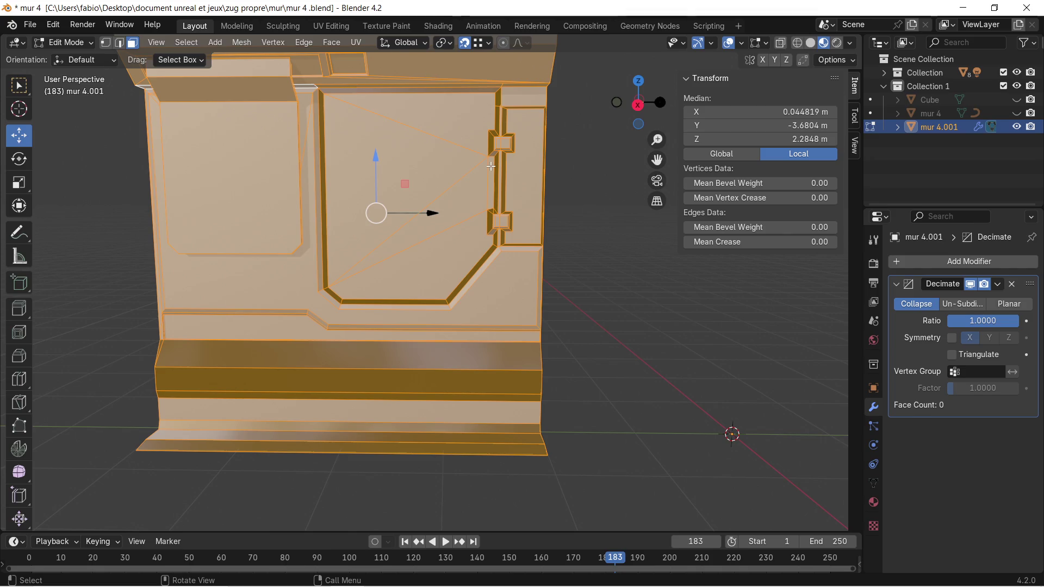
middle_click_drag(332, 192, 413, 222, "shift")
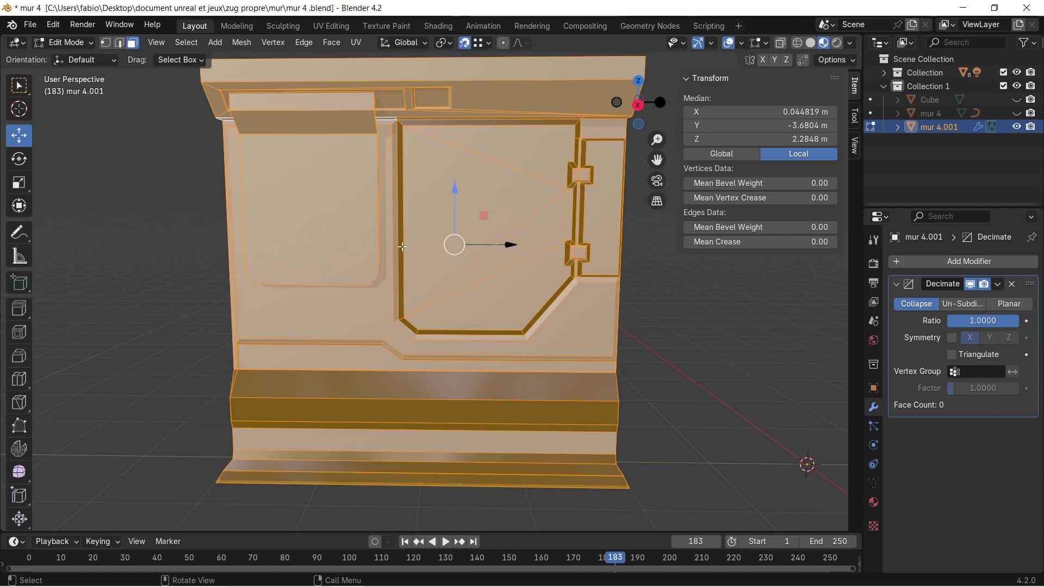
middle_click_drag(339, 276, 338, 297)
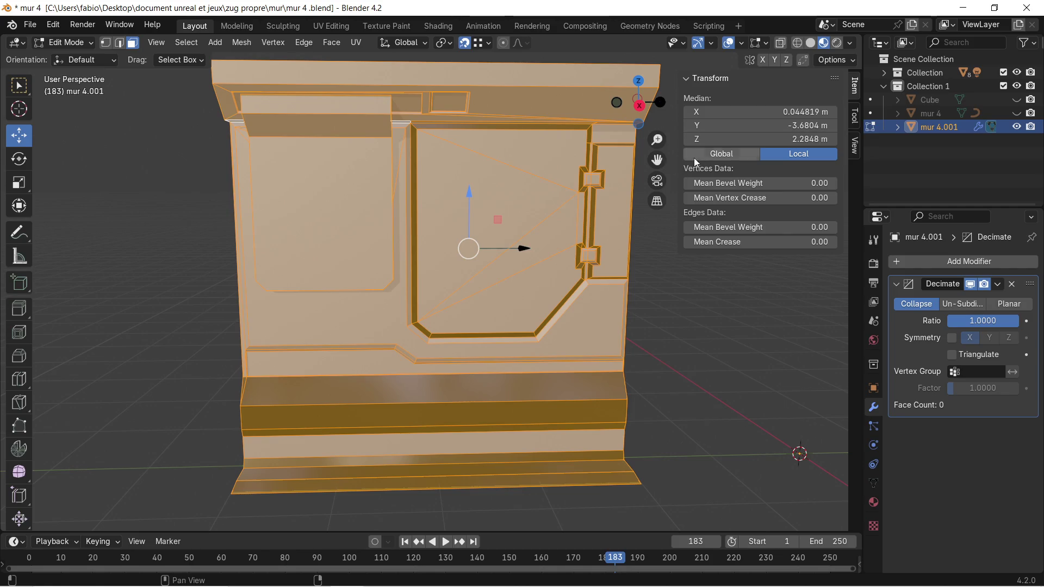
Remove the Decimate modifier from mur 4.001's modifier stack.
scroll(337, 202, "up", 3)
scroll(337, 202, "down", 1)
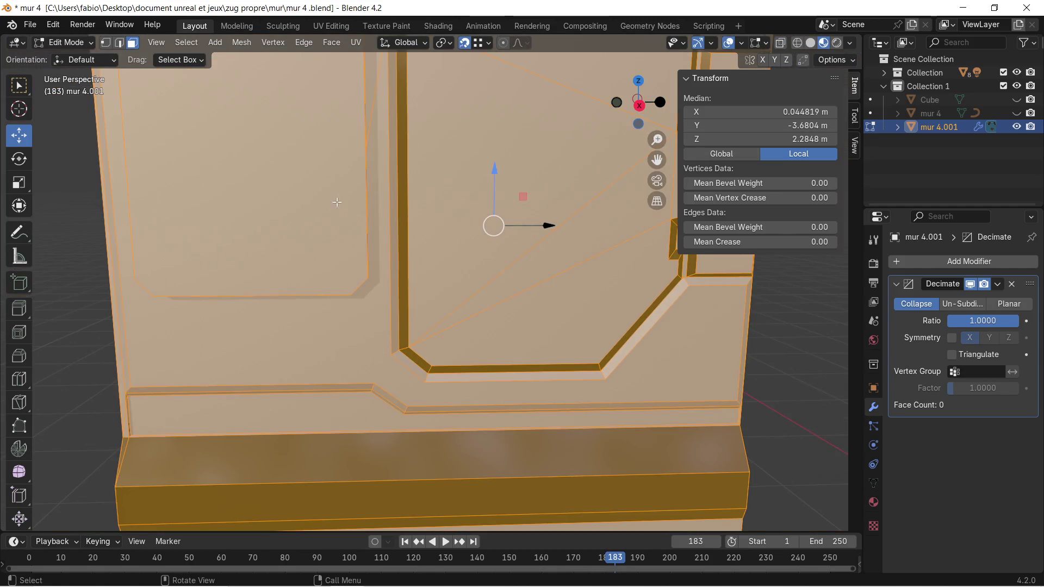
mouse_move(337, 202)
middle_mouse_down()
mouse_move(543, 272)
mouse_move(832, 339)
middle_mouse_up()
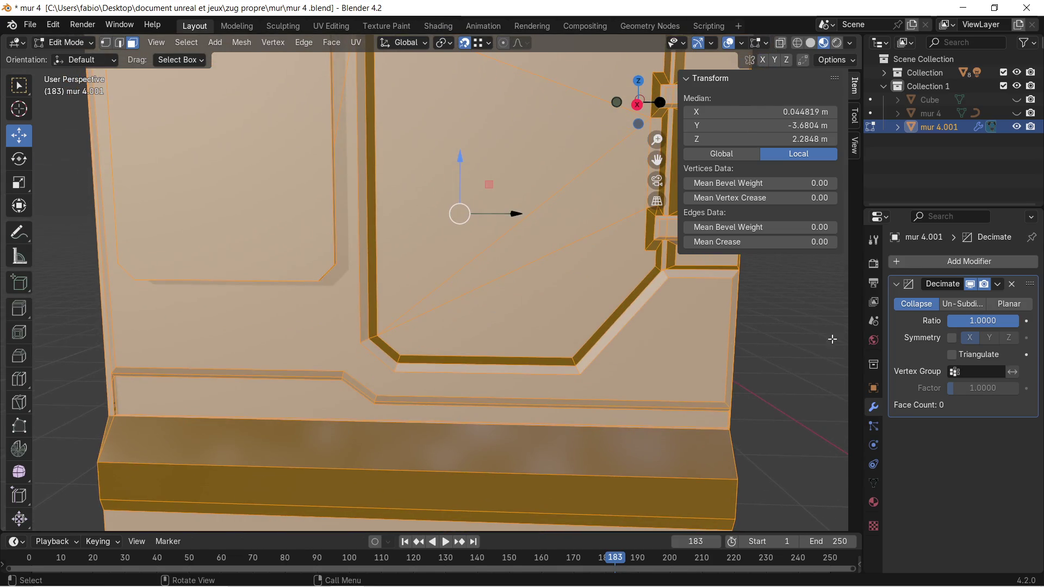
left_click(1013, 284)
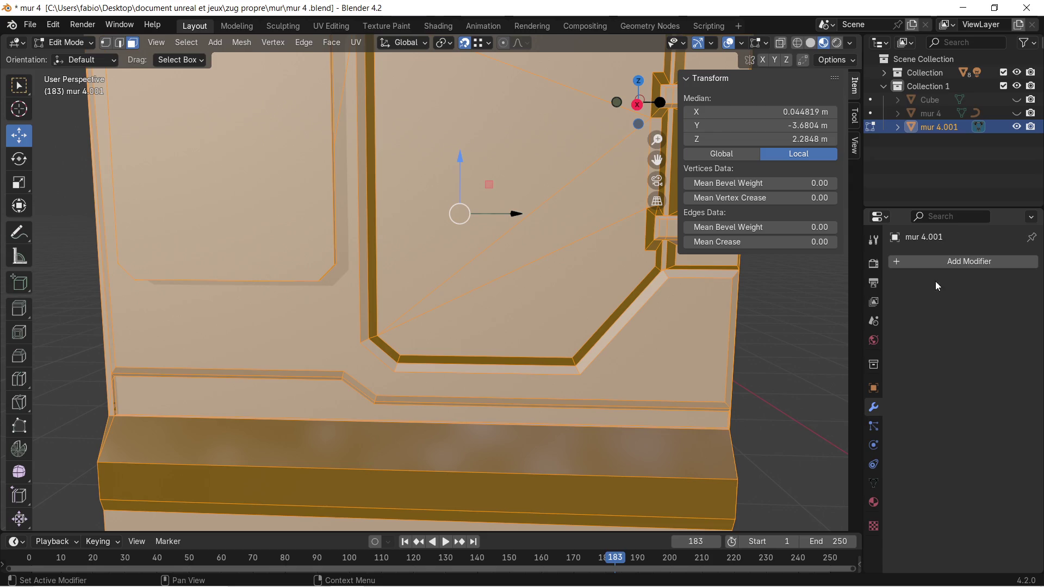
Close the modifier search without adding anything and clear the mesh selection.
left_click(909, 260)
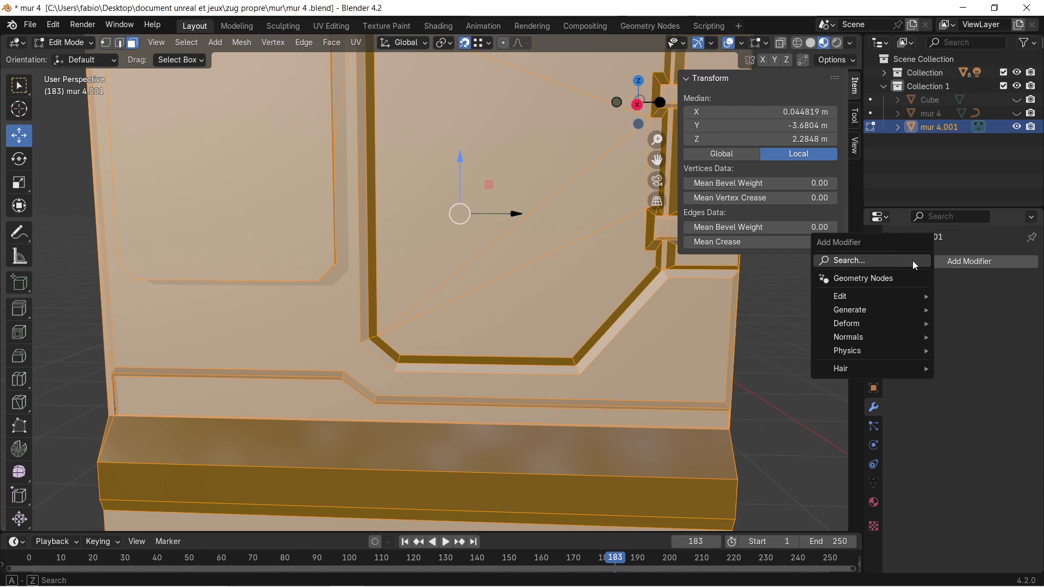
left_click(867, 262)
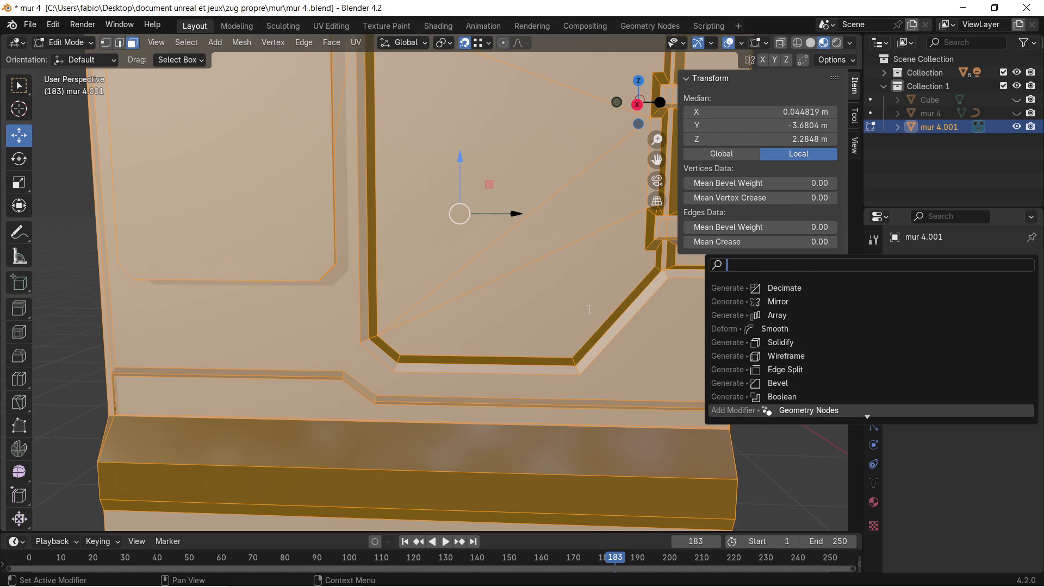
left_click(860, 437)
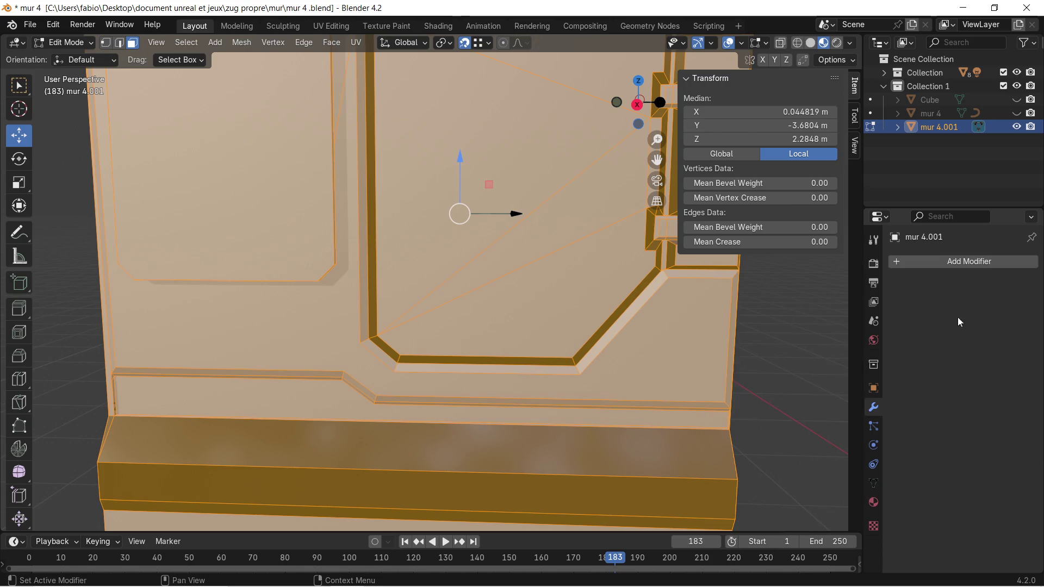
left_click(919, 265)
key("alt+a")
scroll(590, 279, "down", 4)
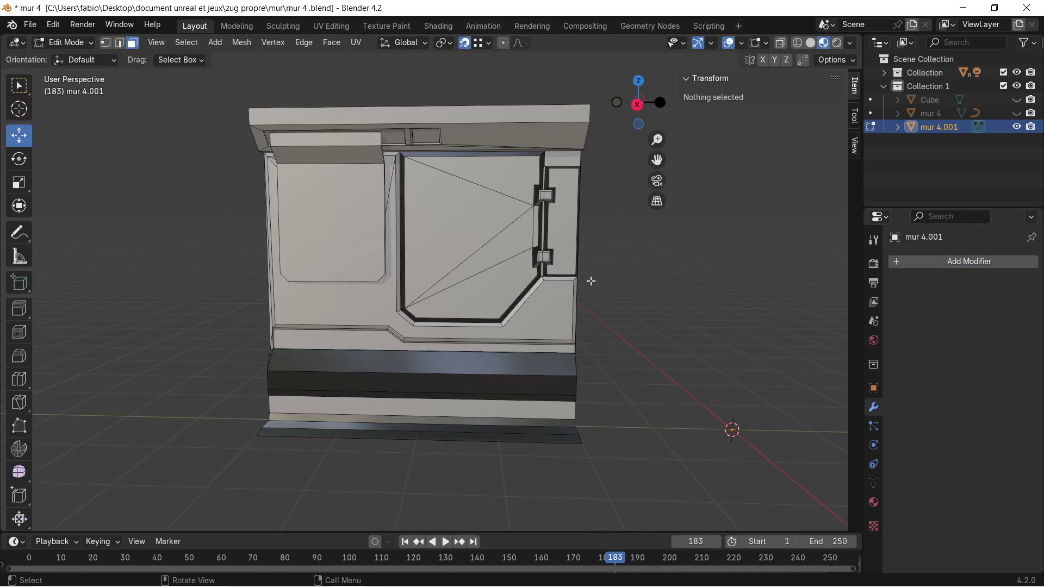
Select the whole wall mesh and merge its vertices by distance.
key("a")
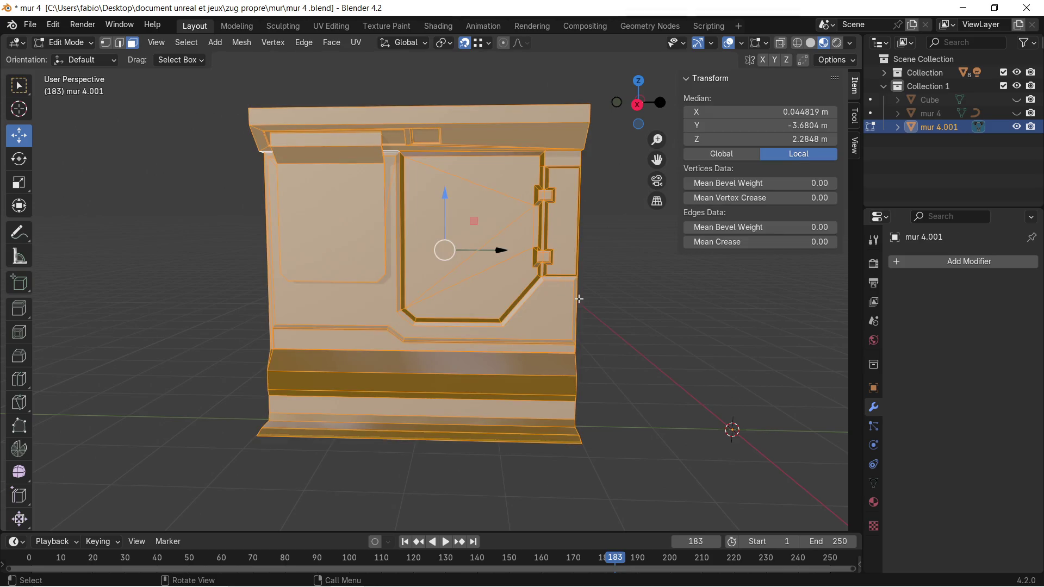
key("m")
scroll(575, 300, "up", 6)
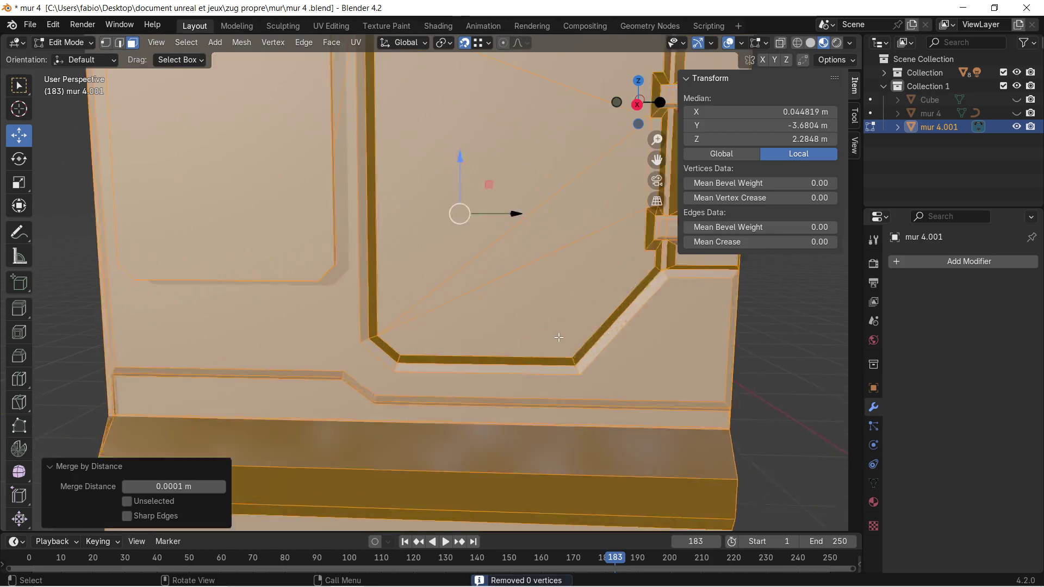
scroll(477, 250, "down", 2)
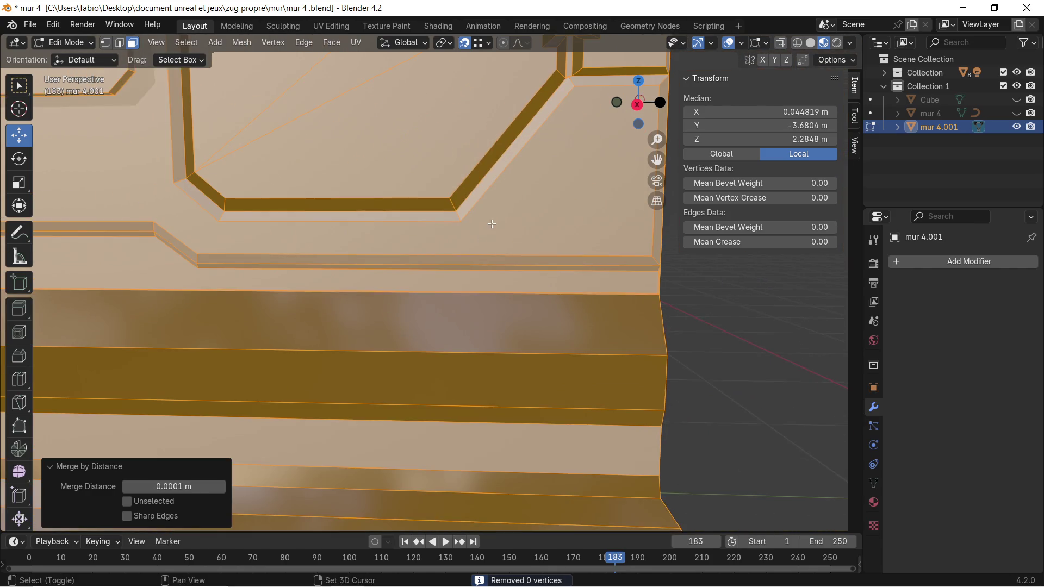
In vertex mode, join the door frame's corner vertex to the lower-right wall corner with a new edge.
left_click(105, 42)
left_click(447, 240)
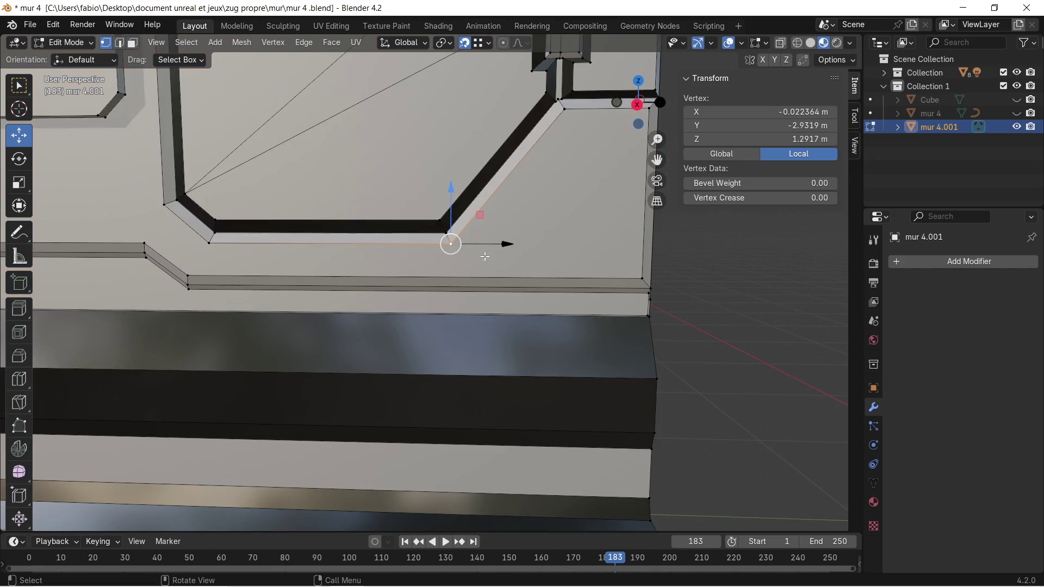
left_click(634, 279, "shift")
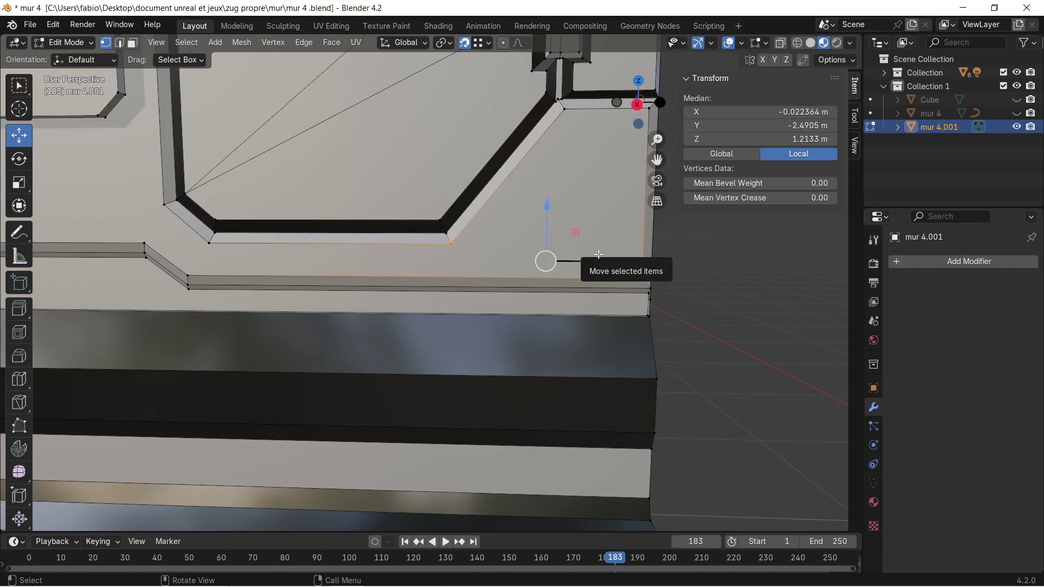
mouse_move(578, 193)
middle_mouse_down("shift")
mouse_move(554, 179)
mouse_move(546, 155)
middle_mouse_up("shift")
left_click(507, 165)
left_click(584, 332, "shift")
key("j")
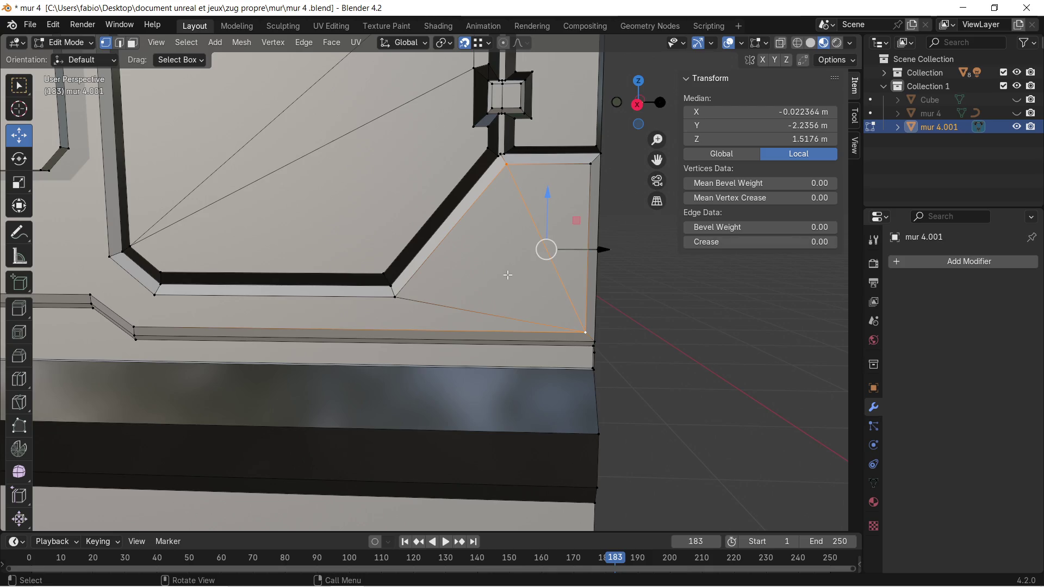
Select vertex pairs on the door frame's bottom edge and the ledge below.
scroll(512, 282, "down", 2)
scroll(424, 294, "up", 2, "ctrl")
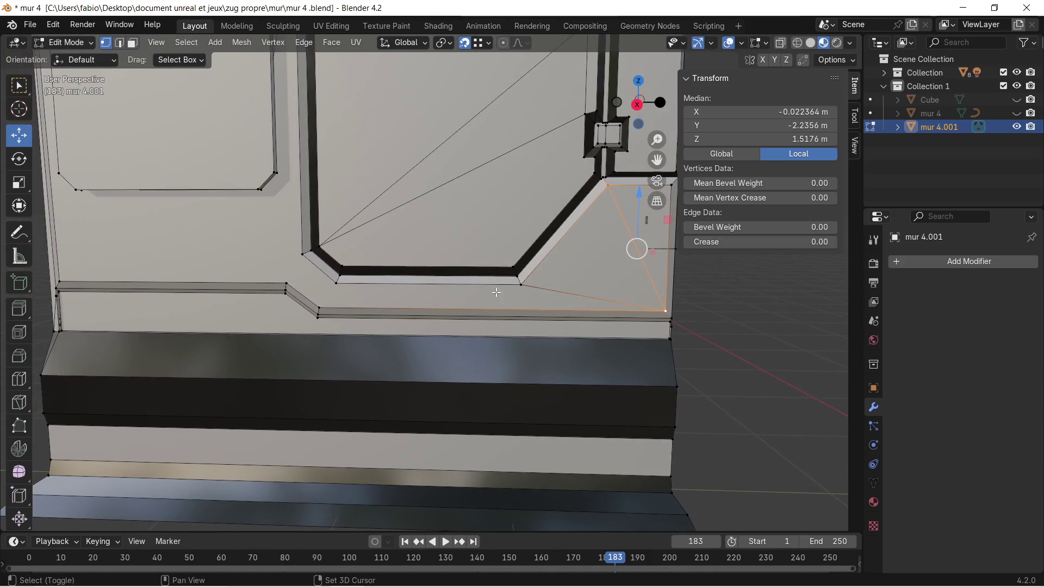
scroll(437, 283, "up", 4, "ctrl")
scroll(441, 282, "up", 5)
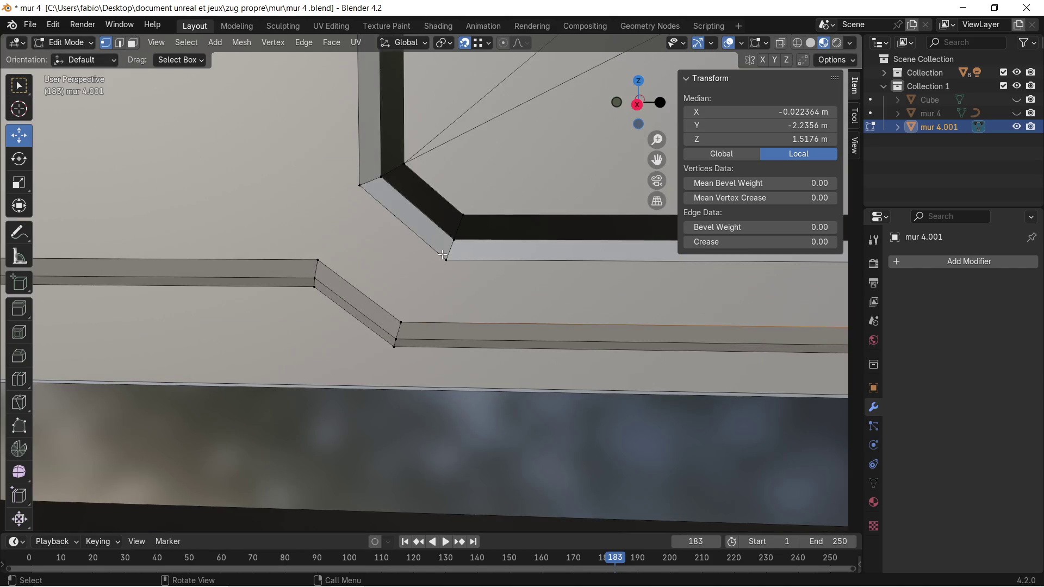
left_click(443, 254)
left_click(401, 322, "shift")
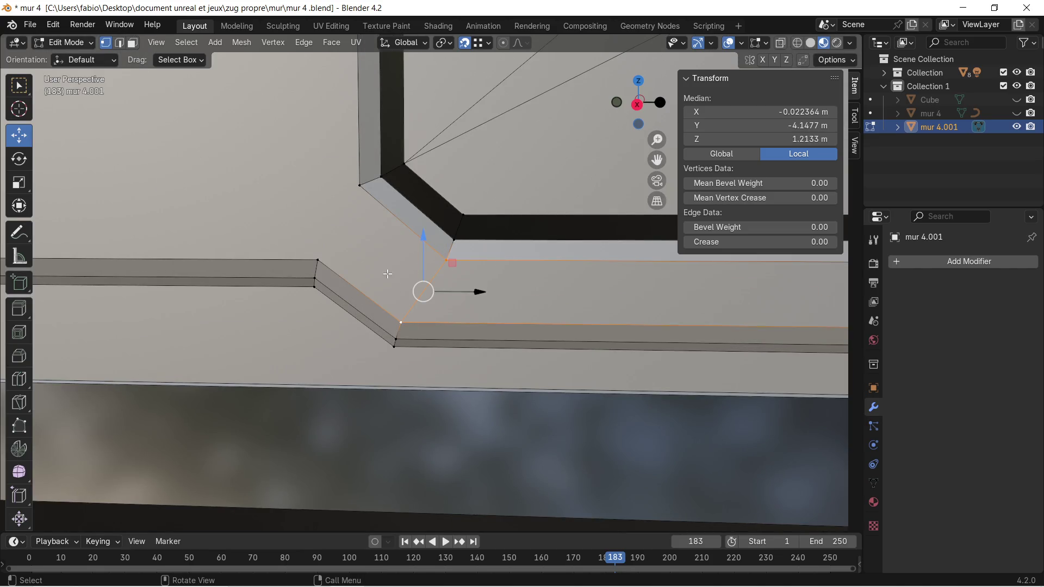
left_click(352, 184)
left_click(333, 256, "shift")
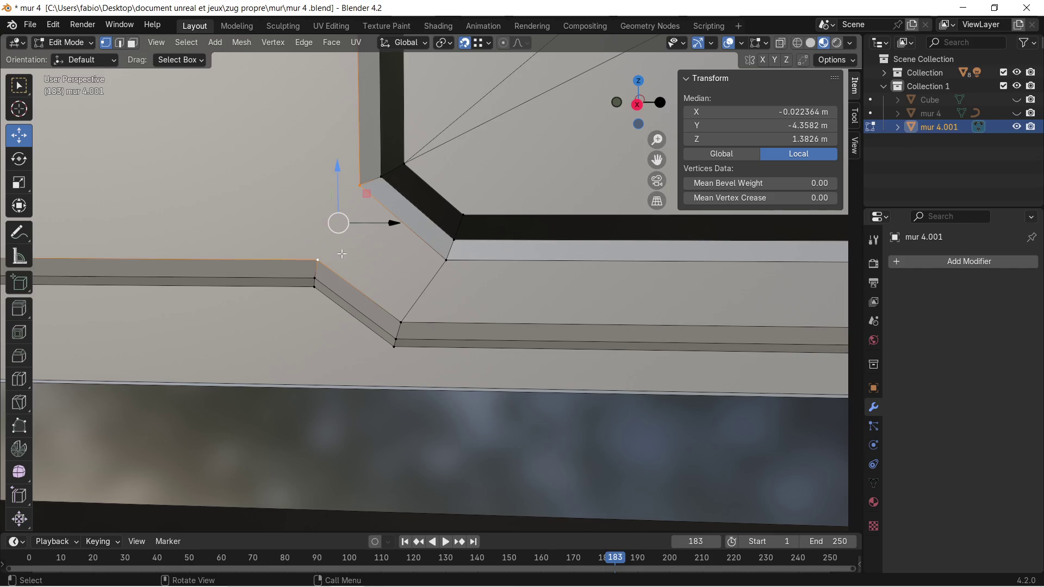
scroll(350, 254, "down", 4)
middle_click_drag(278, 204, 349, 246, "shift")
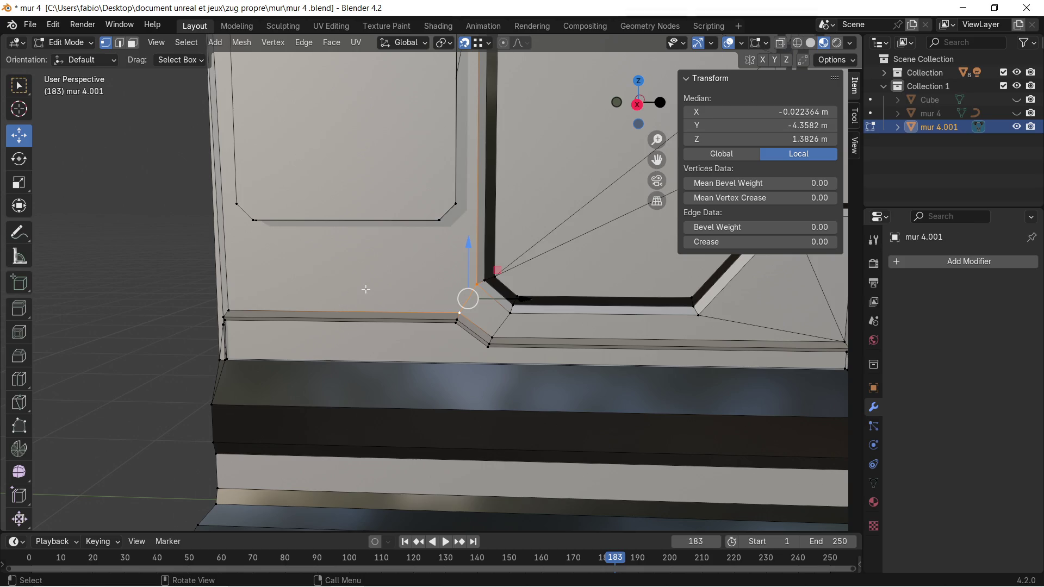
Try connecting the frame's upper and lower corner vertices (rejected), then reopen the modifier search.
scroll(327, 282, "up", 5)
scroll(390, 219, "down", 2)
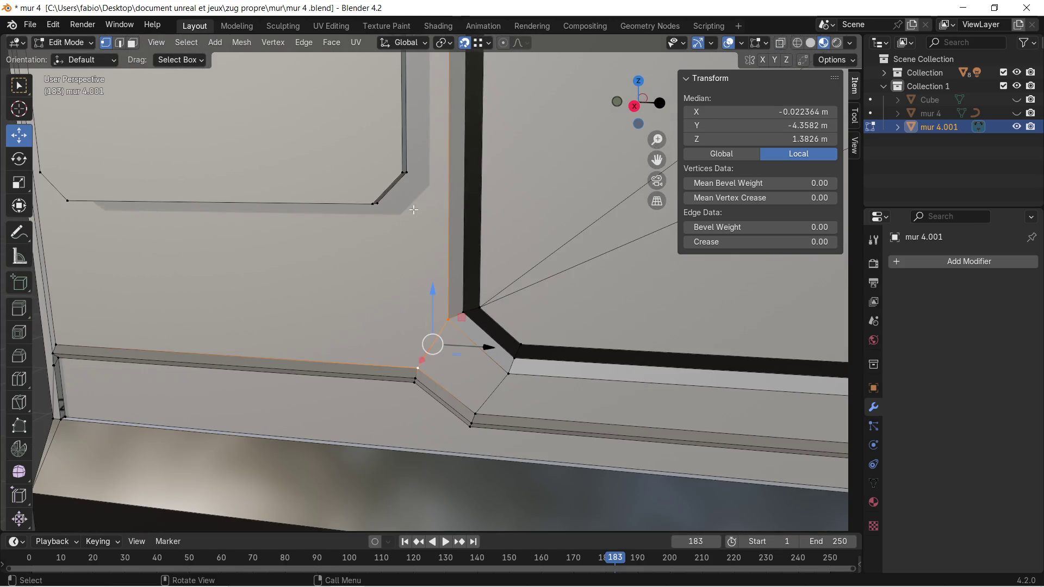
scroll(433, 221, "up", 2)
middle_click_drag(353, 163, 330, 186, "shift")
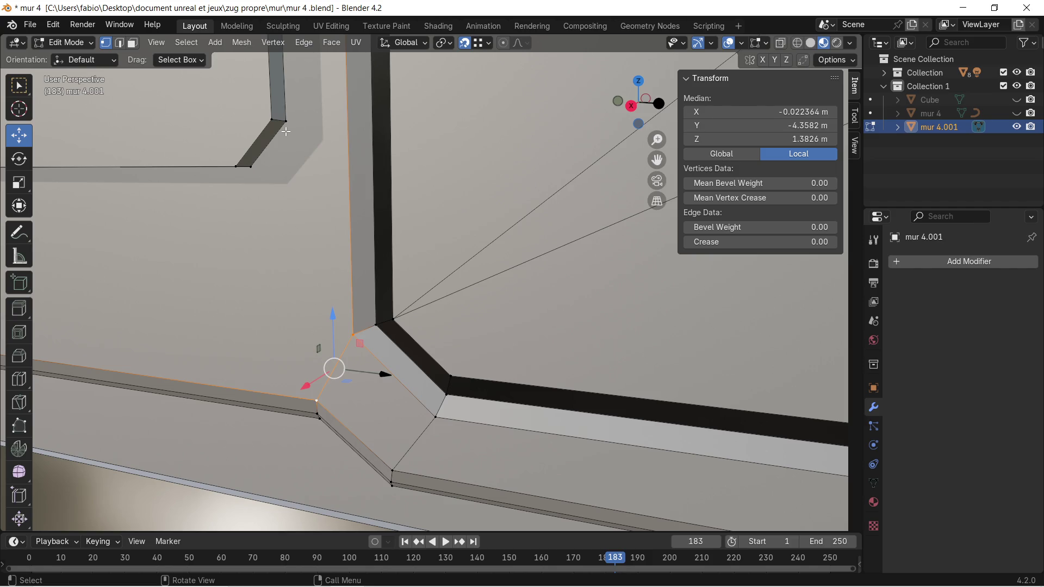
left_click(285, 123)
left_click(348, 337, "shift")
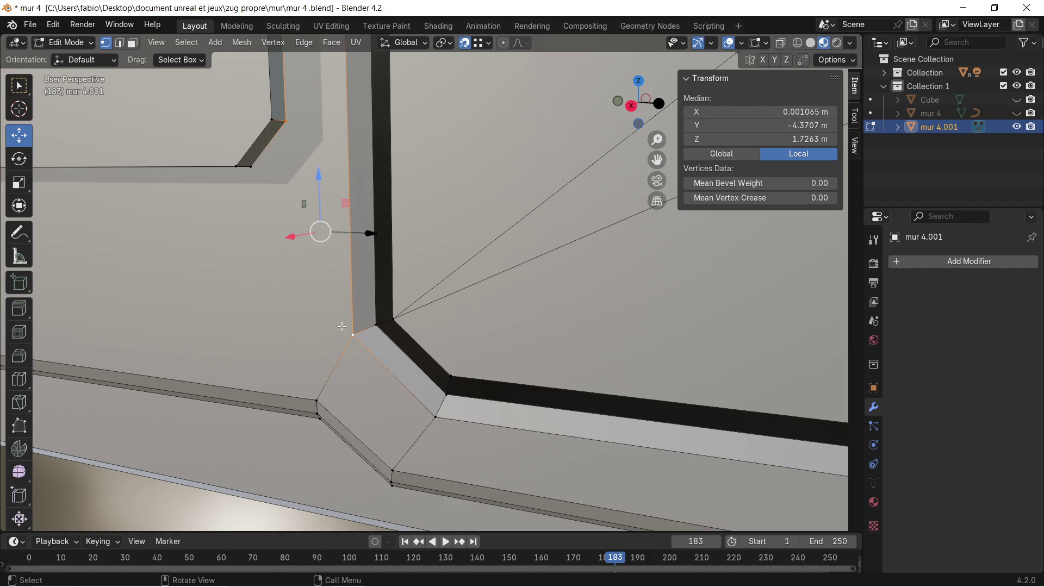
key("j")
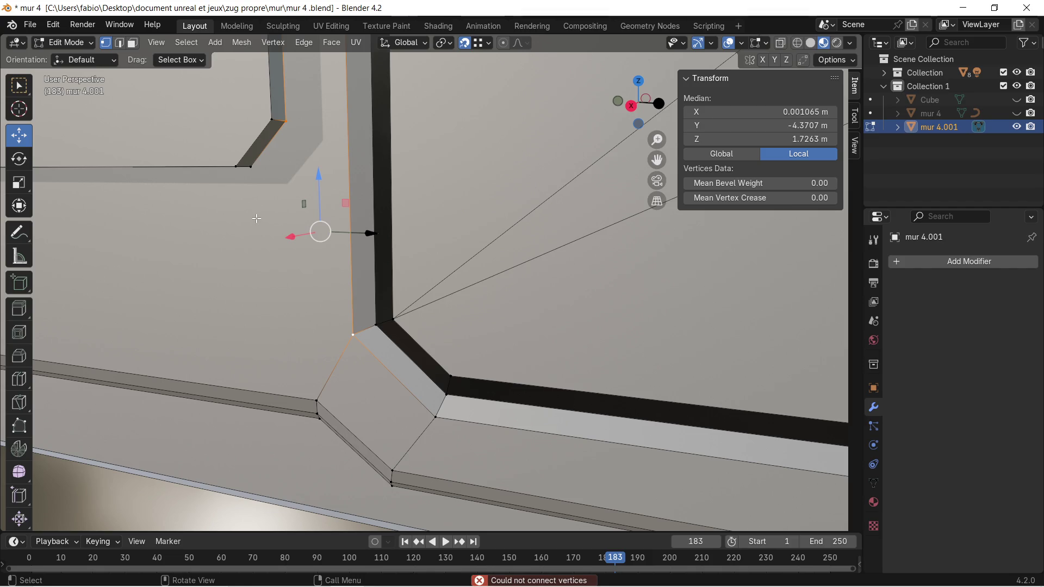
key("j")
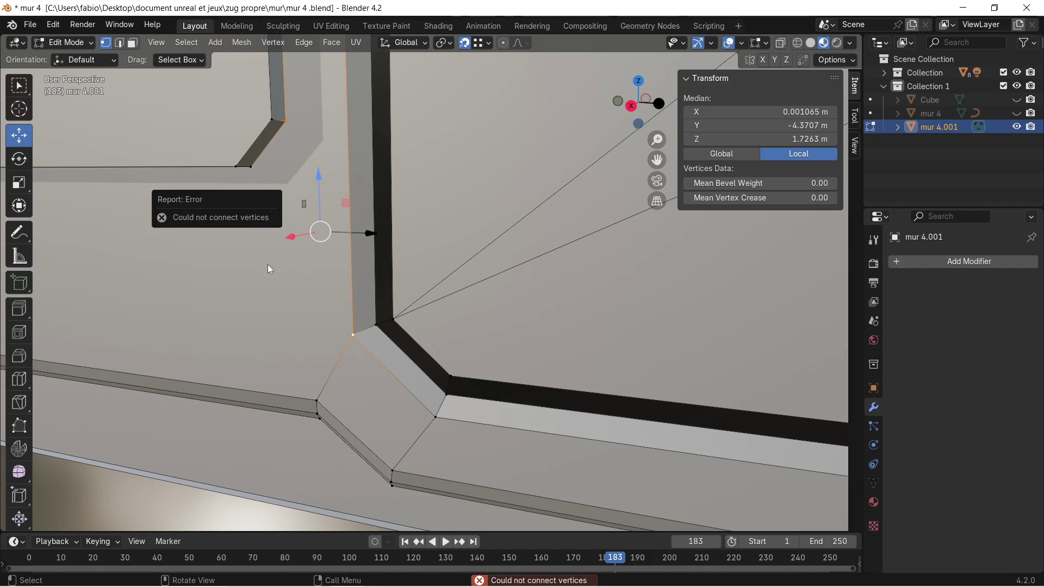
middle_click_drag(237, 233, 307, 224)
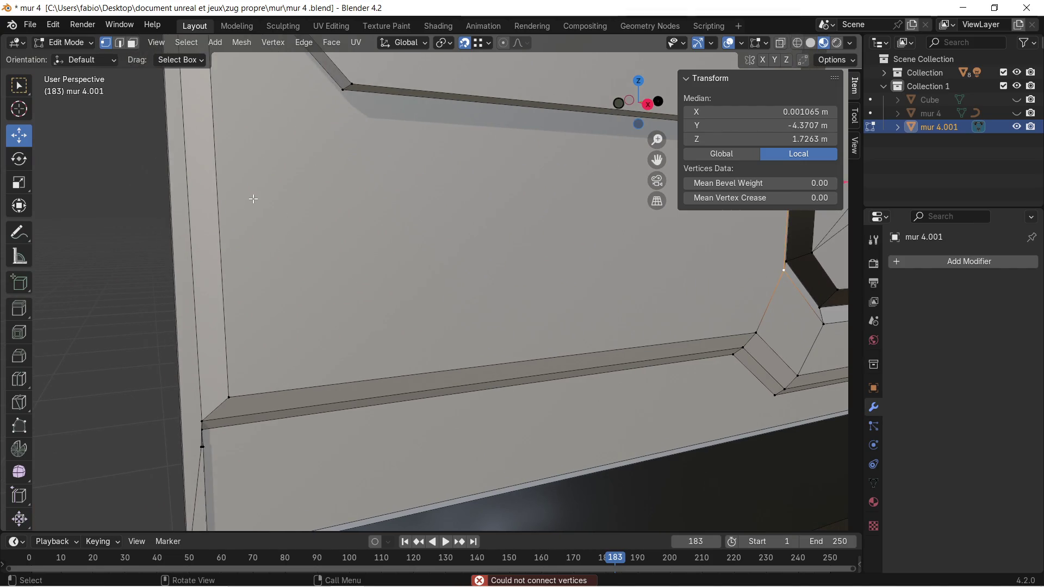
middle_click_drag(255, 203, 231, 213)
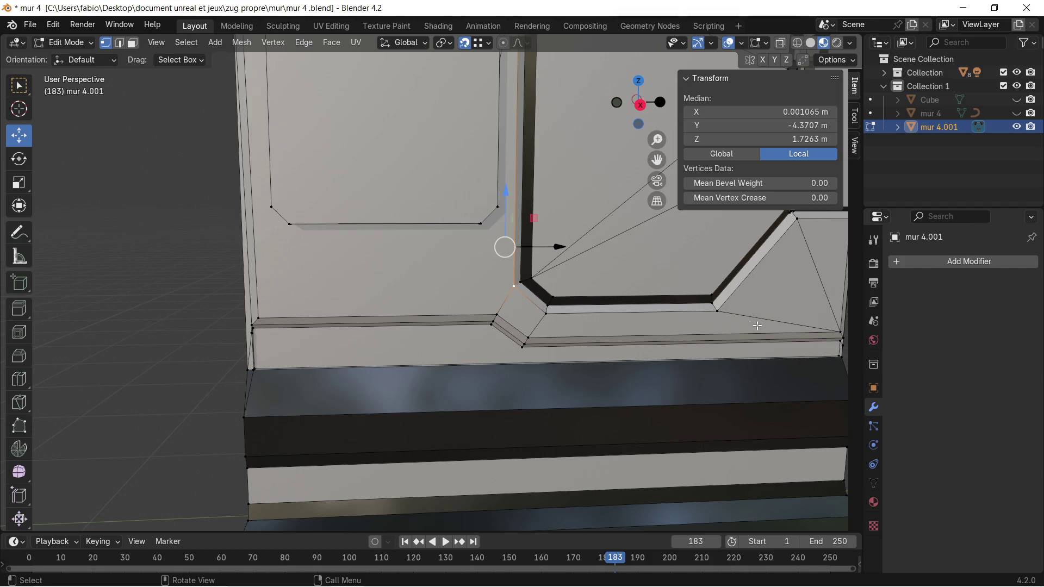
left_click(911, 266)
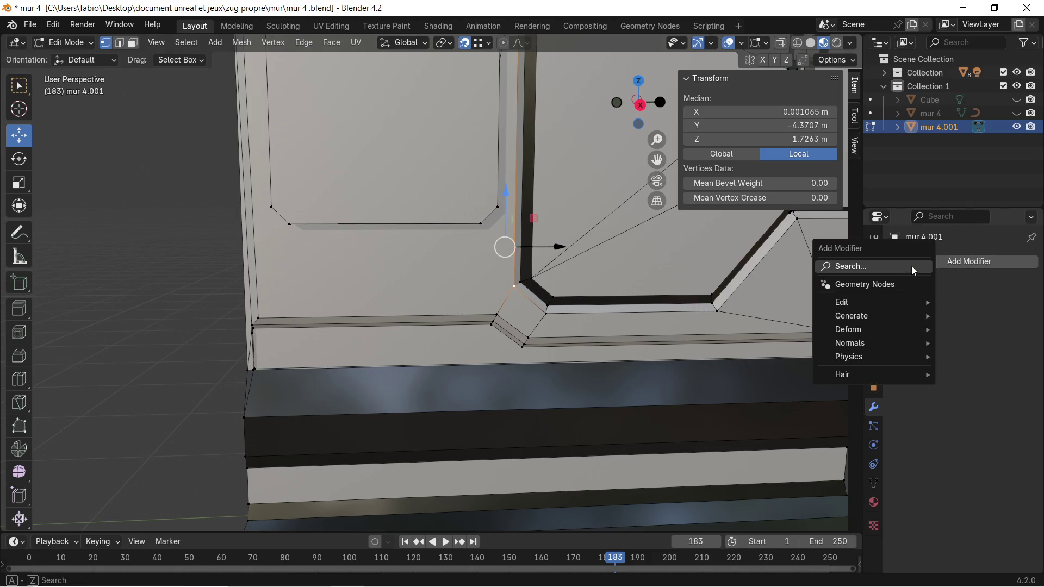
left_click(875, 267)
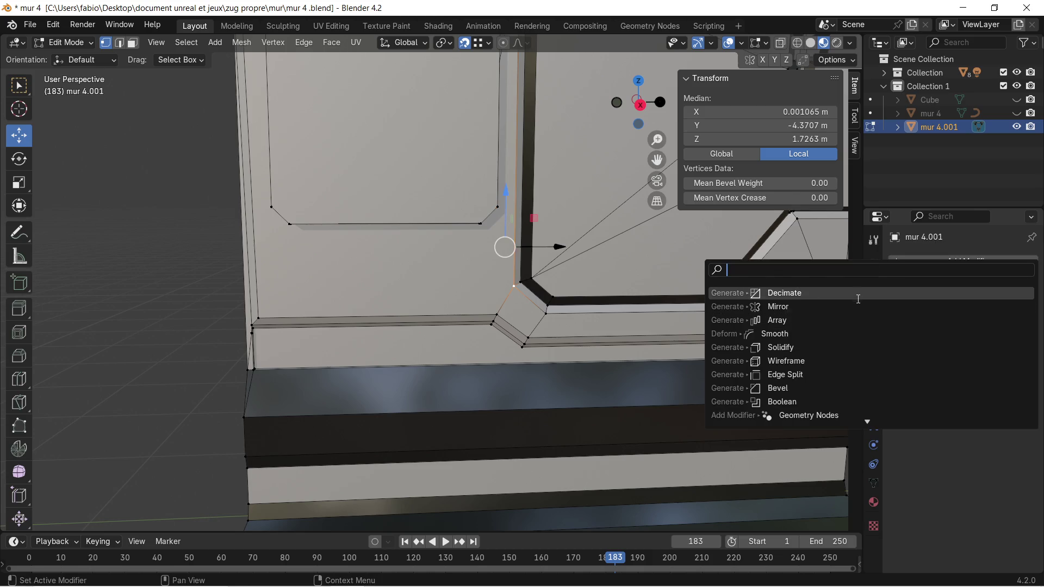
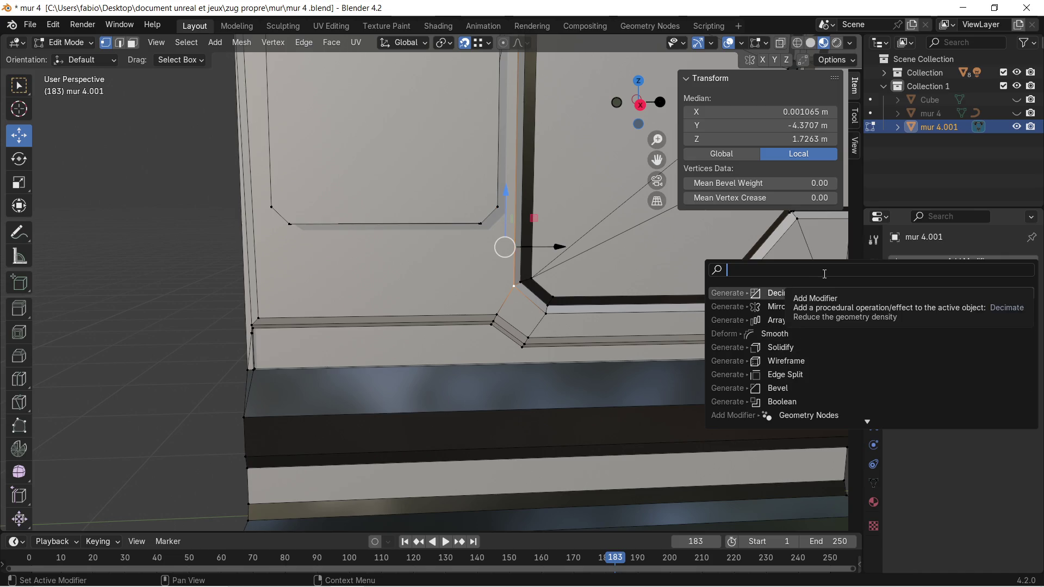
Add a Triangulate modifier to mur 4.001 and apply it in Object Mode.
type("tri")
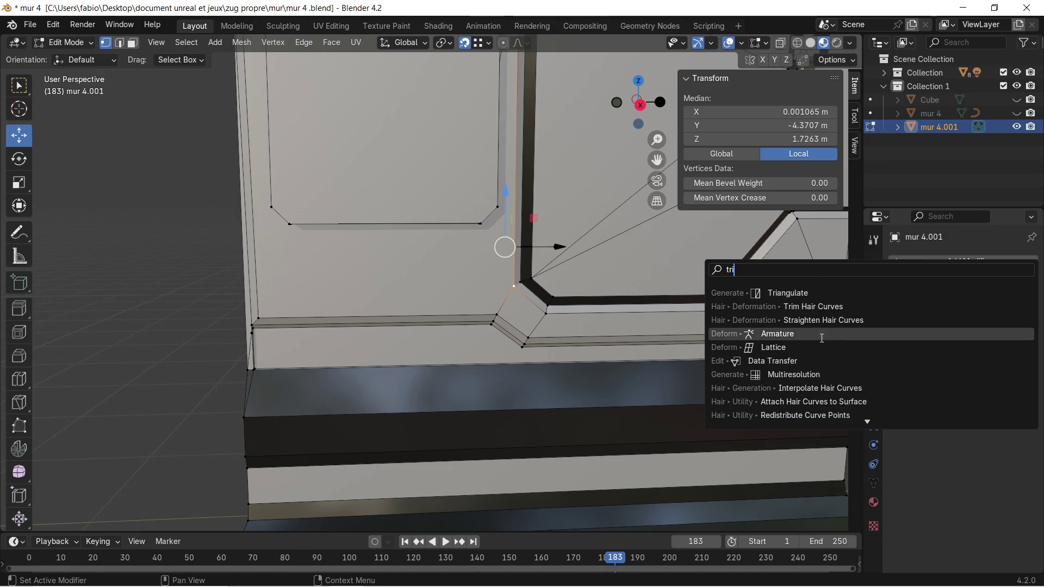
left_click(800, 292)
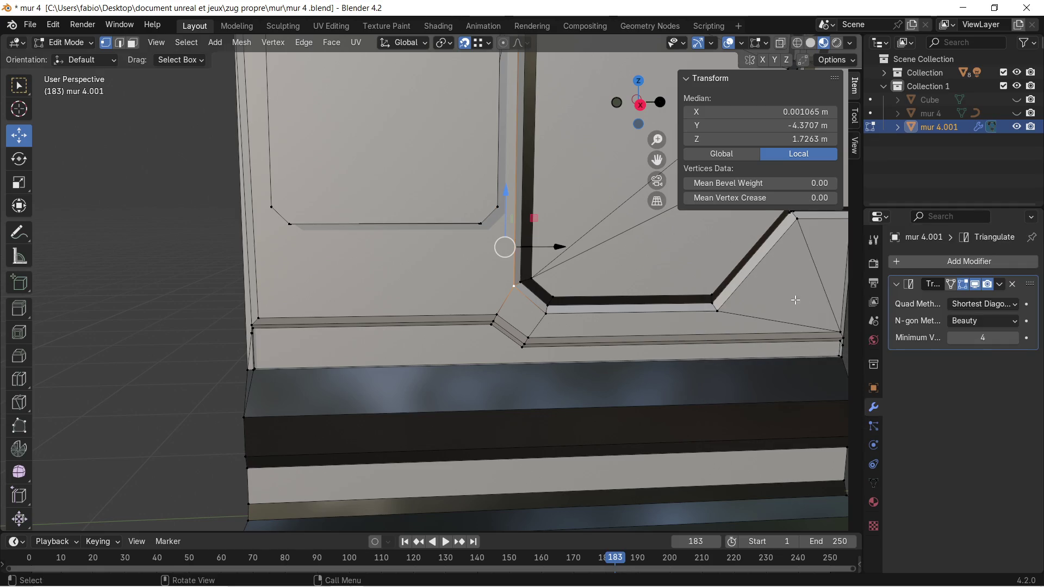
left_click(1000, 284)
key("Tab")
left_click(1000, 284)
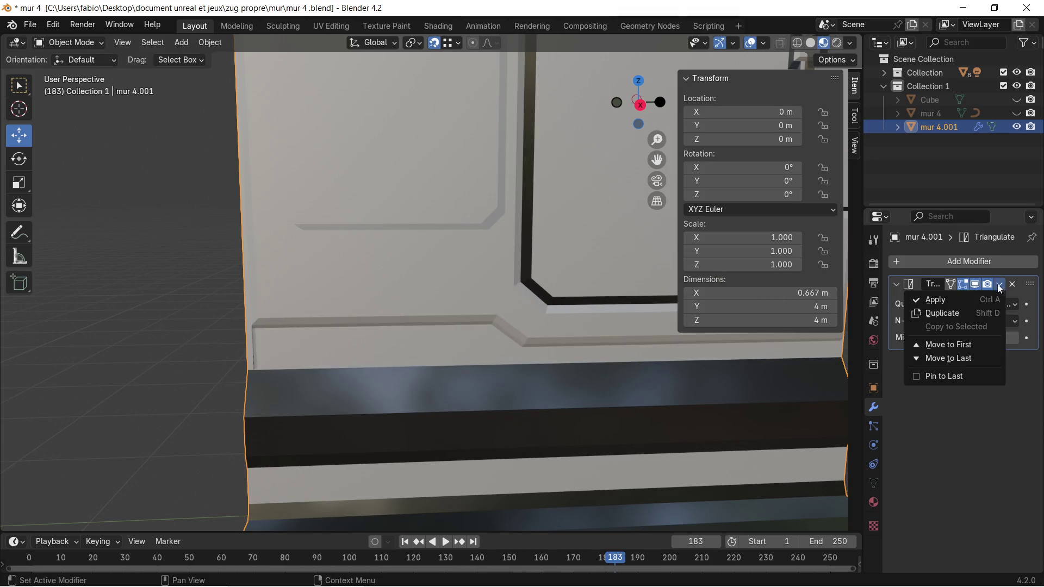
left_click(960, 300)
key("Tab")
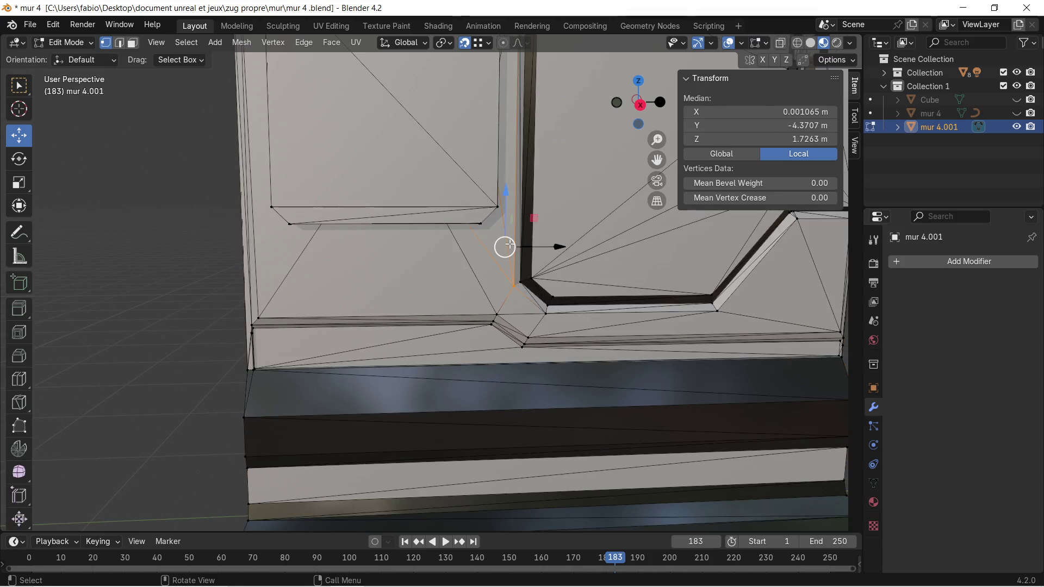
Select all the wall geometry and merge by distance at 0.0001 m, removing 0 vertices.
scroll(493, 424, "down", 3)
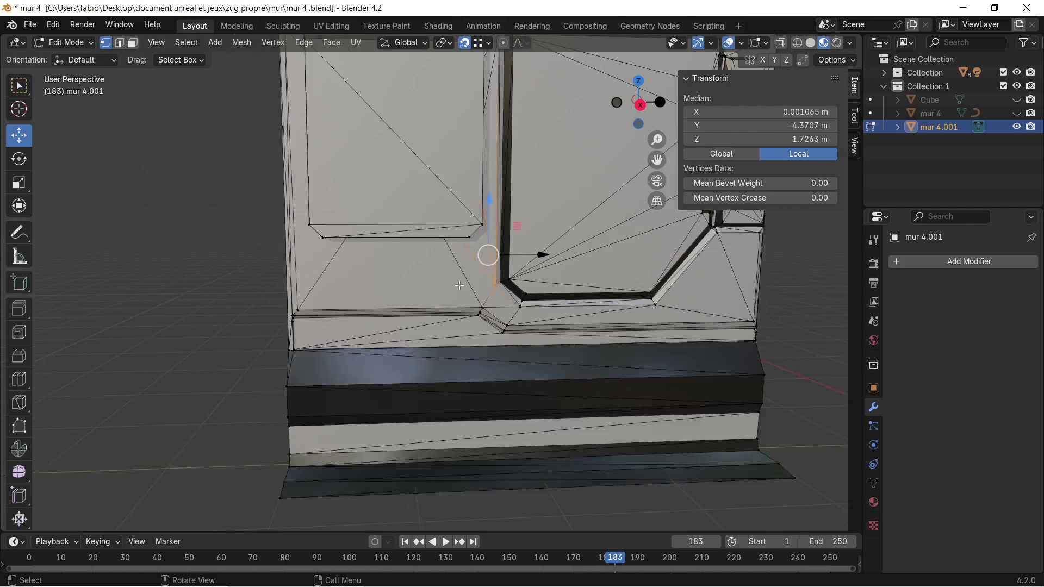
middle_click_drag(581, 295, 521, 352, "shift")
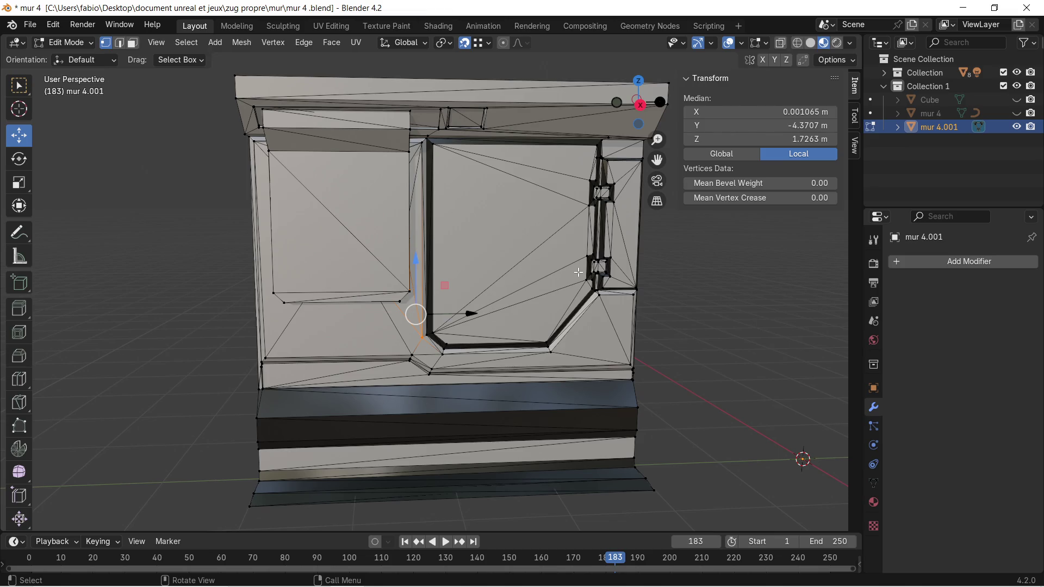
mouse_move(343, 272)
middle_mouse_down()
mouse_move(408, 283)
mouse_move(359, 305)
mouse_move(252, 298)
mouse_move(358, 267)
mouse_move(370, 294)
mouse_move(425, 217)
middle_mouse_up()
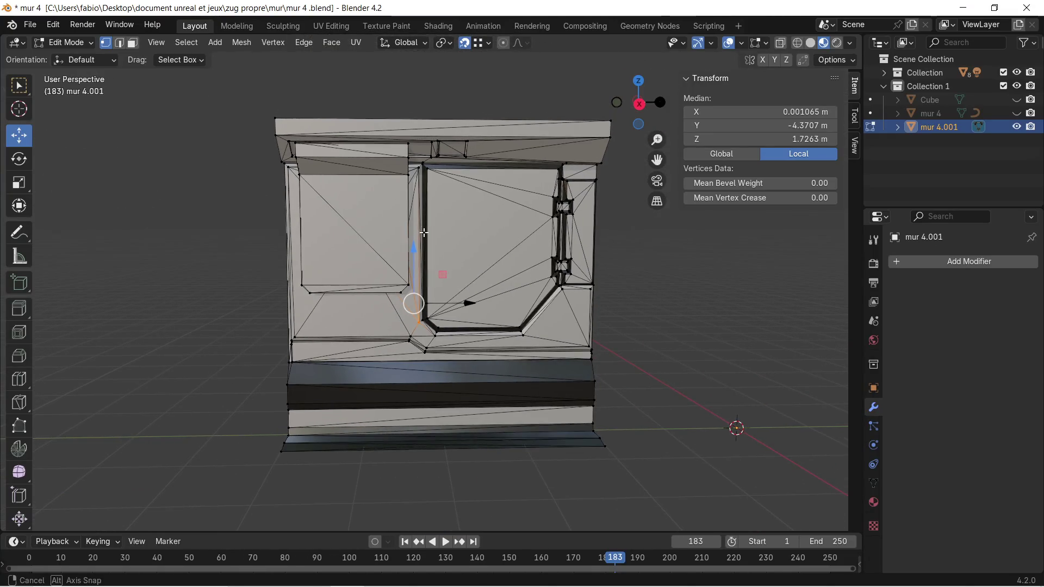
key("a")
key("m")
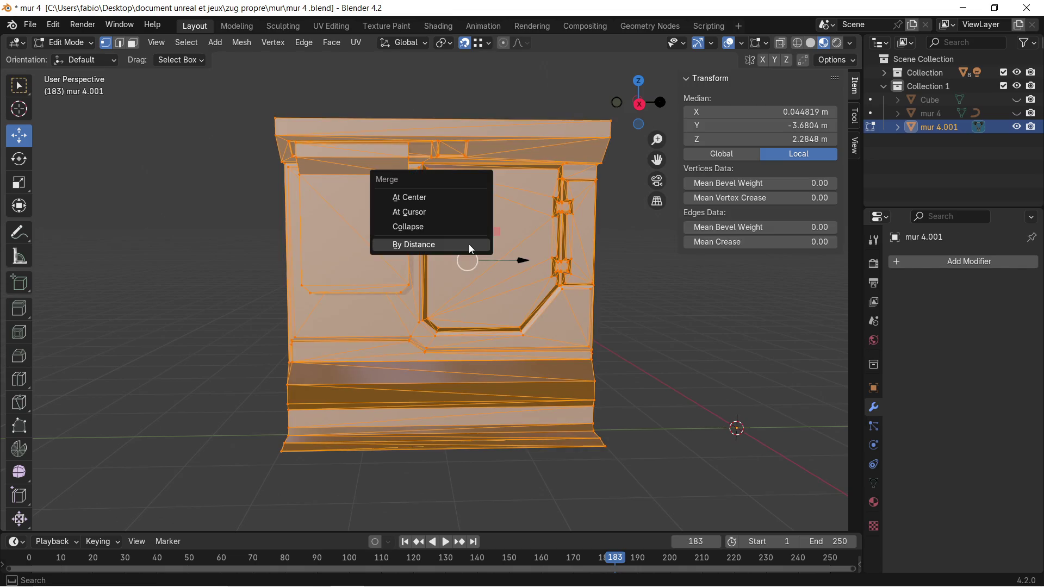
left_click(469, 244)
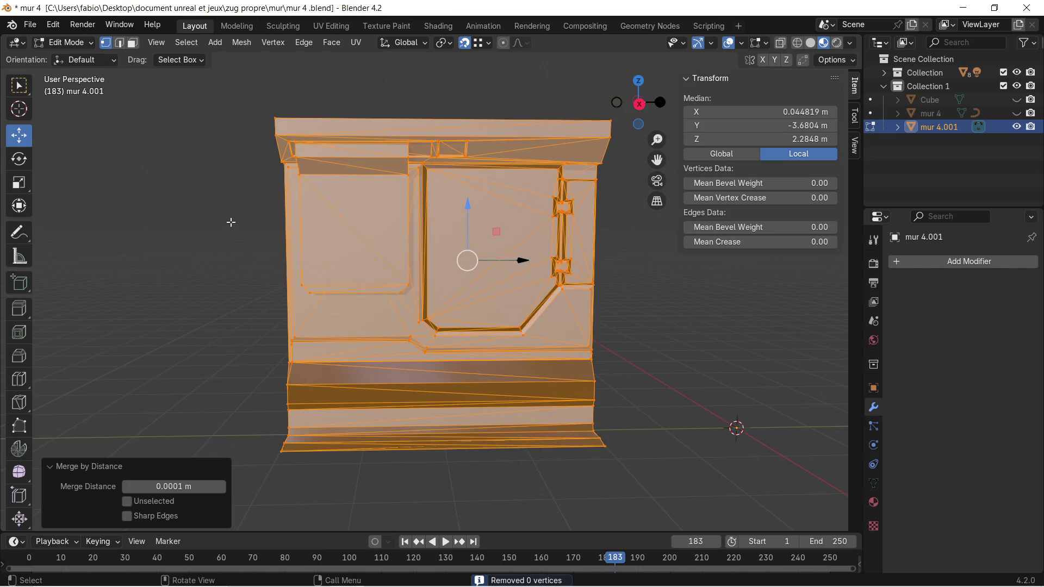
key("alt+a")
key("a")
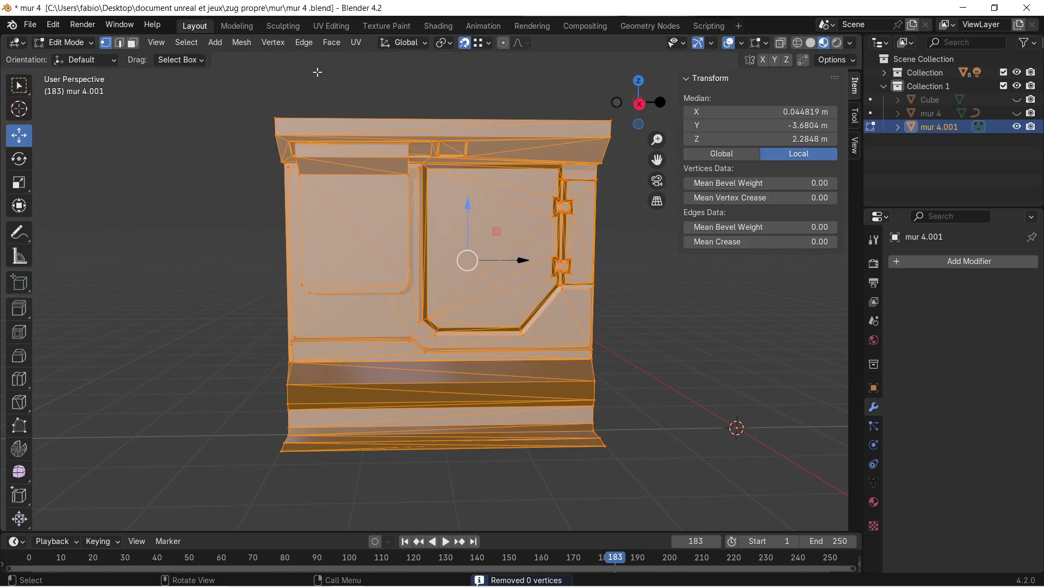
key("ctrl+v")
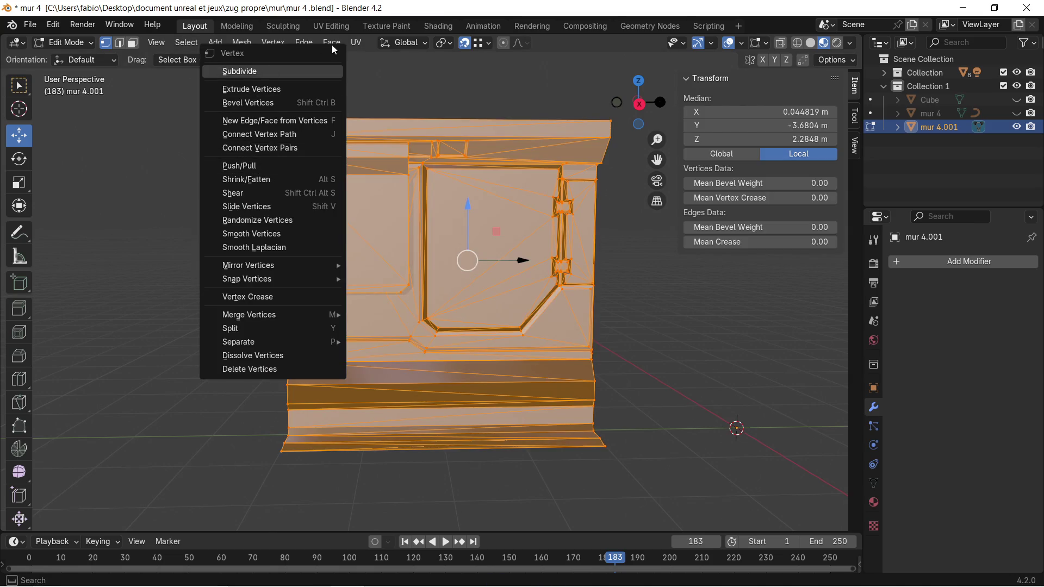
Unwrap mur 4.001, then Smart UV Project it with a 66° angle limit.
left_click(358, 44)
left_click(386, 59)
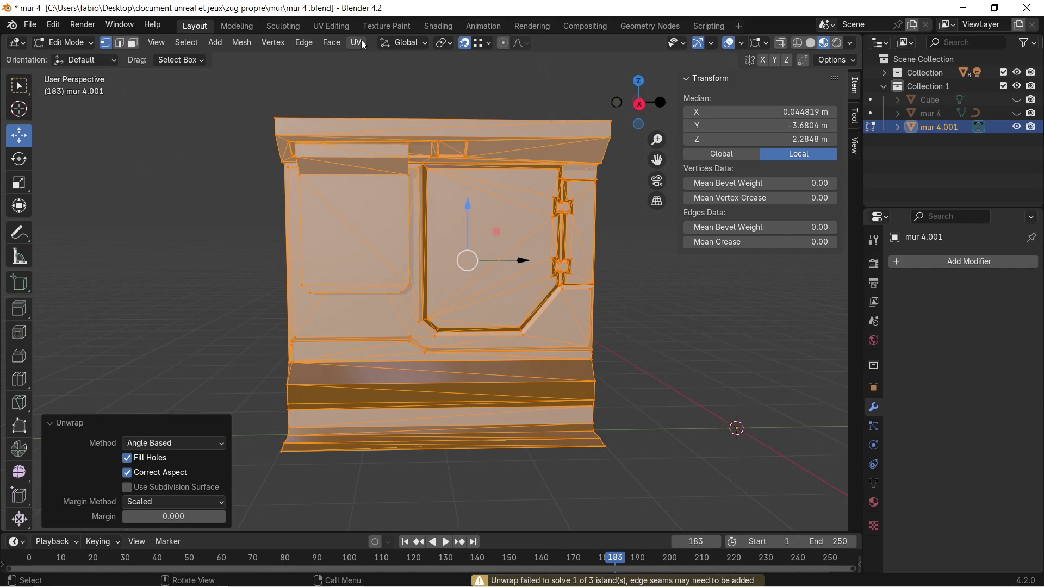
left_click(362, 41)
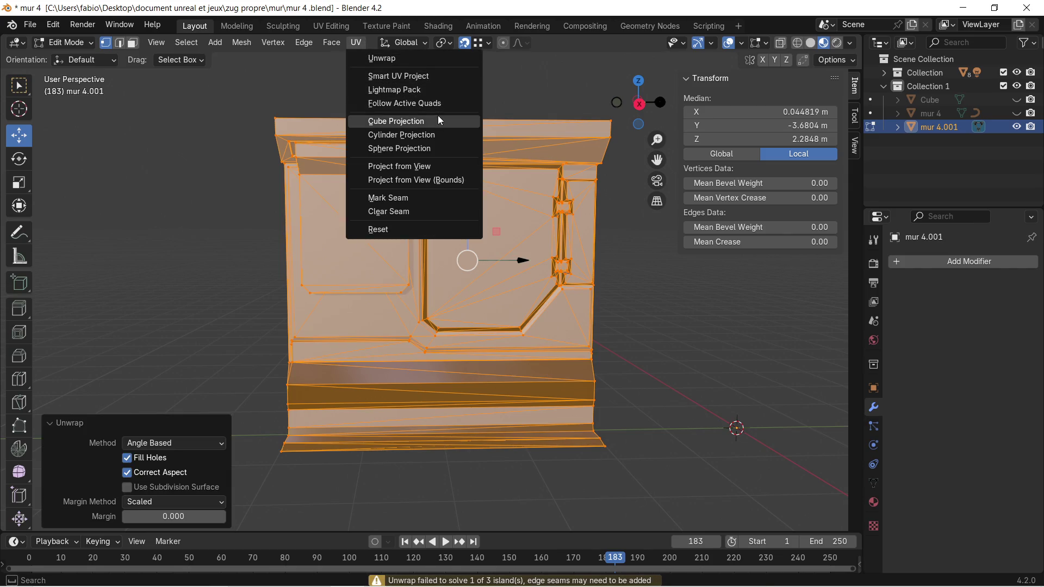
left_click(432, 75)
left_click(413, 199)
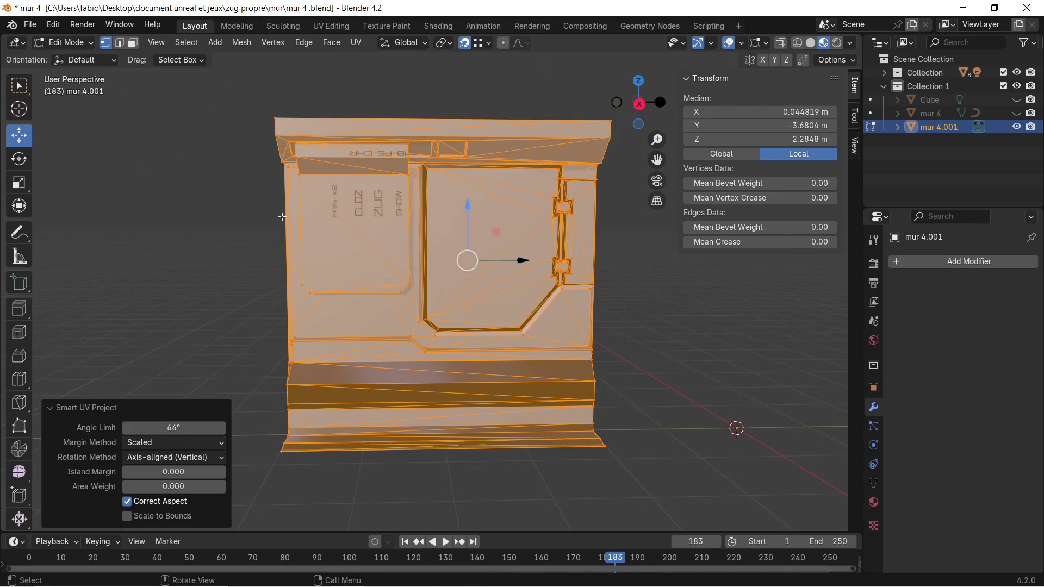
scroll(589, 313, "up", 3)
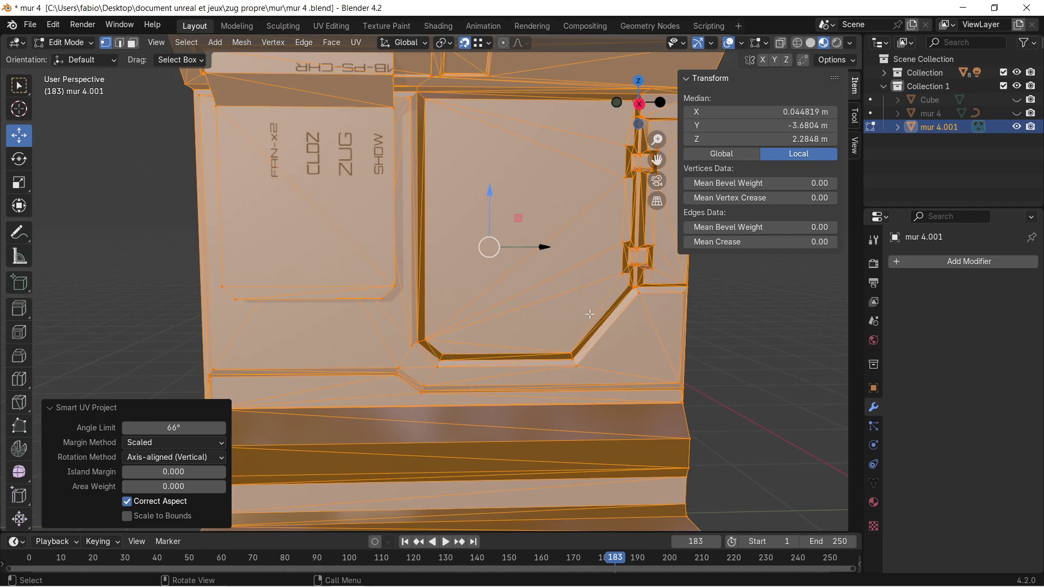
scroll(391, 213, "down", 4)
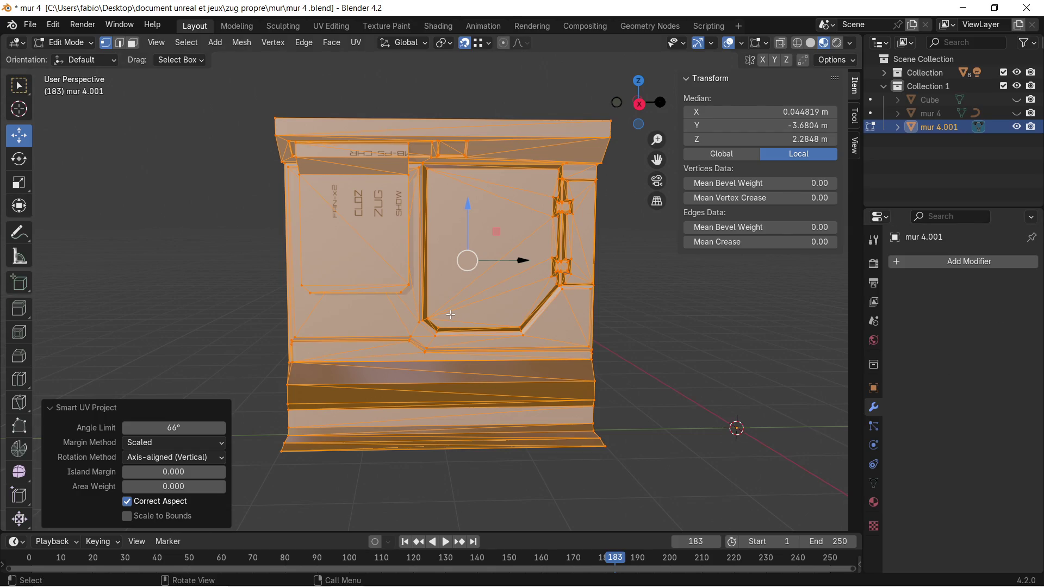
scroll(451, 315, "up", 2)
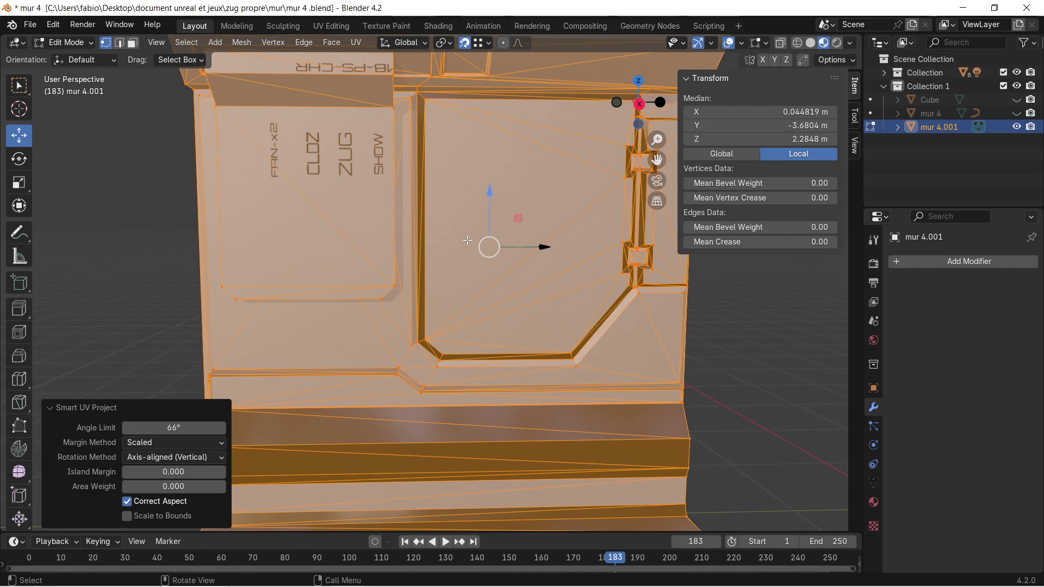
scroll(644, 394, "down", 2)
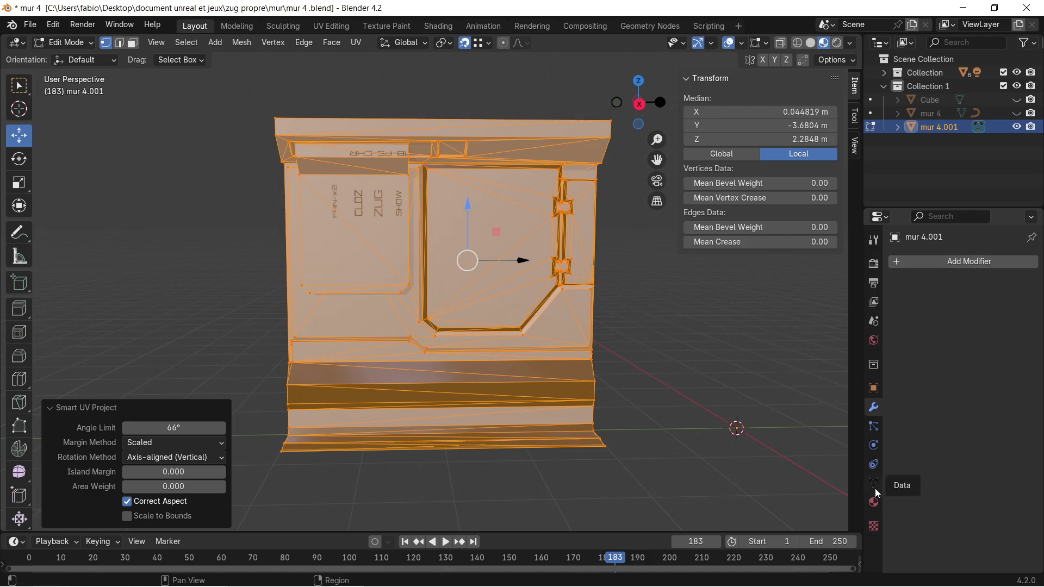
left_click(925, 262)
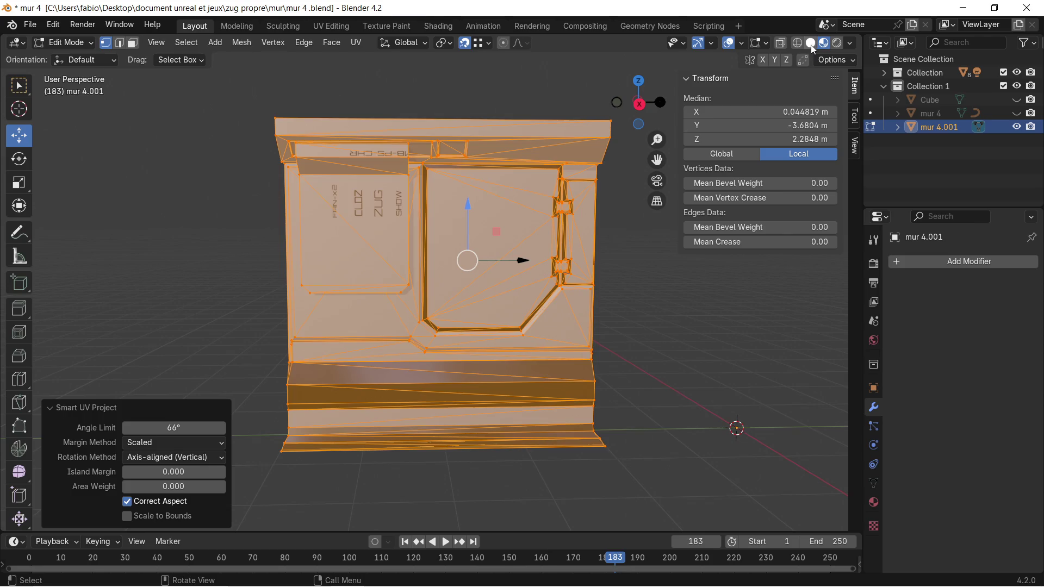
scroll(446, 262, "down", 1)
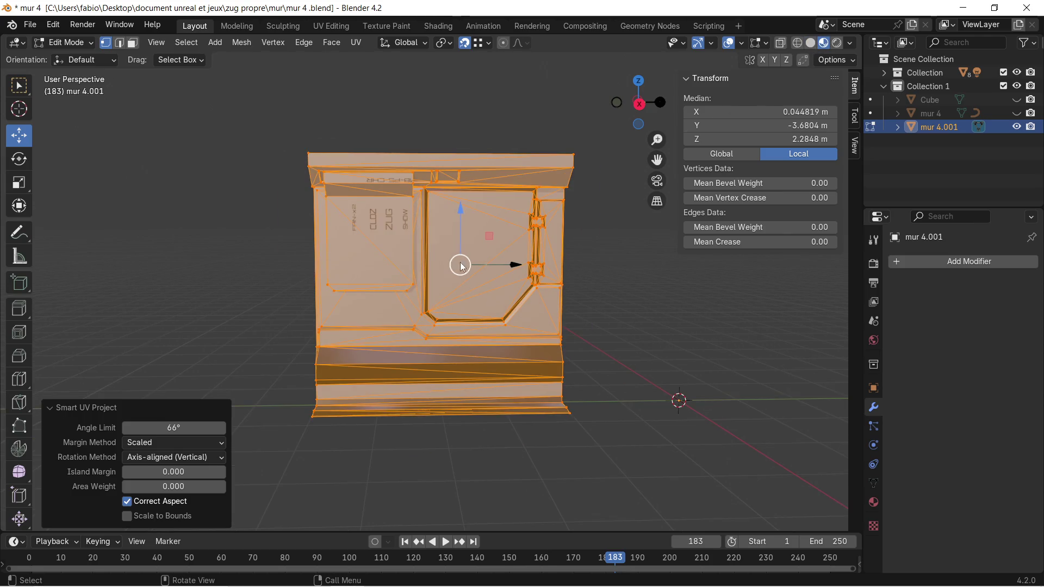
left_click(631, 318)
In the Outliner, show and re-hide MUR PROPRE.002, then unhide the MUR simple wall.
middle_click_drag(691, 244, 694, 240)
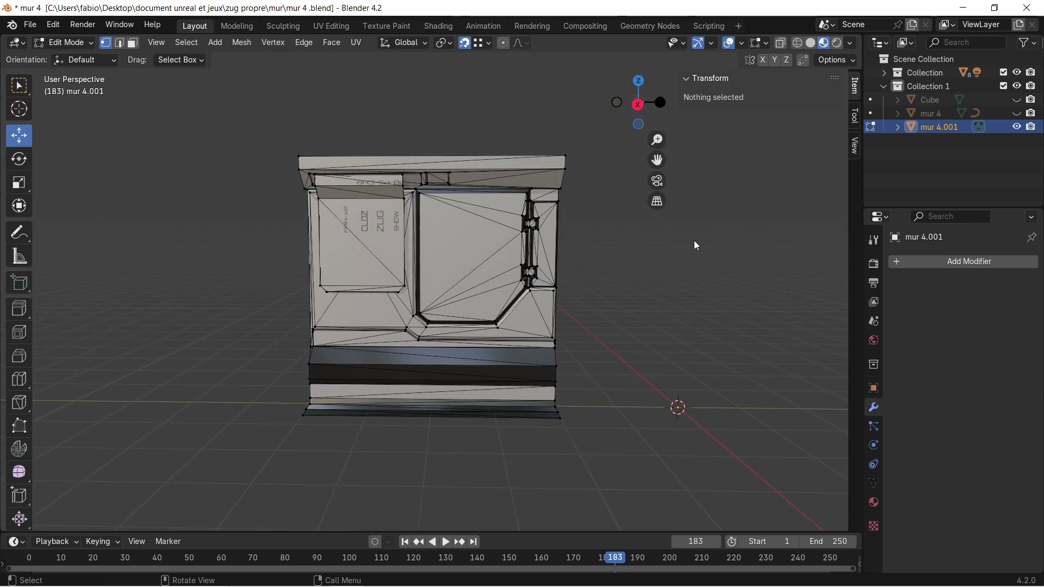
left_click(886, 73)
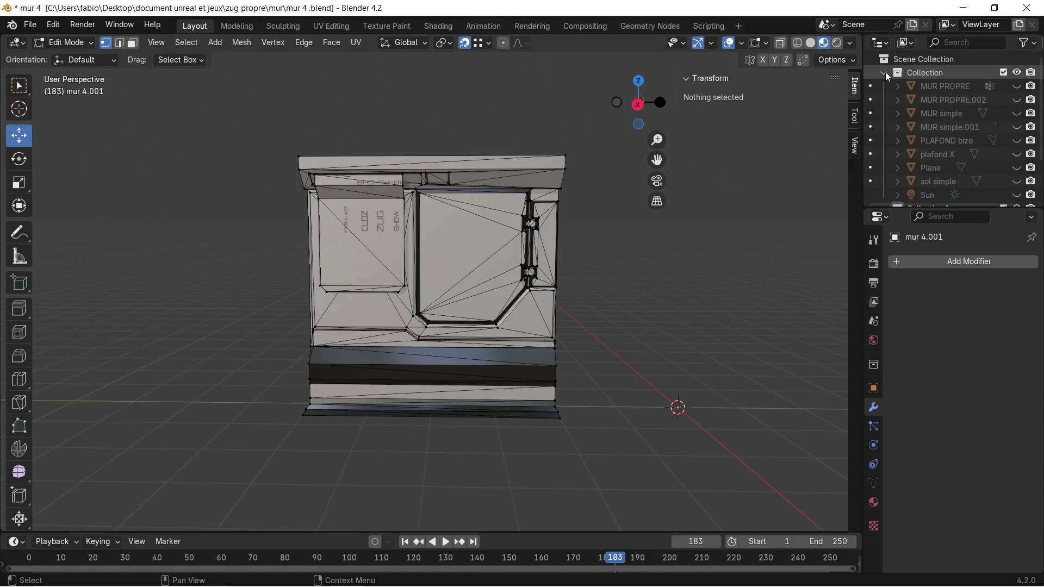
left_click(1017, 100)
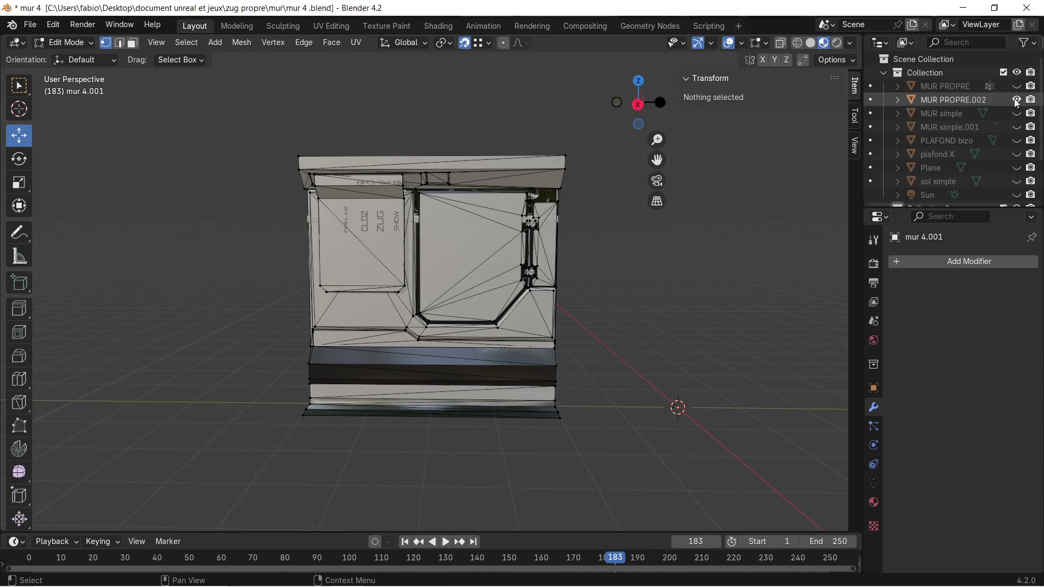
left_click(938, 100)
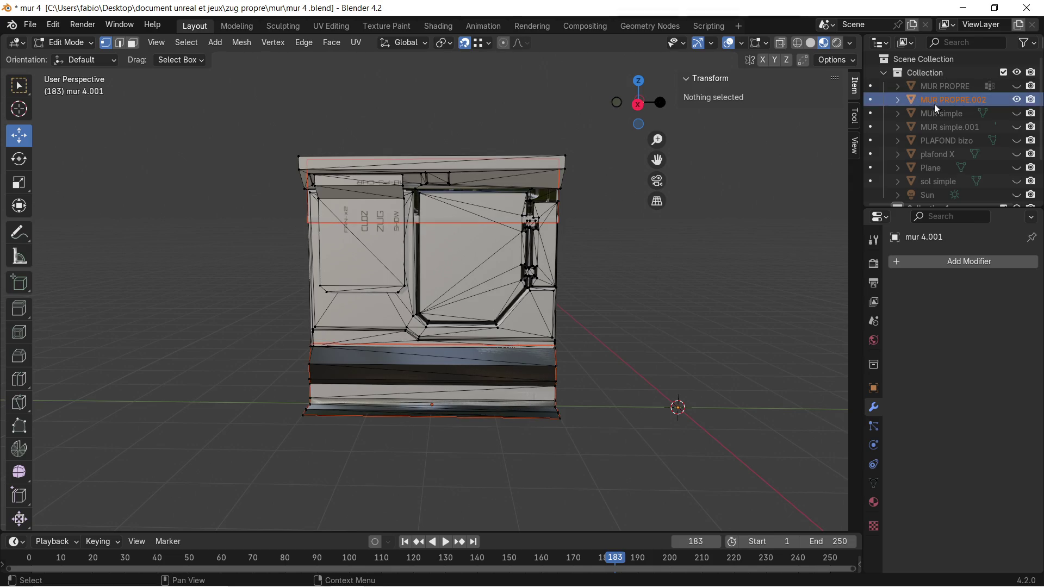
left_click(1017, 100)
left_click(1017, 113)
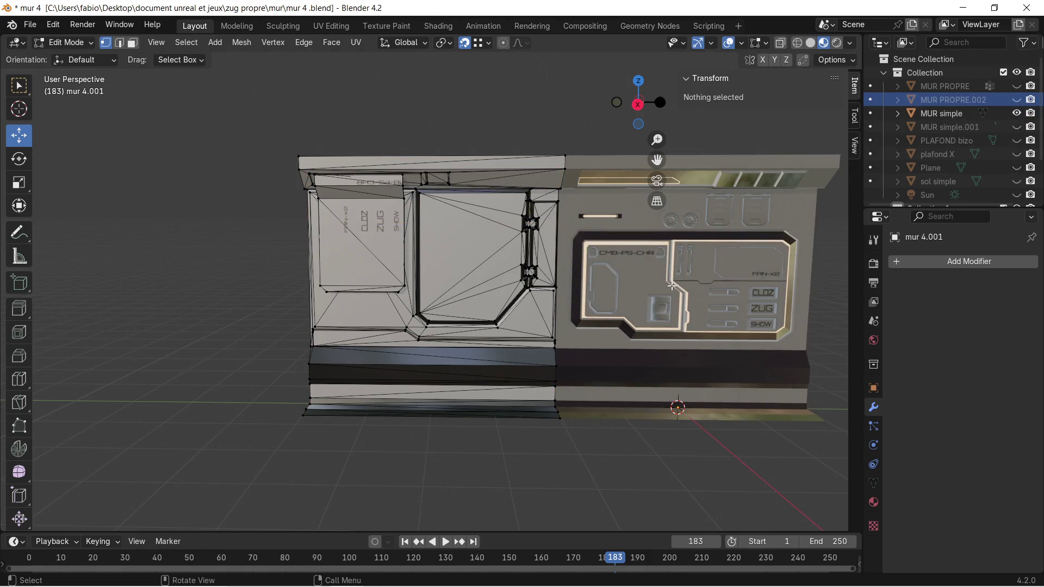
Return to Object Mode and select the right wall panel MUR simple.
scroll(626, 261, "up", 3)
middle_click_drag(625, 261, 473, 254, "shift")
scroll(473, 254, "down", 2)
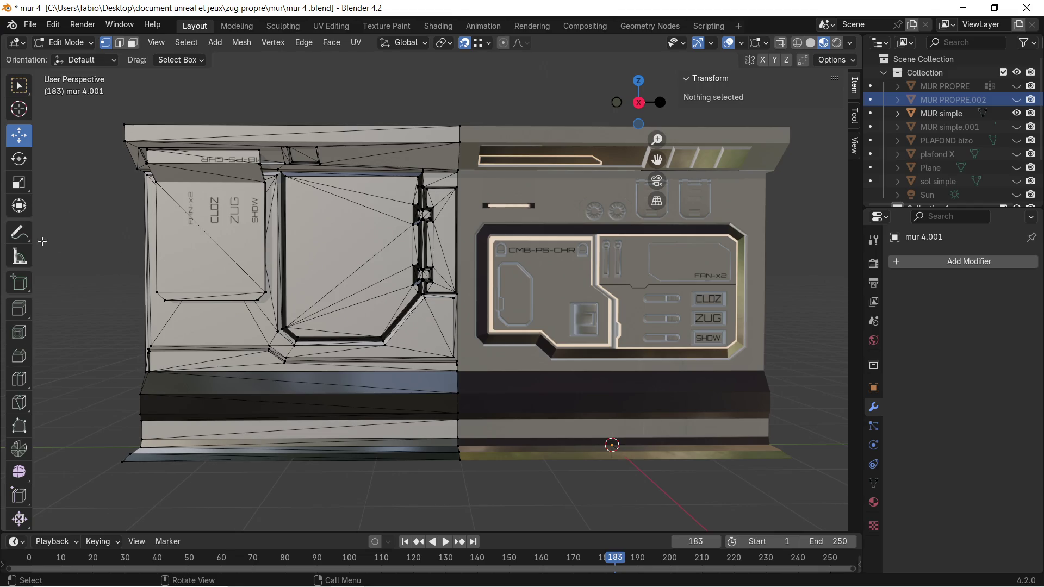
key("Tab")
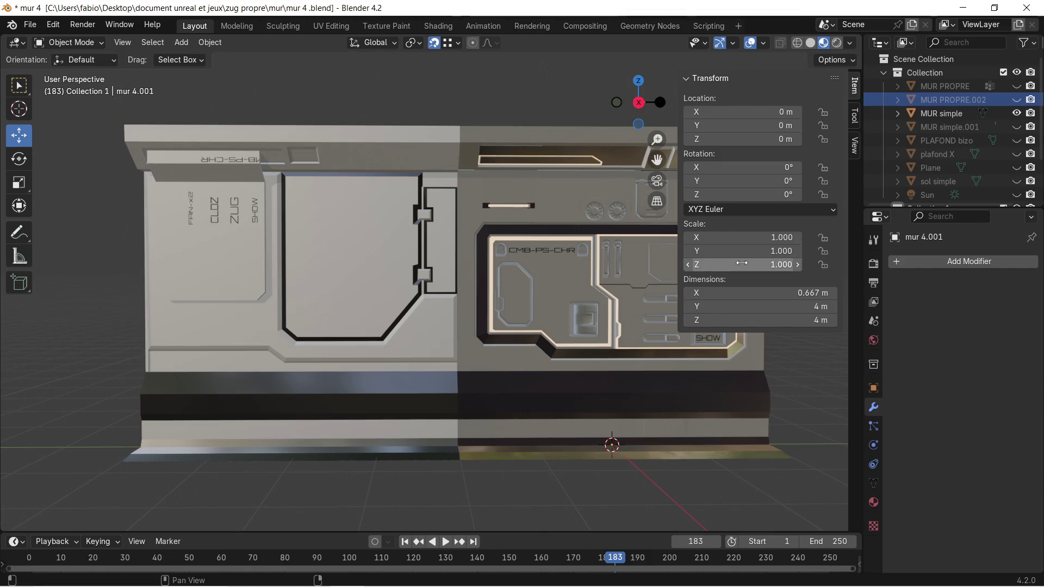
left_click(647, 391)
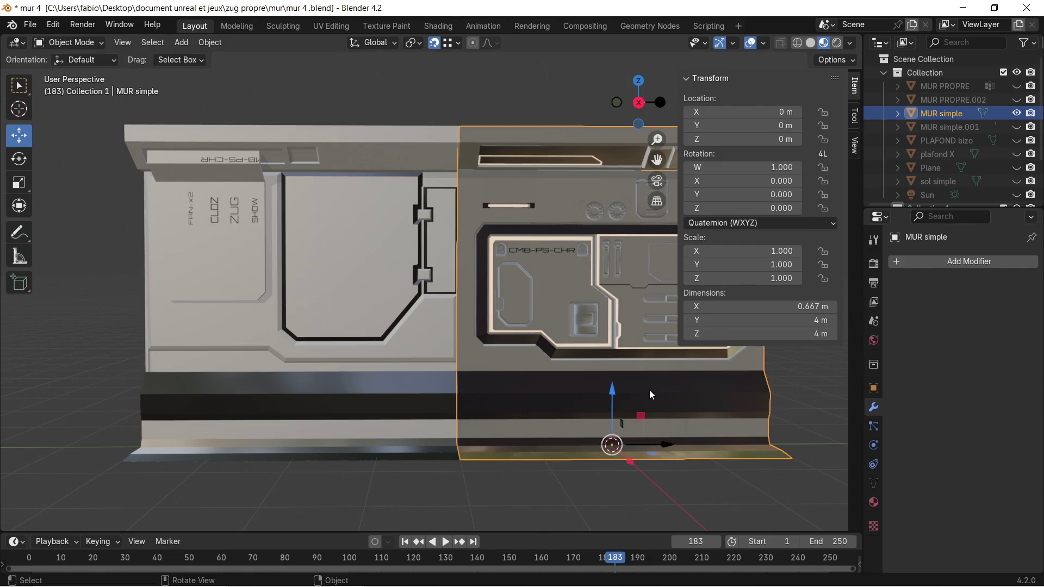
Remove mur 4.001's empty material slots, leaving only mur 3 base.002 and metal.001.
left_click(873, 502)
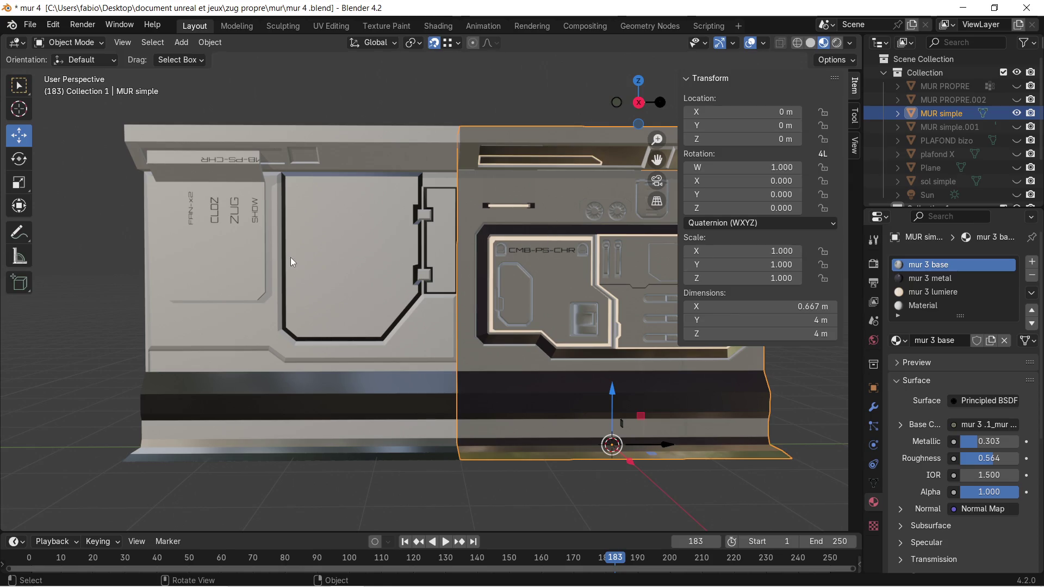
left_click(324, 253)
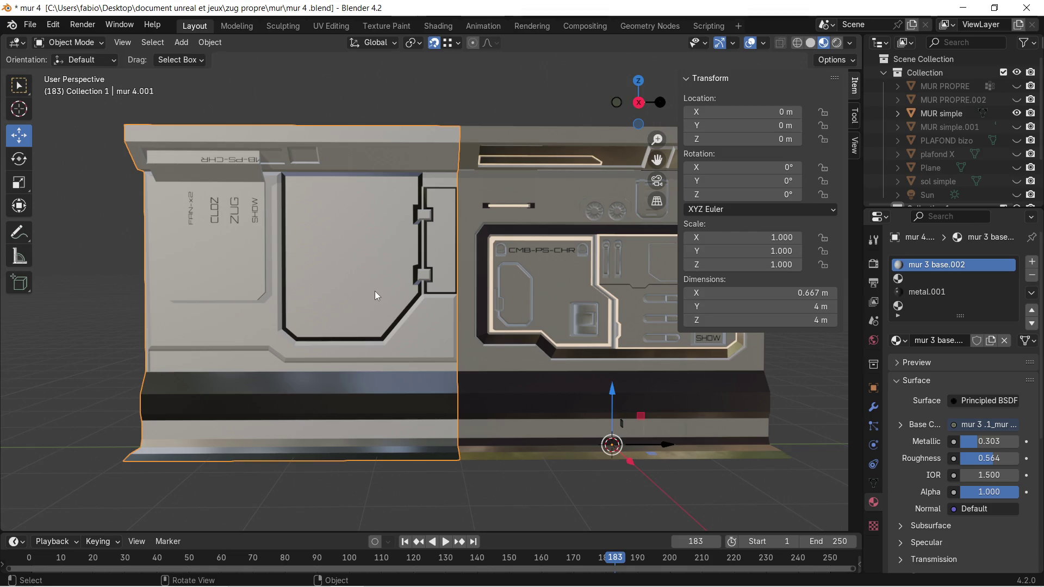
left_click(944, 279)
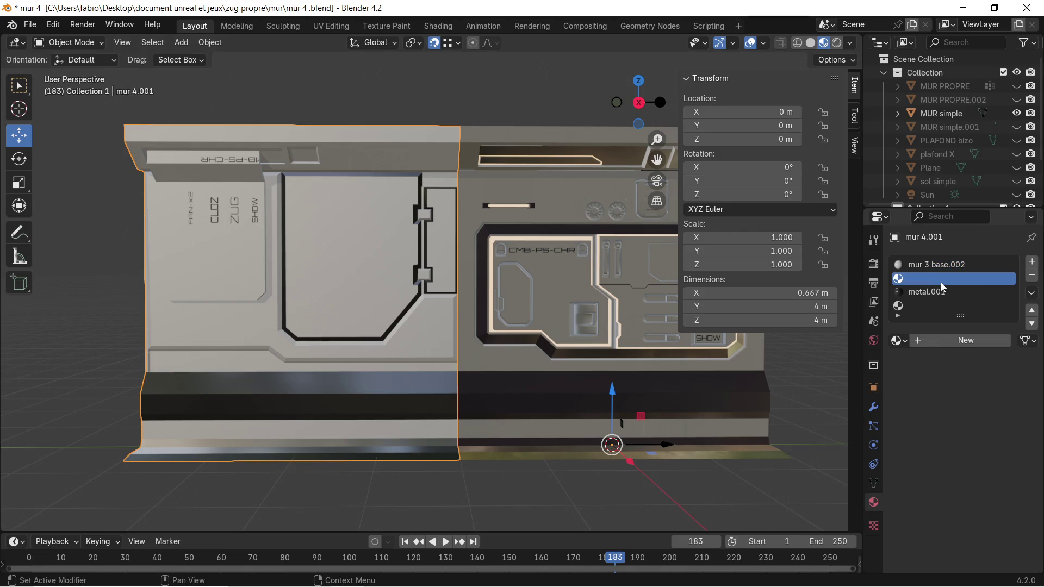
left_click(1031, 275)
left_click(937, 292)
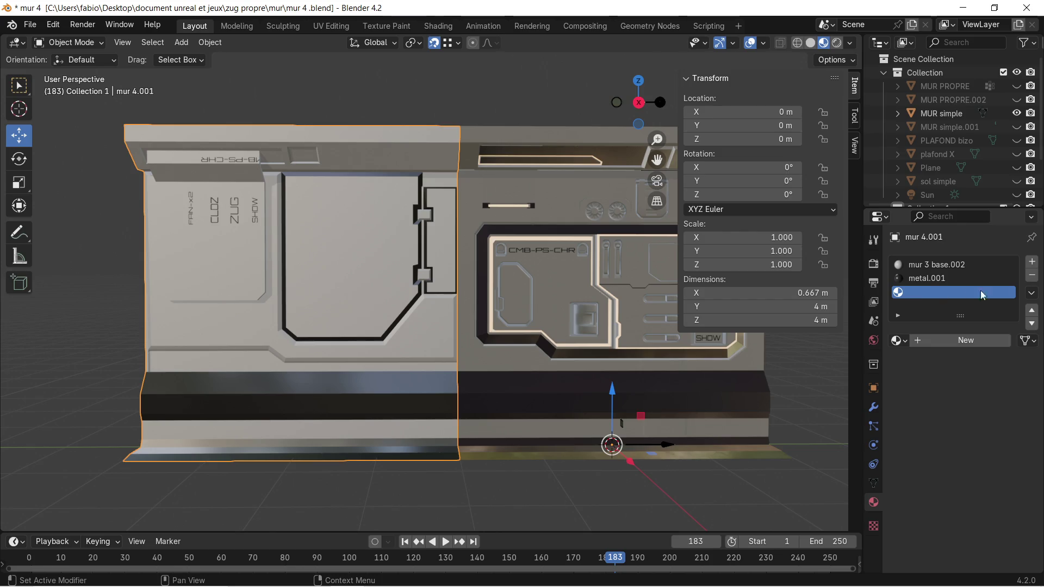
left_click(1031, 276)
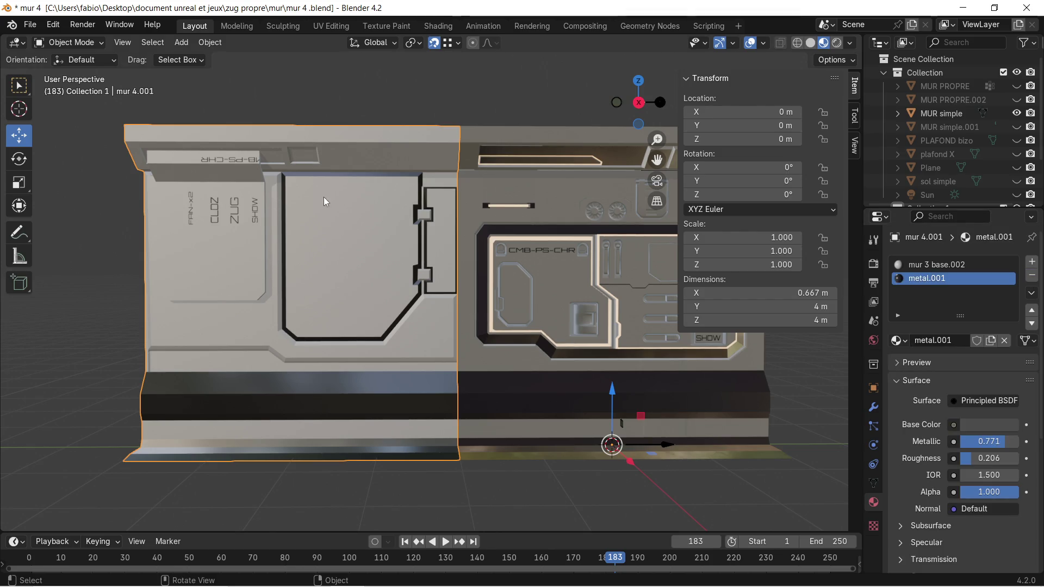
scroll(543, 253, "down", 1)
left_click(544, 253)
scroll(543, 253, "up", 1)
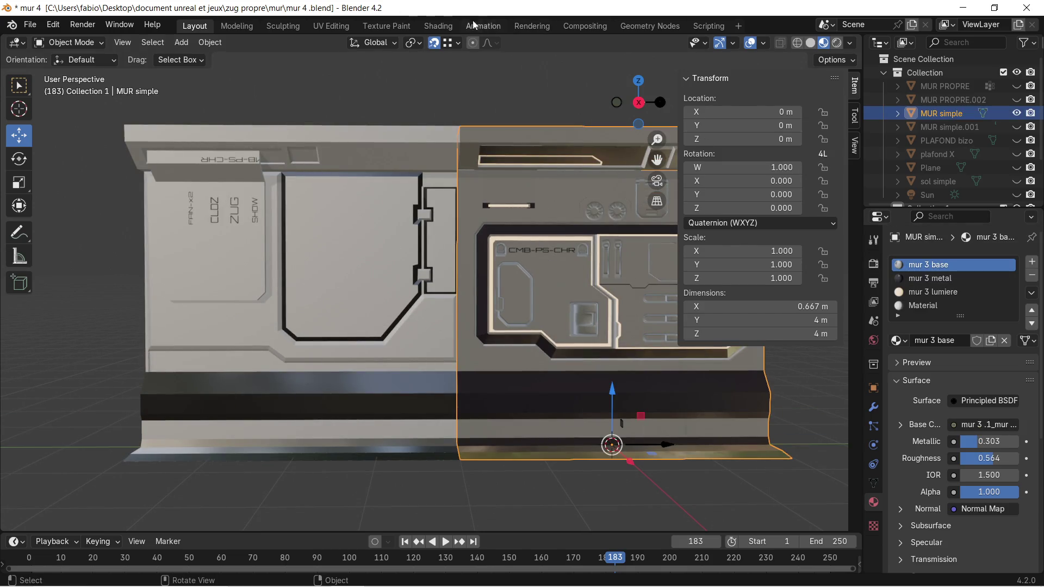
left_click(439, 27)
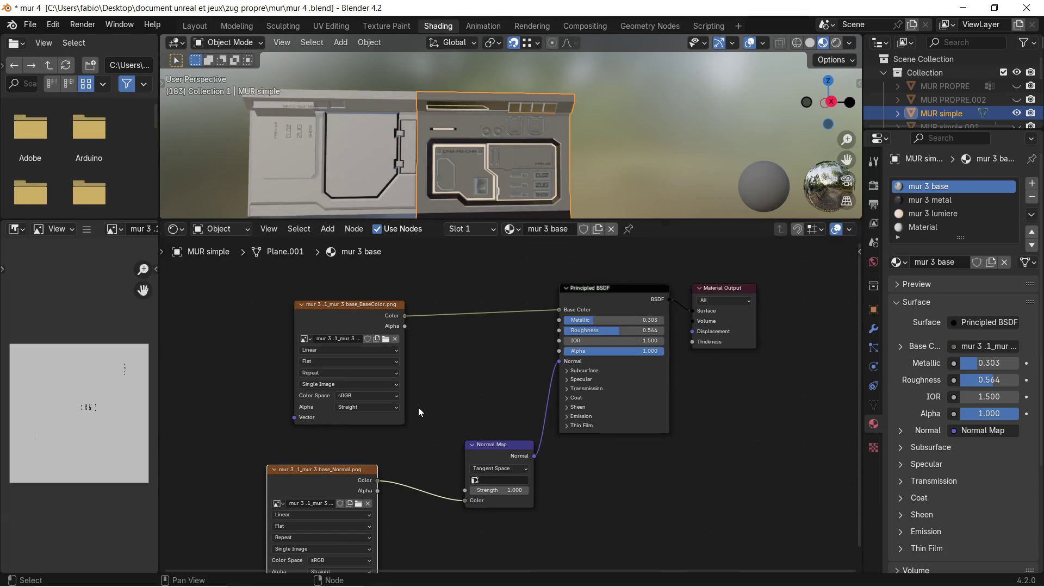
middle_click_drag(414, 423, 443, 390)
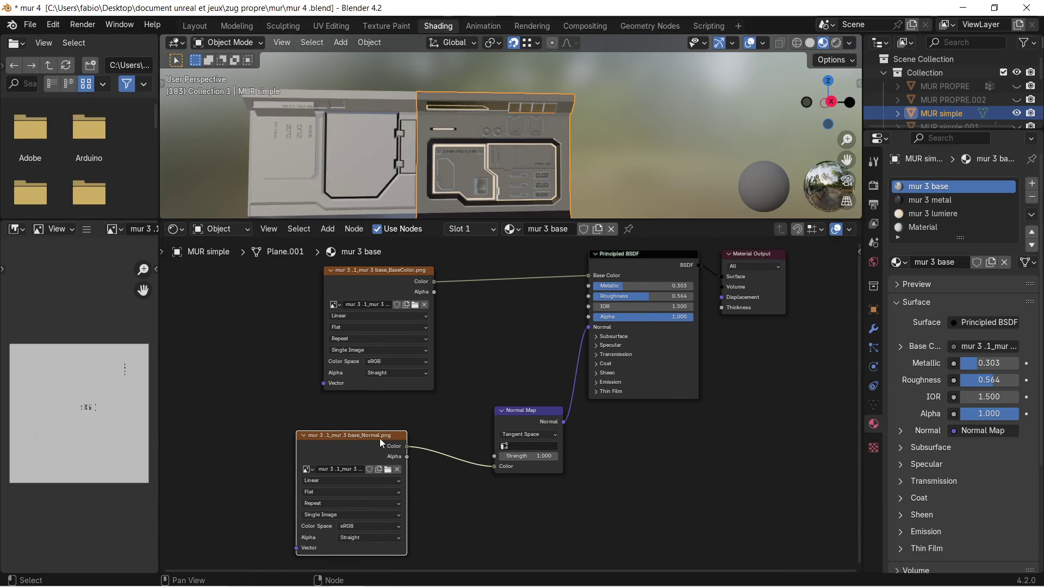
mouse_move(386, 421)
left_mouse_down()
mouse_move(473, 457)
mouse_move(531, 528)
left_mouse_up()
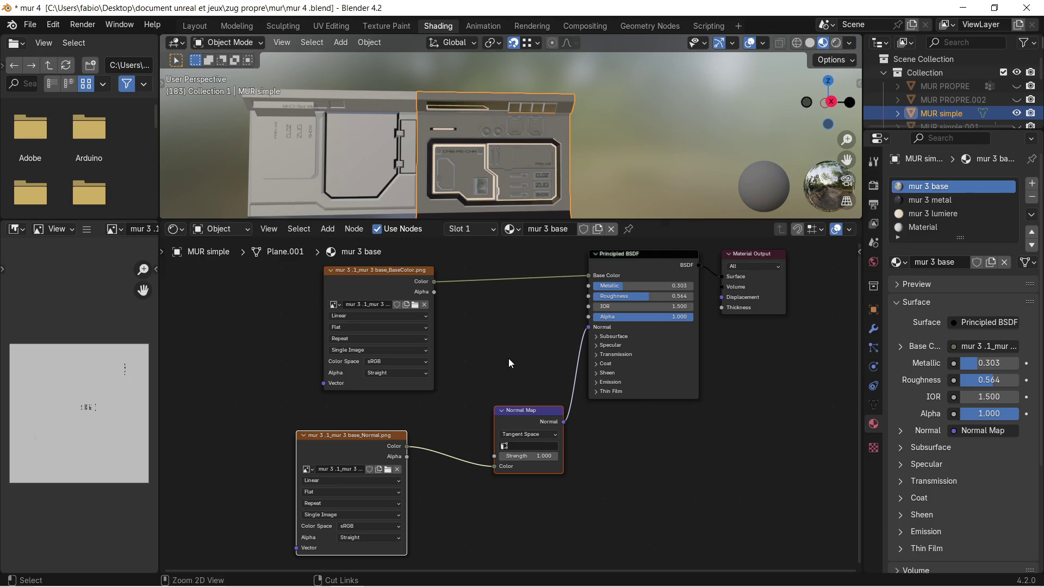
left_click(195, 26)
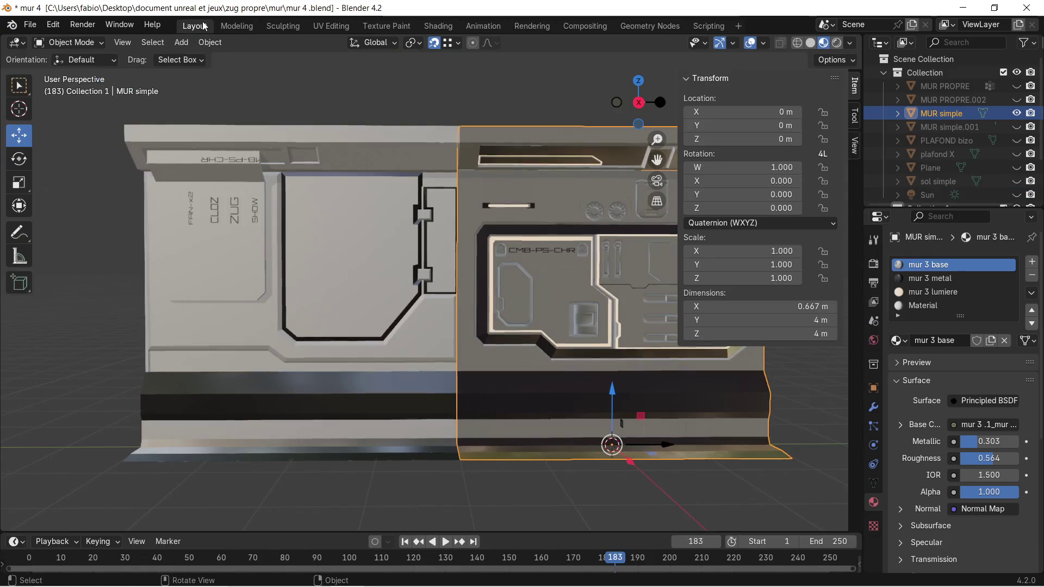
middle_click_drag(582, 292, 467, 269, "shift")
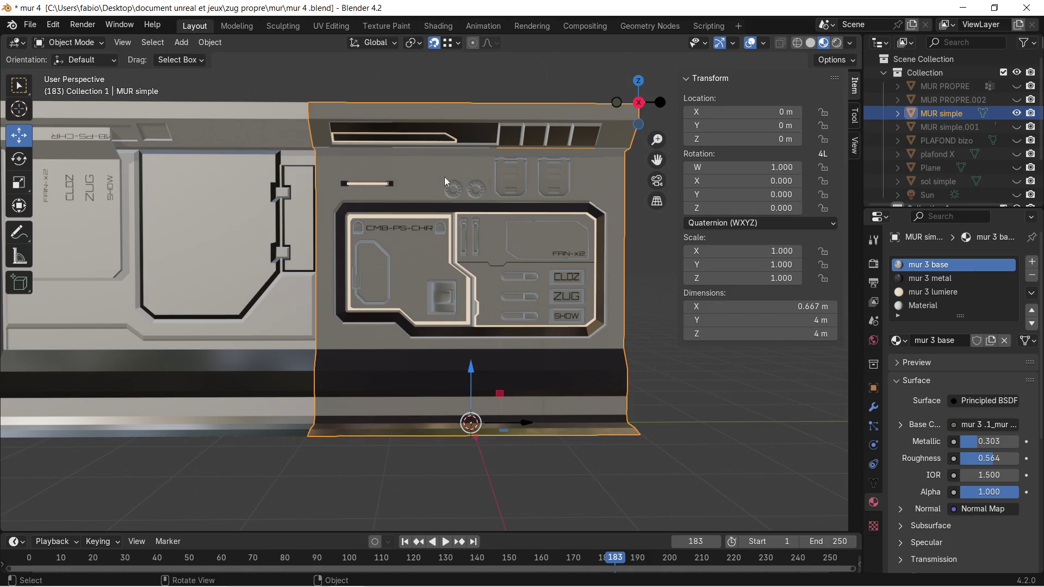
scroll(445, 181, "down", 1)
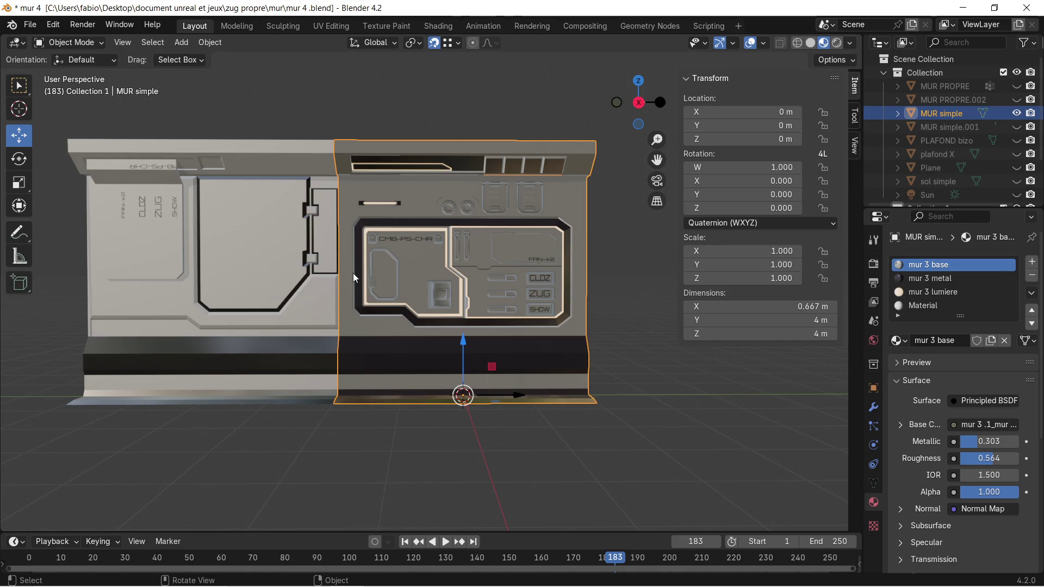
middle_click_drag(355, 278, 410, 291)
left_click(406, 286)
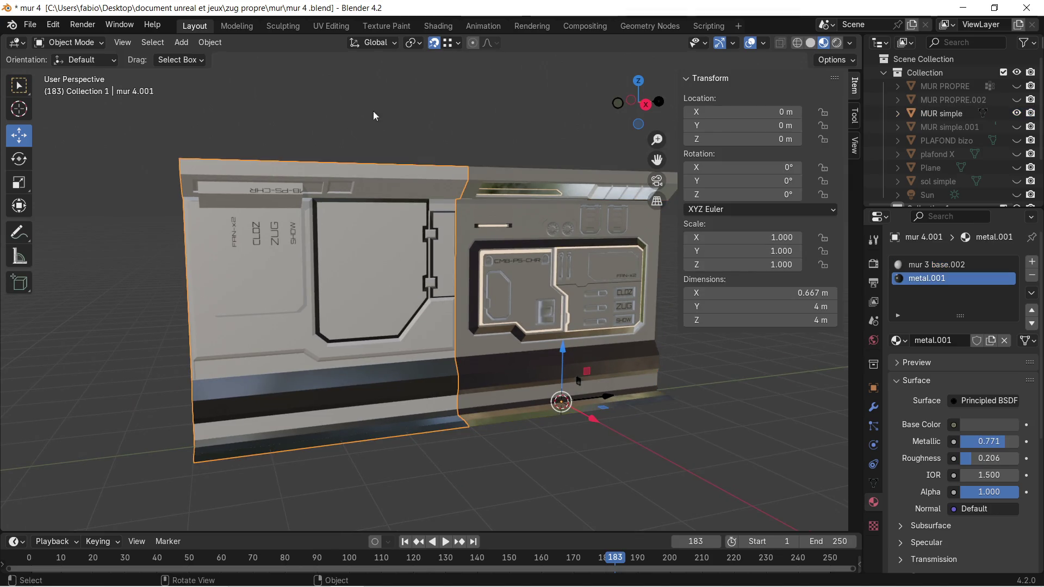
left_click(438, 27)
mouse_move(695, 467)
middle_mouse_down()
mouse_move(679, 468)
mouse_move(678, 343)
mouse_move(696, 288)
middle_mouse_up()
scroll(560, 355, "up", 2)
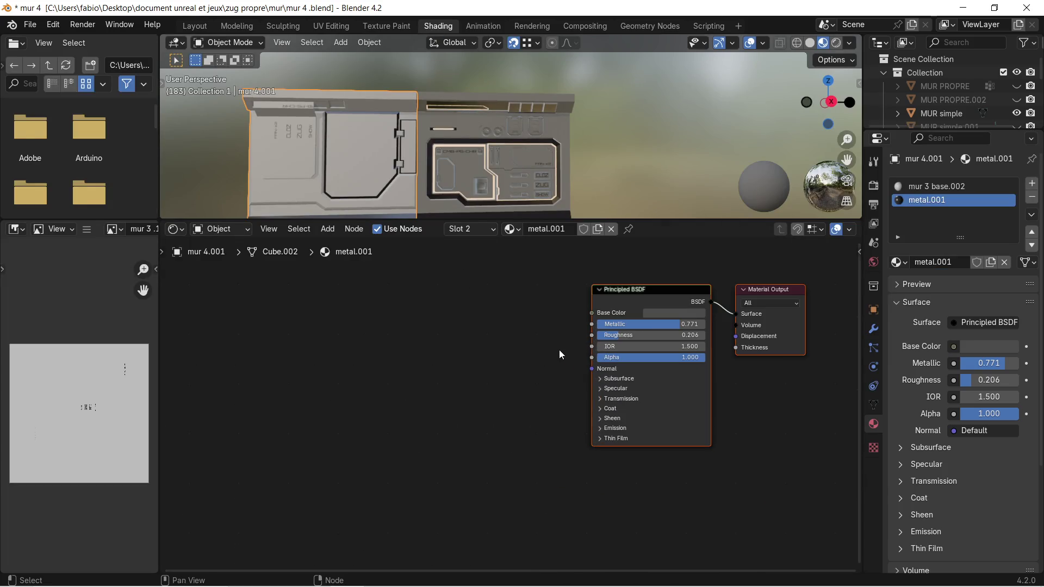
scroll(560, 352, "down", 2)
scroll(562, 345, "up", 3)
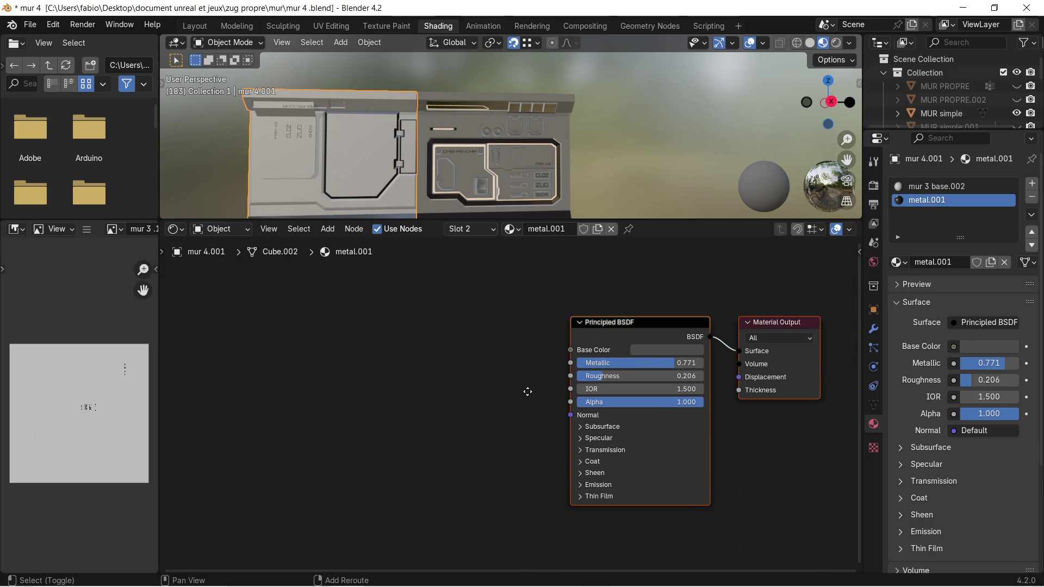
left_click(199, 26)
left_click(941, 265)
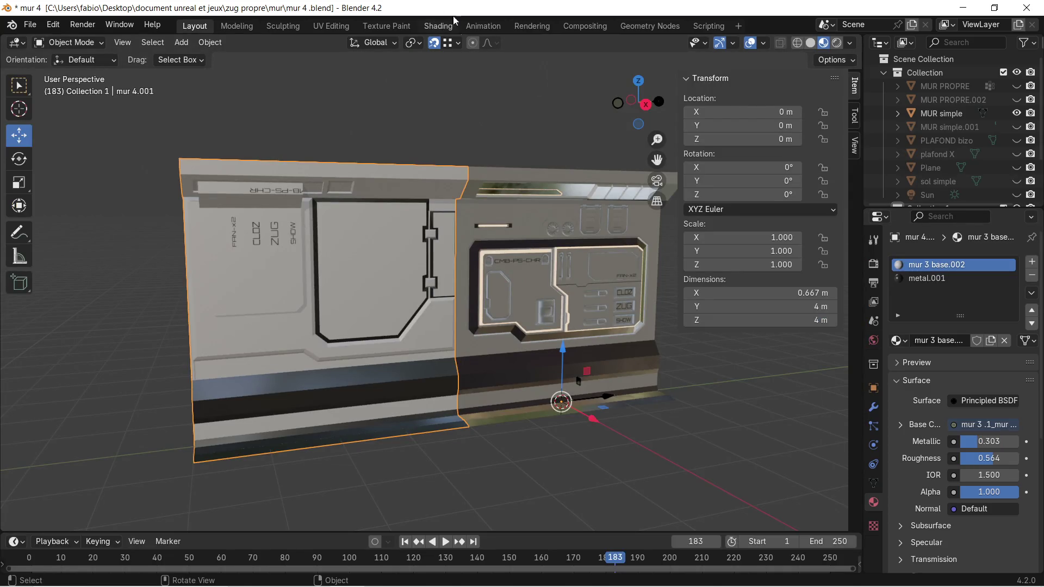
In the Shading workspace, paste the normal texture and Normal Map nodes and wire them to the BSDF Normal.
left_click(434, 27)
mouse_move(455, 346)
middle_mouse_down()
mouse_move(467, 335)
mouse_move(566, 480)
mouse_move(559, 388)
middle_mouse_up()
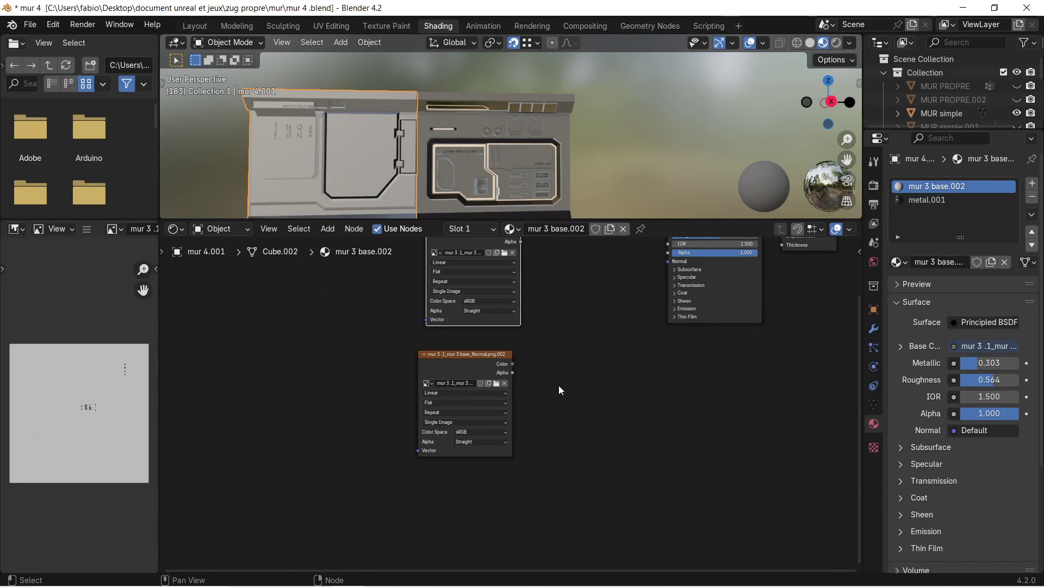
scroll(538, 379, "down", 1)
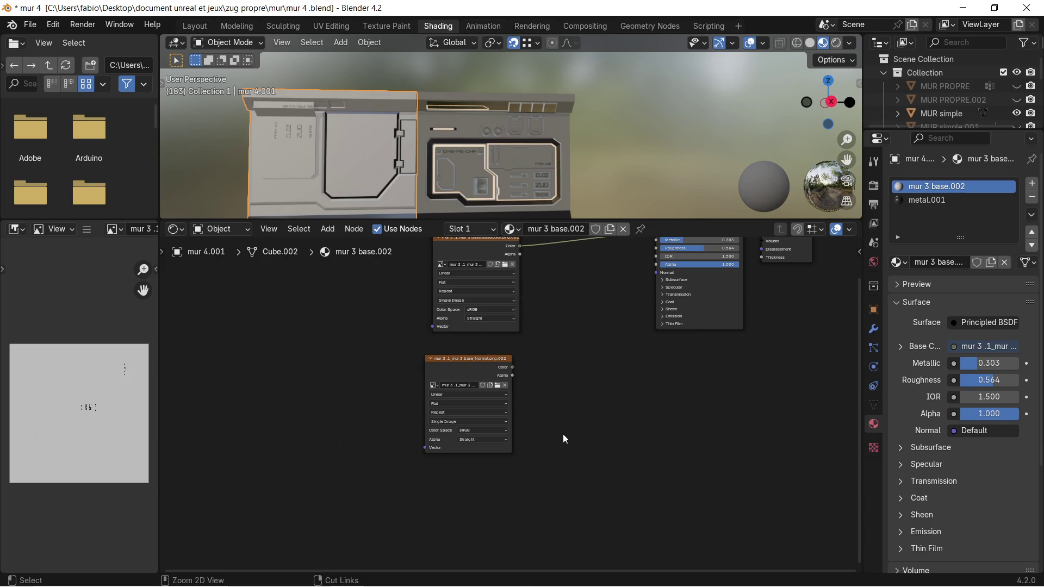
key("ctrl+v")
scroll(587, 389, "up", 3)
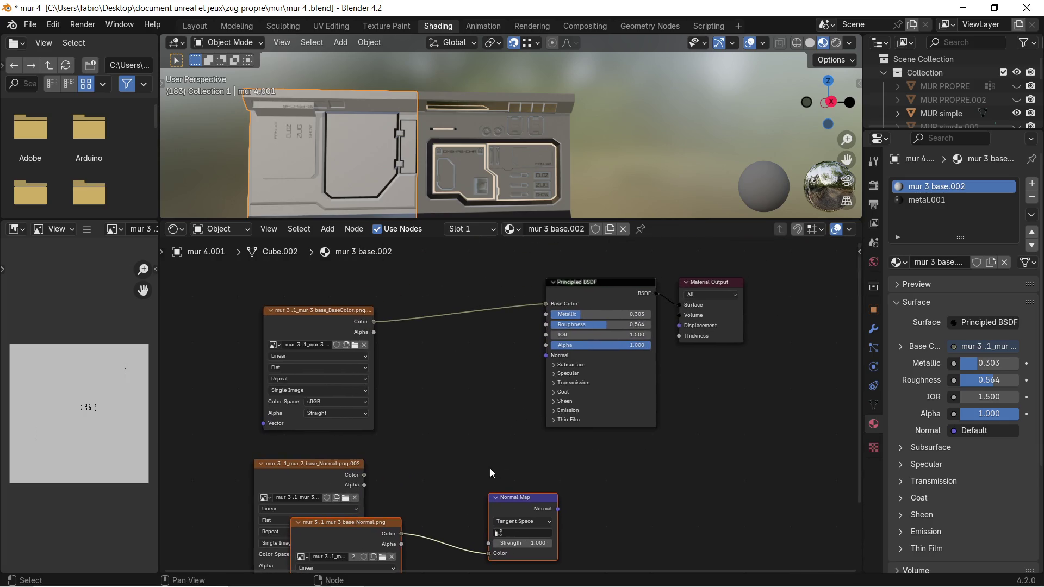
mouse_move(565, 527)
left_mouse_down()
mouse_move(540, 366)
mouse_move(554, 351)
mouse_move(551, 358)
left_mouse_up()
Enlarge the 3D view and orbit to inspect the FAN-X2/CLOZ/ZUG/SHOW panels.
scroll(332, 148, "up", 5)
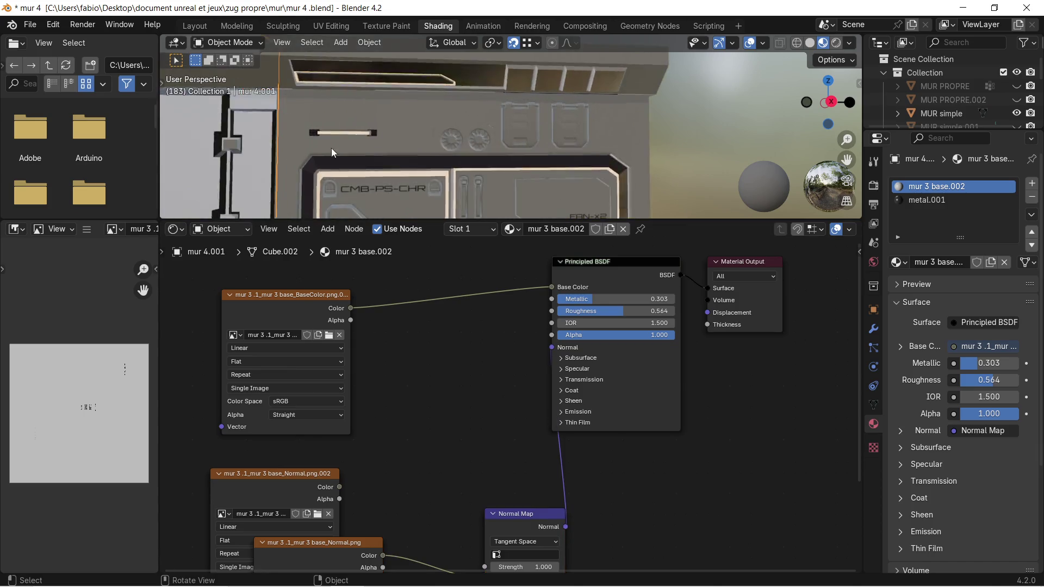
left_click_drag(433, 220, 433, 403)
middle_click_drag(231, 240, 373, 213)
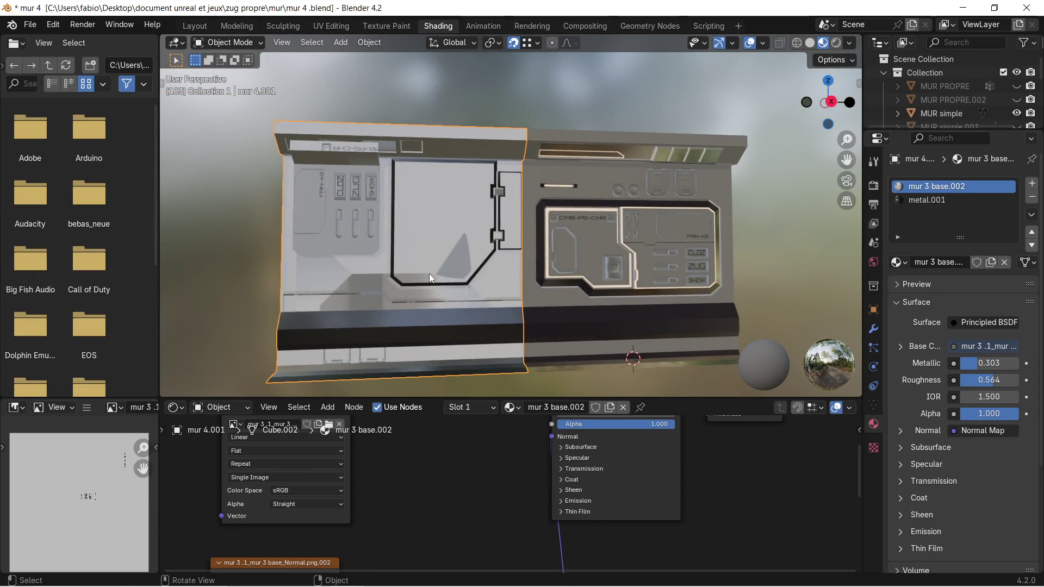
scroll(497, 224, "down", 3)
scroll(419, 243, "up", 6)
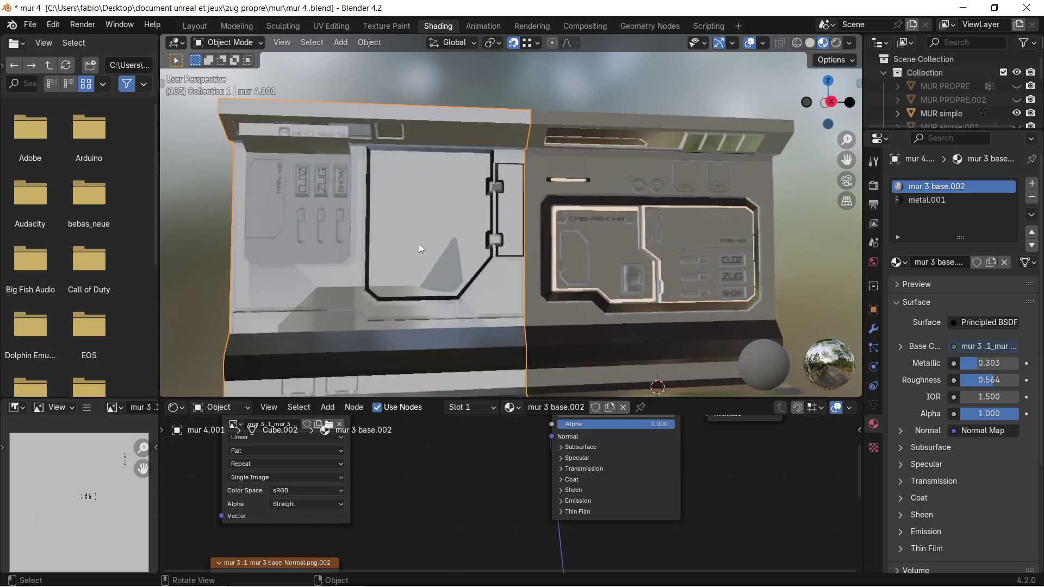
scroll(197, 209, "down", 1)
middle_click_drag(197, 209, 290, 213)
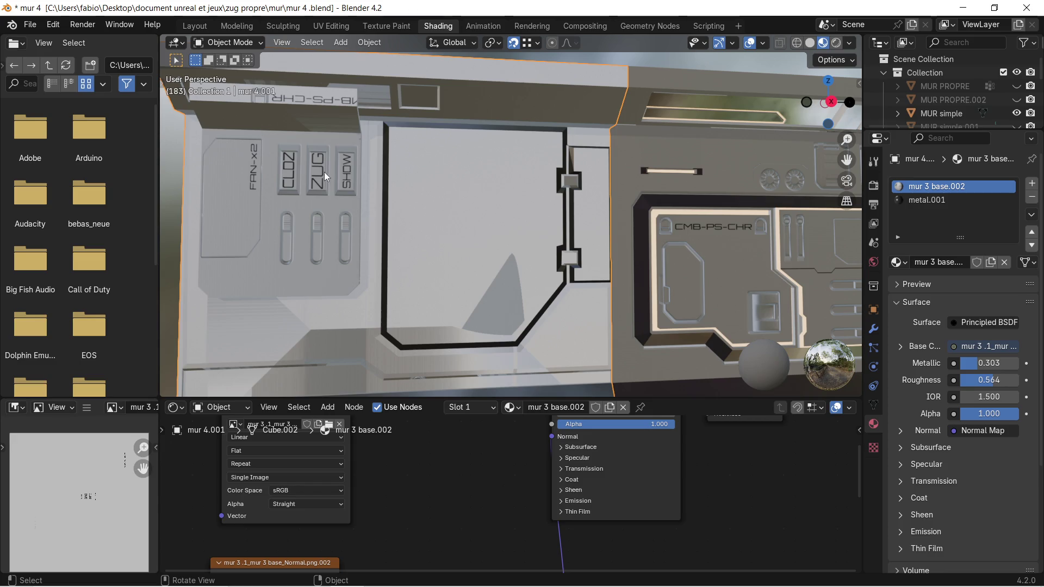
scroll(302, 188, "down", 4)
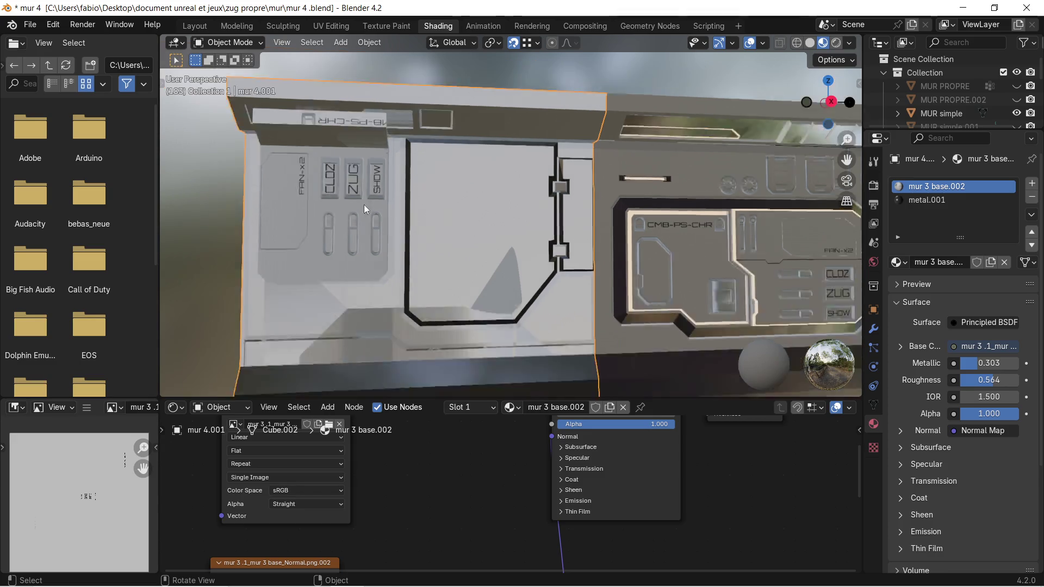
Delete the three Image Texture nodes and the Normal Map node from mur 3 base.002.
middle_click_drag(455, 502, 442, 537)
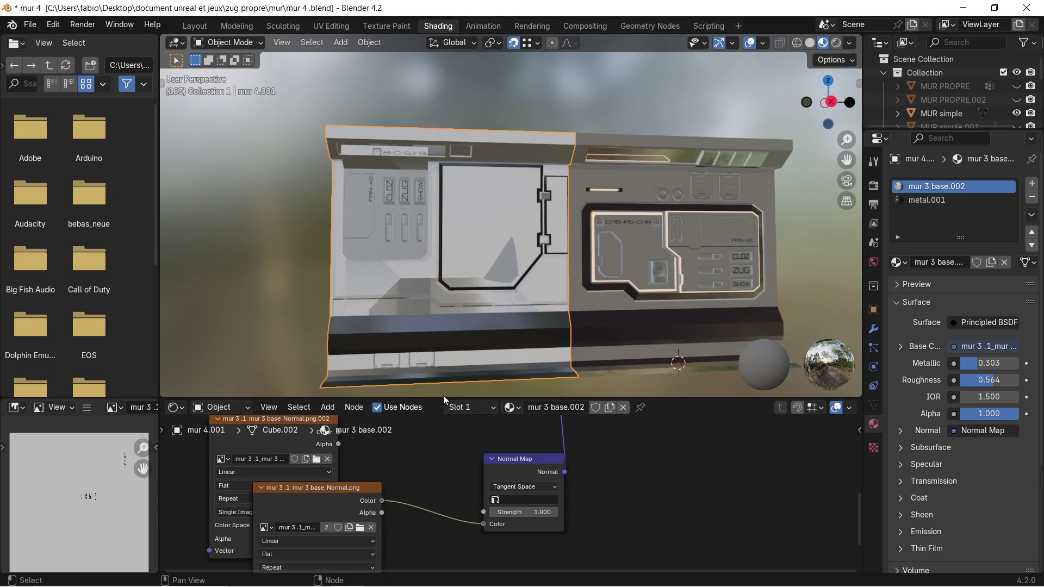
left_click_drag(439, 398, 434, 240)
scroll(434, 247, "down", 1)
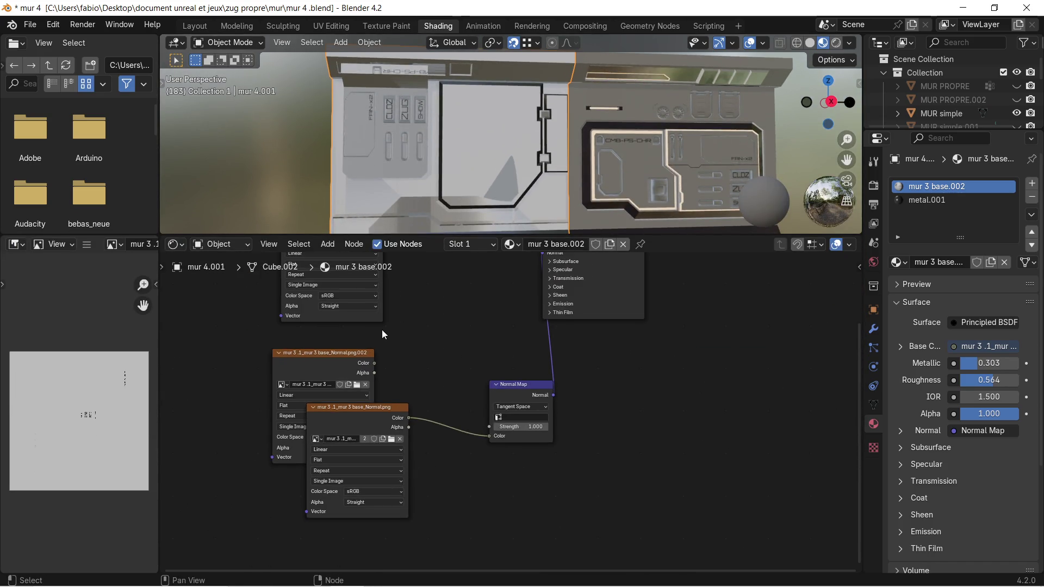
middle_click_drag(382, 330, 401, 393)
scroll(401, 392, "down", 1)
left_click_drag(282, 291, 435, 488)
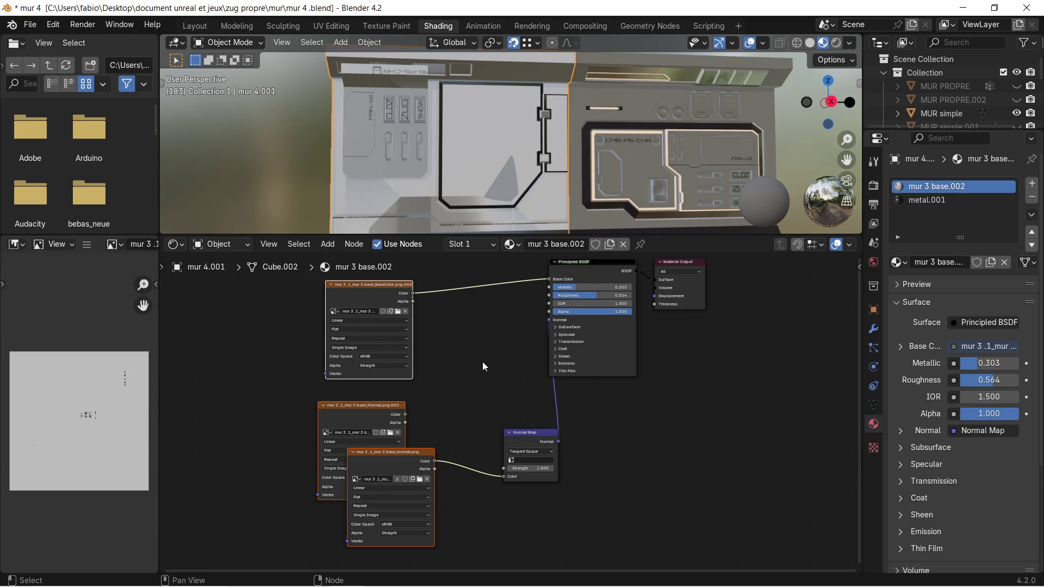
key("x")
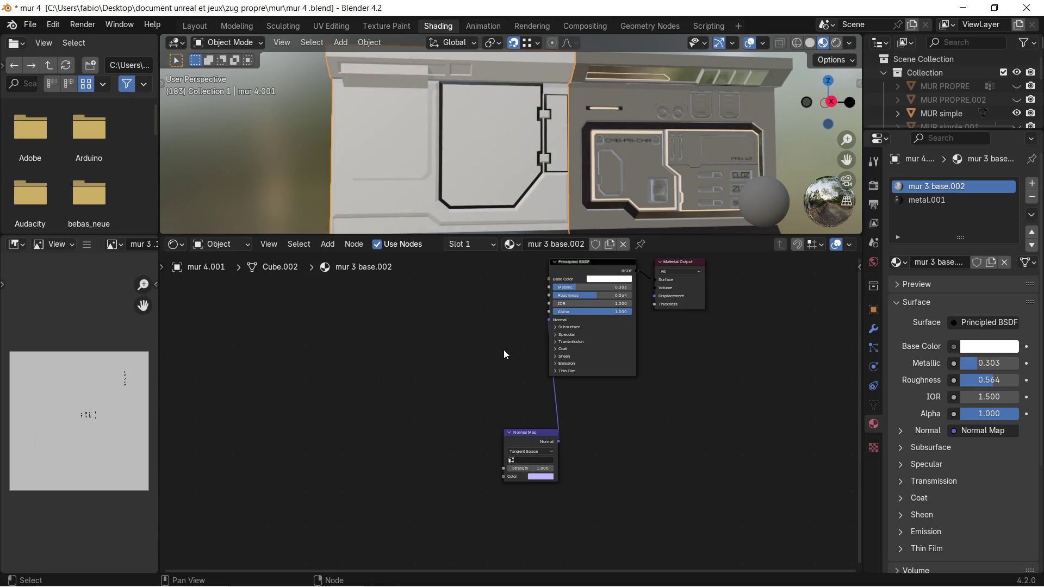
key("x")
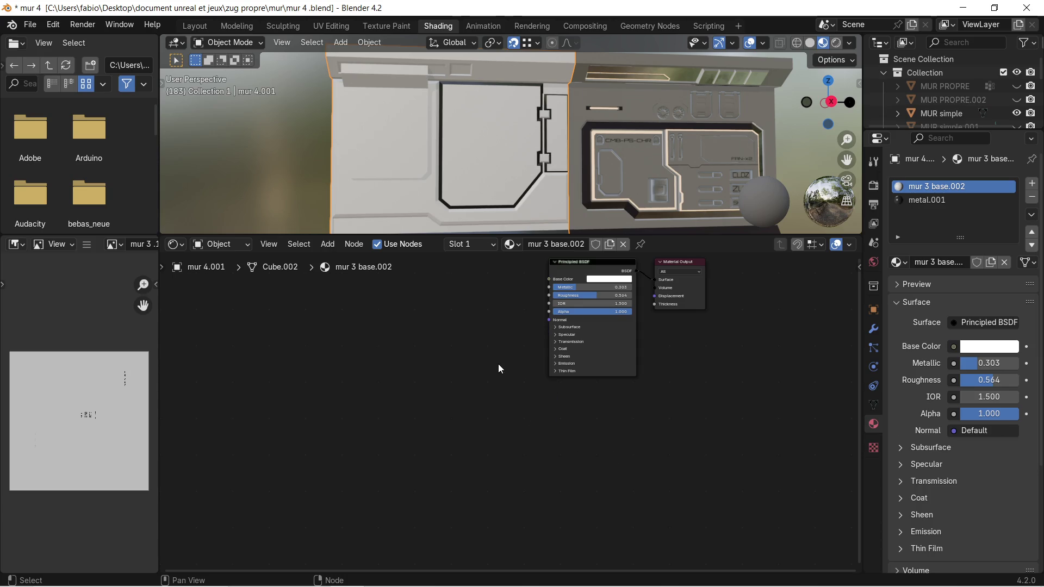
middle_click_drag(498, 364, 512, 403)
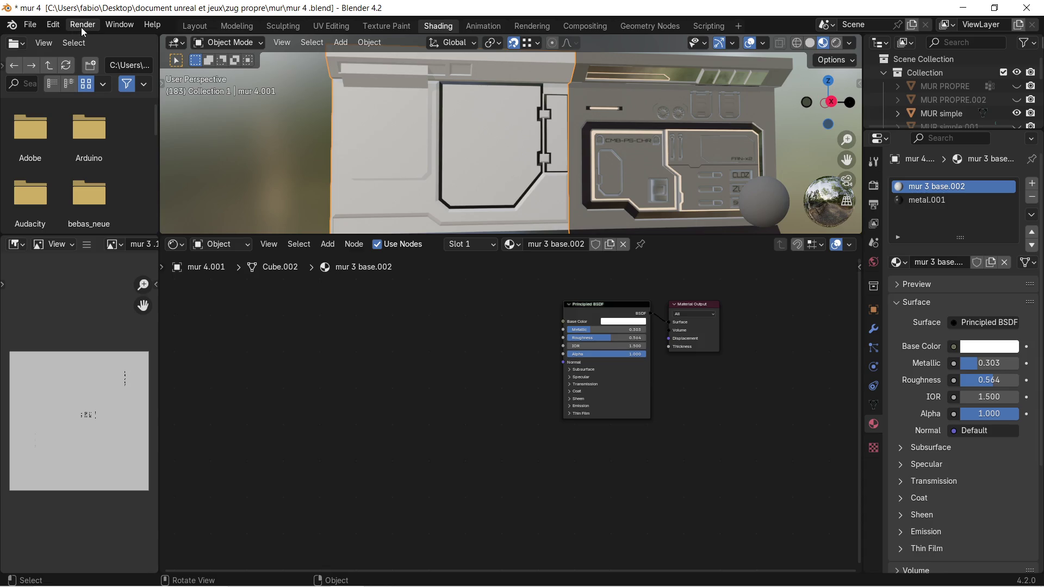
Enlarge the 3D viewport over the node editor and orbit to inspect the white wall.
left_click(30, 24)
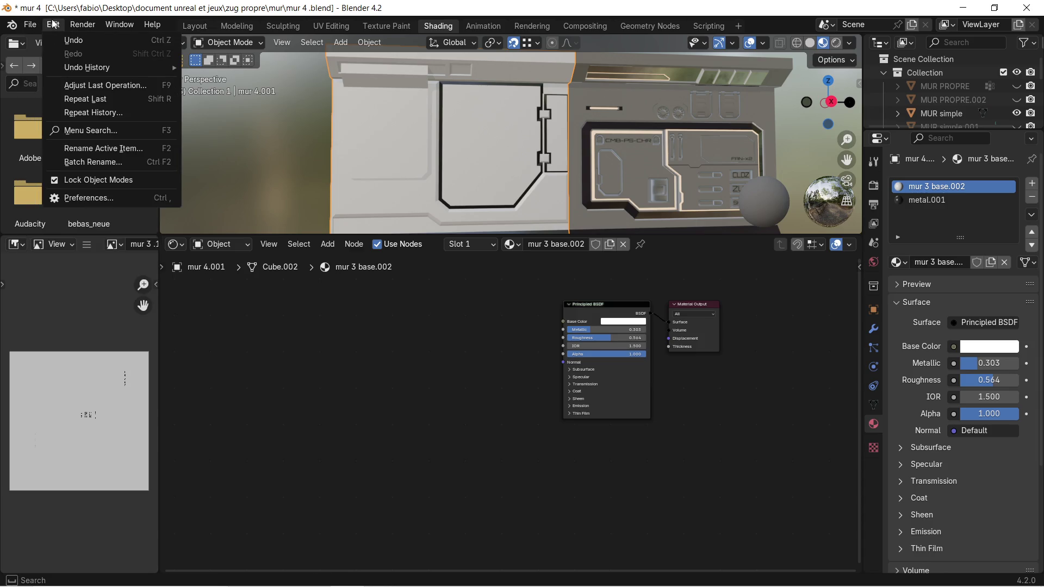
left_click_drag(445, 235, 440, 486)
key("alt+a")
mouse_move(542, 228)
middle_mouse_down()
mouse_move(432, 250)
mouse_move(426, 263)
middle_mouse_up()
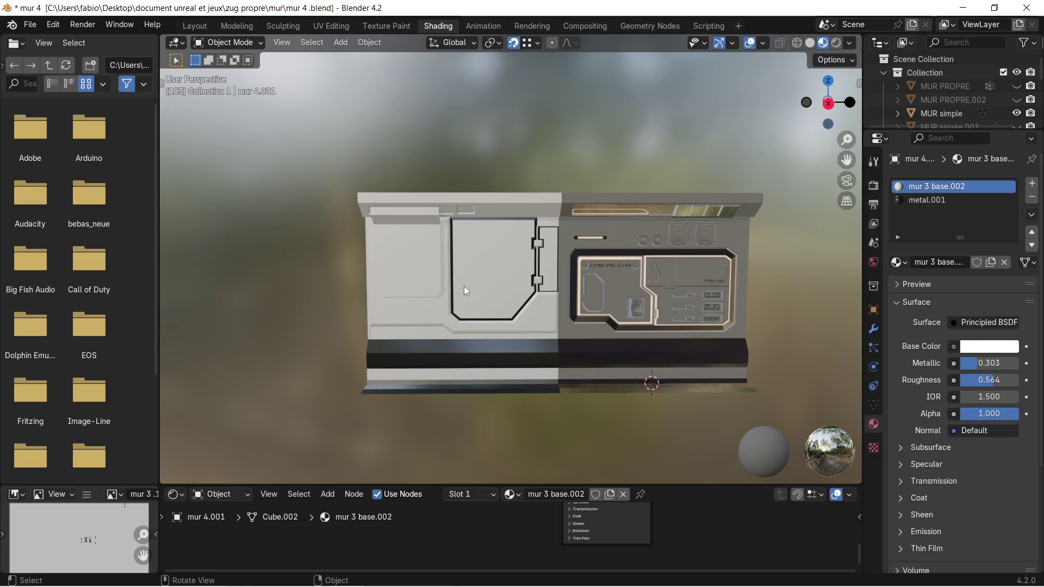
middle_click_drag(487, 289, 494, 299)
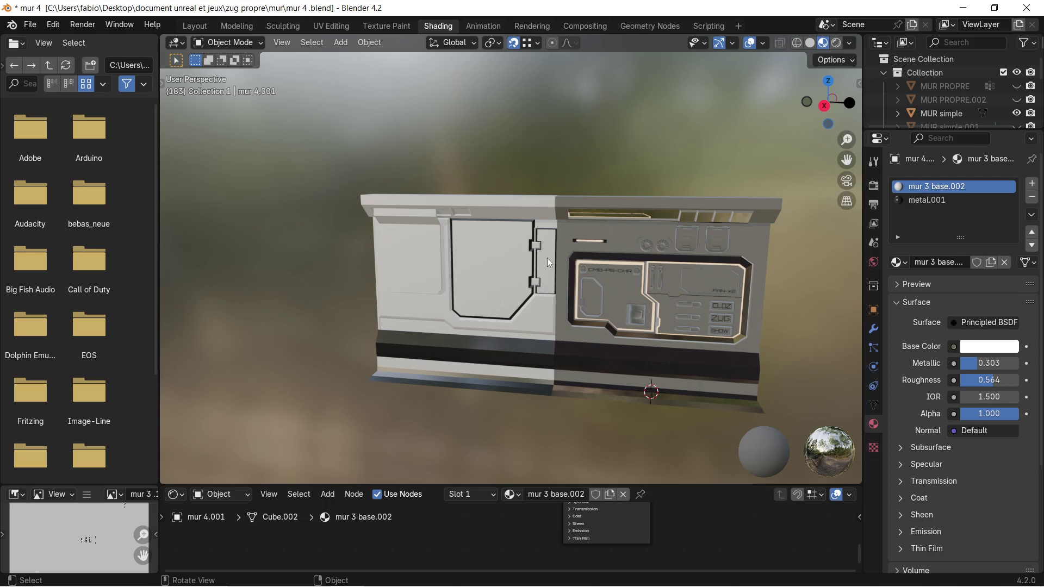
mouse_move(500, 259)
middle_mouse_down()
mouse_move(550, 255)
mouse_move(537, 235)
middle_mouse_up()
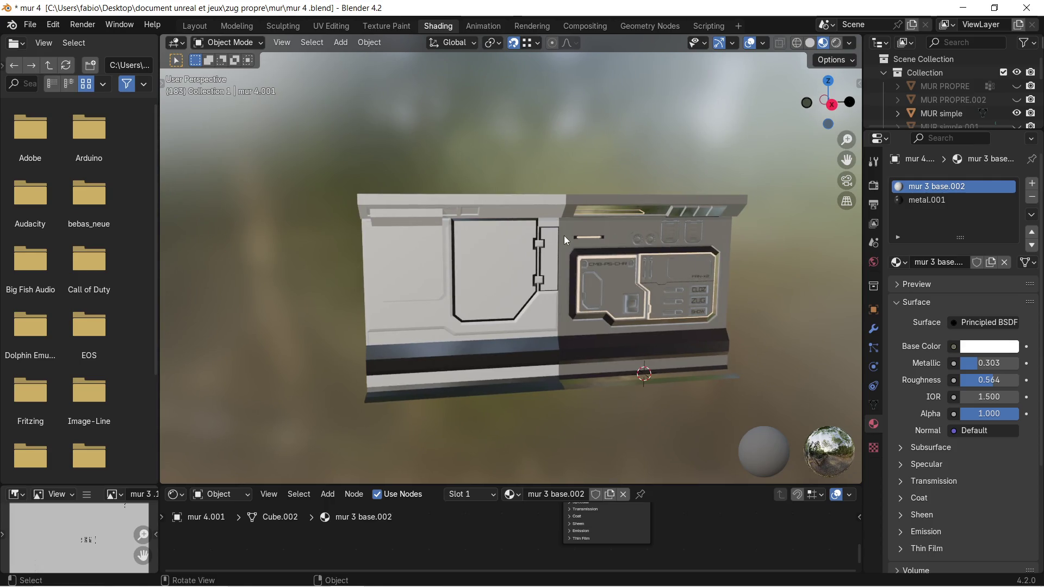
scroll(663, 294, "up", 2)
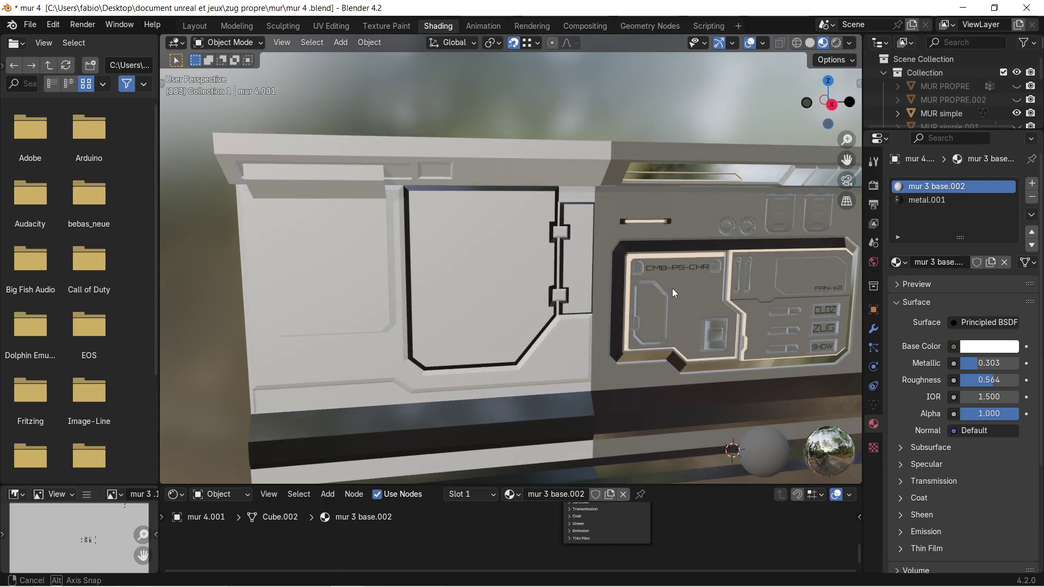
scroll(664, 294, "up", 1)
mouse_move(663, 295)
middle_mouse_down()
mouse_move(714, 282)
mouse_move(611, 251)
middle_mouse_up()
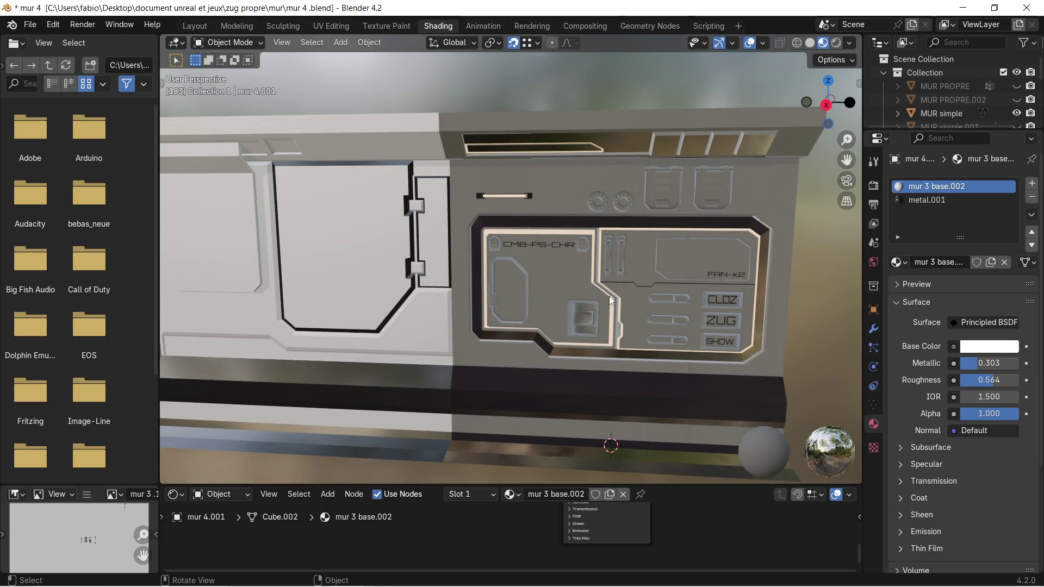
scroll(611, 301, "down", 3)
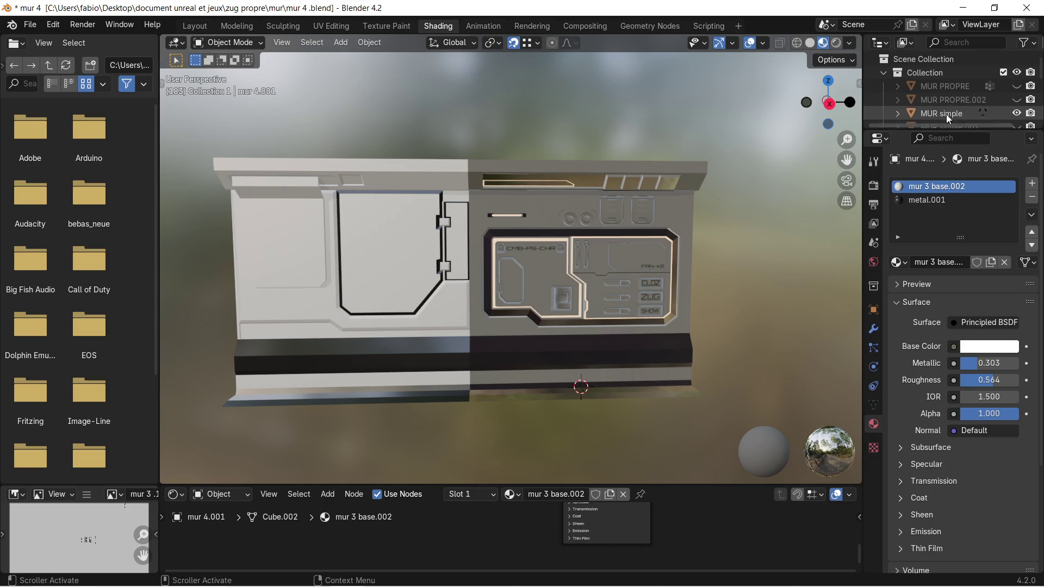
Hide MUR simple, return to the Layout workspace and select the mur 4.001 wall.
left_click(1017, 114)
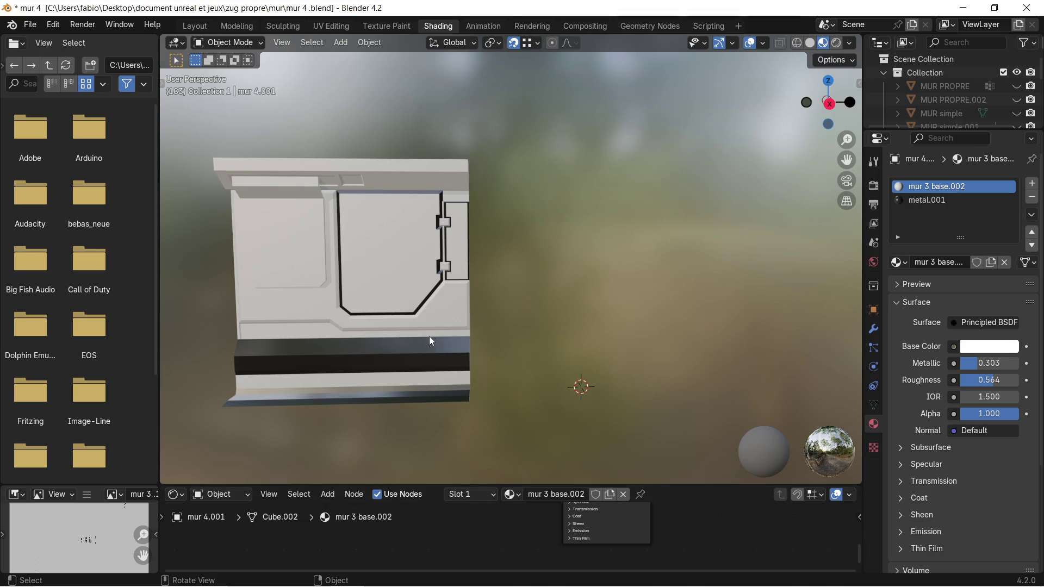
scroll(431, 341, "down", 1)
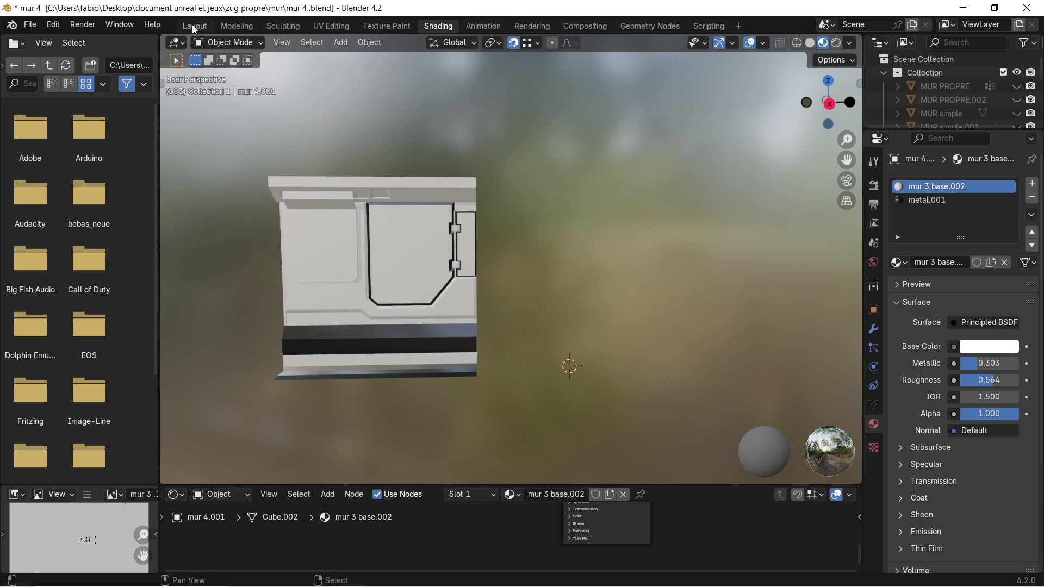
left_click(191, 27)
middle_click_drag(488, 210, 458, 210)
mouse_move(366, 226)
middle_mouse_down("shift")
mouse_move(443, 226)
mouse_move(436, 233)
middle_mouse_up("shift")
scroll(436, 234, "down", 2)
mouse_move(517, 284)
middle_mouse_down()
mouse_move(462, 287)
mouse_move(606, 230)
middle_mouse_up()
left_click(383, 294)
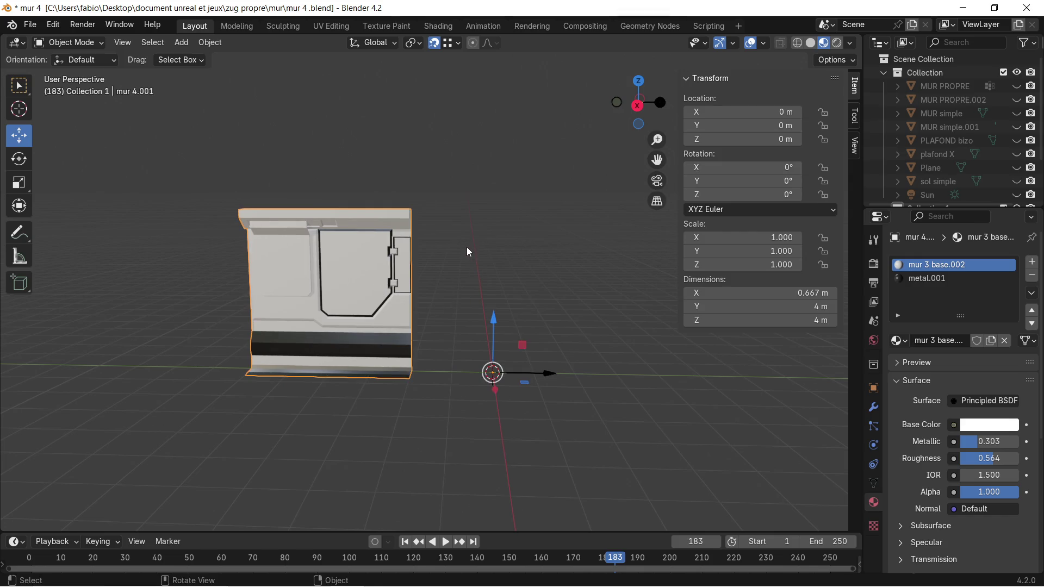
Move mur 4.001 4 m along the Y axis.
key("g")
key("y")
key("4")
key("Return")
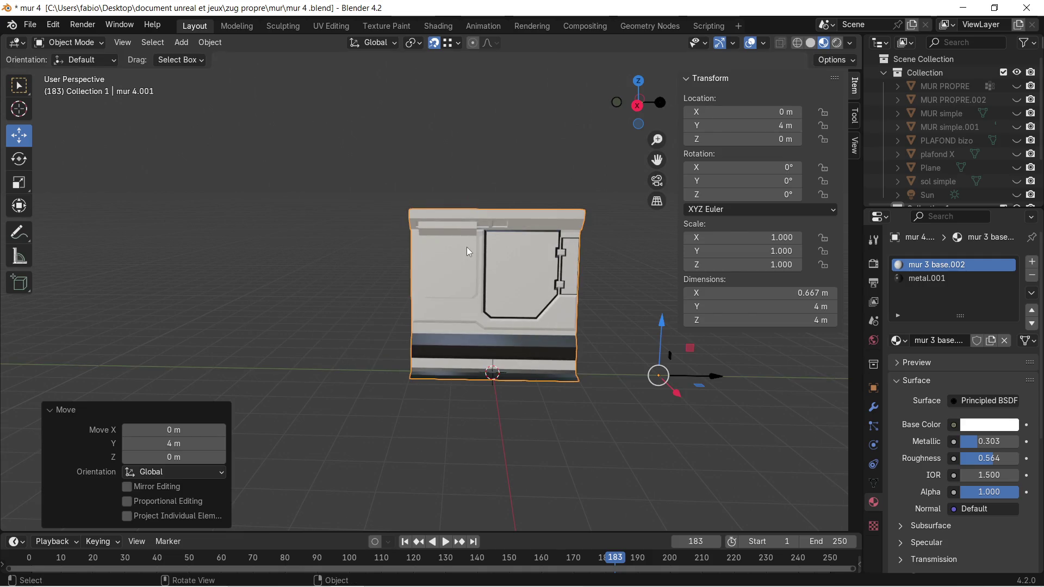
right_click(477, 251)
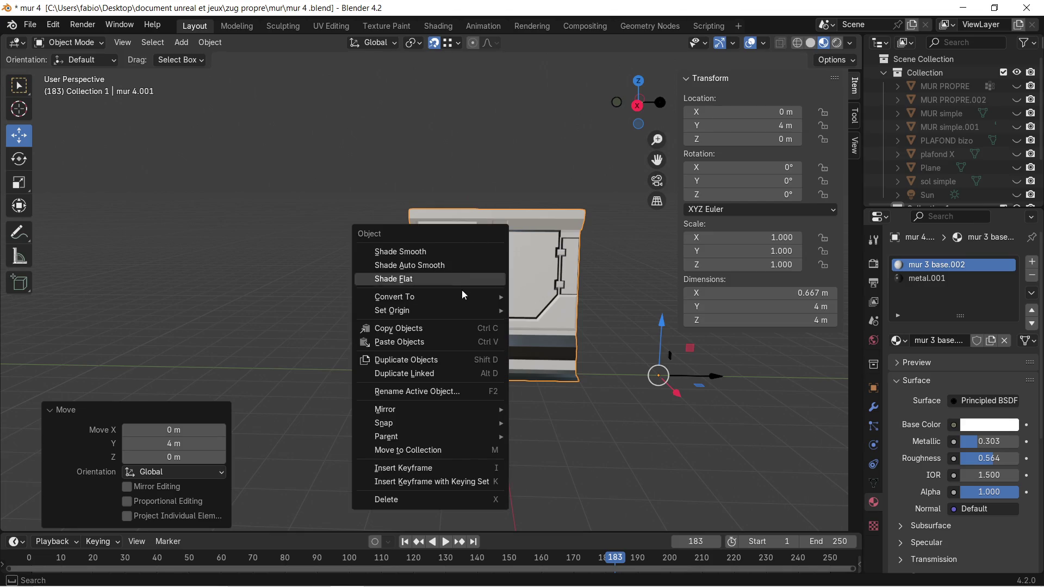
left_click(472, 252)
Select the whole mesh in Edit Mode, dismiss the vertex menu, and return to Object Mode.
key("Tab")
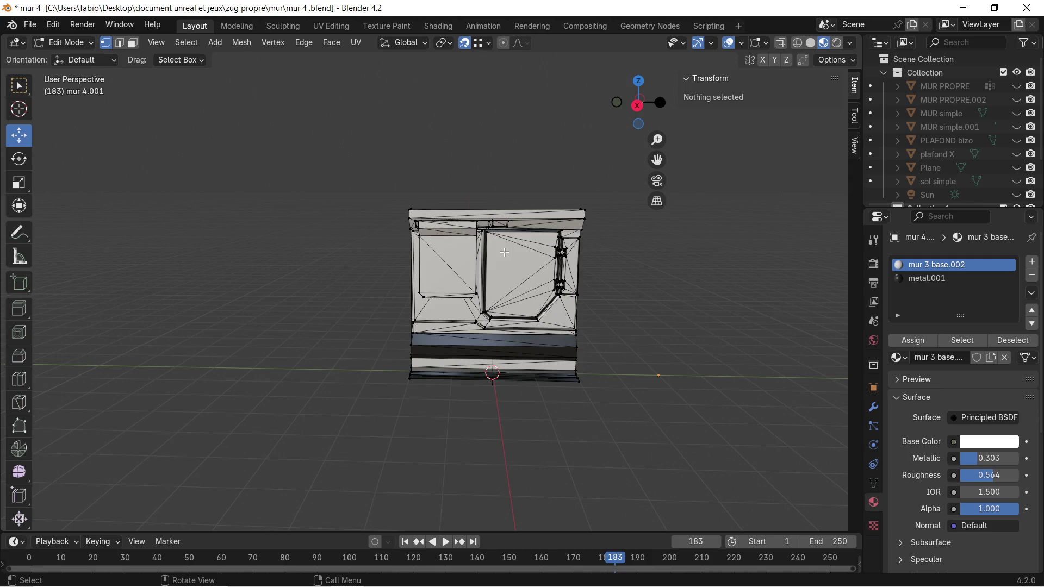
key("a")
right_click(505, 255)
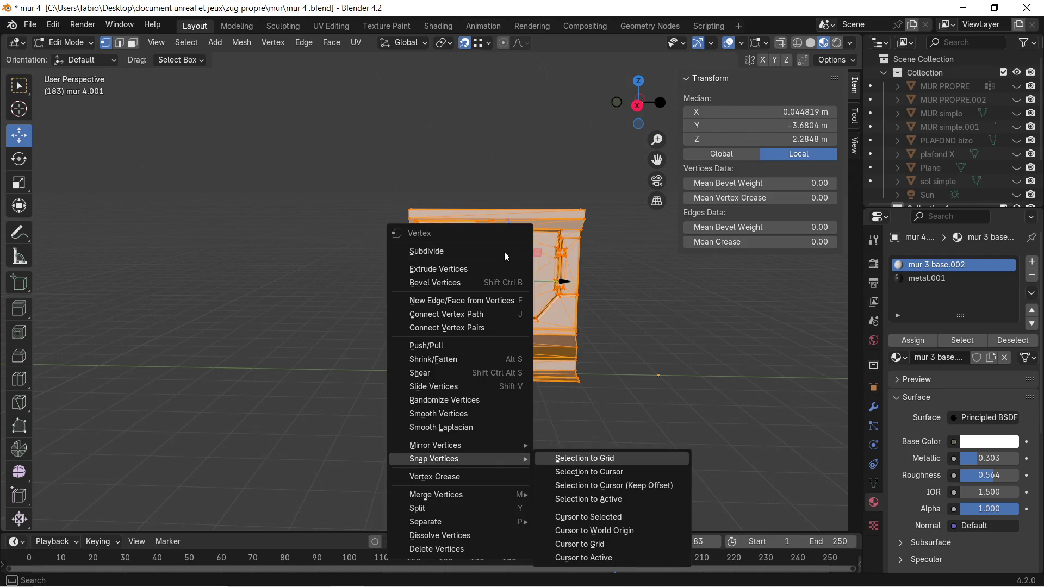
right_click(491, 162)
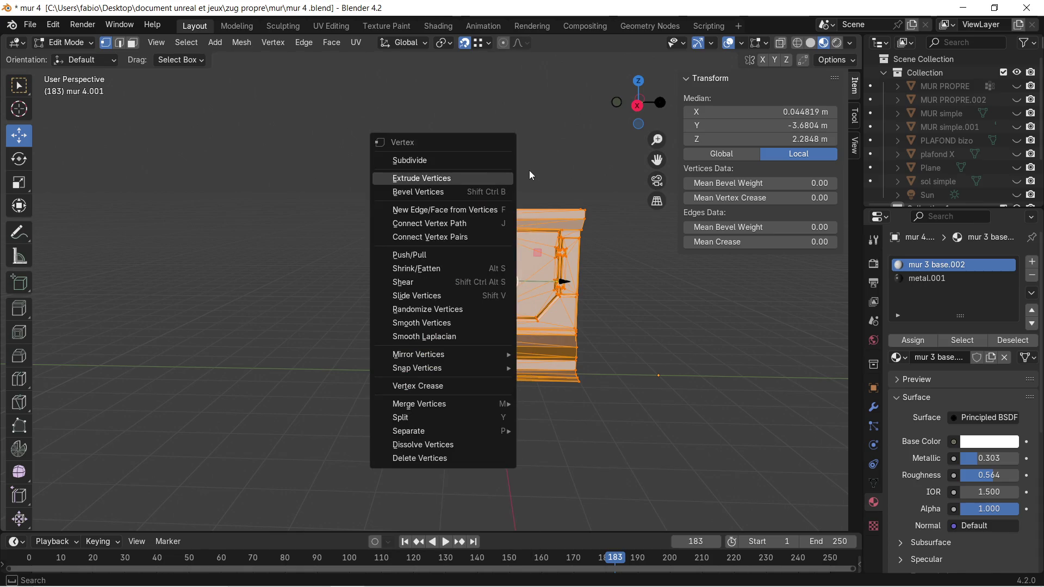
key("Escape")
key("Tab")
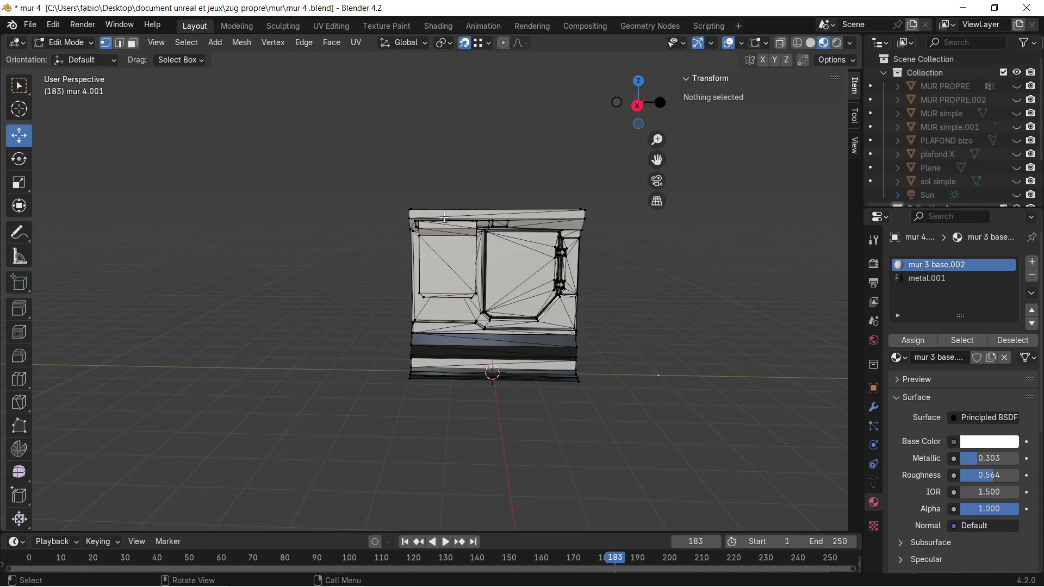
left_click(524, 220)
Set mur 4.001's origin to the 3D cursor so its location reads 0 m.
right_click(506, 266)
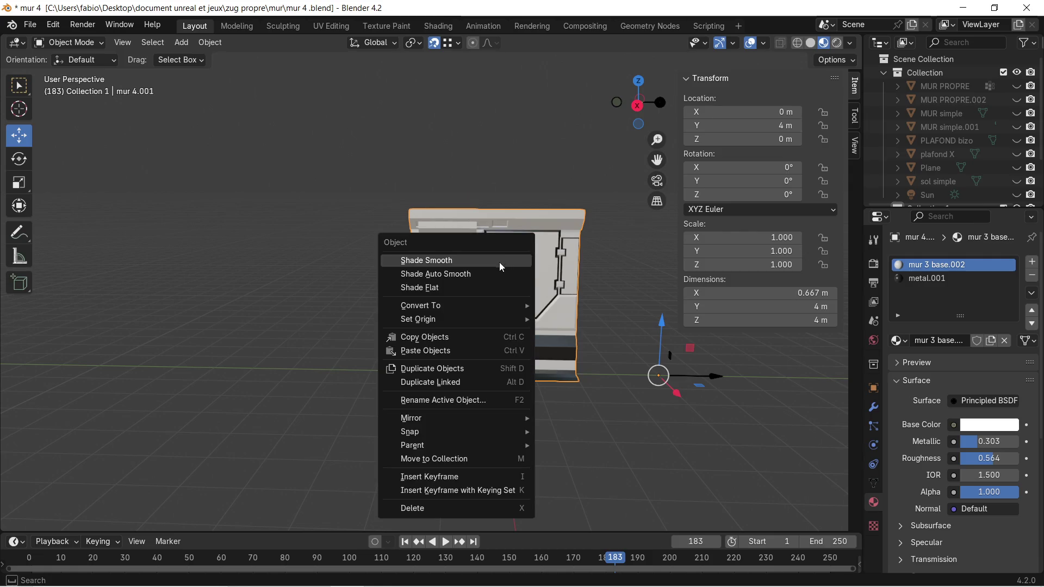
mouse_move(478, 319)
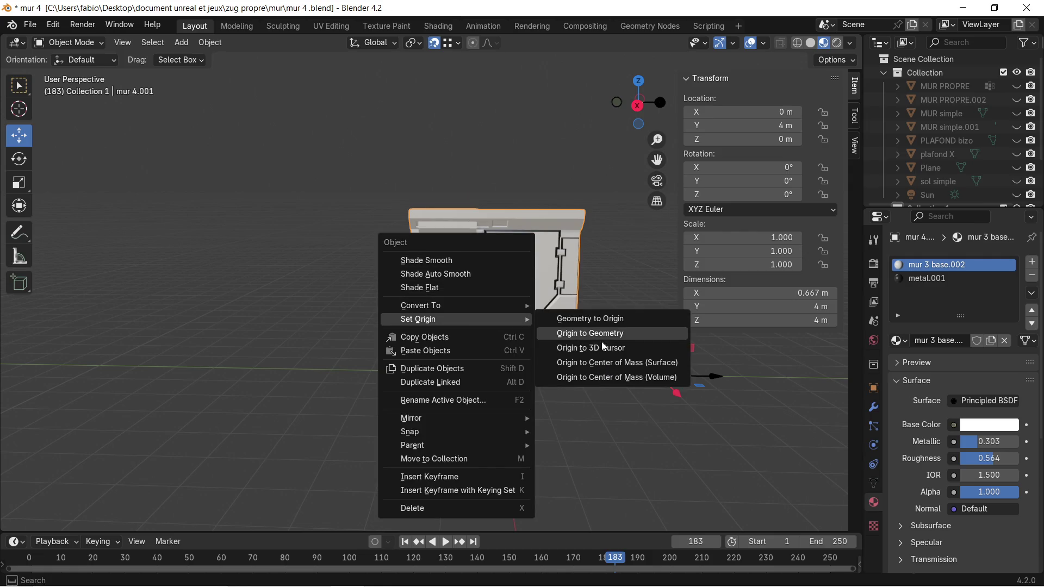
left_click(627, 349)
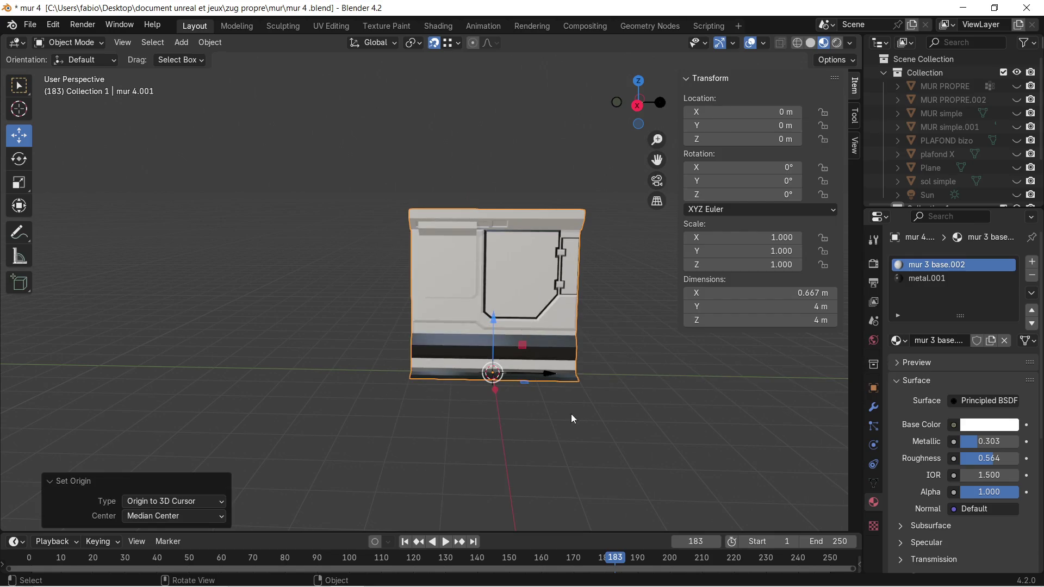
scroll(571, 413, "up", 5)
mouse_move(487, 422)
middle_mouse_down()
mouse_move(605, 370)
mouse_move(622, 318)
mouse_move(444, 426)
mouse_move(485, 412)
mouse_move(460, 311)
middle_mouse_up()
scroll(566, 289, "up", 3)
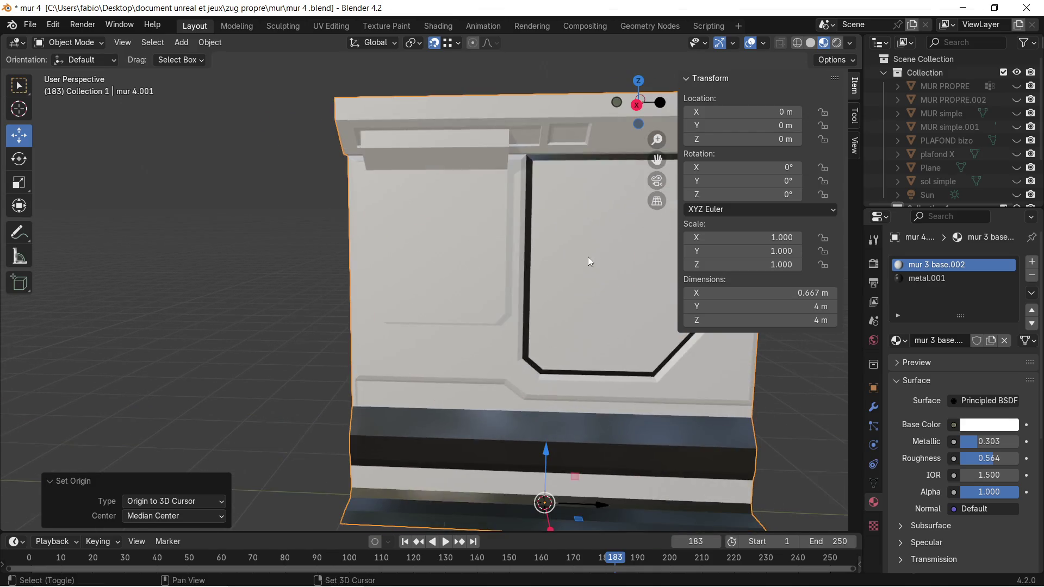
scroll(516, 270, "down", 2)
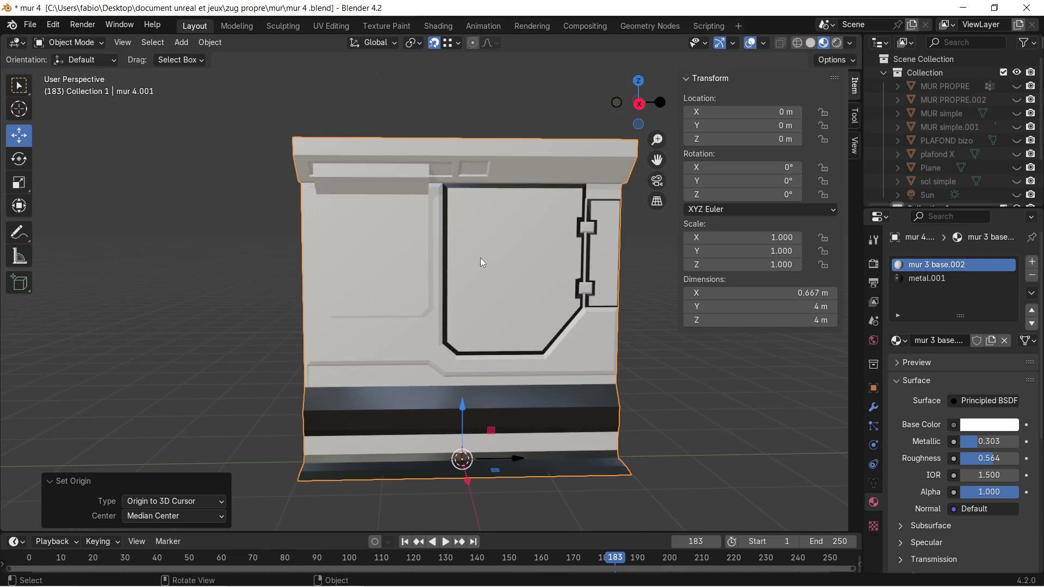
middle_click_drag(479, 231, 468, 233)
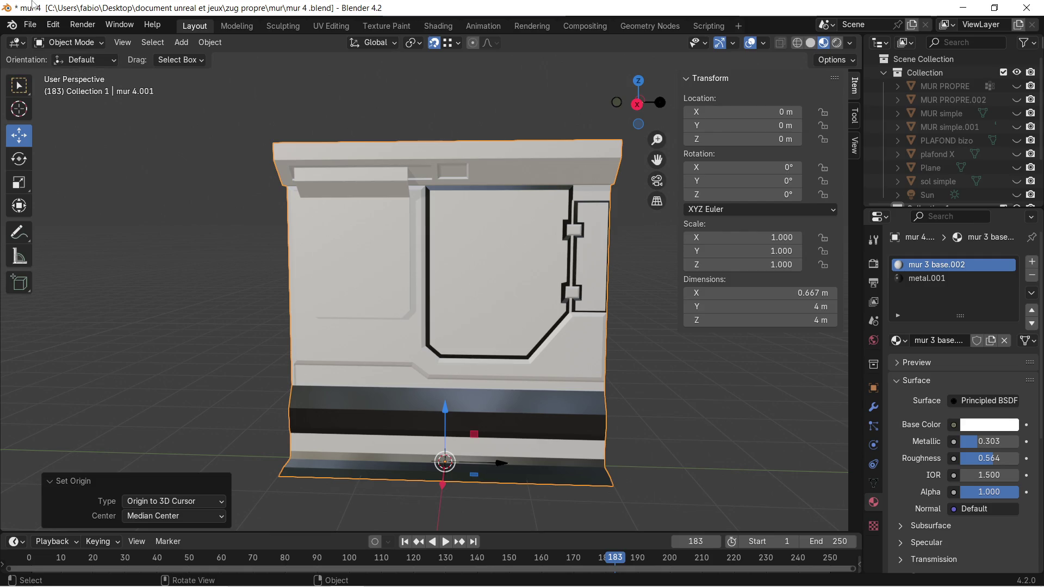
left_click(313, 574)
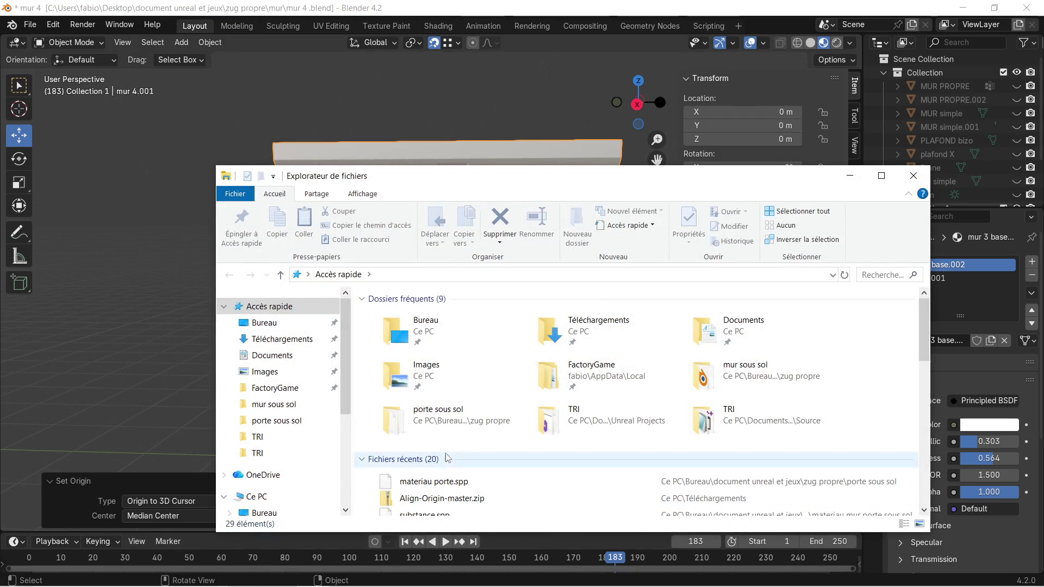
Browse to the mur folder in zug propre and preview mur sous sol 2.1.glb.
left_click(286, 424)
left_click(511, 276)
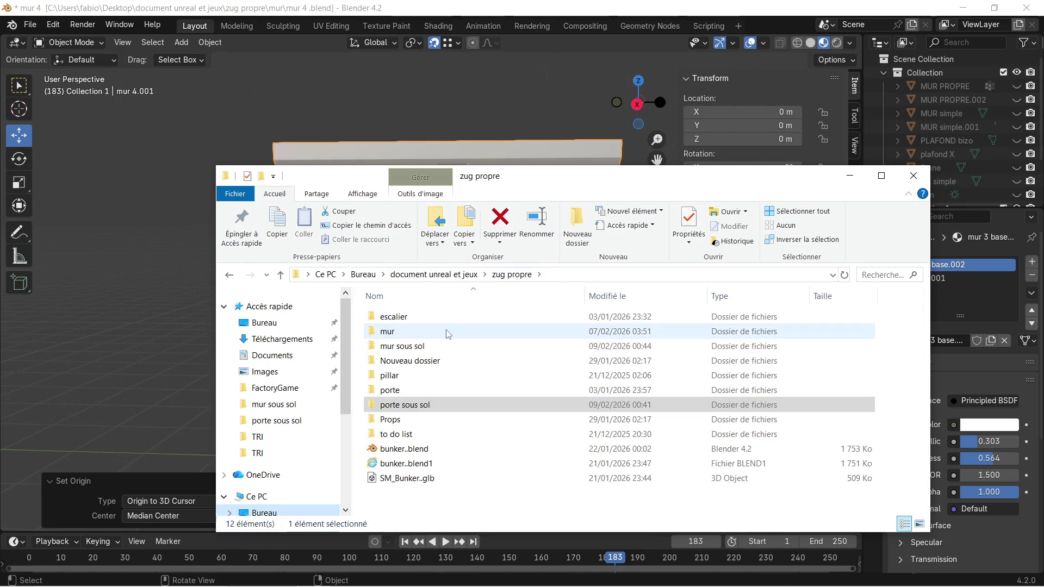
double_click(440, 333)
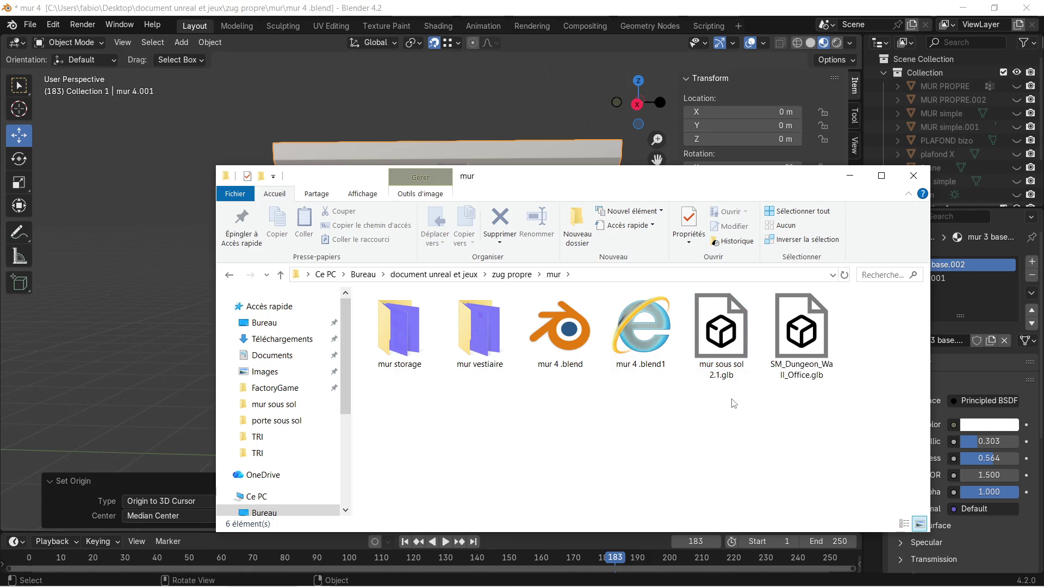
double_click(716, 340)
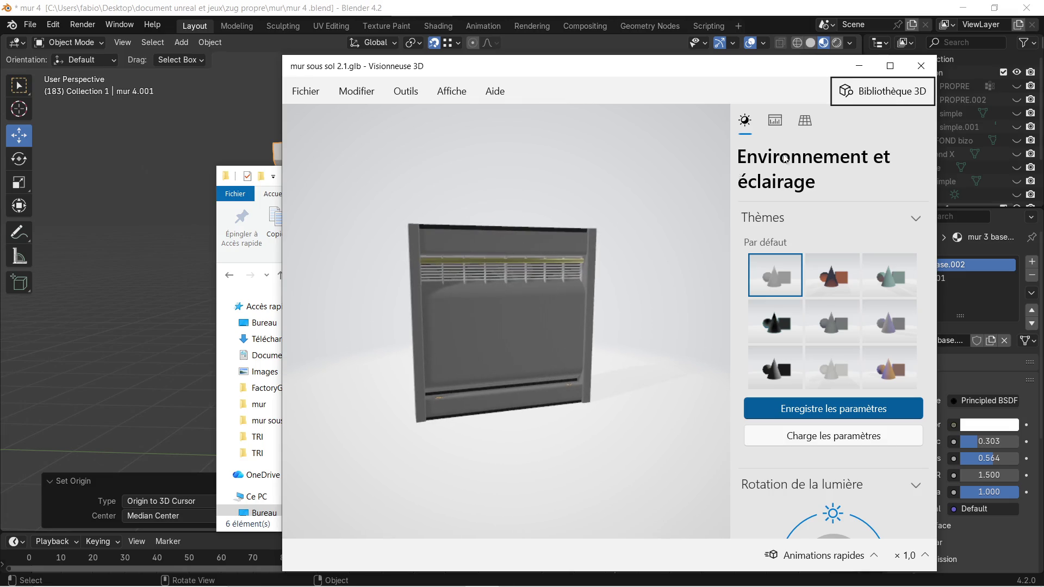
left_click(921, 66)
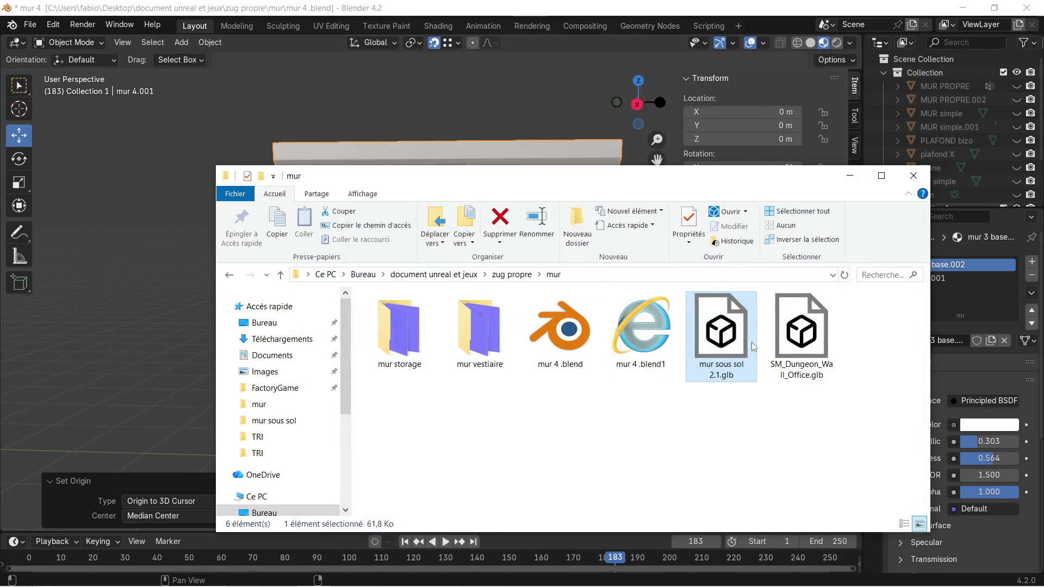
Move mur sous sol 2.1.glb from the mur folder into the mur sous sol folder.
right_click(733, 348)
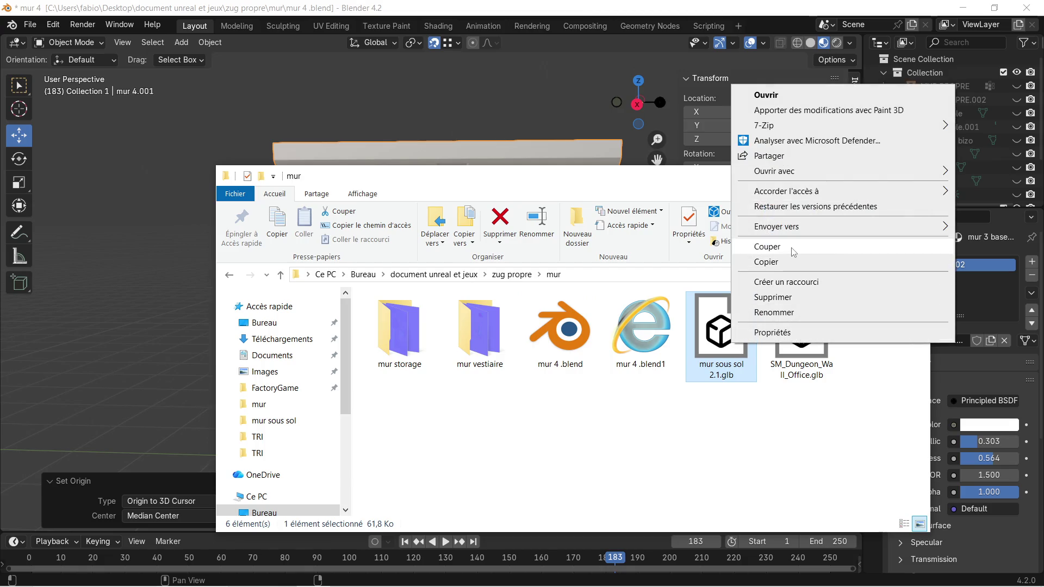
left_click(756, 245)
left_click(229, 275)
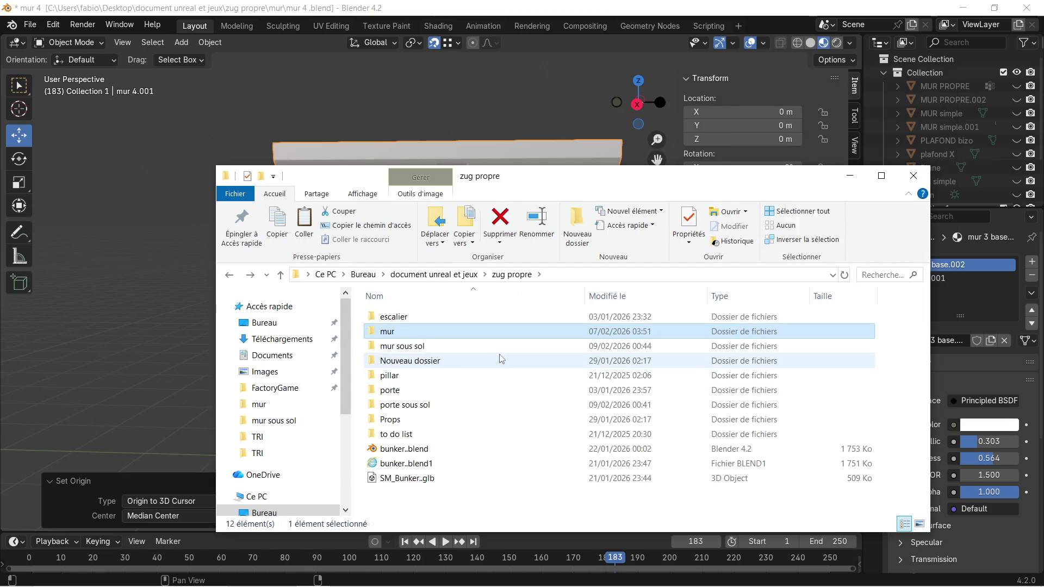
double_click(421, 348)
scroll(501, 402, "down", 2)
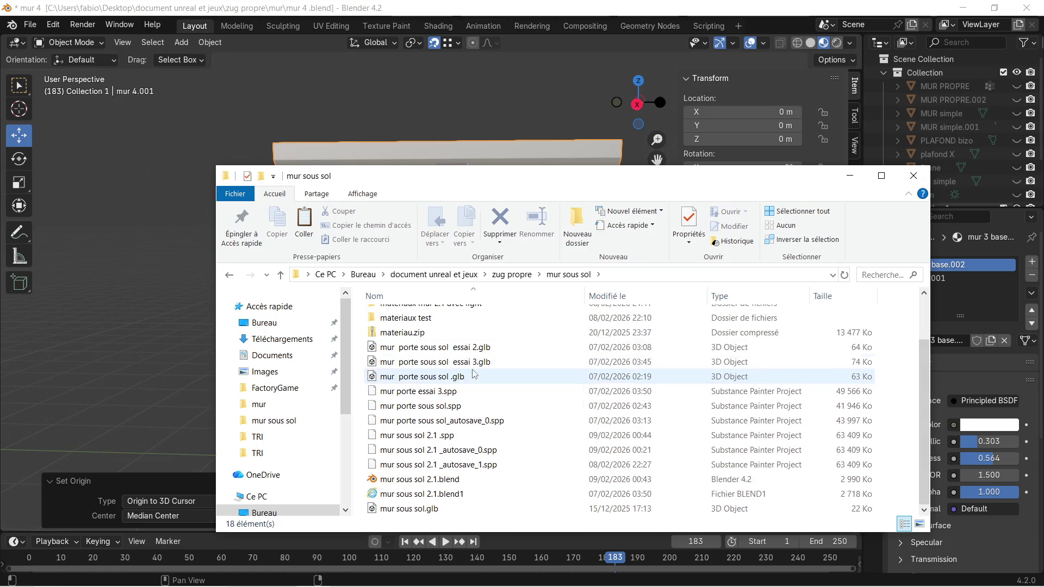
right_click(509, 492)
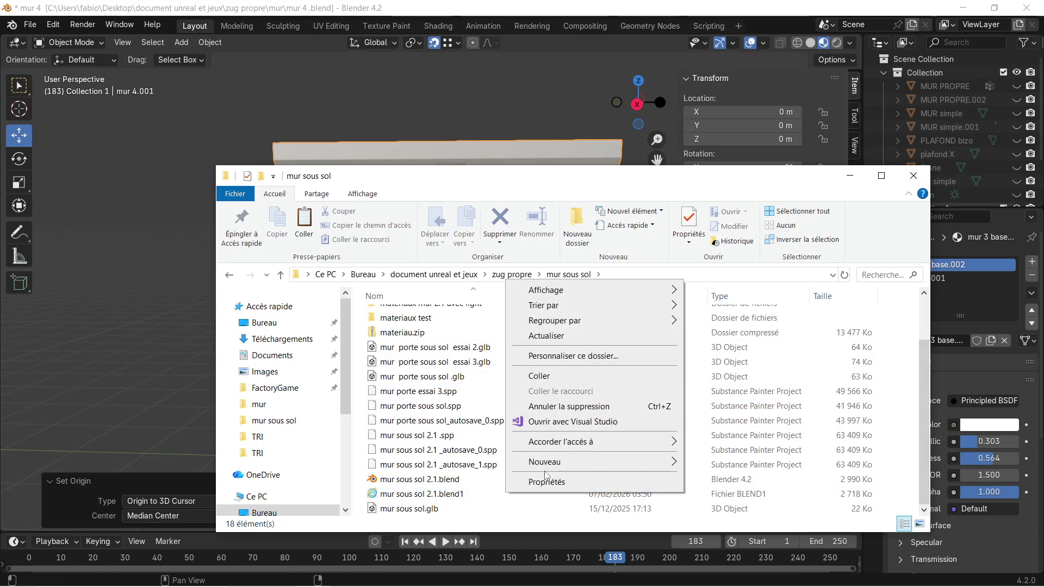
left_click(539, 376)
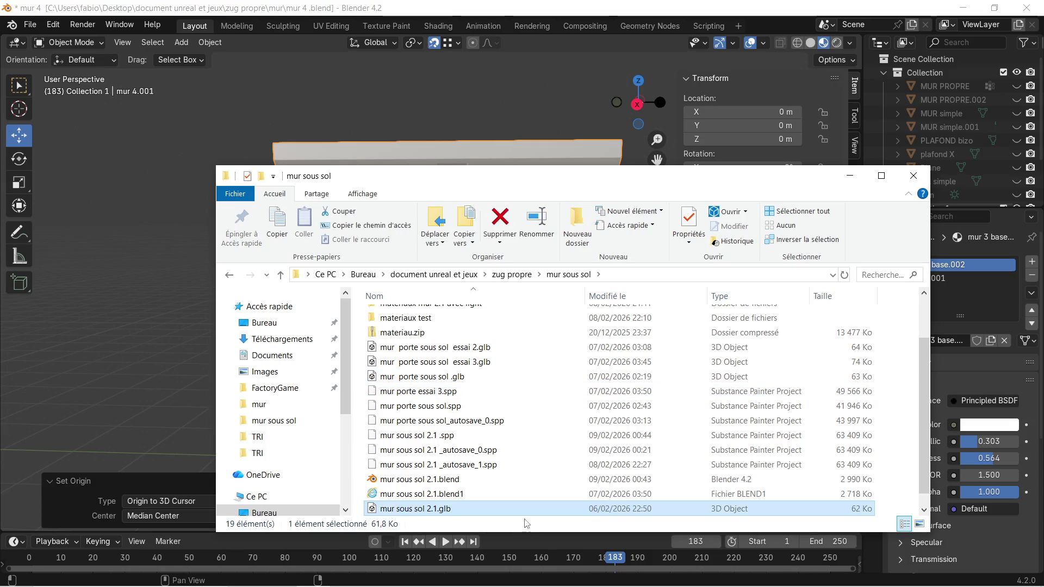
scroll(509, 449, "up", 2)
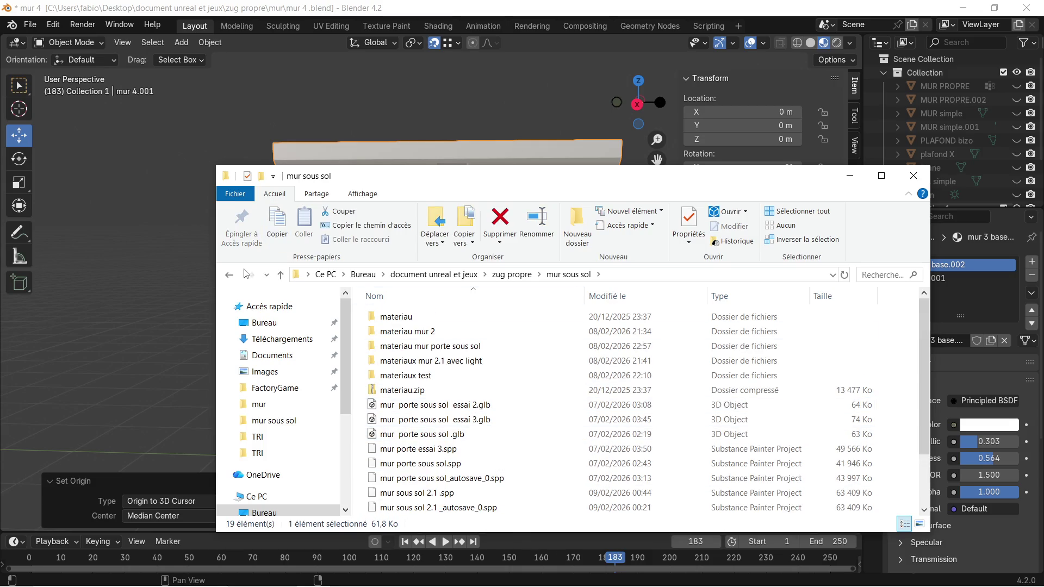
Rename the empty Nouveau dossier in zug propre to 'mur couloir 2'.
left_click(230, 276)
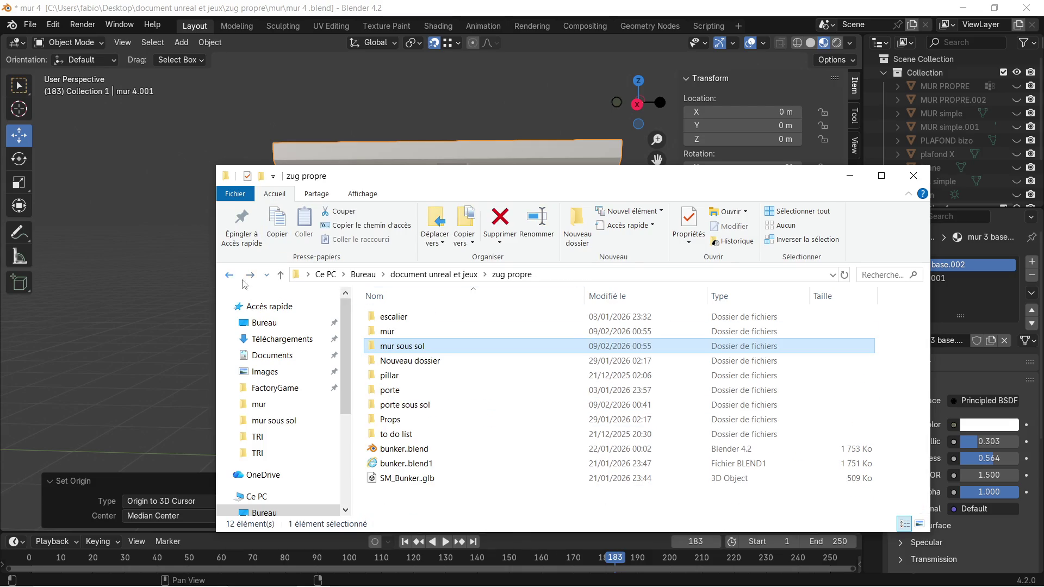
double_click(457, 361)
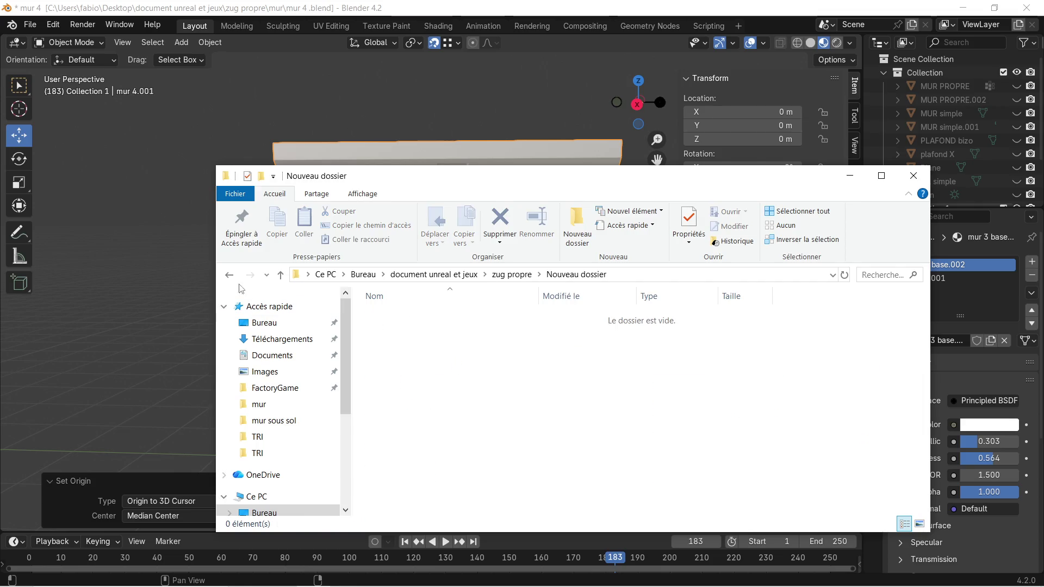
left_click(229, 277)
right_click(428, 362)
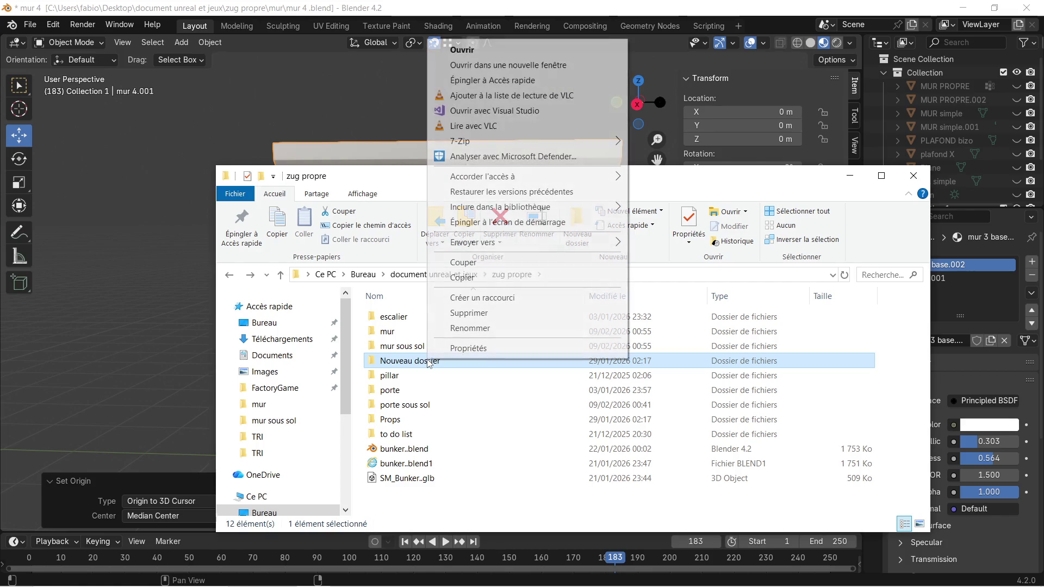
left_click(492, 329)
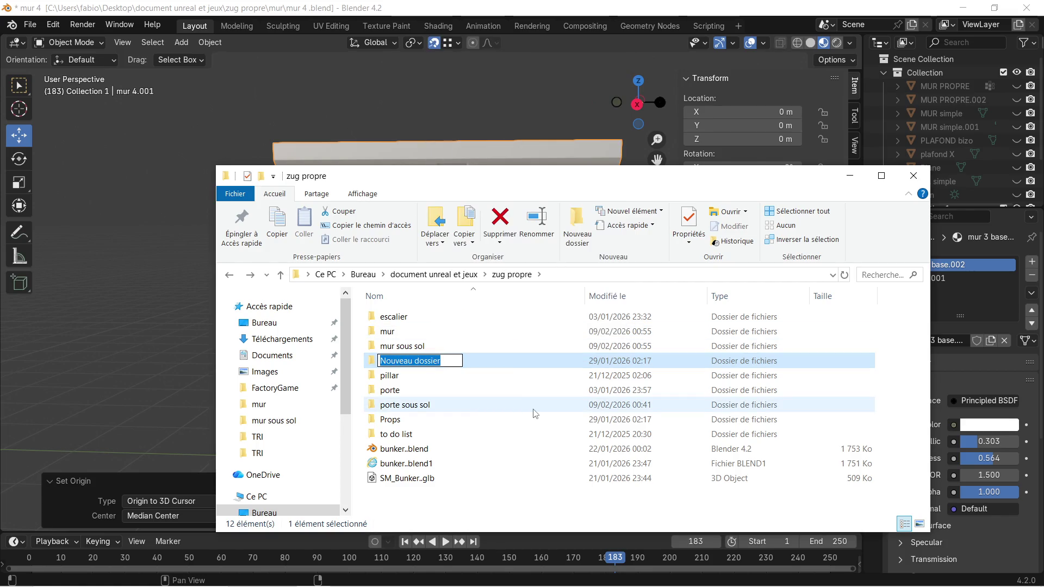
type("mur couloir 2")
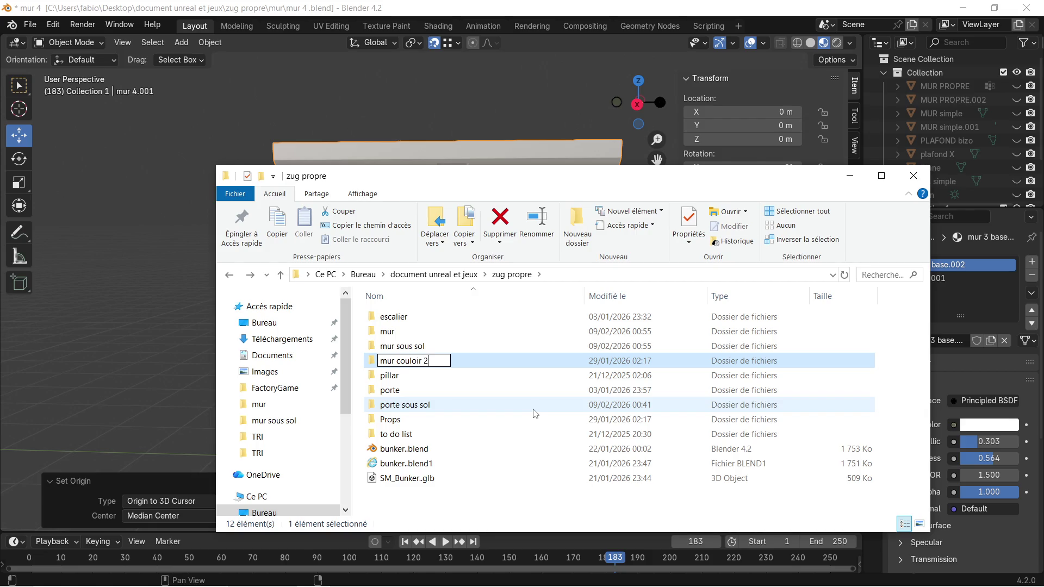
key("Return")
mouse_move(415, 344)
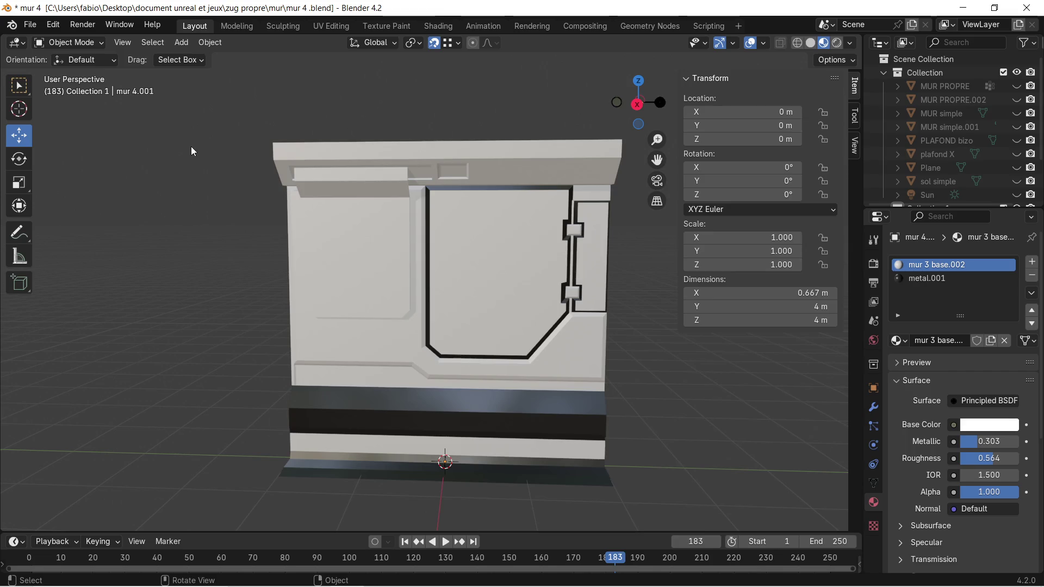
Orbit around mur 4.001 and check its metal.001 and mur 3 base.002 material slots.
scroll(412, 207, "down", 1)
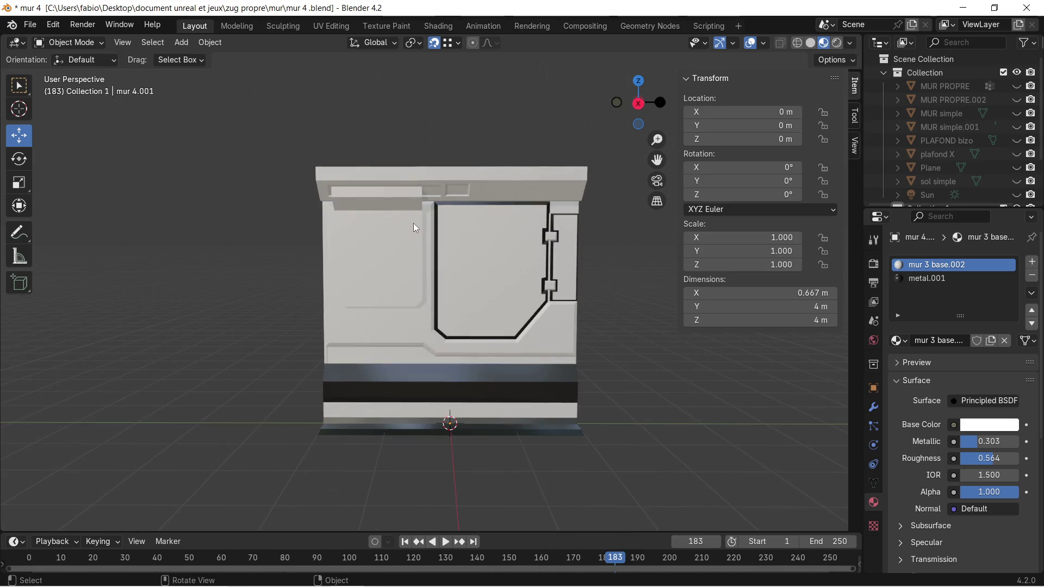
middle_click_drag(582, 225, 489, 239)
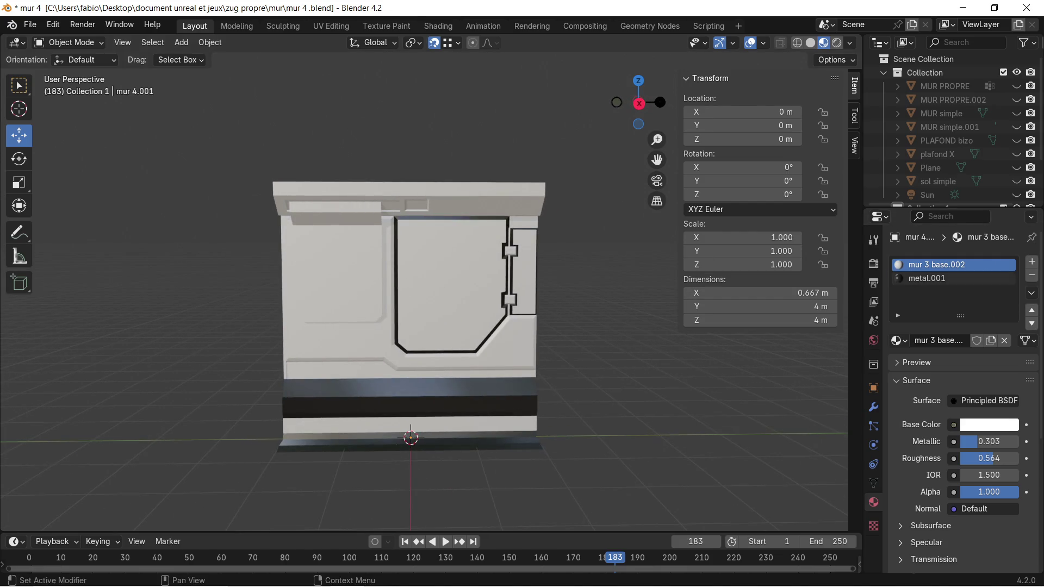
left_click(943, 281)
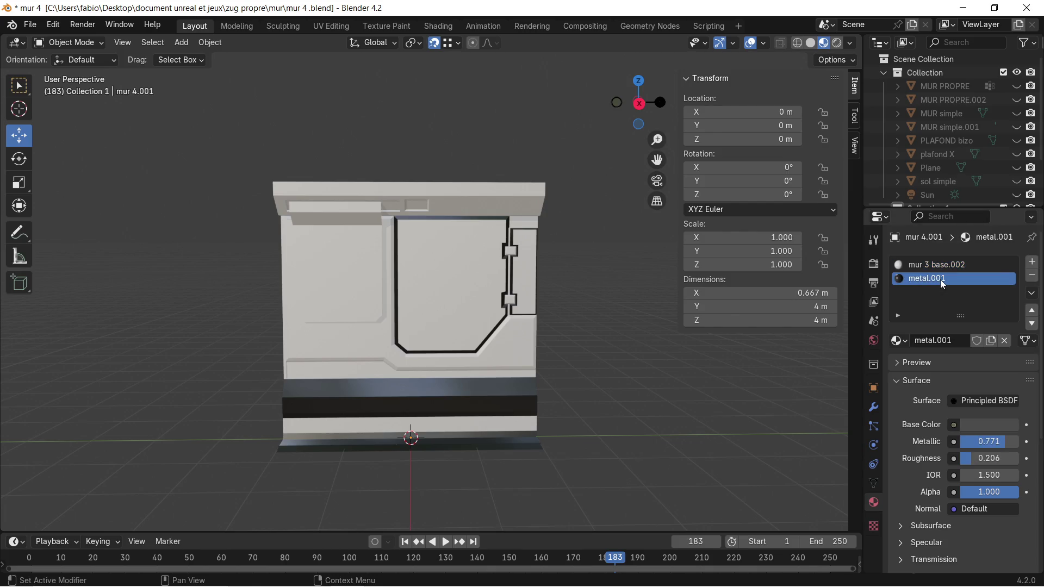
scroll(462, 399, "up", 4)
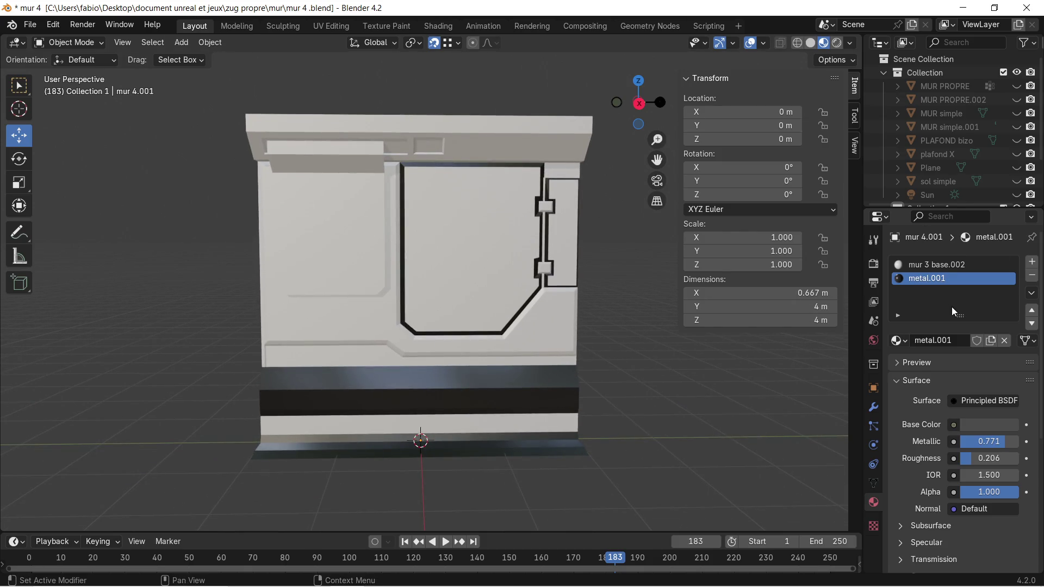
left_click(945, 267)
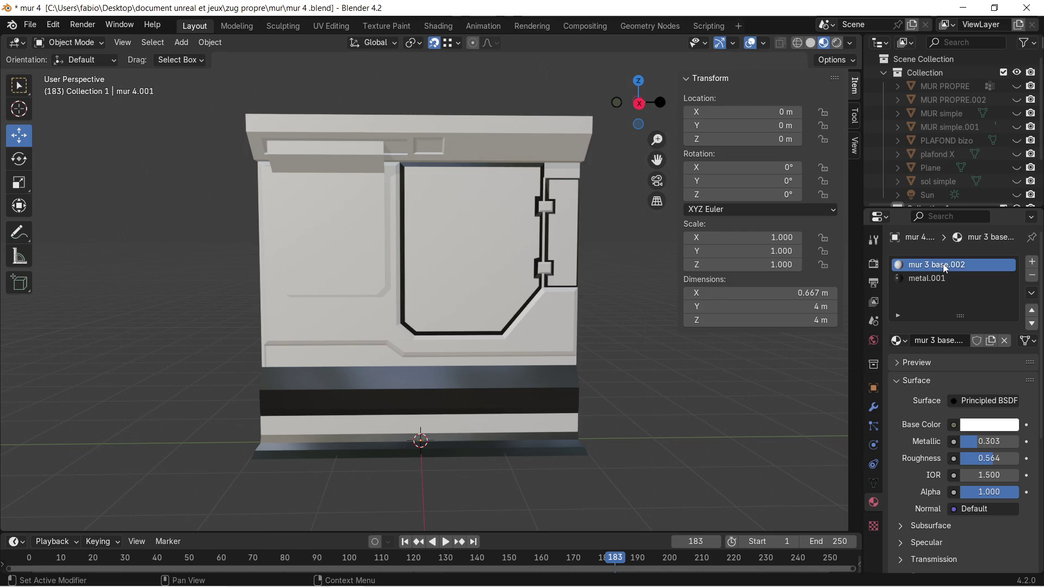
left_click(28, 24)
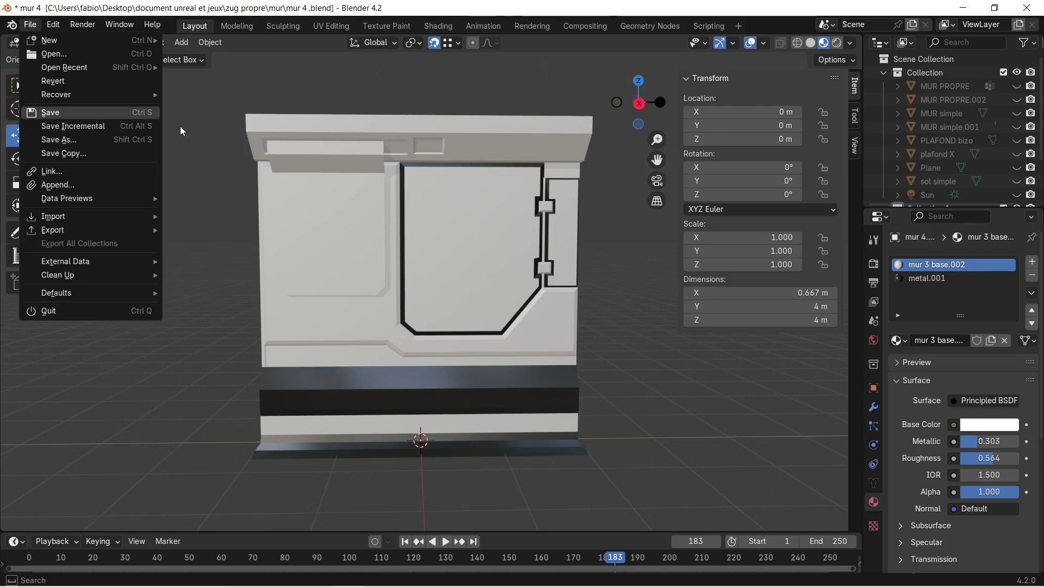
Start a glTF 2.0 export and browse to the zug propre\mur couloir 2 folder.
mouse_move(84, 233)
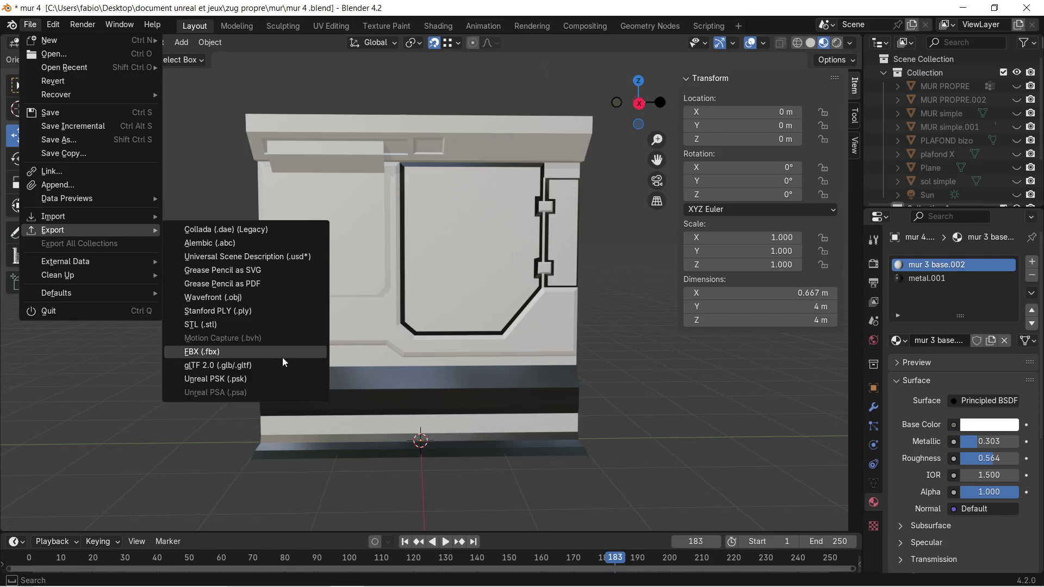
left_click(258, 365)
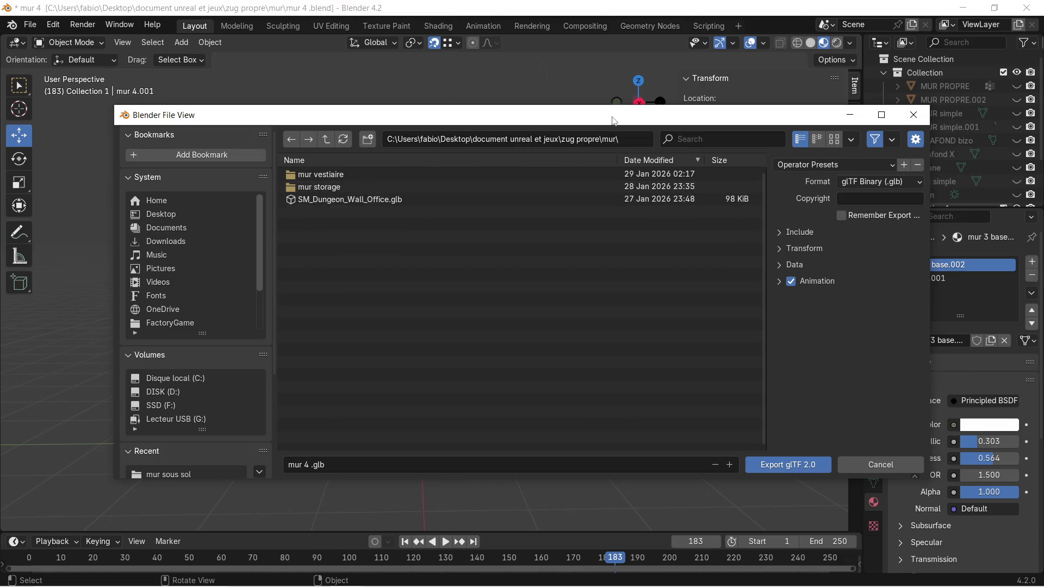
left_click(622, 140)
left_click(626, 141)
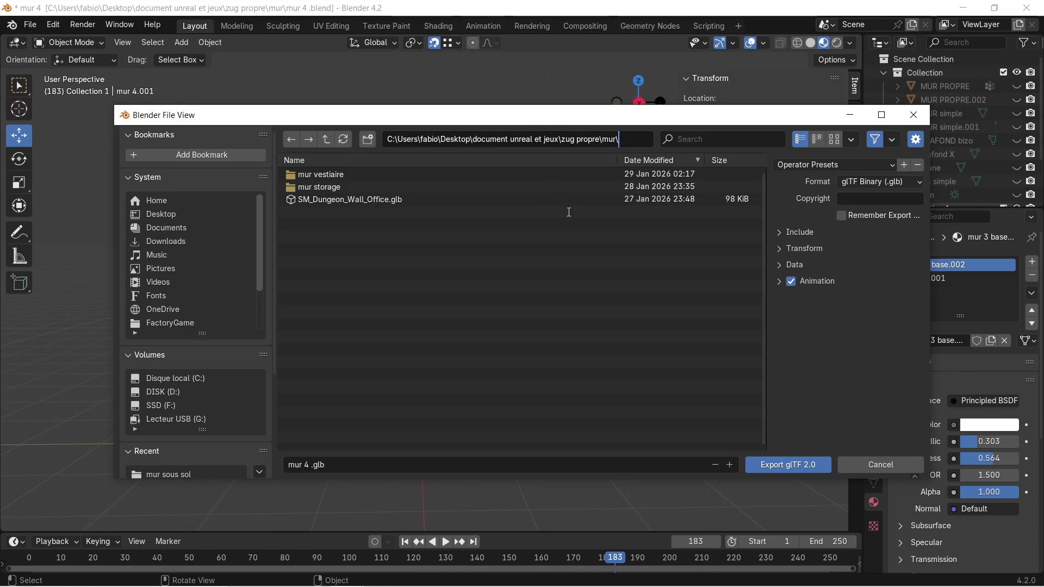
key("Return")
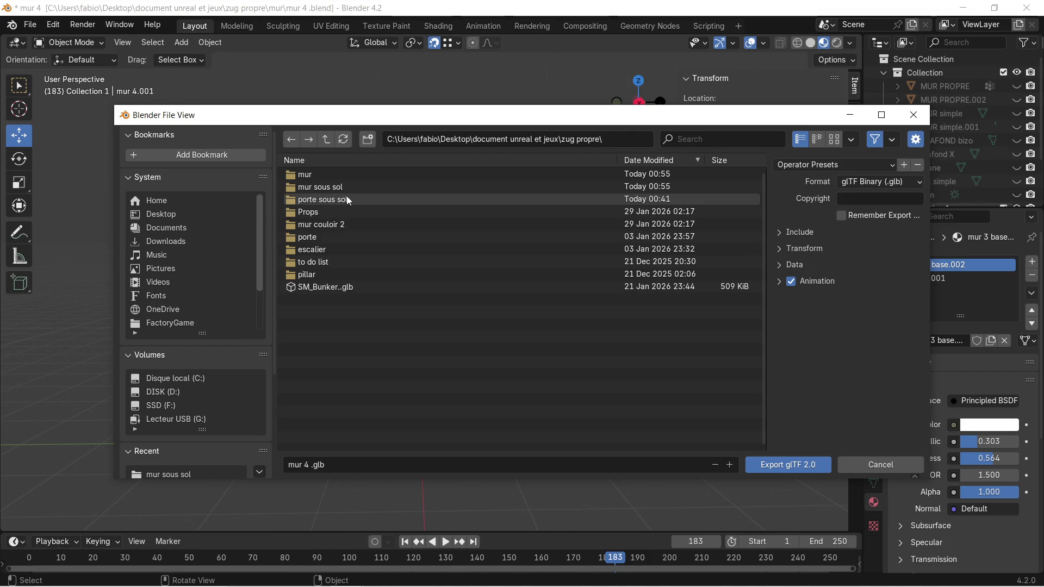
left_click(351, 222)
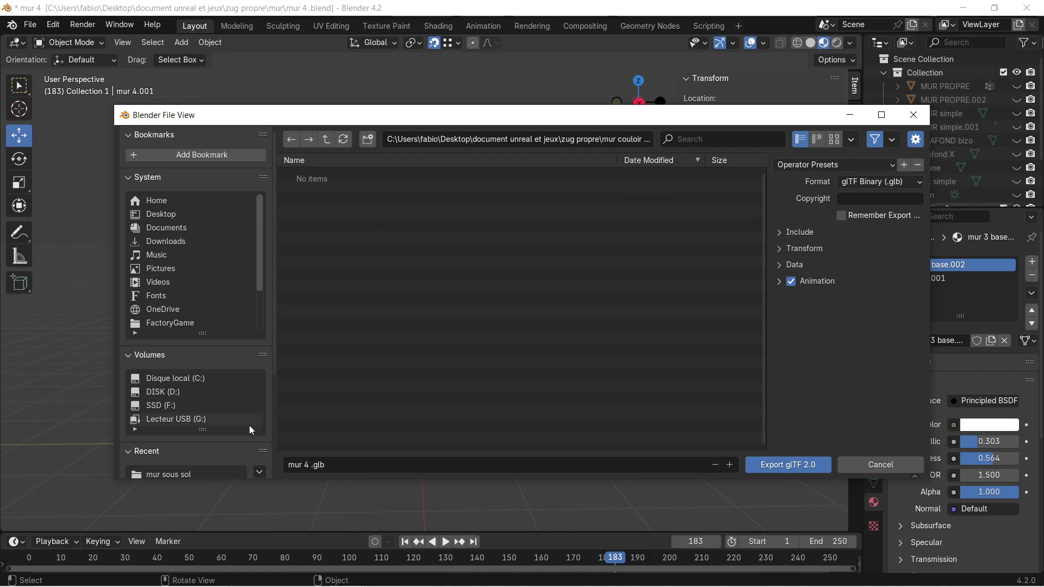
Name the file 'mur couloir 2' and export the wall as a .glb.
left_click(314, 469)
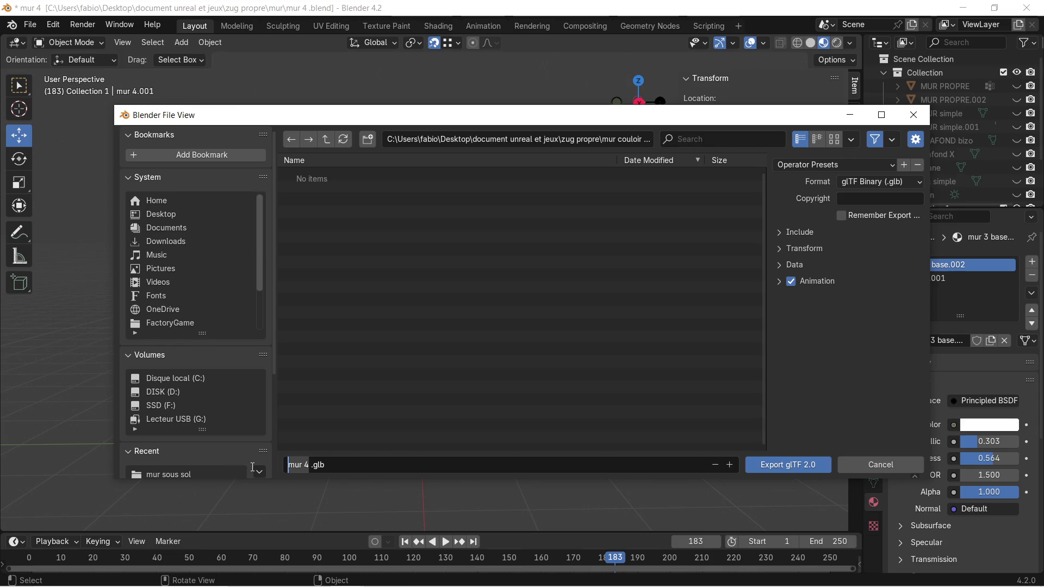
type("m")
left_click(777, 239)
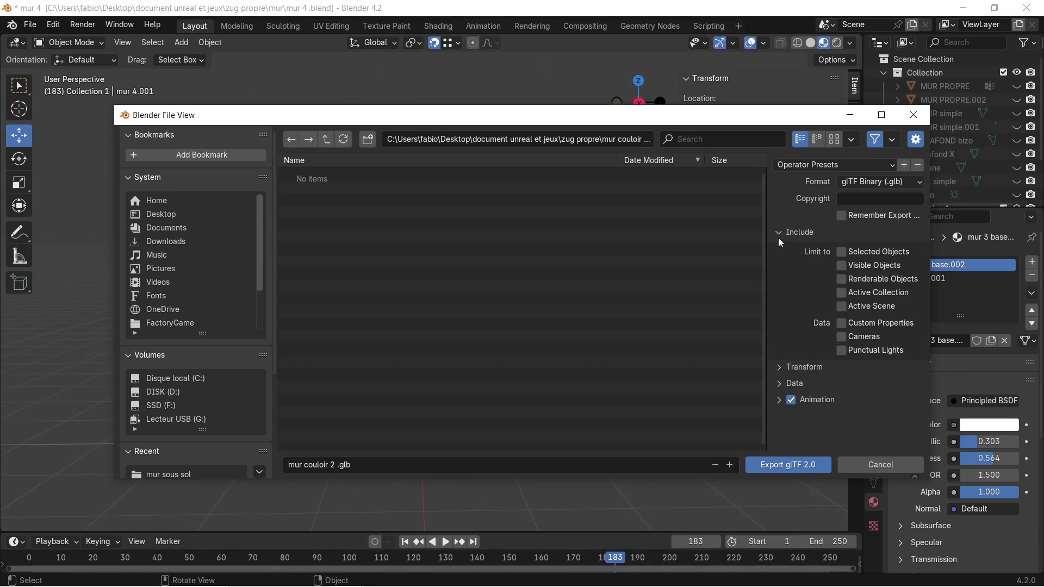
left_click(781, 469)
scroll(472, 248, "down", 1)
middle_click_drag(474, 247, 464, 266)
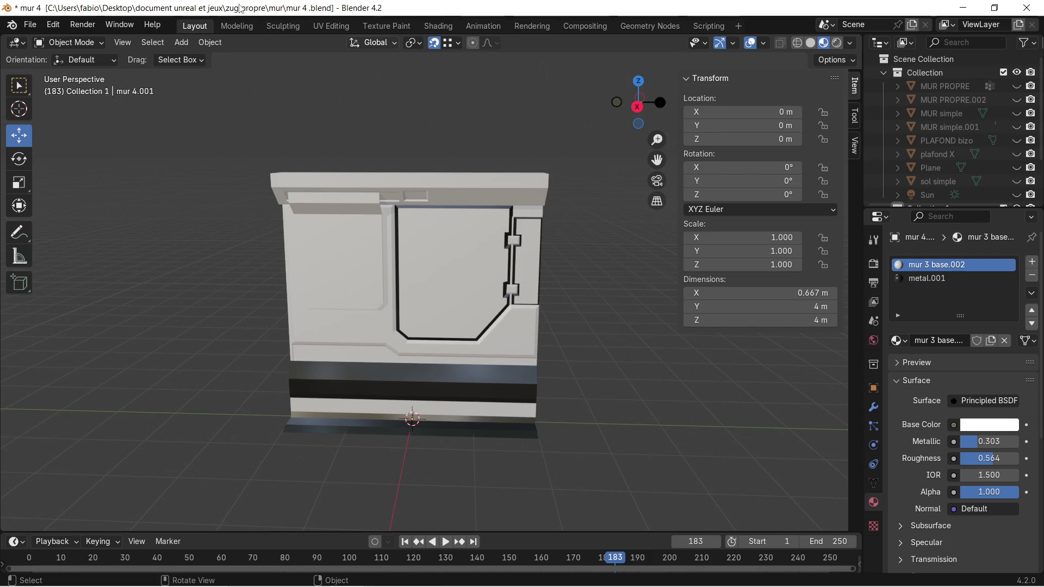
Enter Edit Mode in the UV Editing workspace, select all, and zoom into the wall's UV layout.
key("Tab")
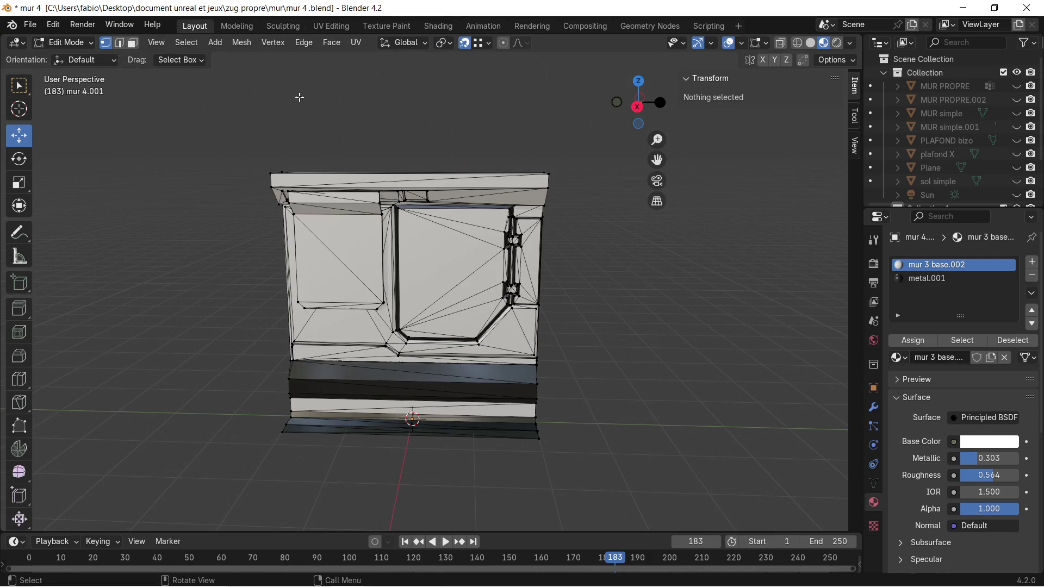
middle_click_drag(301, 74, 308, 53)
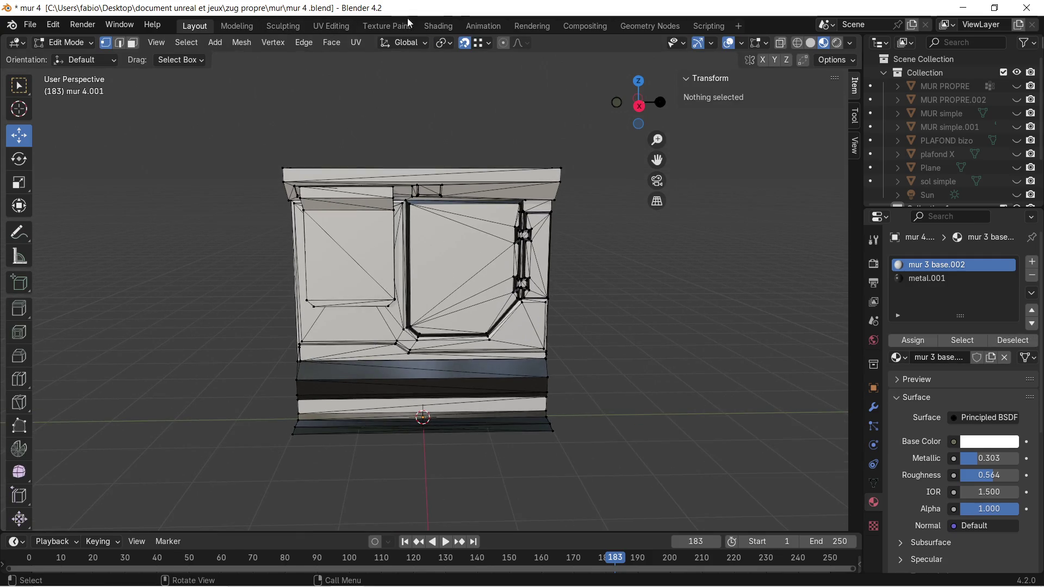
left_click(329, 28)
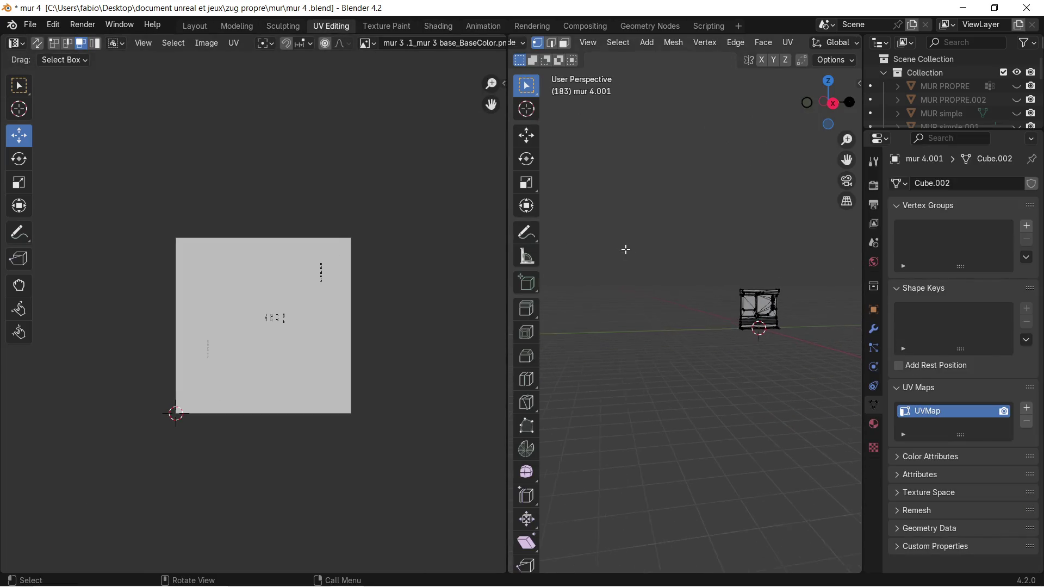
key("a")
scroll(238, 296, "up", 7)
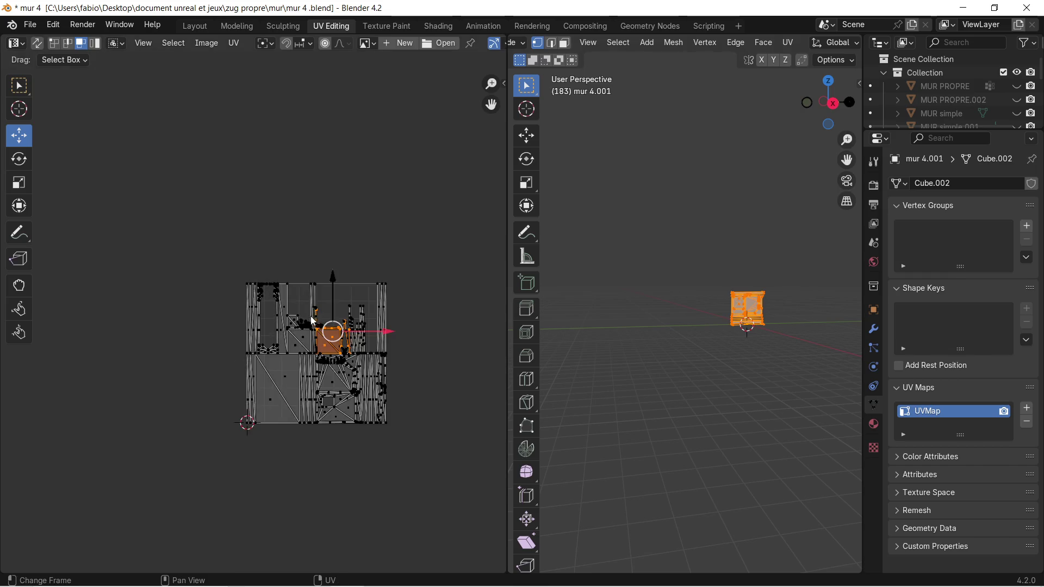
scroll(321, 318, "up", 4)
middle_click_drag(345, 326, 198, 248)
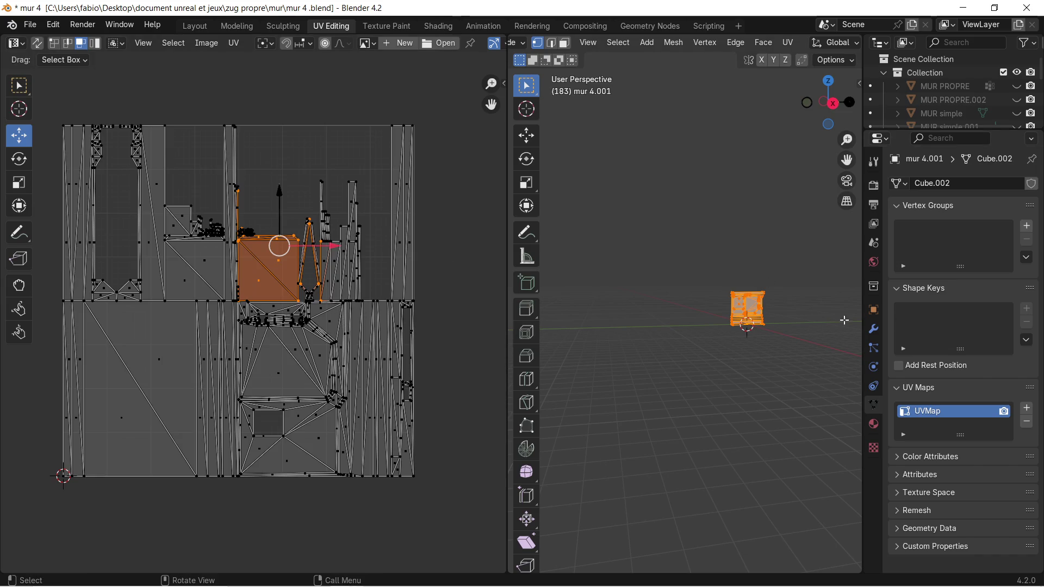
scroll(844, 321, "up", 4)
Frame the wall in the 3D view, then minimize Blender and launch Substance 3D Painter.
key("KP_Decimal")
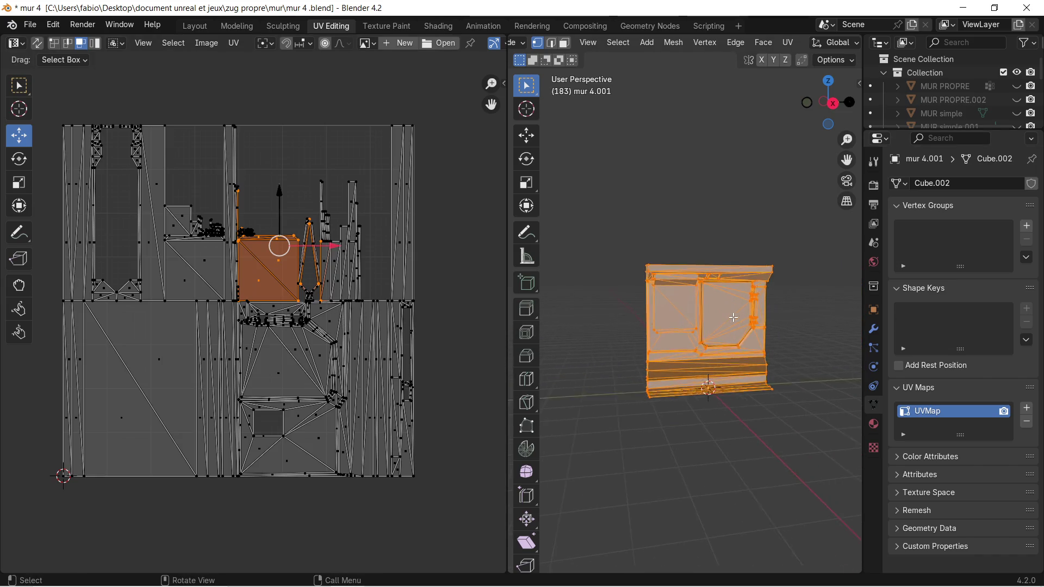
scroll(734, 317, "up", 5)
scroll(680, 316, "down", 3)
scroll(675, 321, "down", 1)
middle_click_drag(675, 321, 723, 310)
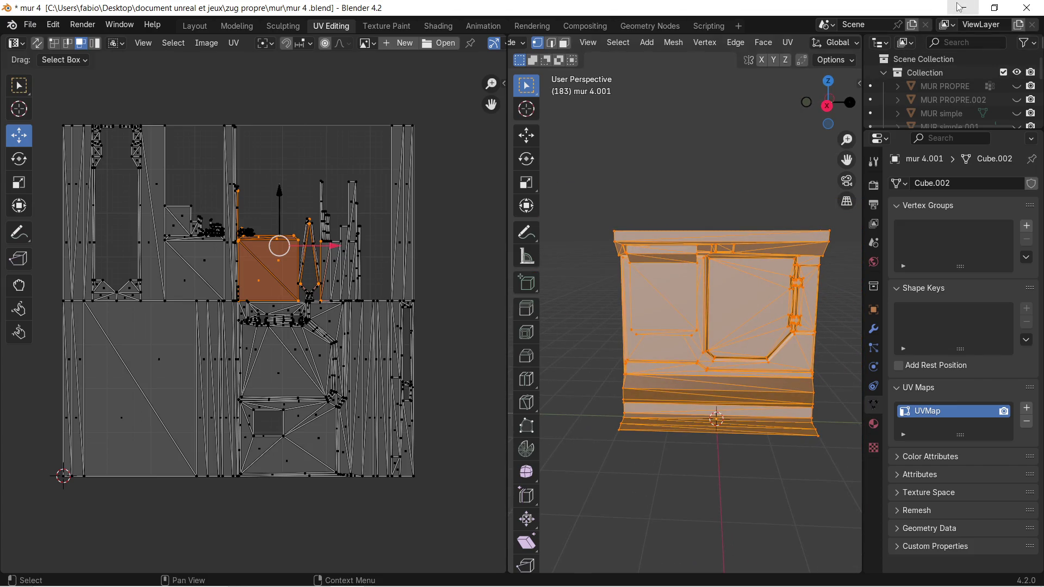
left_click(961, 8)
left_click(98, 223)
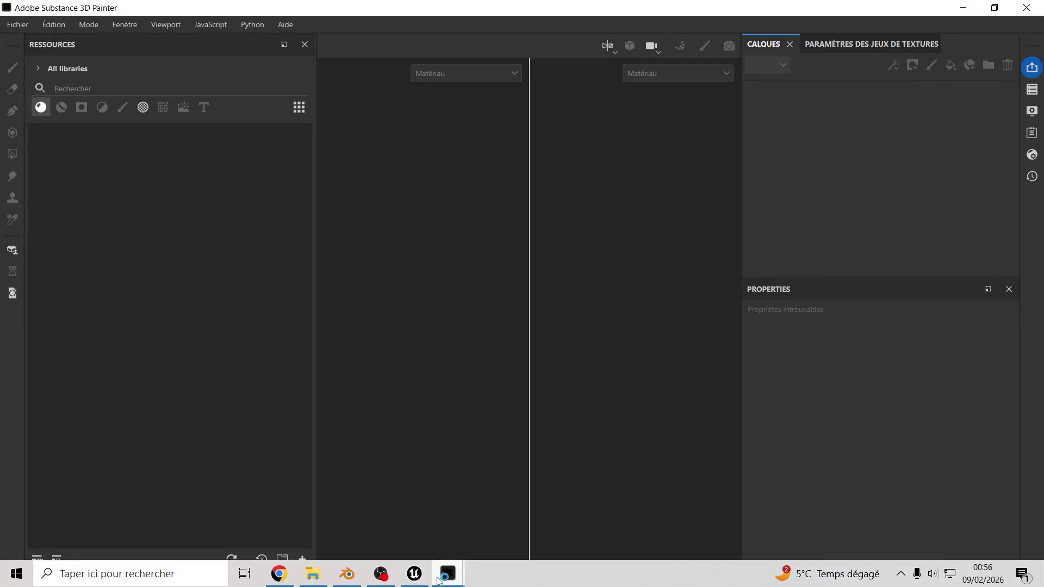
Drag mur couloir 2 .glb from the mur couloir 2 folder into Painter and confirm the new project.
left_click(313, 574)
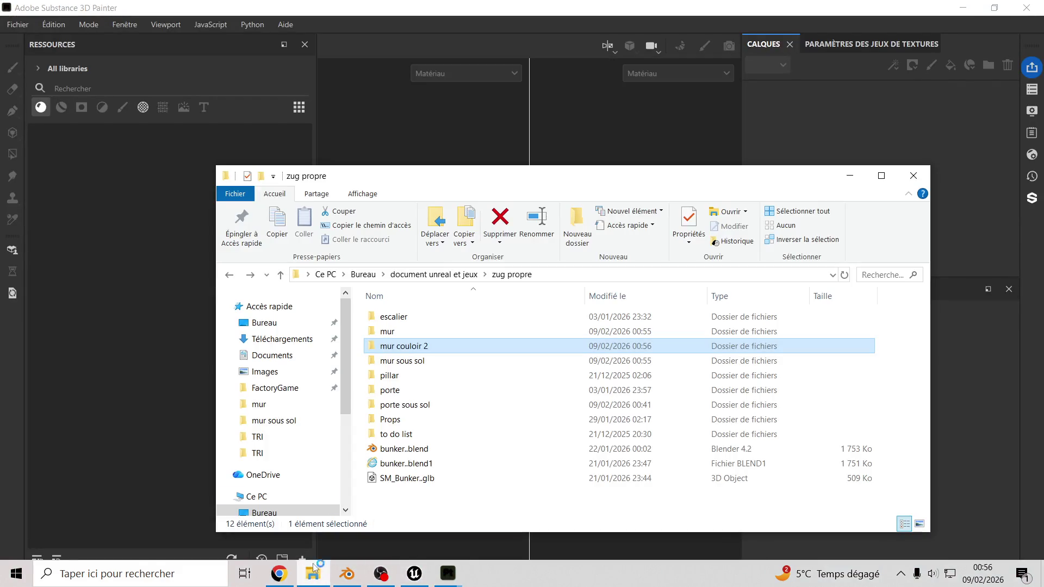
double_click(412, 349)
mouse_move(403, 322)
left_mouse_down()
mouse_move(404, 175)
mouse_move(449, 163)
left_mouse_up()
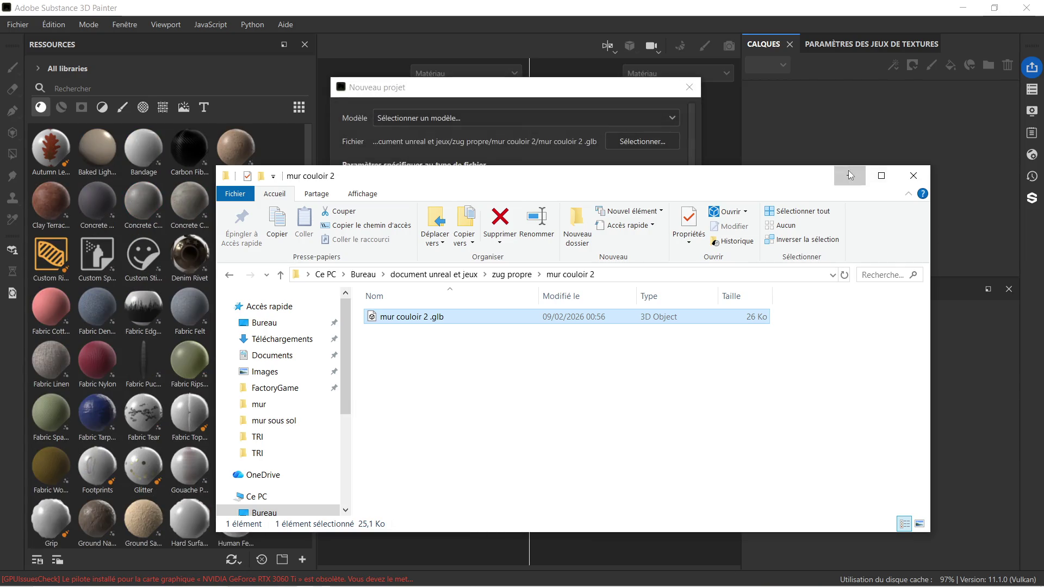
left_click(849, 173)
left_click(570, 477)
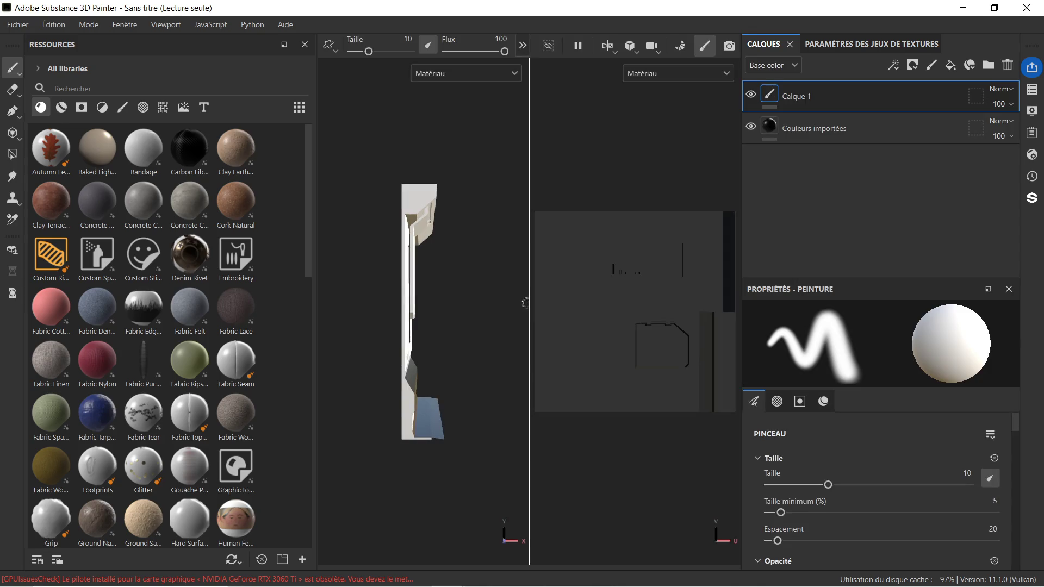
Widen the 3D viewport, orbit to a front view, and drop the Hard Surface material onto the wall.
left_click_drag(529, 301, 627, 301)
mouse_move(543, 317)
left_mouse_down("alt")
mouse_move(453, 326)
mouse_move(448, 296)
left_mouse_up("alt")
scroll(490, 326, "up", 3)
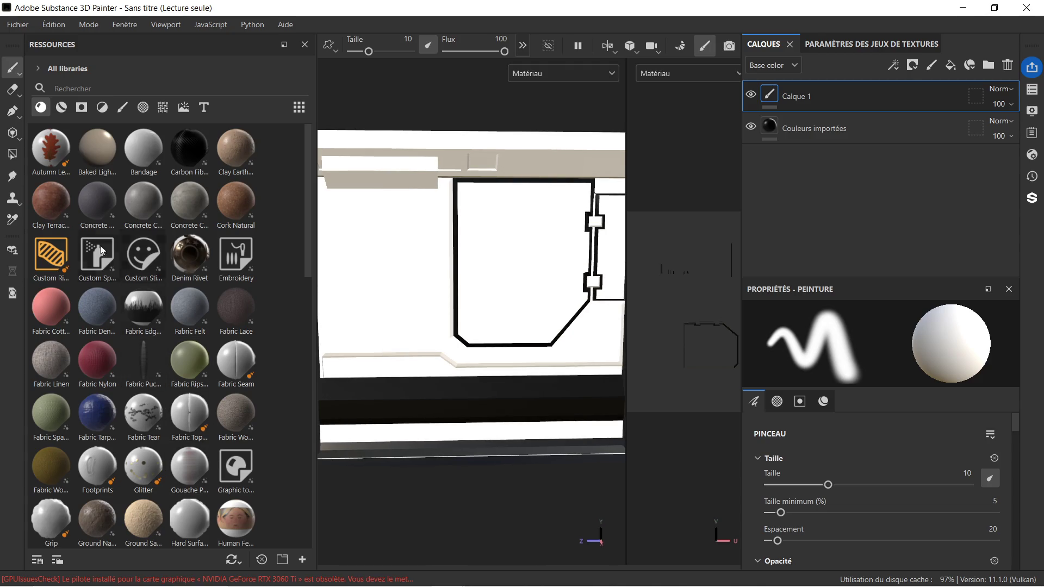
scroll(234, 337, "down", 5)
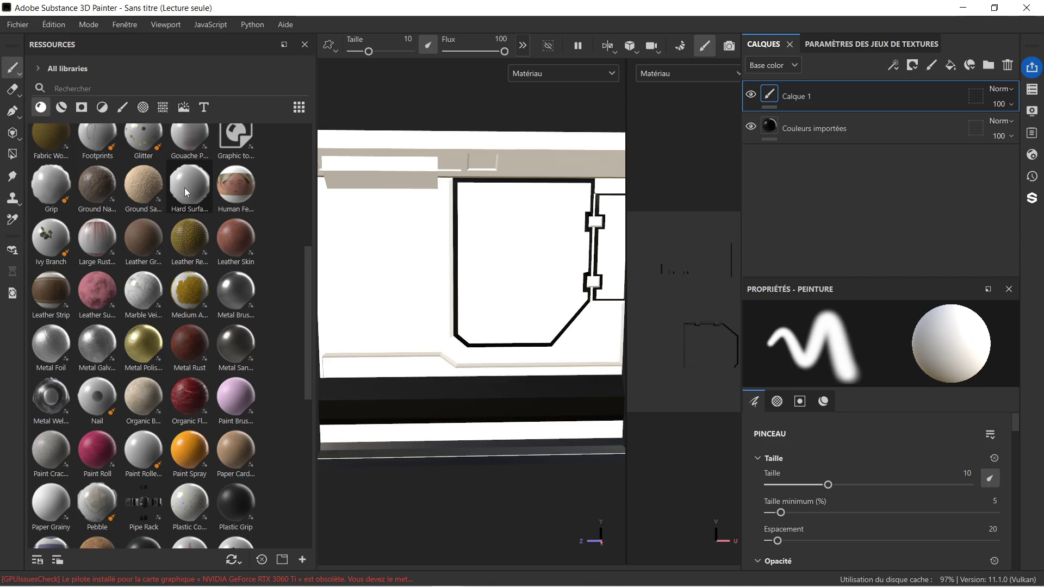
left_click_drag(185, 188, 353, 247)
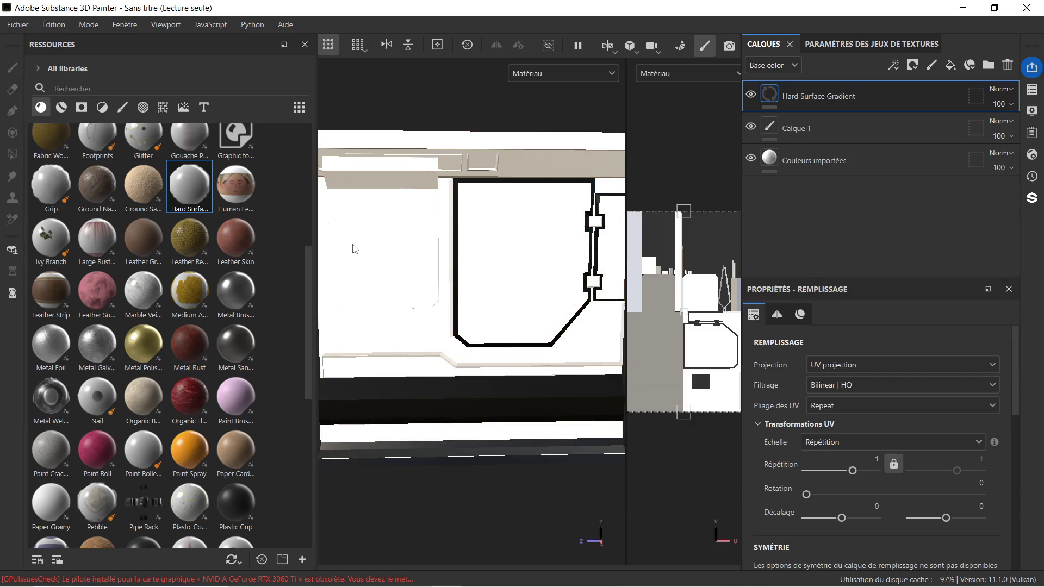
Delete the Hard Surface Gradient fill and Calque 1 layers from the layer stack.
scroll(421, 310, "down", 3)
scroll(392, 332, "up", 3)
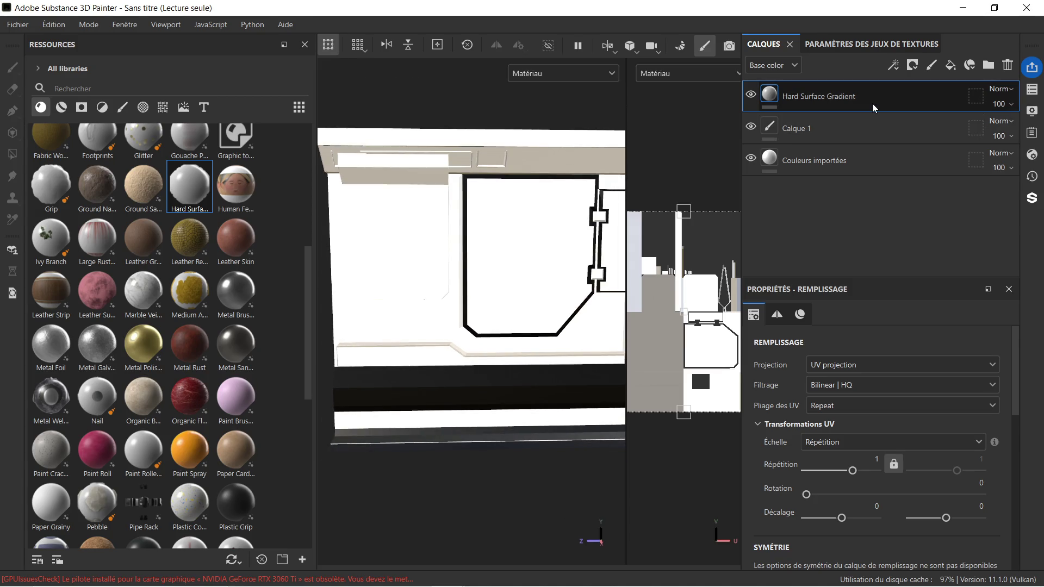
key("Delete")
key("Delete")
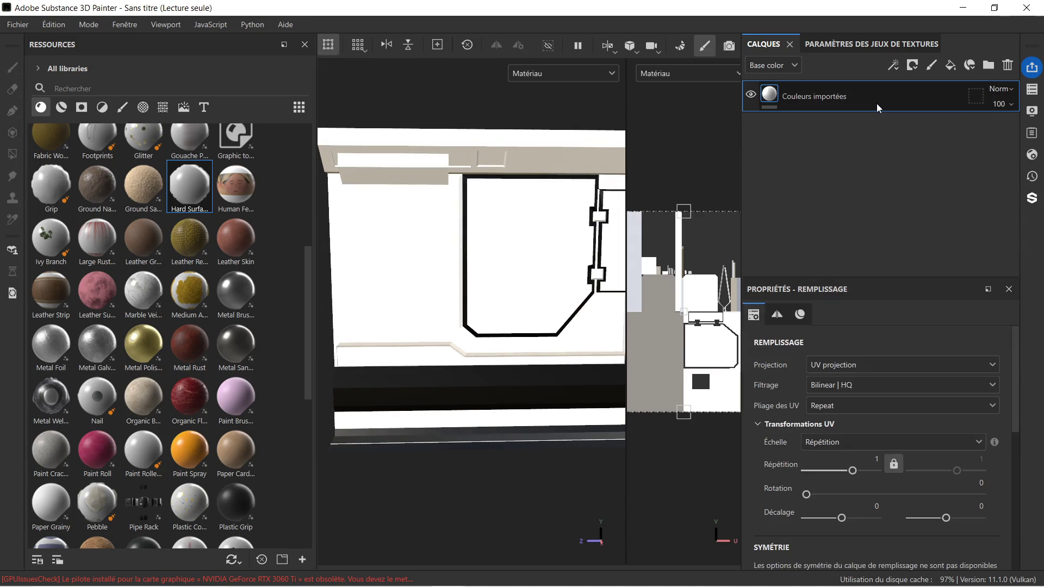
key("Delete")
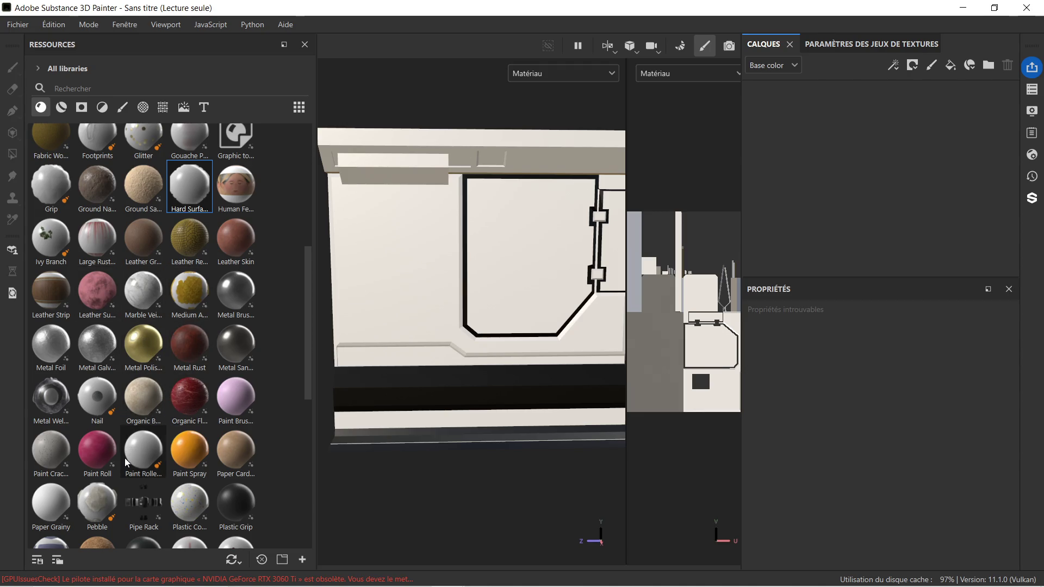
scroll(126, 461, "down", 3)
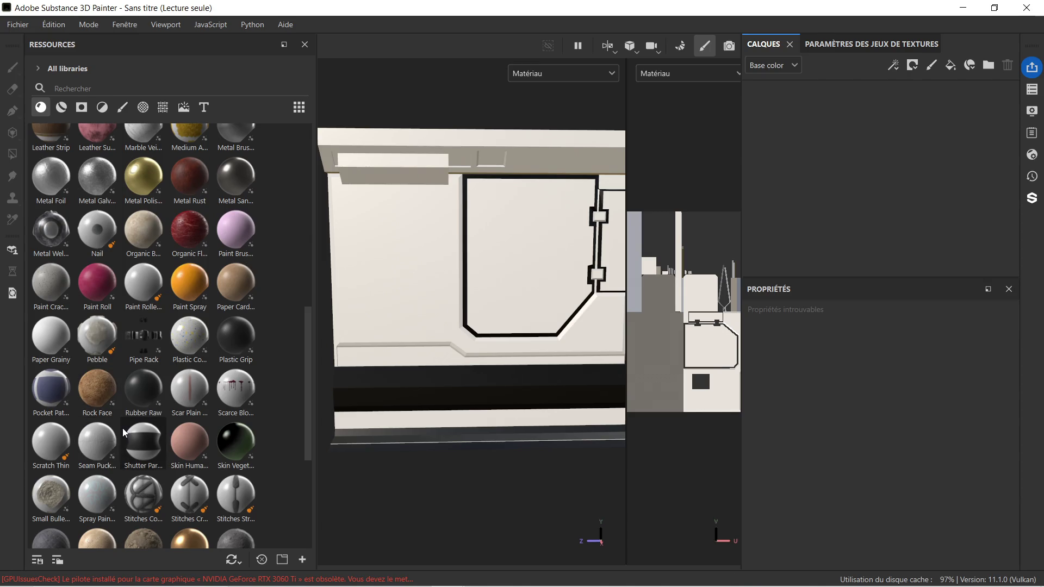
scroll(103, 416, "down", 3)
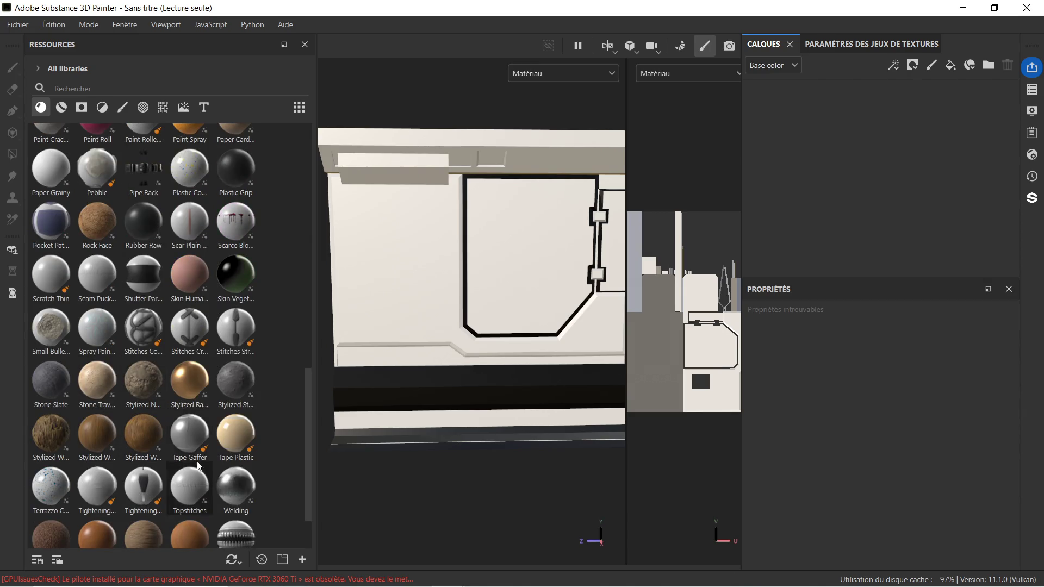
scroll(191, 468, "down", 2)
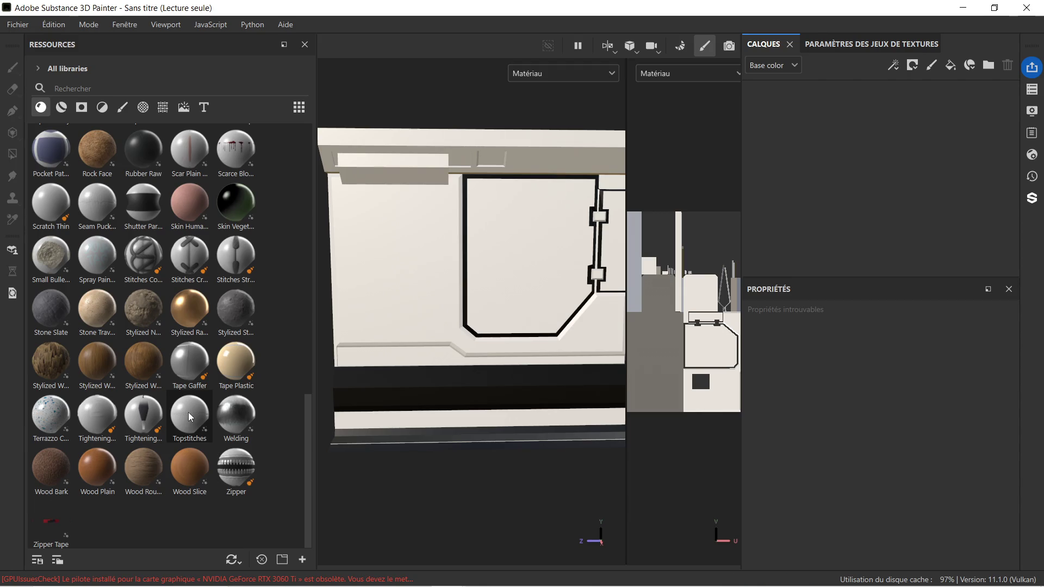
mouse_move(249, 373)
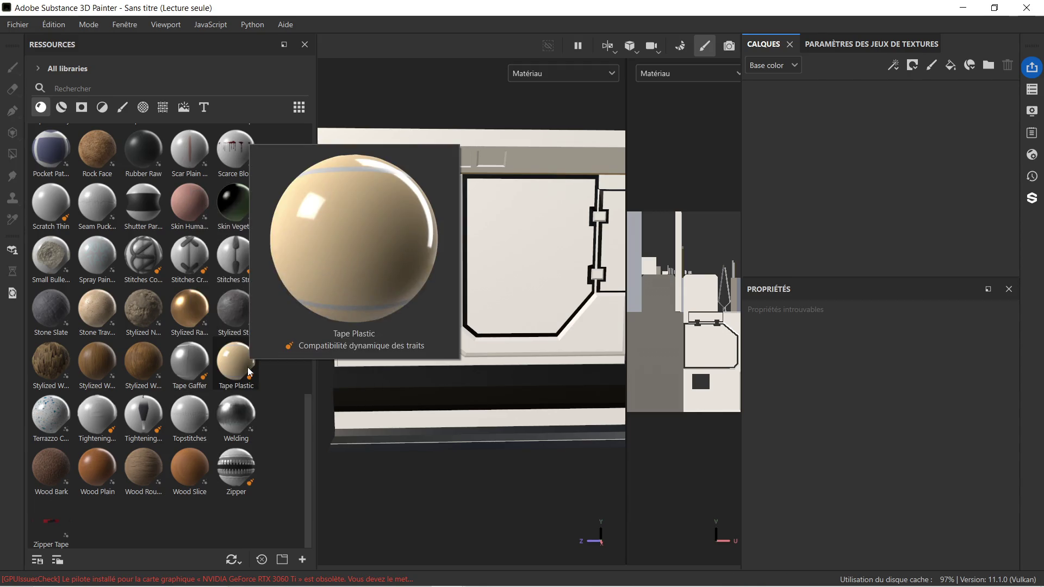
mouse_move(207, 411)
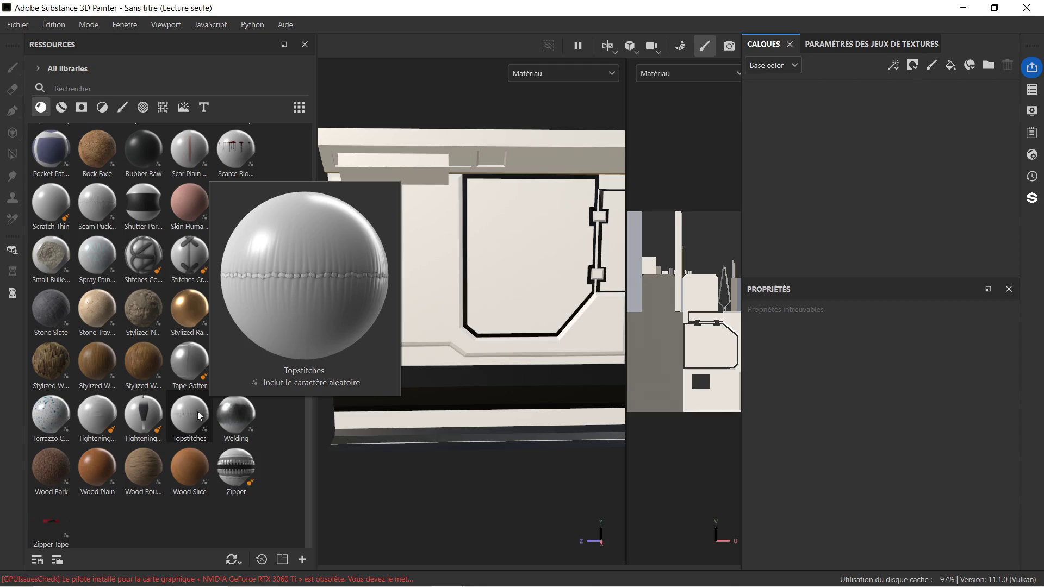
mouse_move(93, 411)
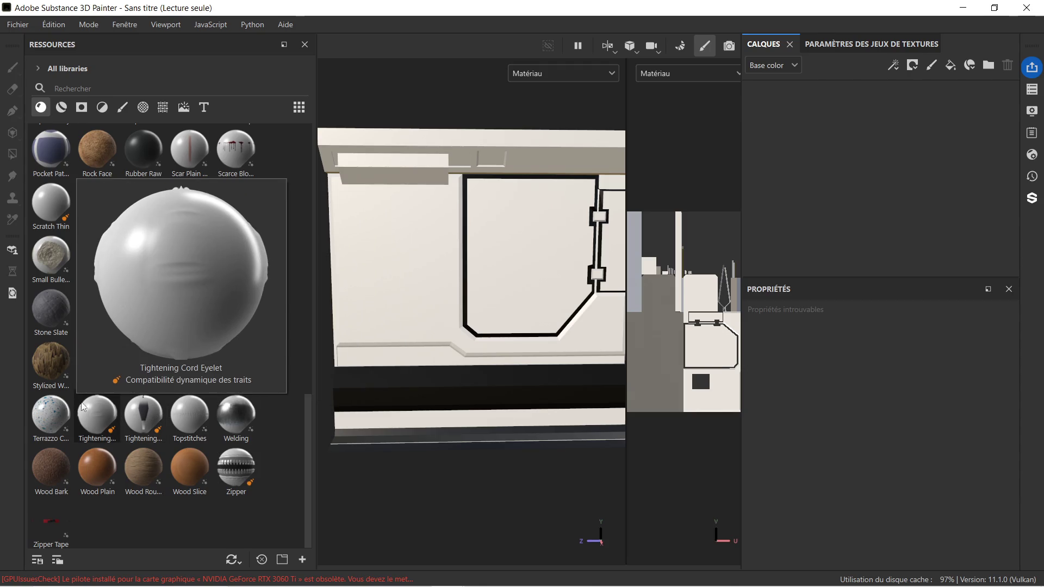
scroll(109, 370, "up", 10)
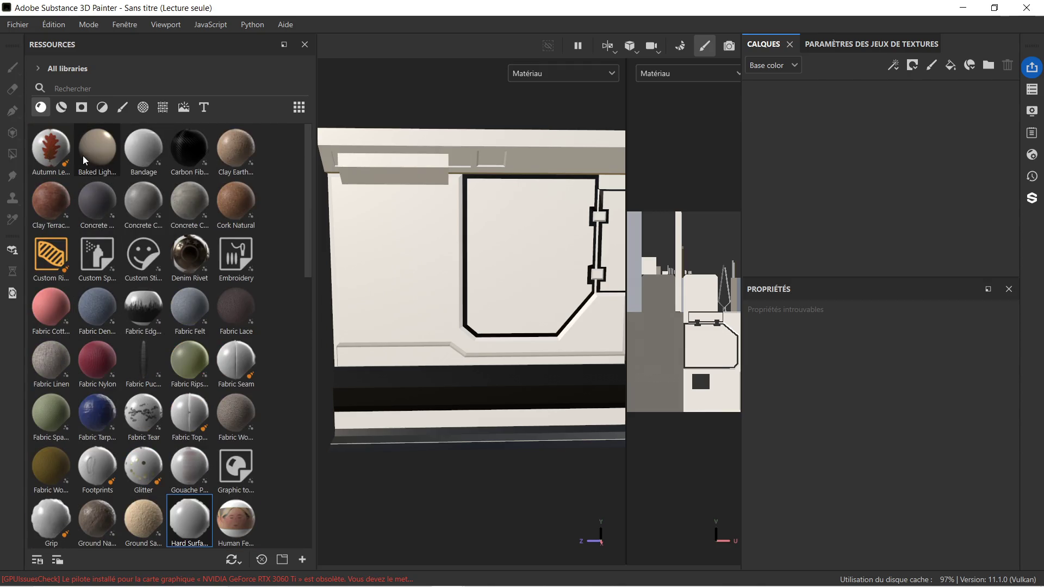
mouse_move(85, 160)
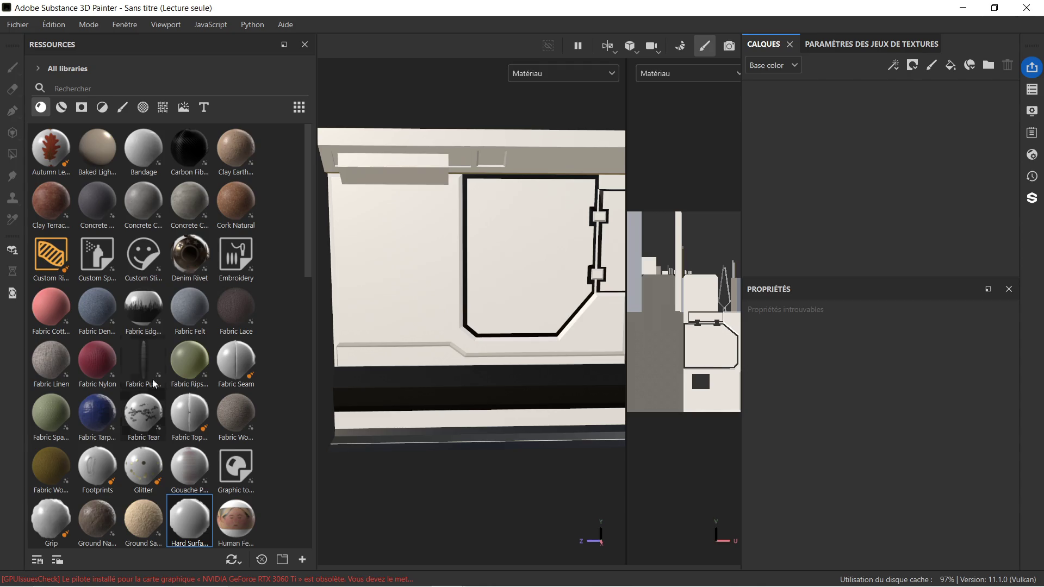
scroll(157, 461, "down", 3)
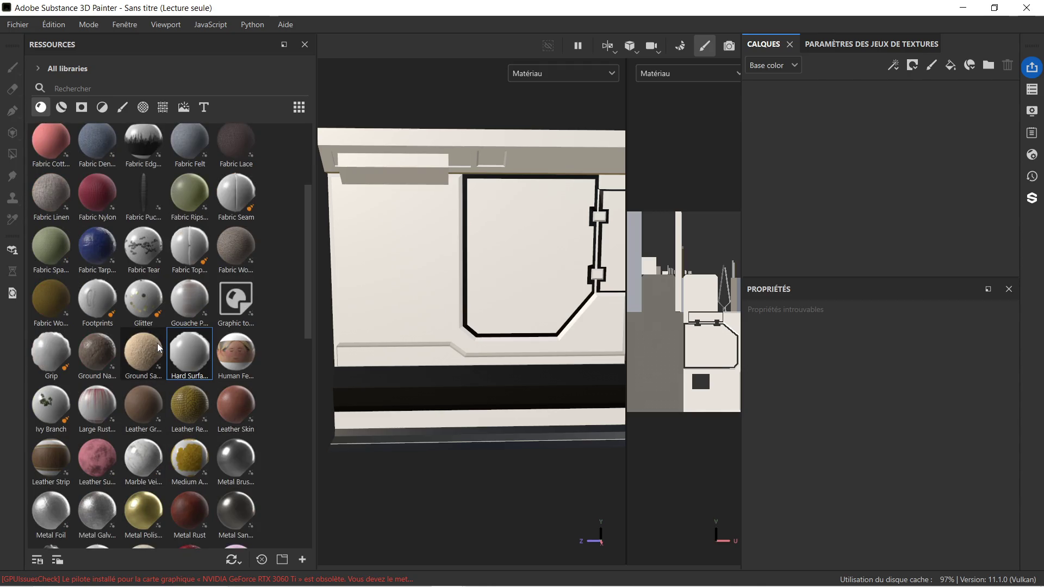
scroll(182, 335, "up", 3)
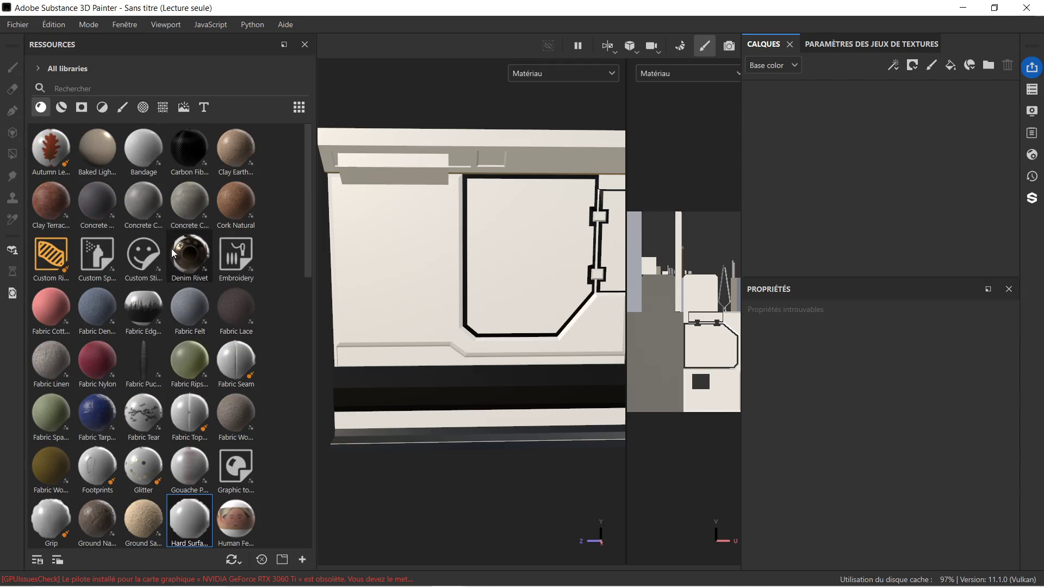
scroll(513, 228, "down", 1)
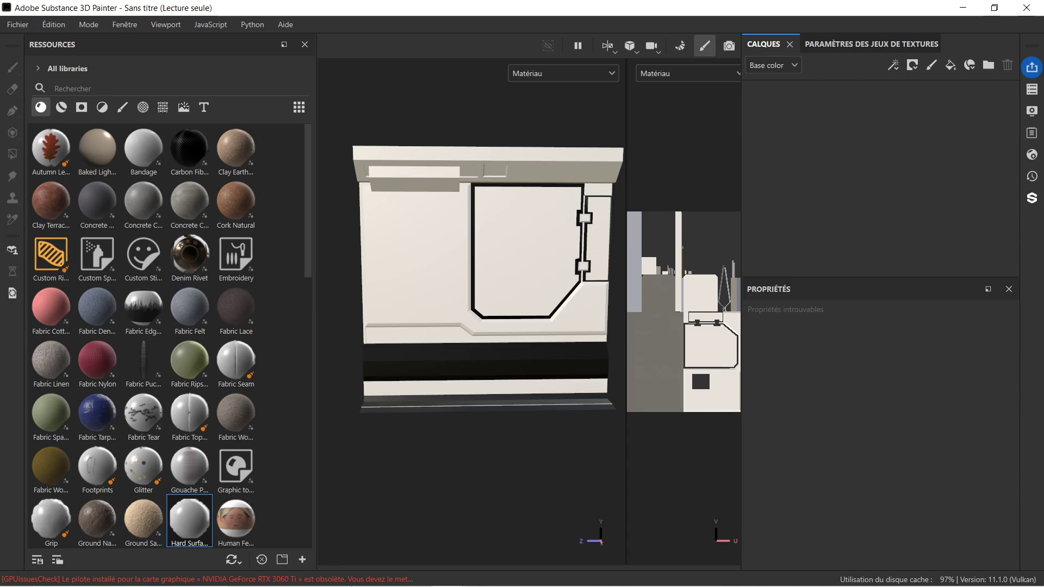
left_click(315, 583)
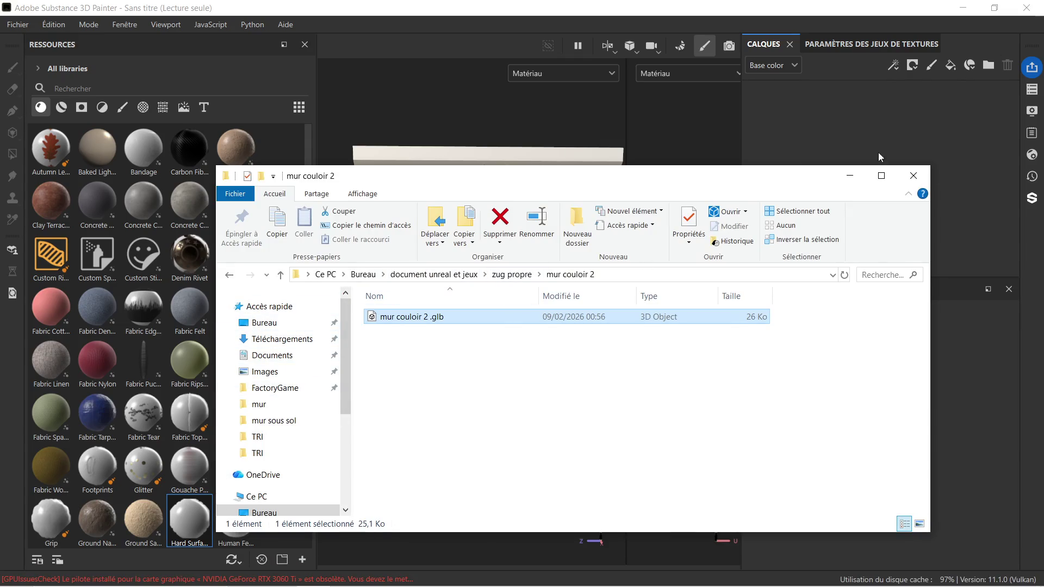
Show the desktop and browse document divers > document unreal et jeux > substance > Adobe Substance 3D Painter.
left_click(839, 177)
key("super+d")
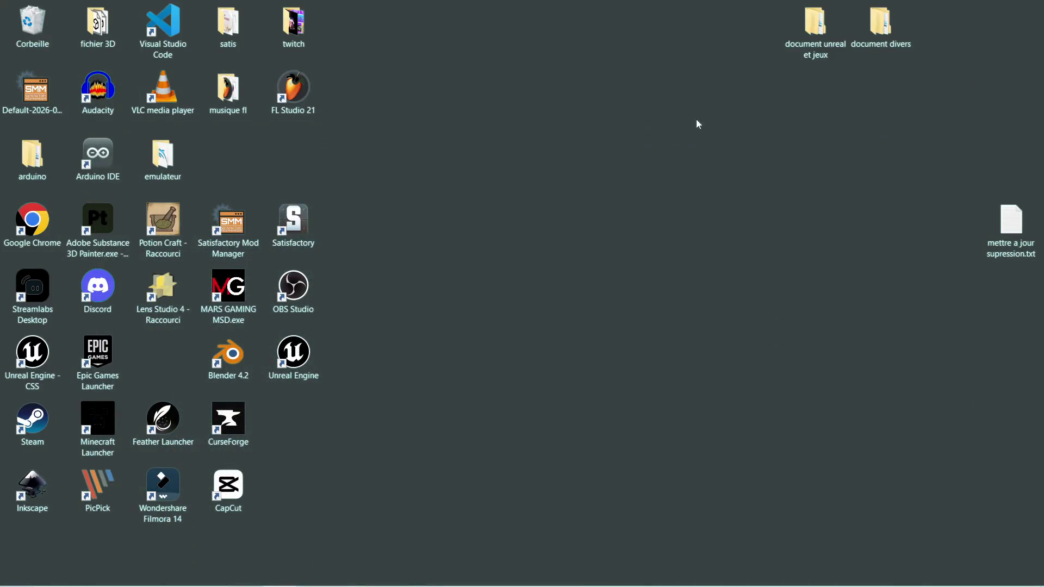
double_click(881, 24)
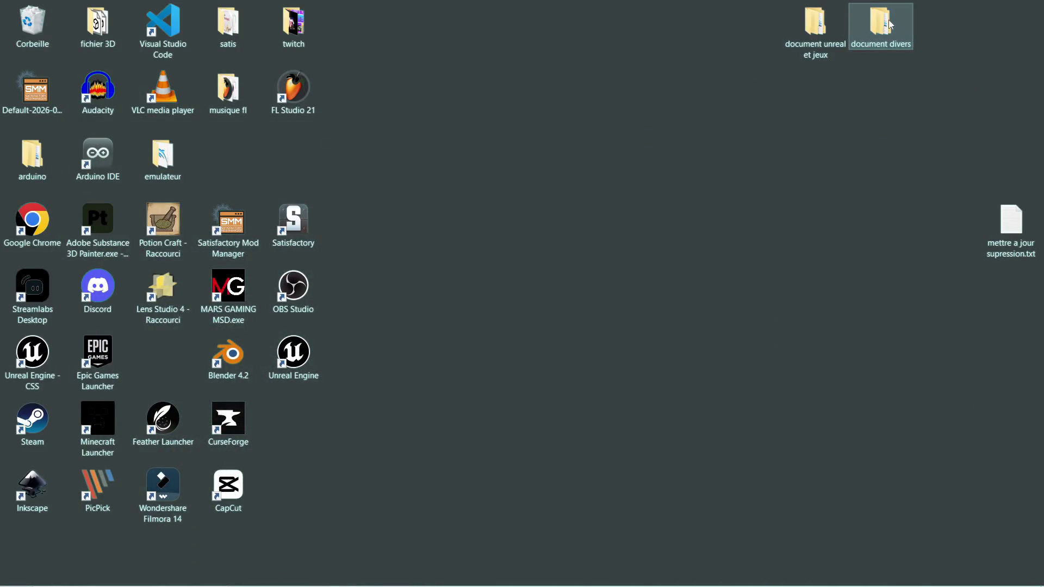
double_click(835, 46)
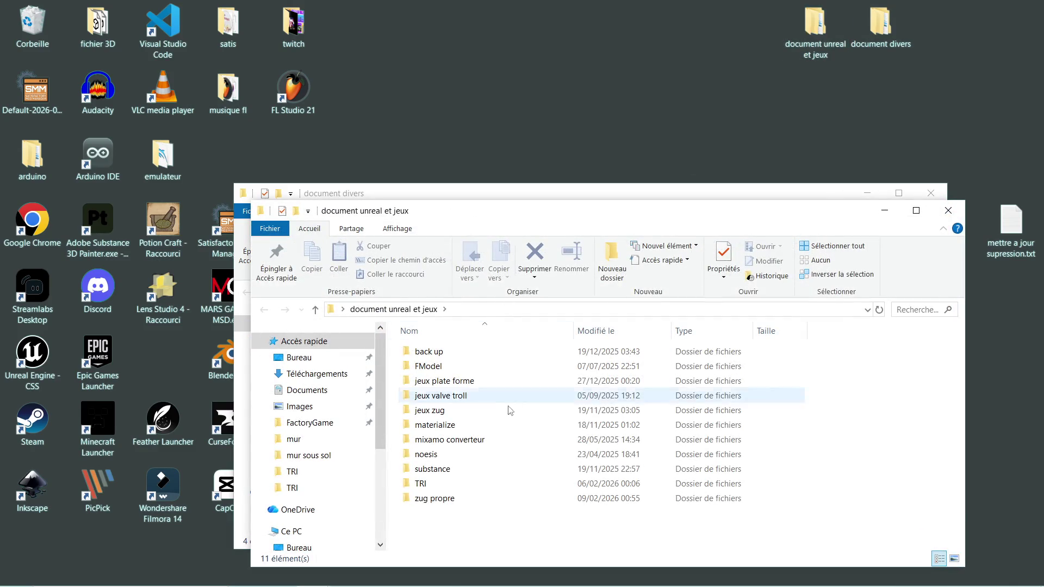
double_click(458, 469)
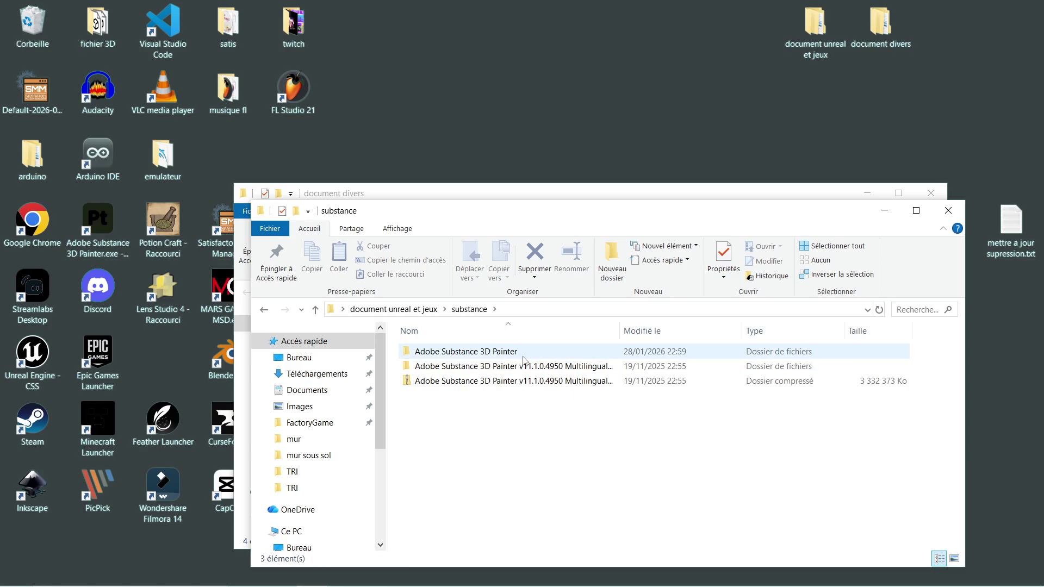
double_click(523, 358)
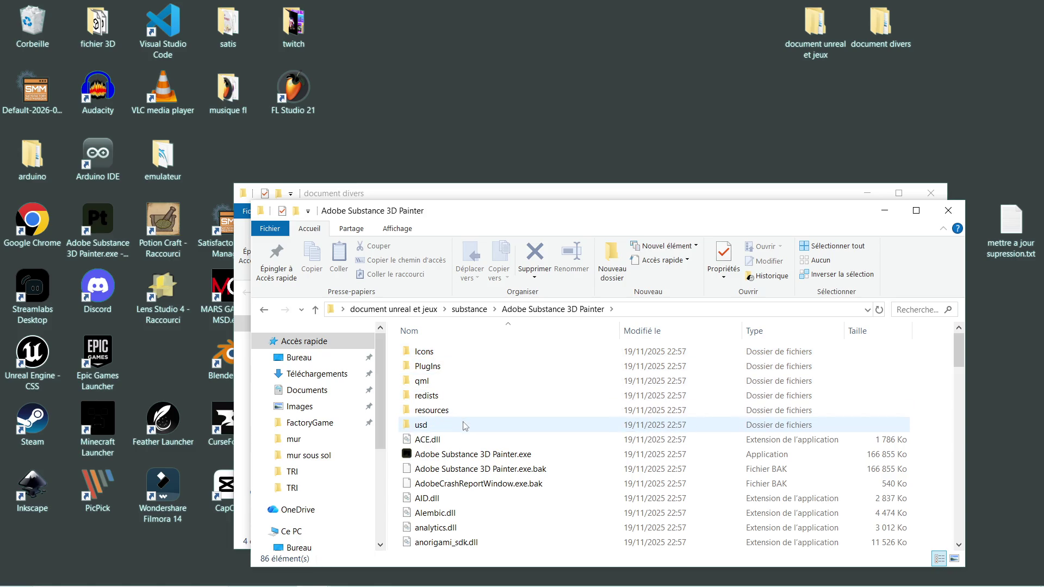
Look through the Painter installation files, then close the Painter install and document divers windows.
scroll(491, 432, "down", 1)
scroll(491, 432, "down", 7)
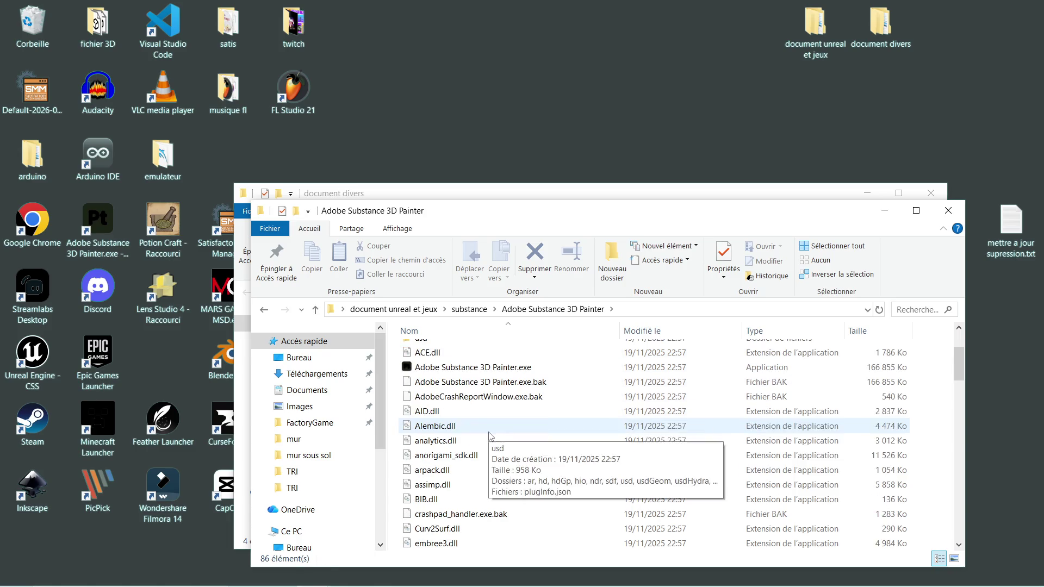
scroll(476, 484, "down", 15)
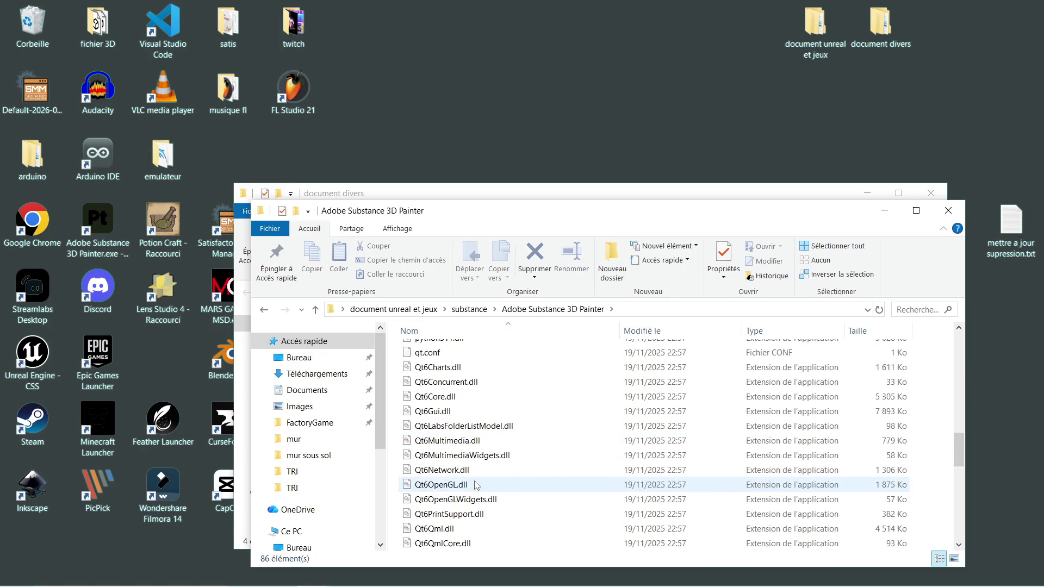
scroll(476, 484, "up", 20)
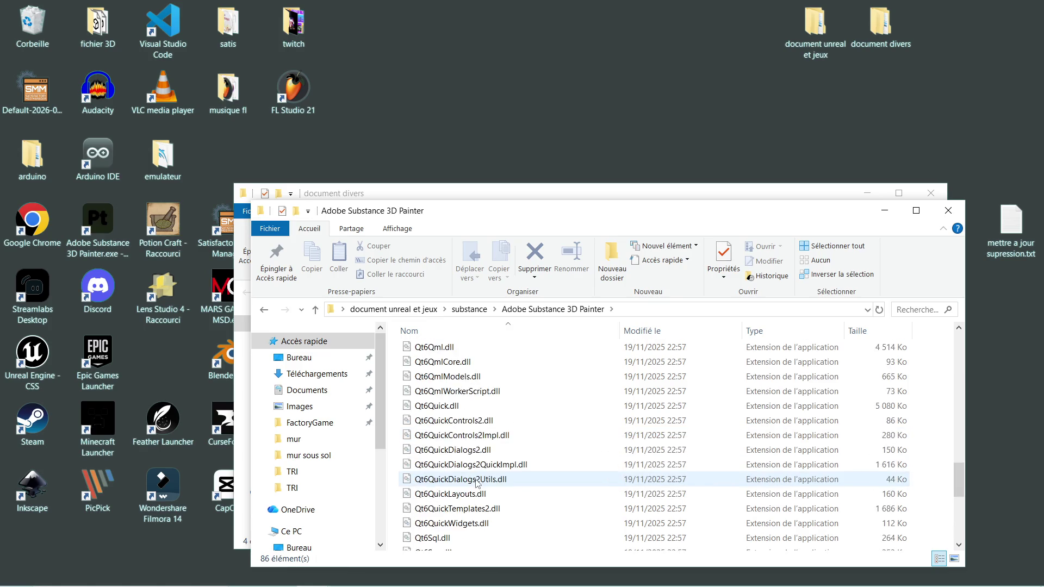
left_click(947, 211)
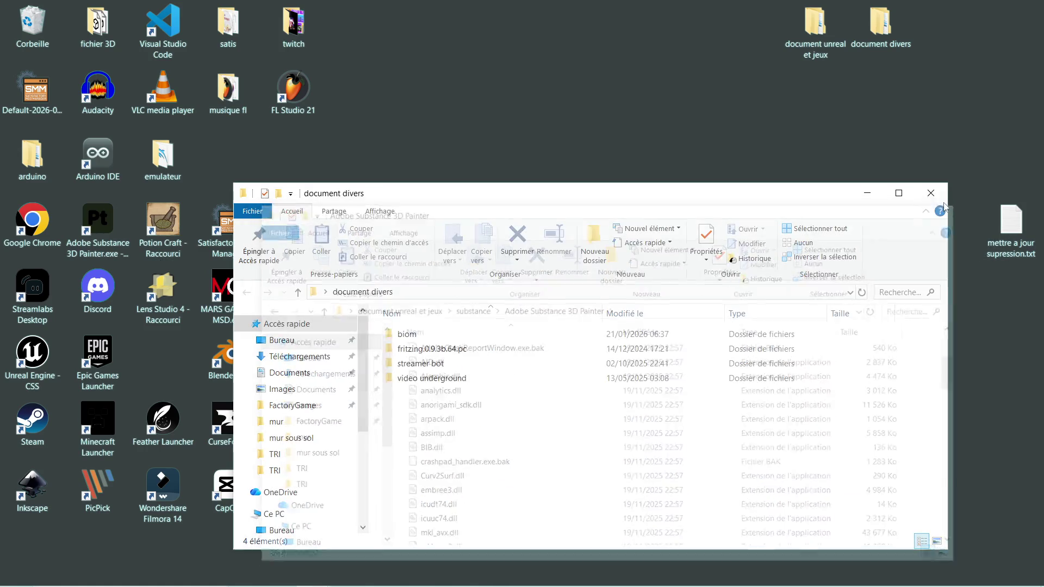
left_click(931, 193)
left_click(122, 567)
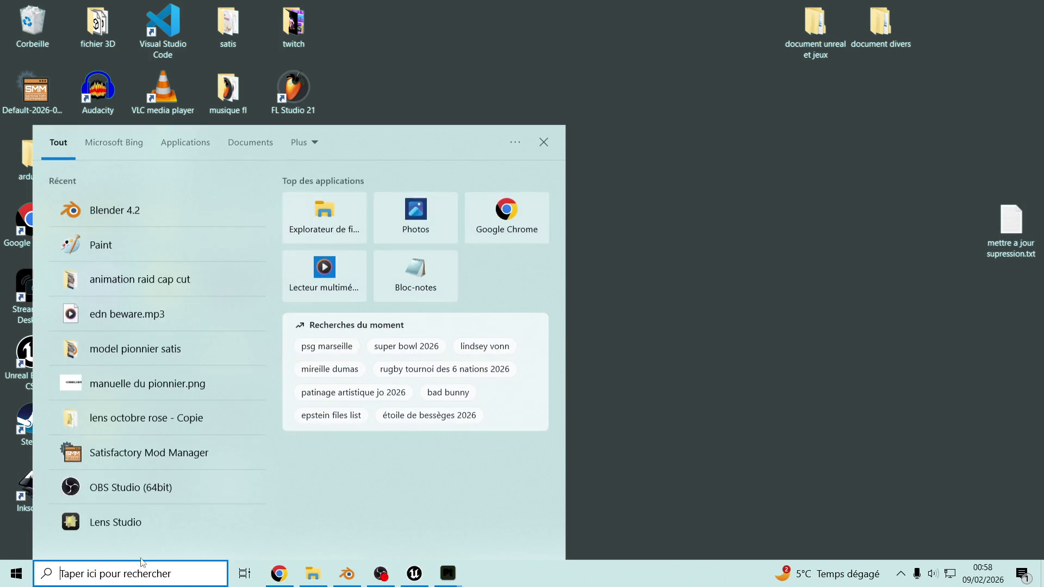
Search Windows for 'substance', then open and close the save substance folder.
type("substance")
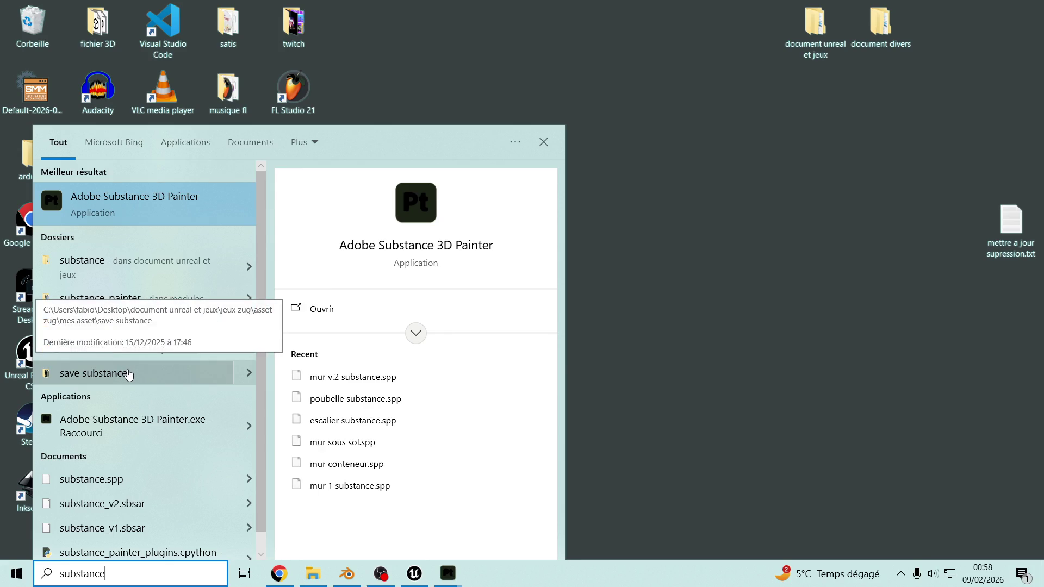
left_click(128, 375)
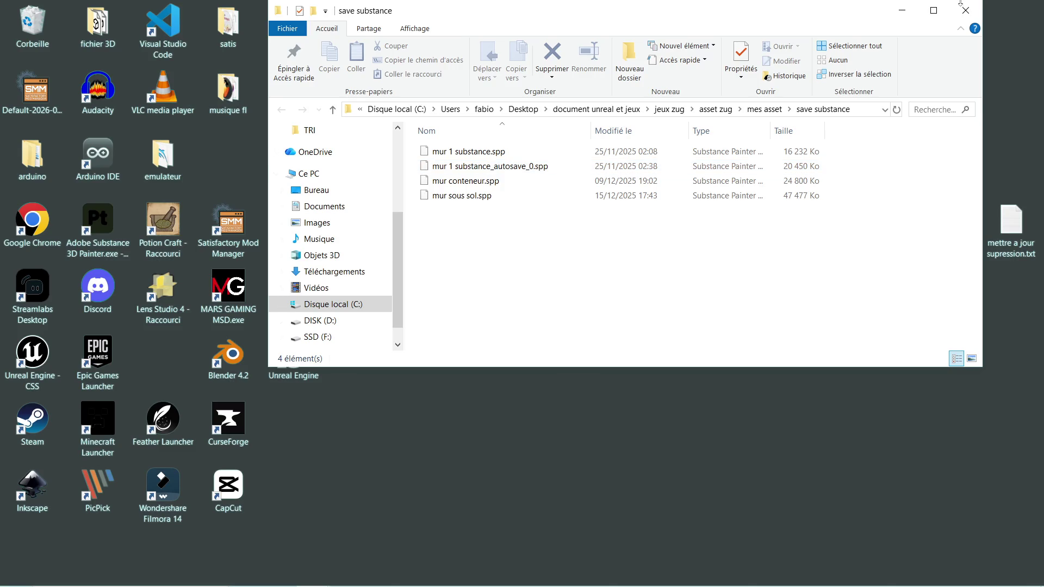
left_click(961, 6)
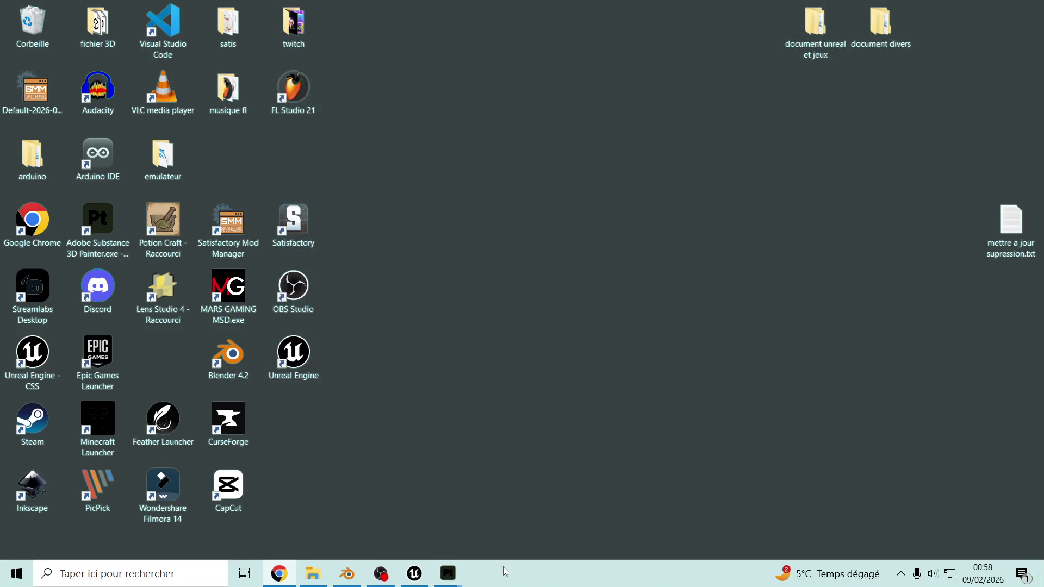
Switch to Substance 3D Painter and close the window holding the door project.
mouse_move(448, 574)
left_click(430, 530)
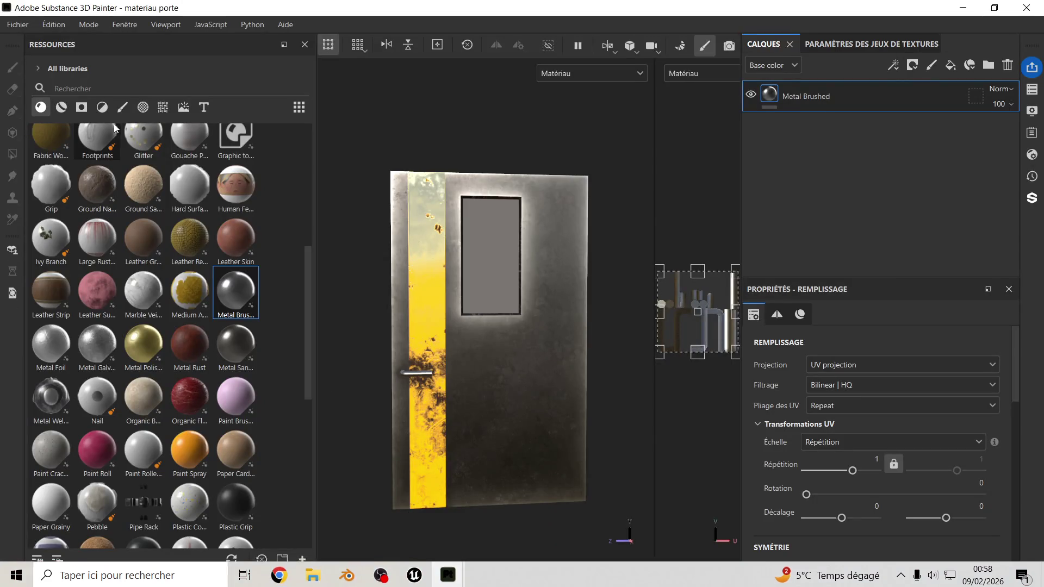
left_click(1039, 7)
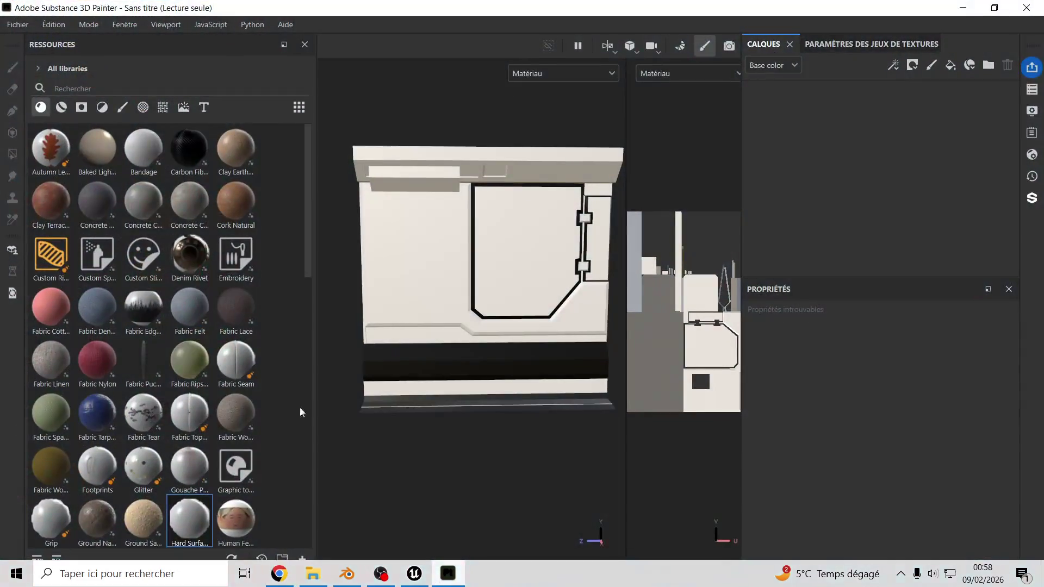
left_click(18, 25)
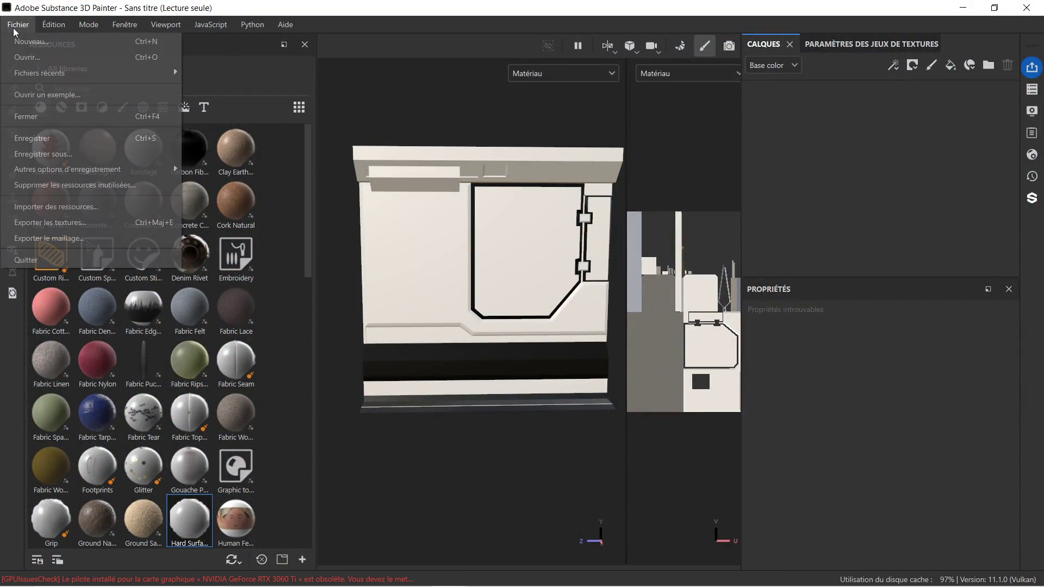
Use Fichier > Ouvrir to browse to Documents\Adobe\Adobe Substance 3D Painter\autosave.
left_click(61, 58)
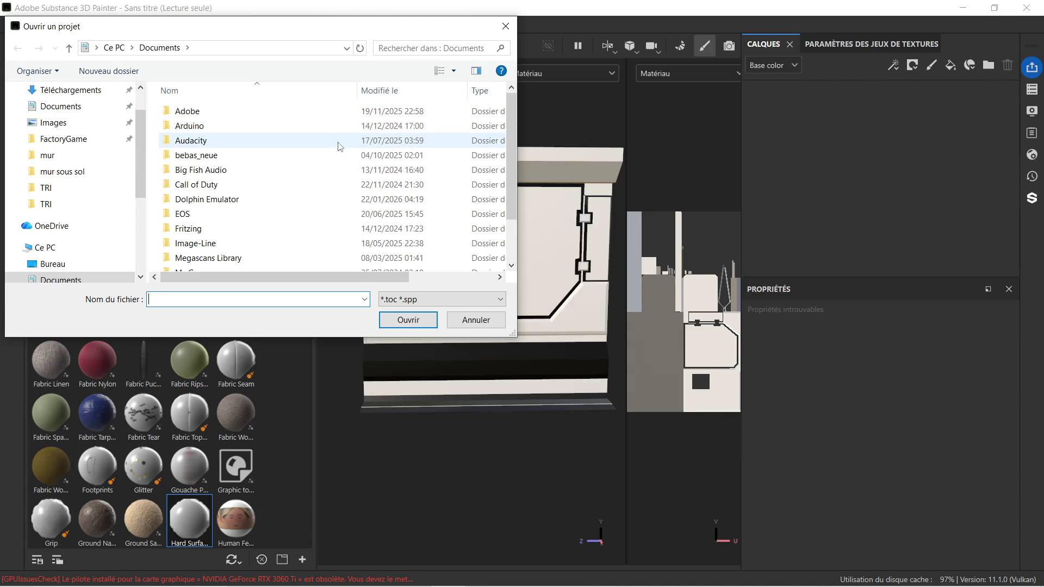
scroll(338, 148, "down", 2)
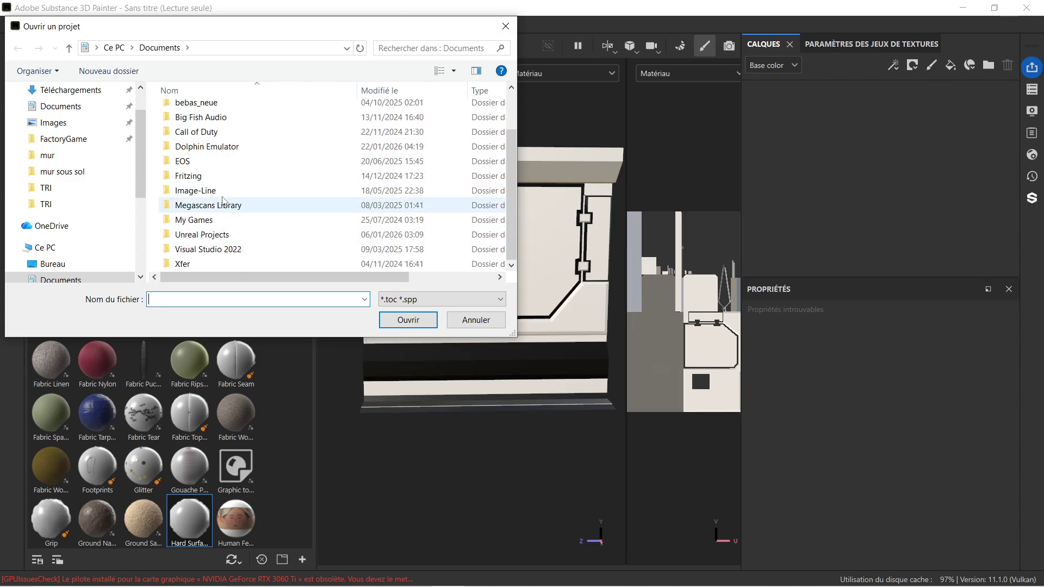
scroll(248, 174, "up", 2)
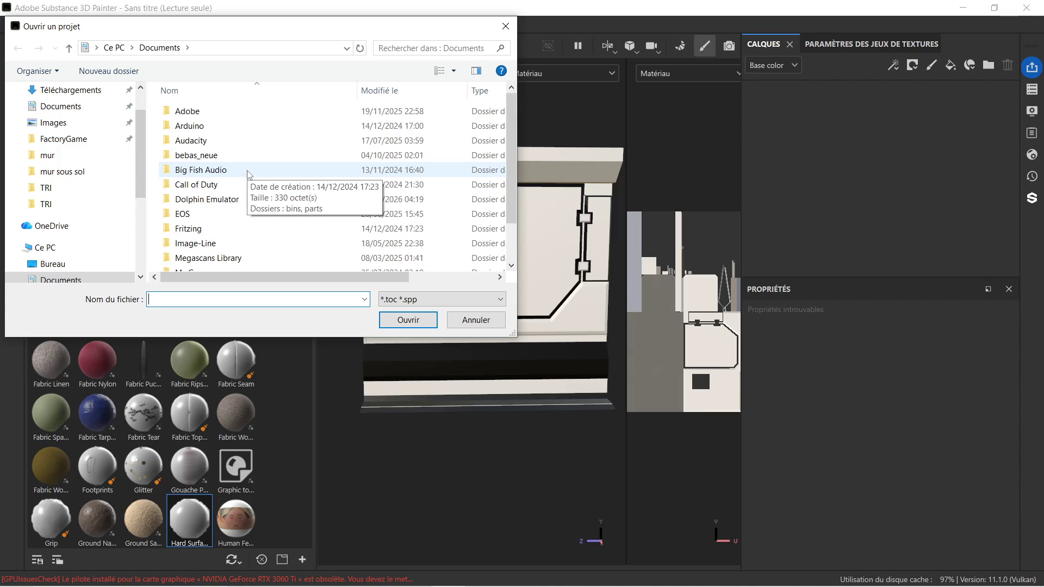
scroll(248, 174, "down", 2)
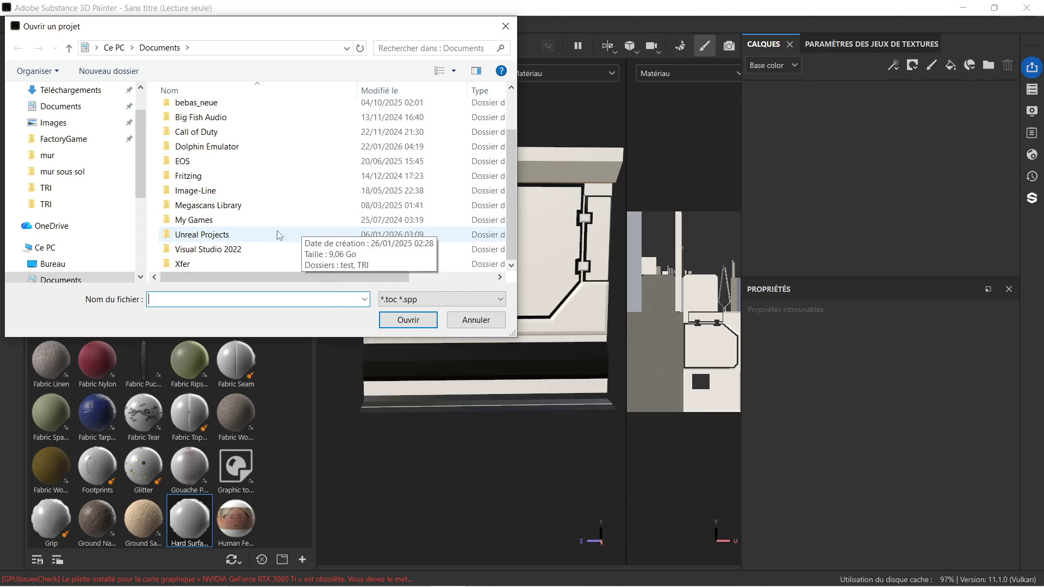
scroll(263, 191, "up", 2)
double_click(233, 113)
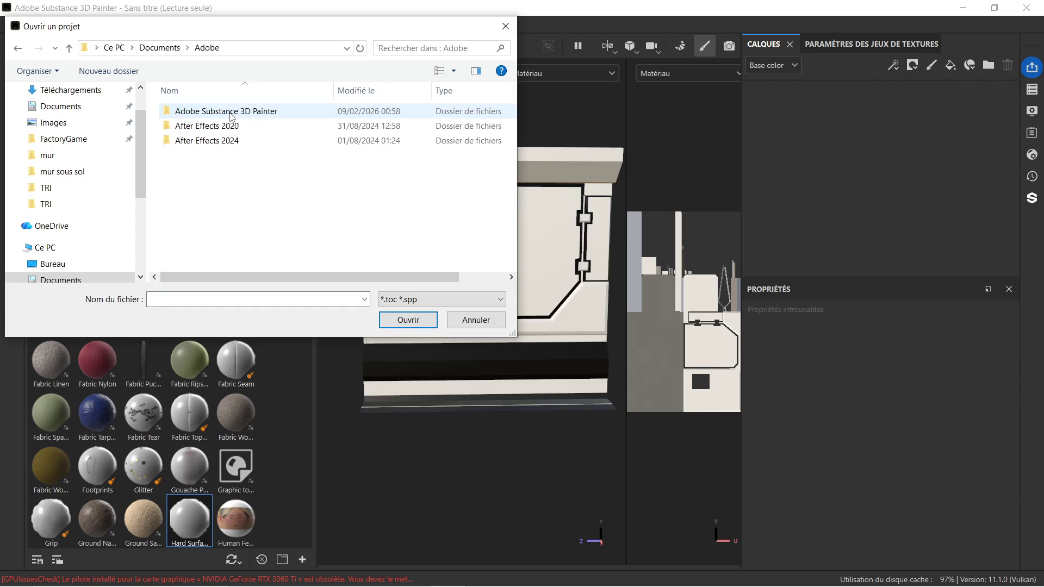
double_click(292, 116)
double_click(234, 126)
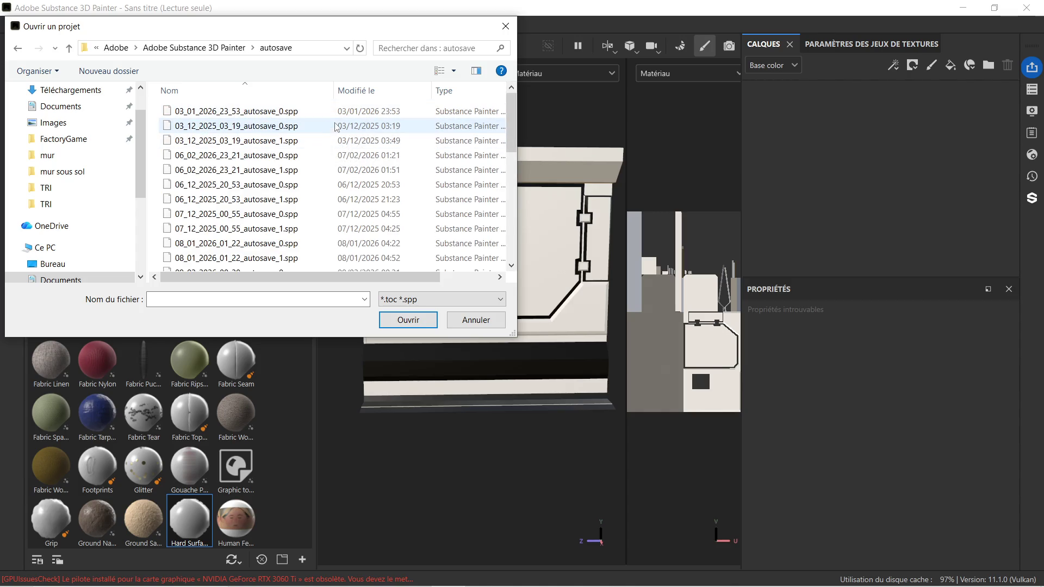